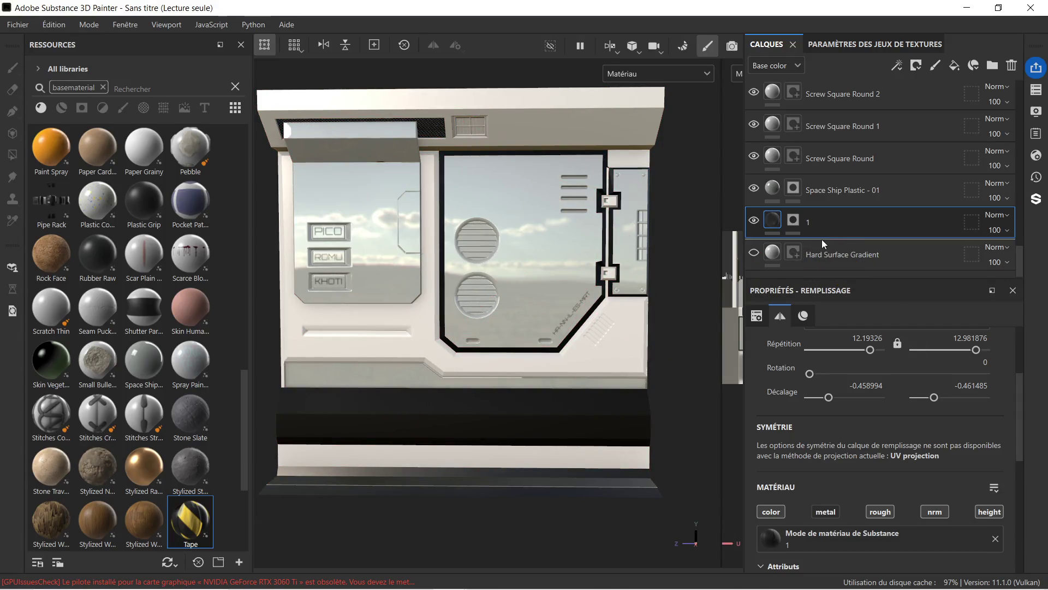
- Add a black mask to the Tape layer and polygon-fill the bottom front strip with tape
{"action": "right_click", "coordinate": [833, 254]}
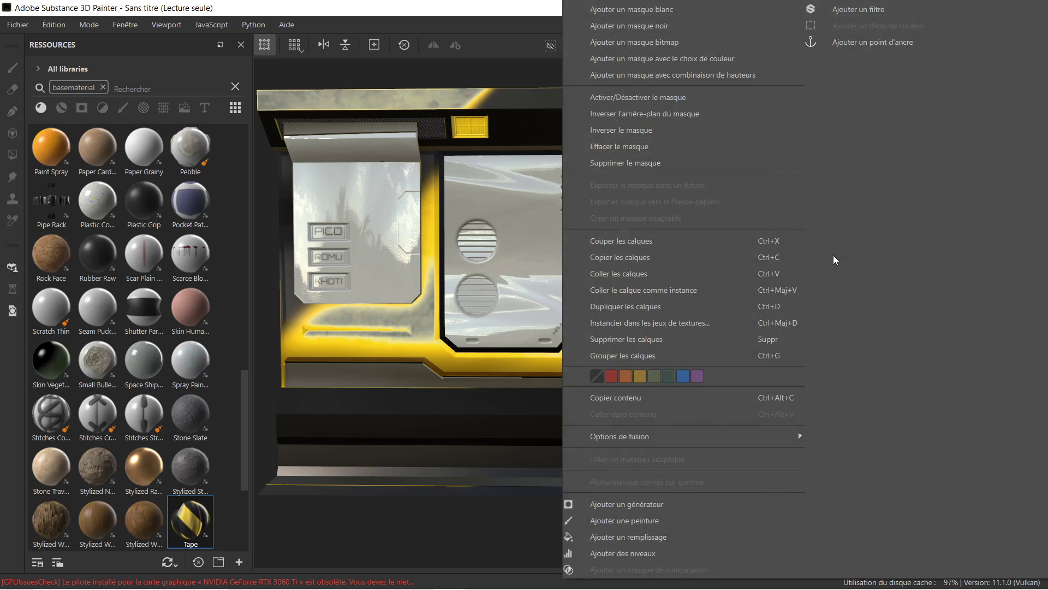
{"action": "left_click", "coordinate": [681, 26]}
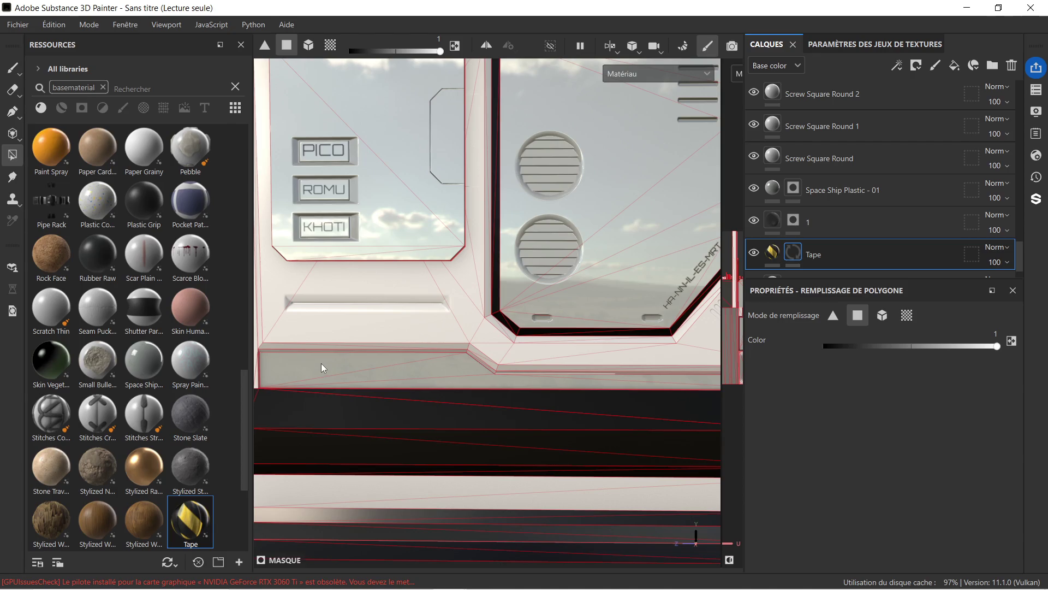
{"action": "left_click_drag", "start_coordinate": [333, 364], "coordinate": [570, 377]}
- Fill a thin polygon next to the strip, then close the fill properties
{"action": "scroll", "scroll_direction": "down", "scroll_amount": 3}
{"action": "left_click", "coordinate": [673, 375]}
{"action": "left_click_drag", "start_coordinate": [677, 359], "coordinate": [593, 347]}
{"action": "left_click_drag", "start_coordinate": [500, 331], "coordinate": [594, 313]}
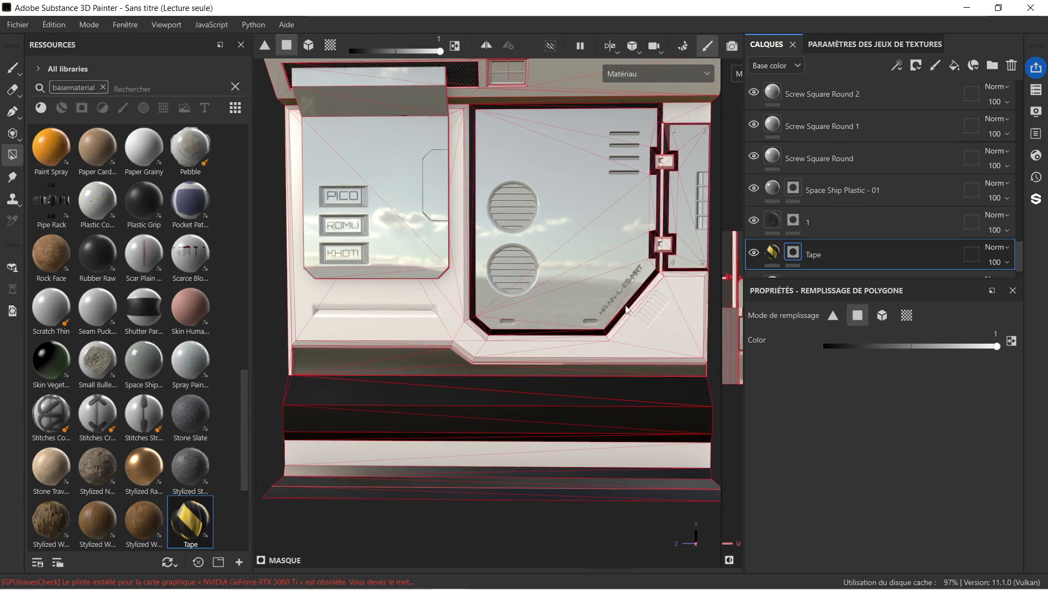
{"action": "left_click", "coordinate": [1013, 290]}
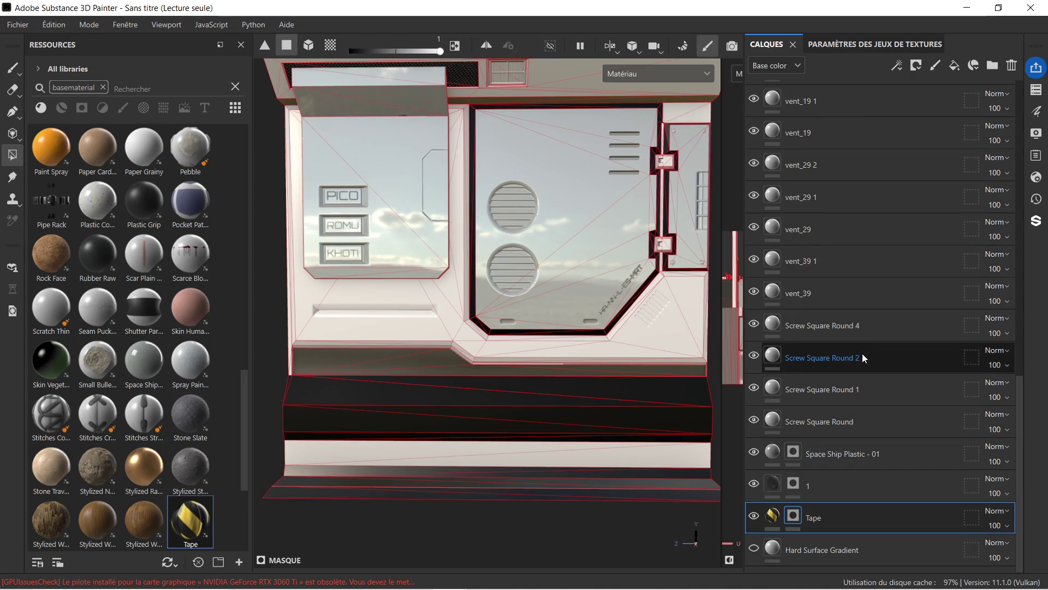
- Check Texture Set Settings, then inspect the Tape layer's name, mask and material content
{"action": "left_click", "coordinate": [846, 51]}
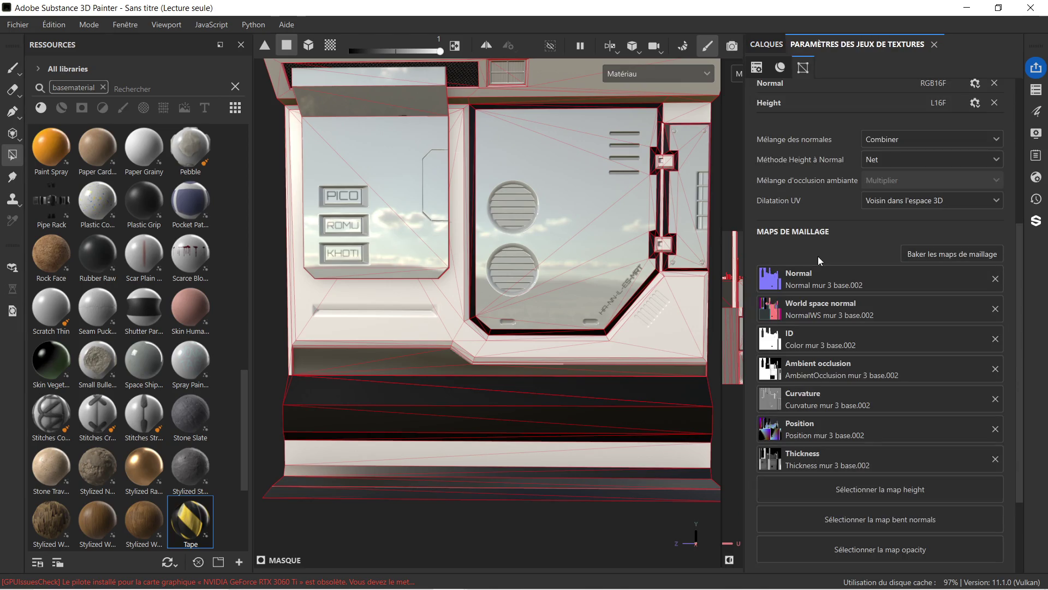
{"action": "left_click", "coordinate": [752, 46]}
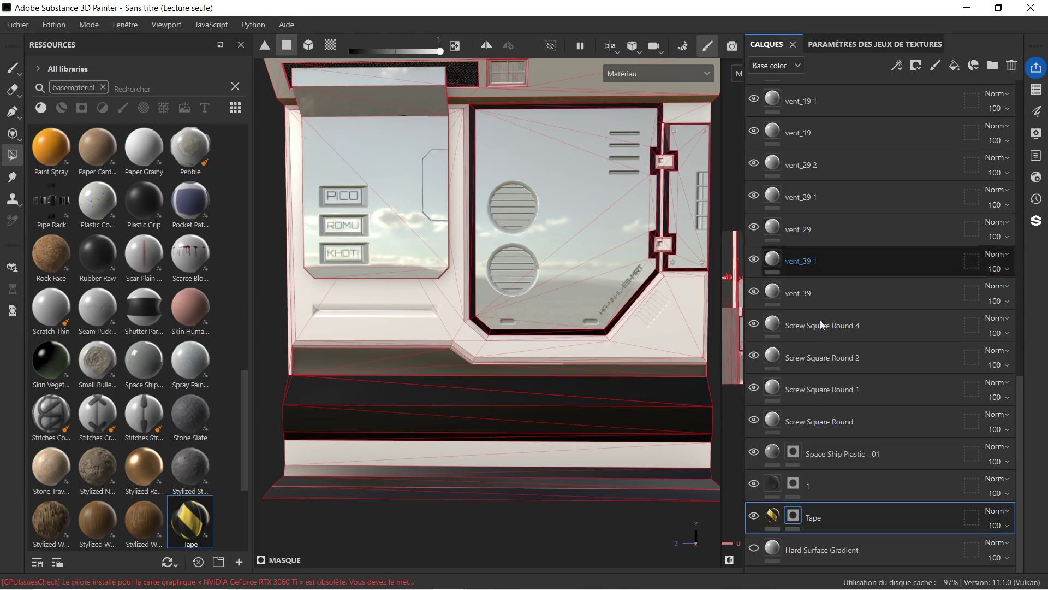
{"action": "left_click", "coordinate": [886, 515]}
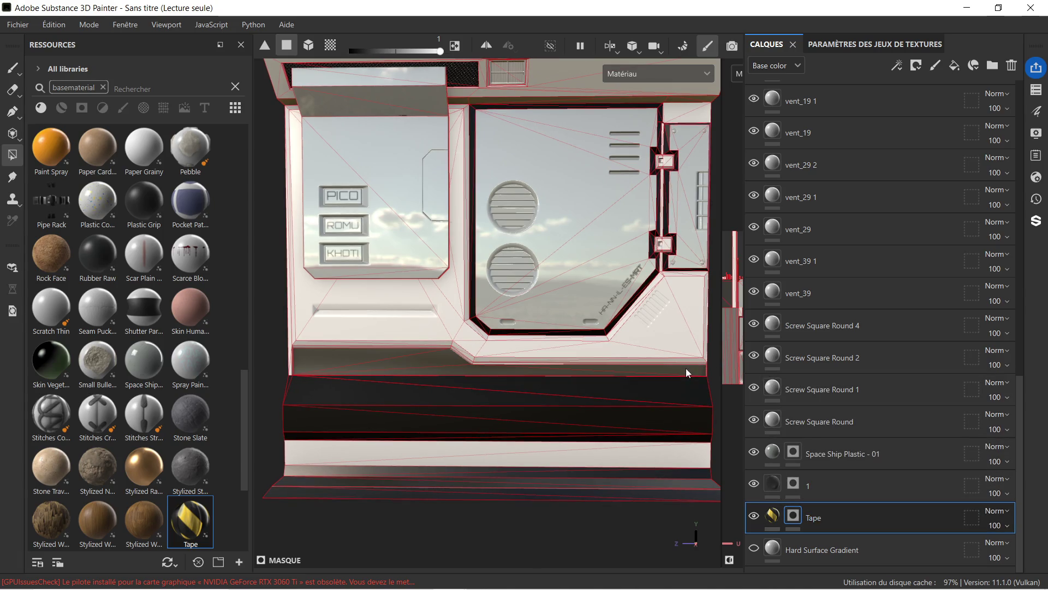
{"action": "double_click", "coordinate": [816, 518]}
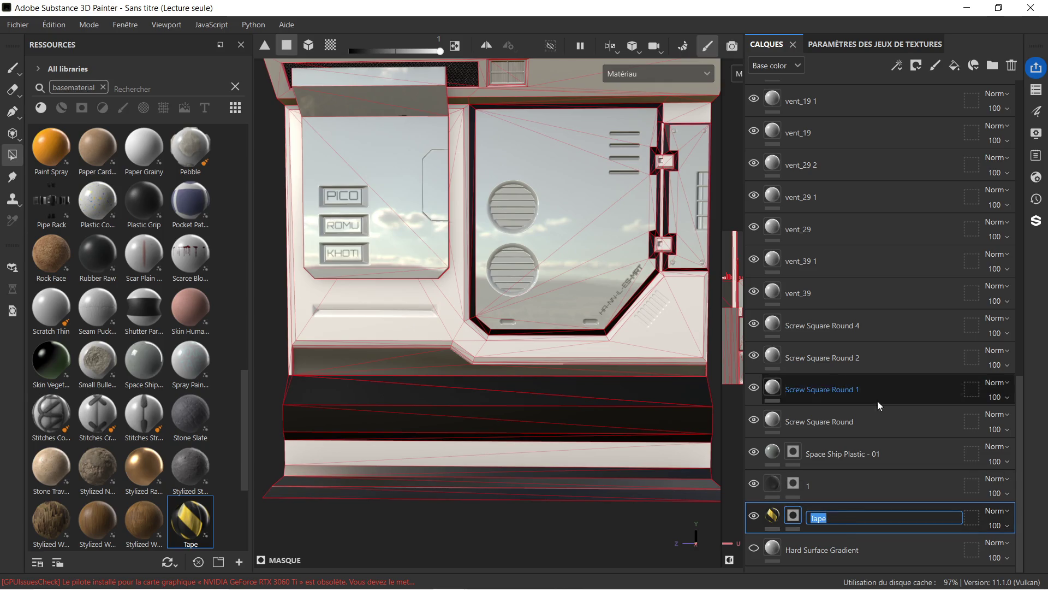
{"action": "left_click", "coordinate": [777, 518]}
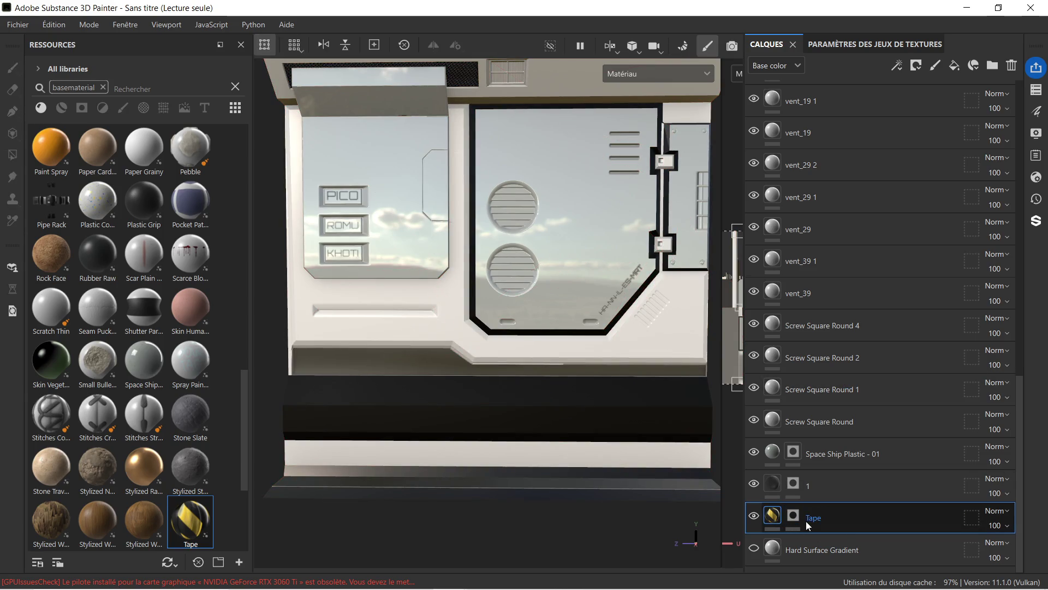
{"action": "left_click", "coordinate": [794, 519]}
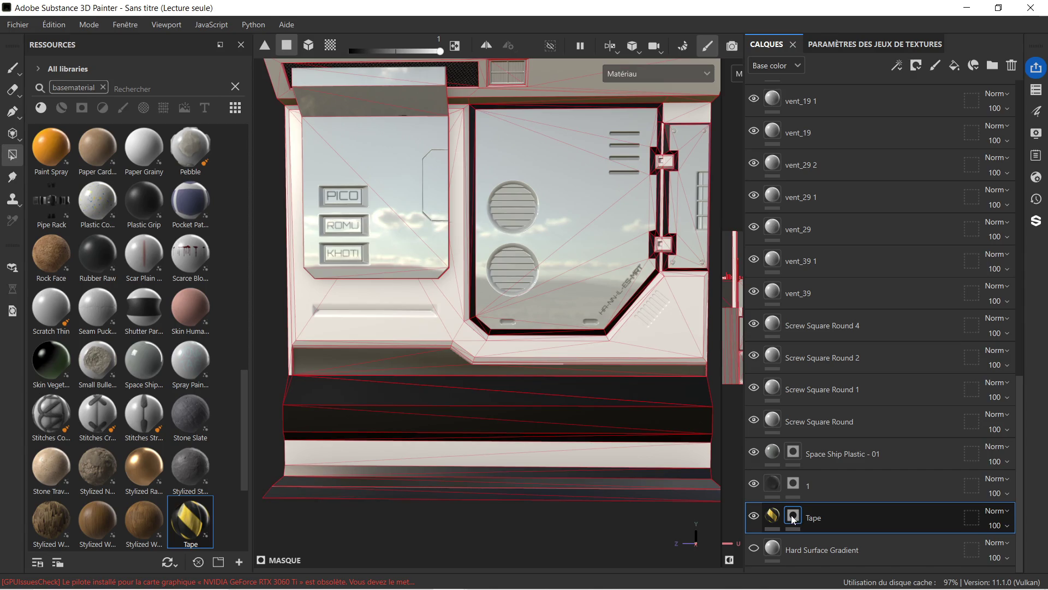
{"action": "left_click", "coordinate": [772, 516]}
- Review the shader settings and drag the splitter to reveal the 2D UV view
{"action": "left_click", "coordinate": [1036, 177]}
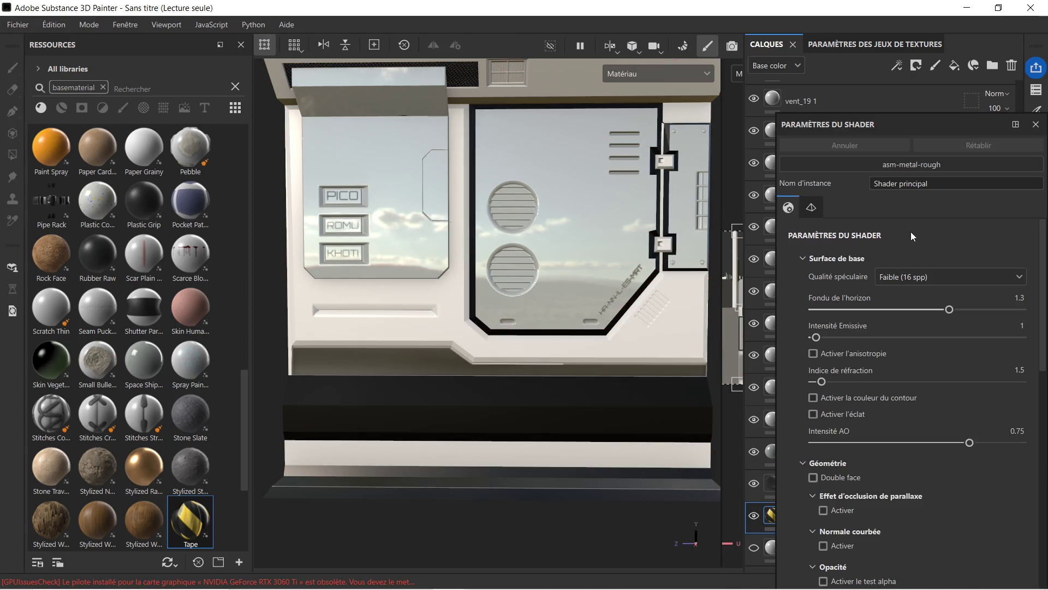
{"action": "scroll", "scroll_direction": "down", "scroll_amount": 3}
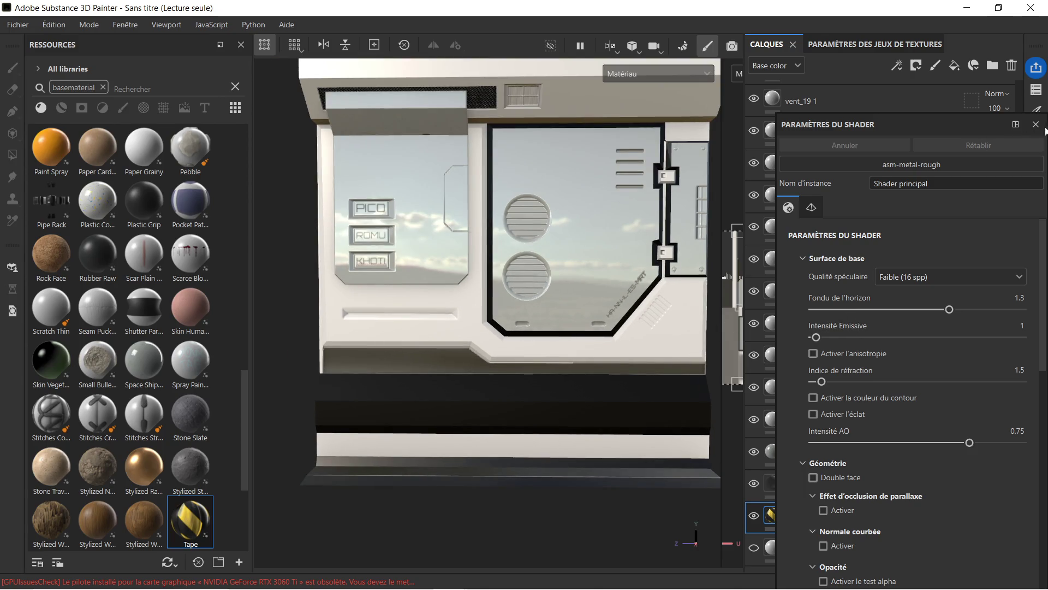
{"action": "left_click", "coordinate": [1036, 125]}
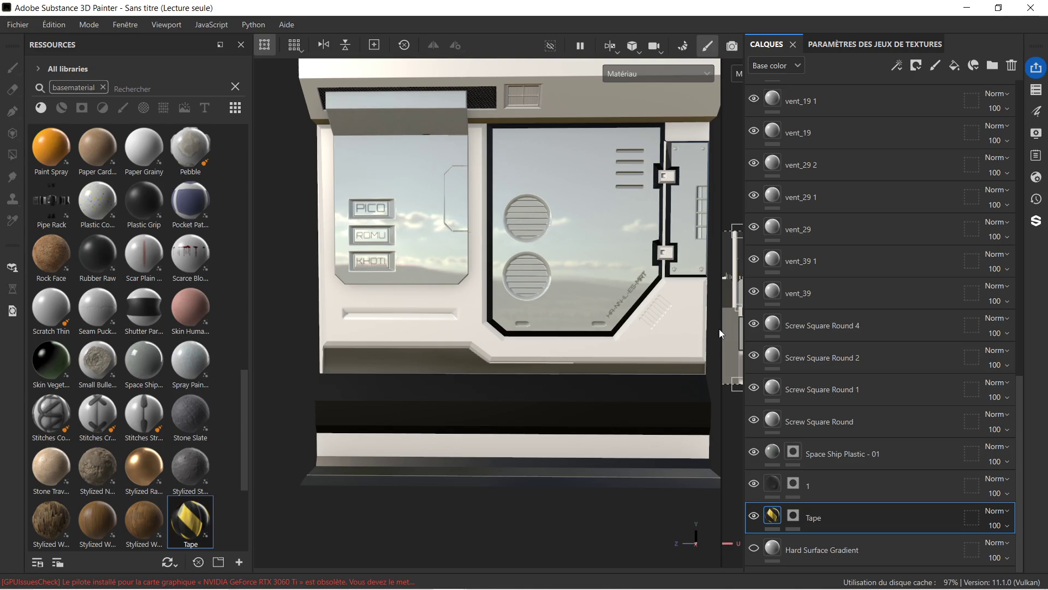
{"action": "left_click_drag", "start_coordinate": [720, 327], "coordinate": [531, 328]}
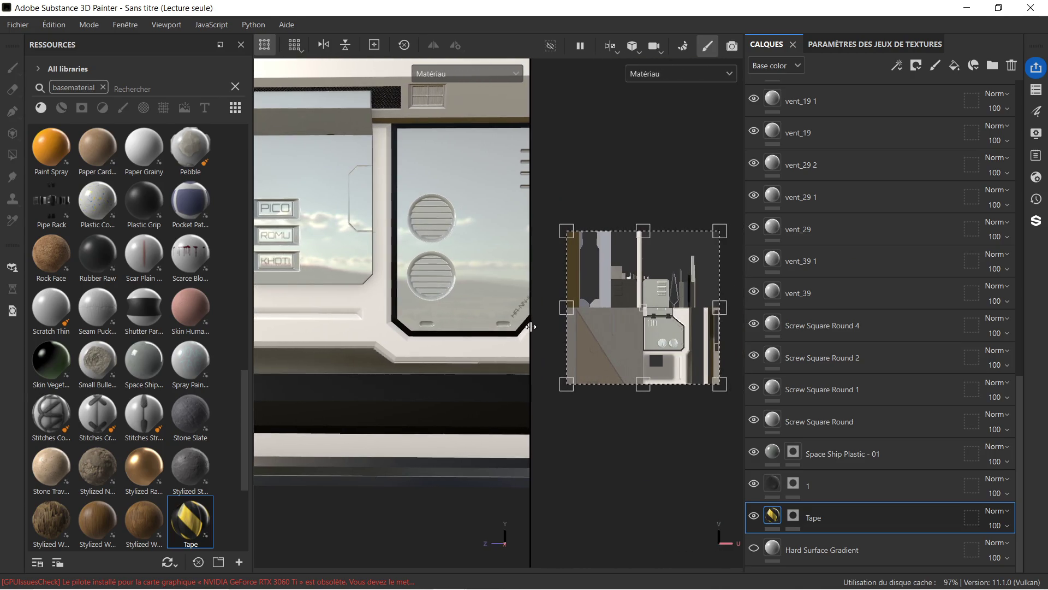
- Shrink the tape projection box in the 2D view and widen the 3D view
{"action": "scroll", "scroll_direction": "down", "scroll_amount": 3}
{"action": "left_click_drag", "start_coordinate": [714, 246], "coordinate": [612, 347]}
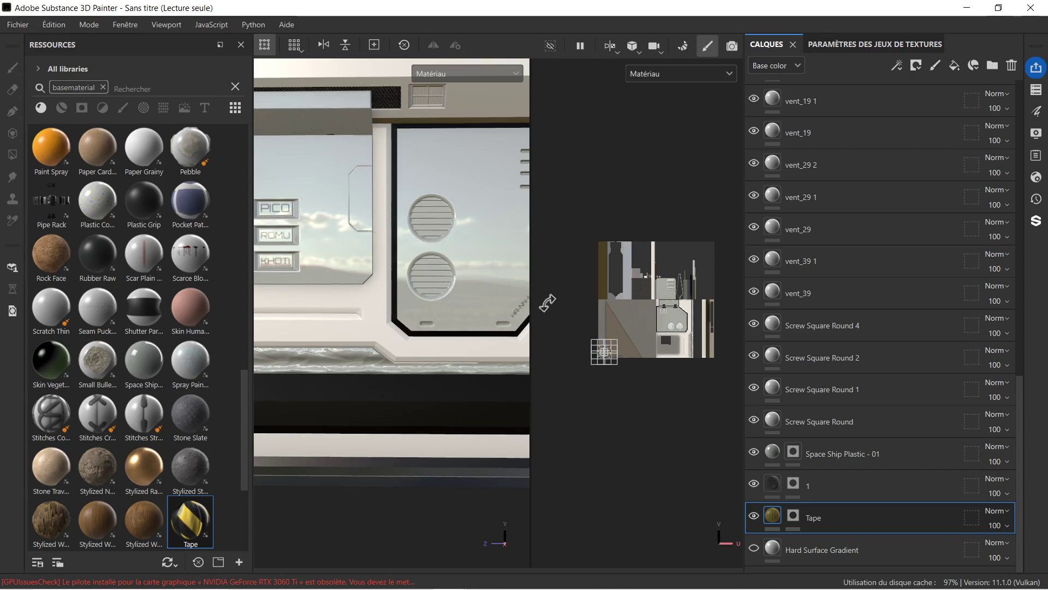
{"action": "left_click_drag", "start_coordinate": [533, 292], "coordinate": [673, 295]}
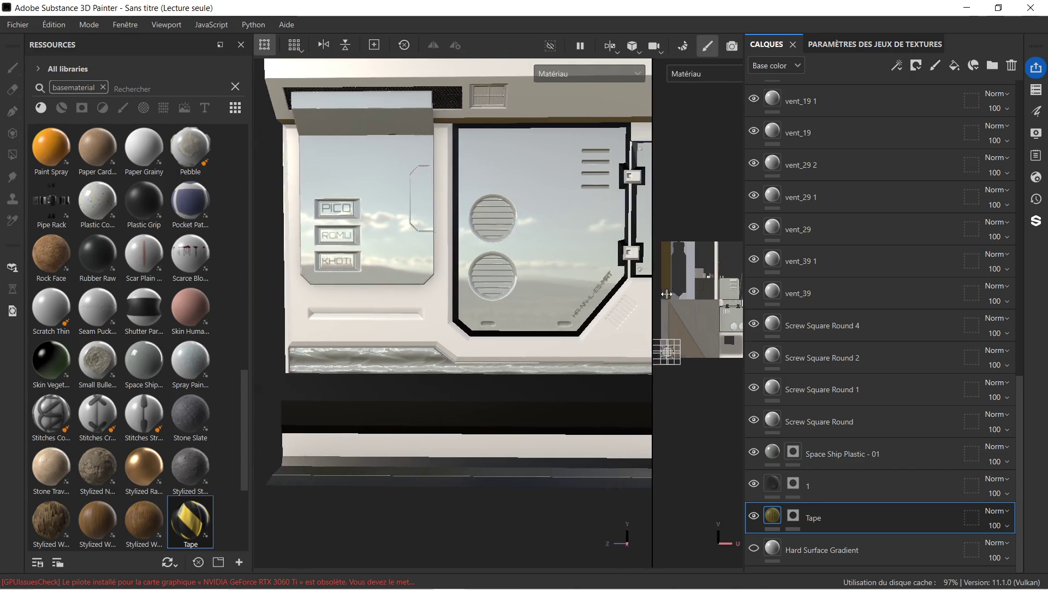
- Delete the Tape layer and frame the panel front-on and larger
{"action": "scroll", "scroll_direction": "up", "scroll_amount": 3}
{"action": "left_click_drag", "start_coordinate": [395, 351], "coordinate": [557, 332]}
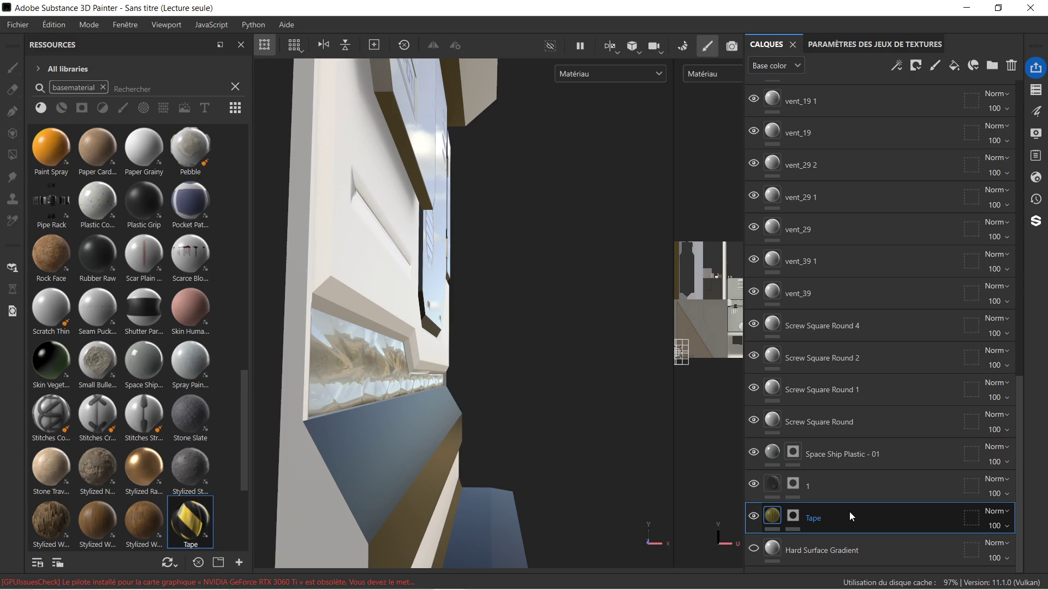
{"action": "key", "text": "Delete"}
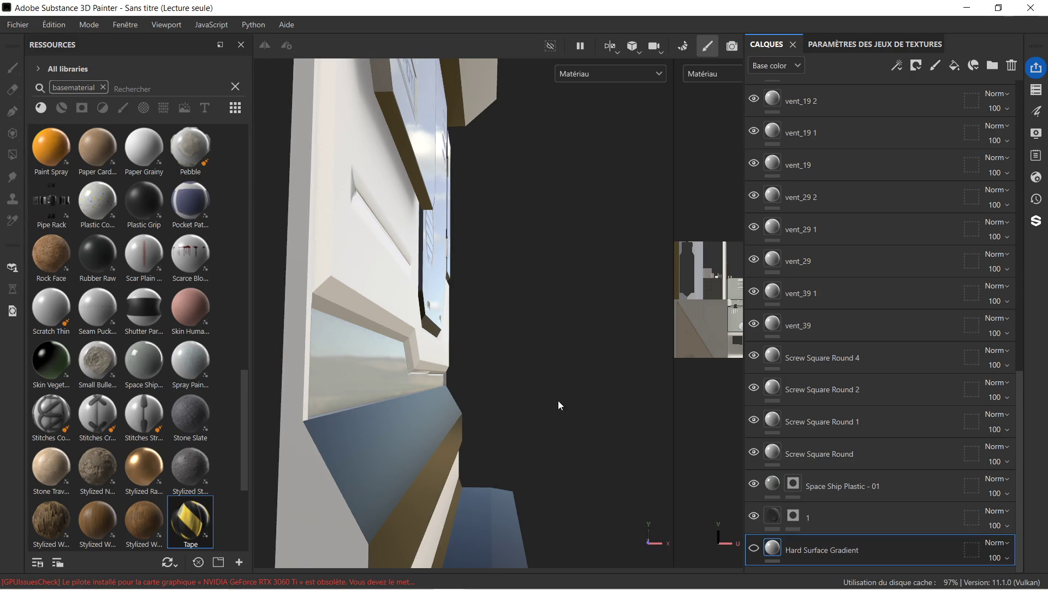
{"action": "left_click_drag", "start_coordinate": [578, 363], "coordinate": [476, 296]}
{"action": "scroll", "scroll_direction": "down", "scroll_amount": 3}
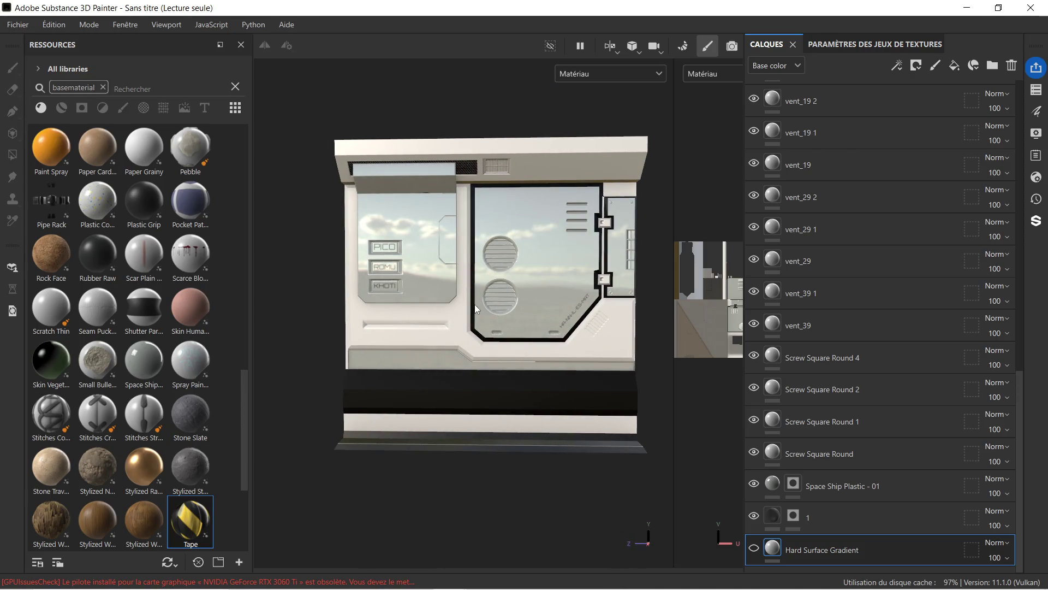
{"action": "left_click_drag", "start_coordinate": [507, 327], "coordinate": [412, 300]}
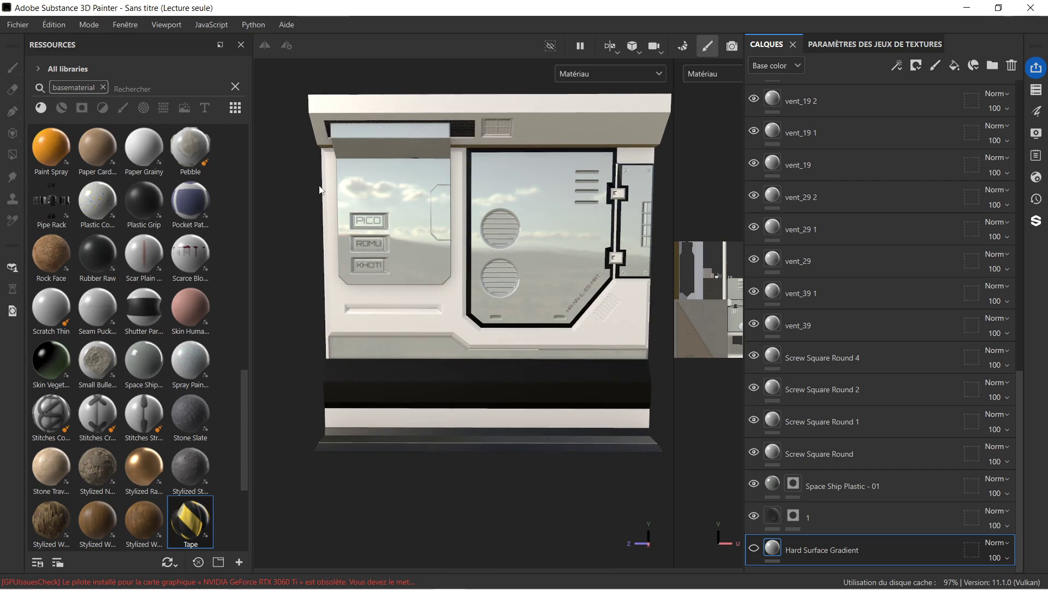
- Switch to the metal.001 texture set from the Texture Set List
{"action": "left_click", "coordinate": [855, 519]}
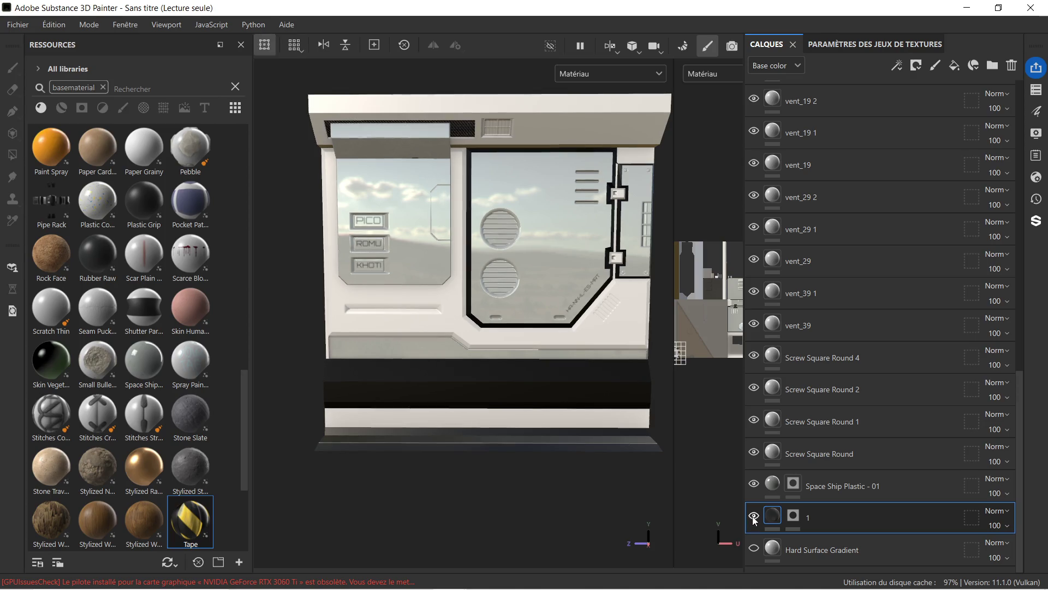
{"action": "left_click", "coordinate": [1032, 95]}
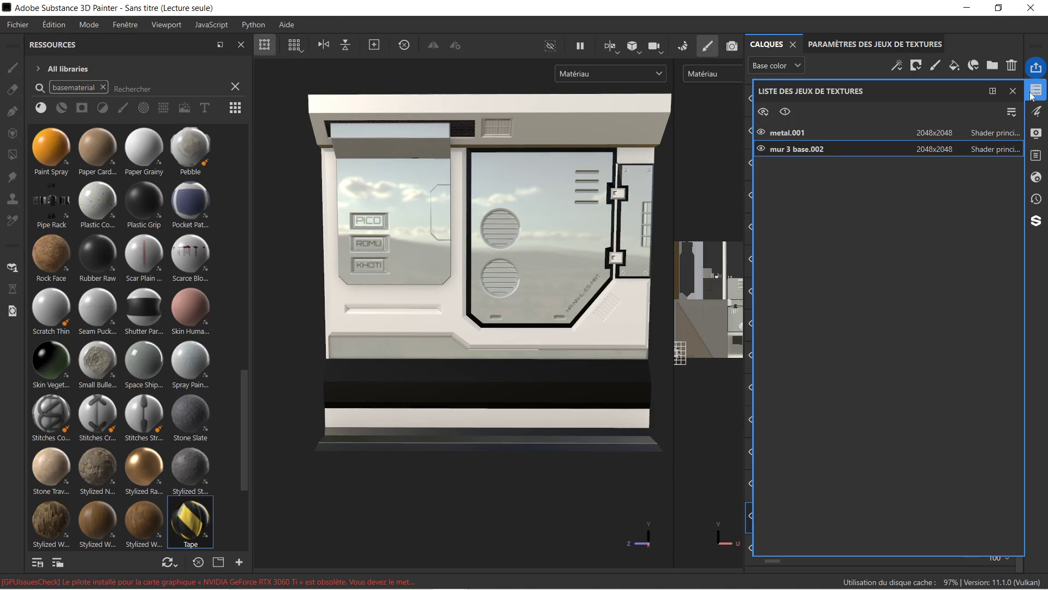
{"action": "left_click", "coordinate": [827, 133]}
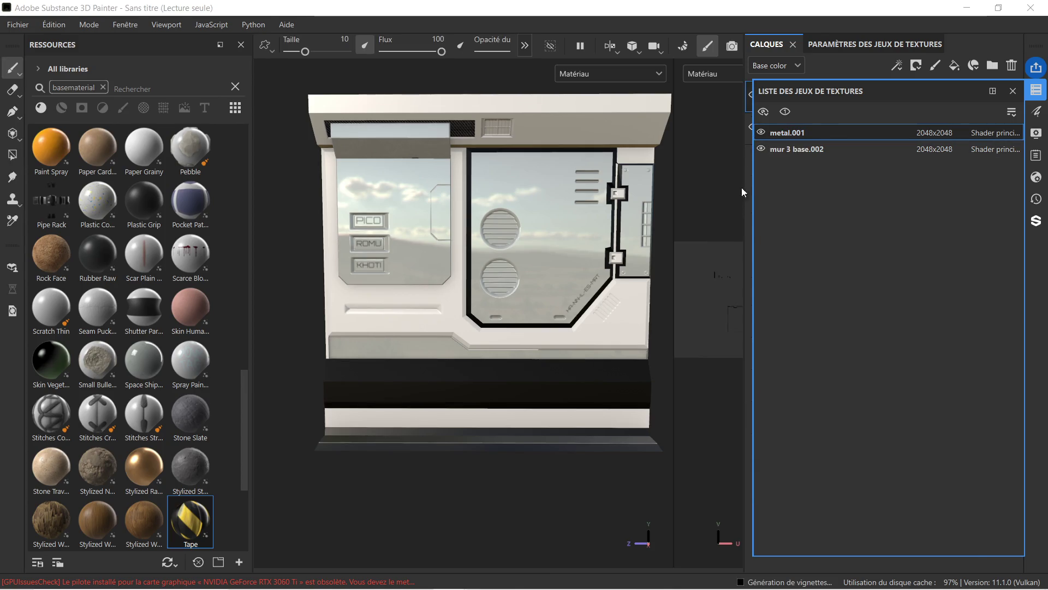
- Drag the Carbon Fiber material from Resources onto the dark strips
{"action": "scroll", "scroll_direction": "up", "scroll_amount": 3}
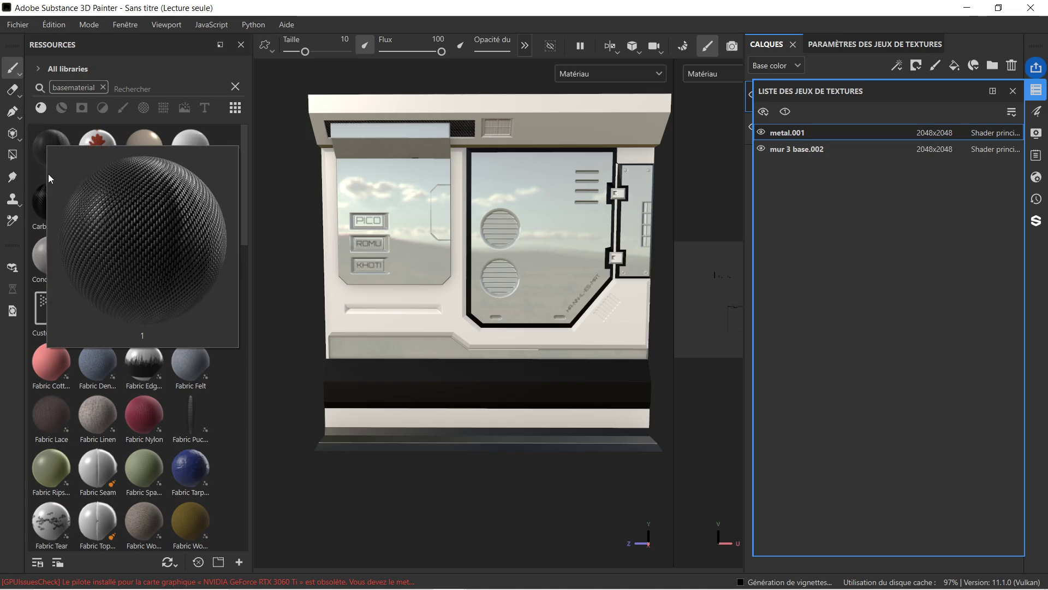
{"action": "mouse_move", "coordinate": [54, 205]}
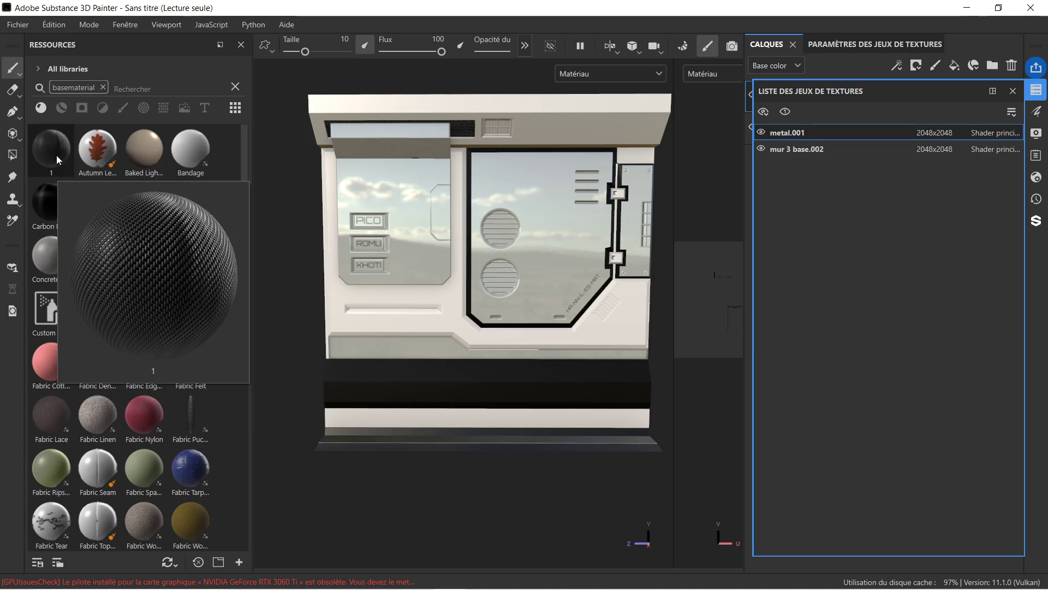
{"action": "left_click_drag", "start_coordinate": [59, 202], "coordinate": [481, 388]}
{"action": "scroll", "scroll_direction": "up", "scroll_amount": 3}
{"action": "scroll", "scroll_direction": "down", "scroll_amount": 3}
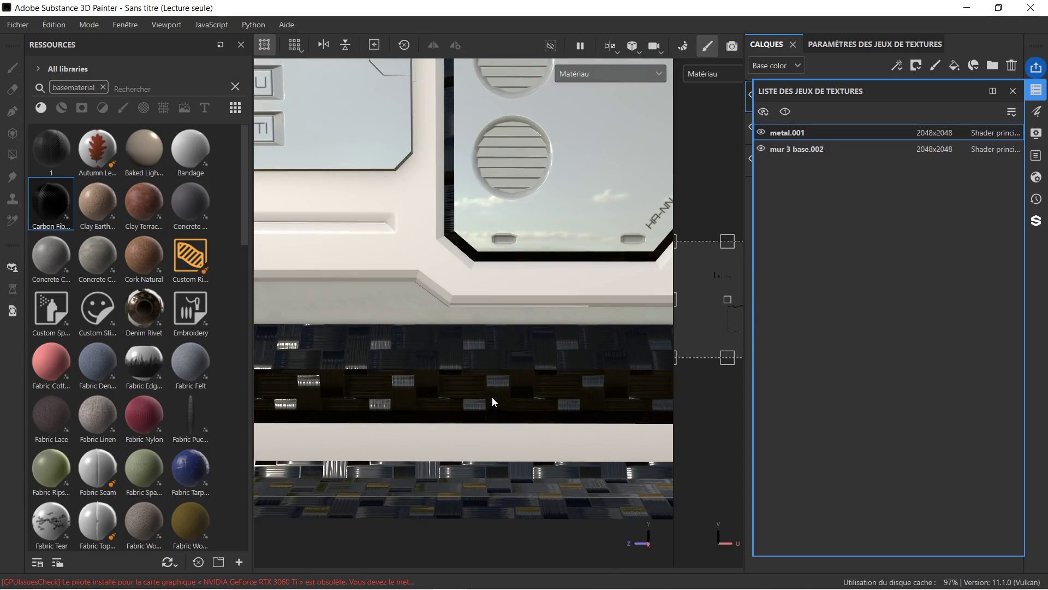
- Widen the 2D UV view and orbit the model to inspect the carbon fiber strips
{"action": "left_click_drag", "start_coordinate": [673, 256], "coordinate": [721, 343]}
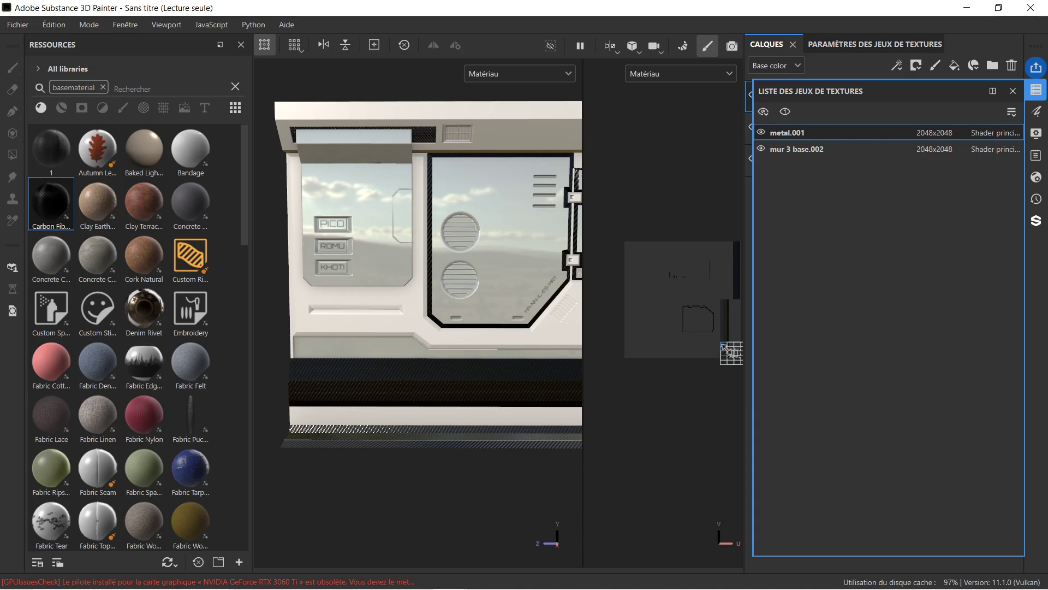
{"action": "scroll", "scroll_direction": "up", "scroll_amount": 3}
{"action": "left_click_drag", "start_coordinate": [377, 387], "coordinate": [434, 249]}
{"action": "scroll", "scroll_direction": "up", "scroll_amount": 3}
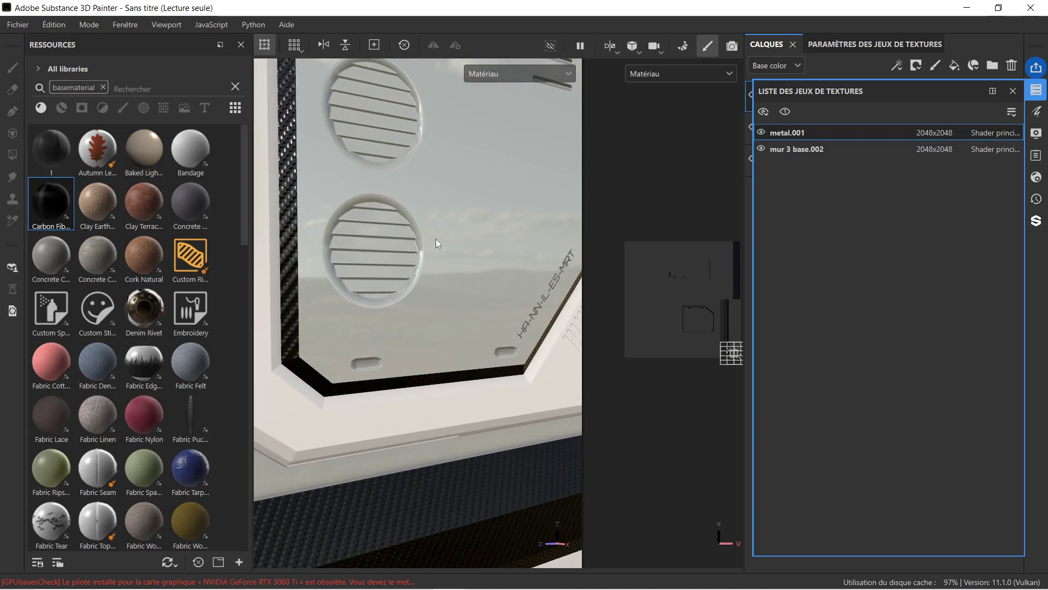
{"action": "scroll", "scroll_direction": "down", "scroll_amount": 3}
{"action": "left_click_drag", "start_coordinate": [504, 223], "coordinate": [476, 228]}
{"action": "key", "text": "ctrl"}
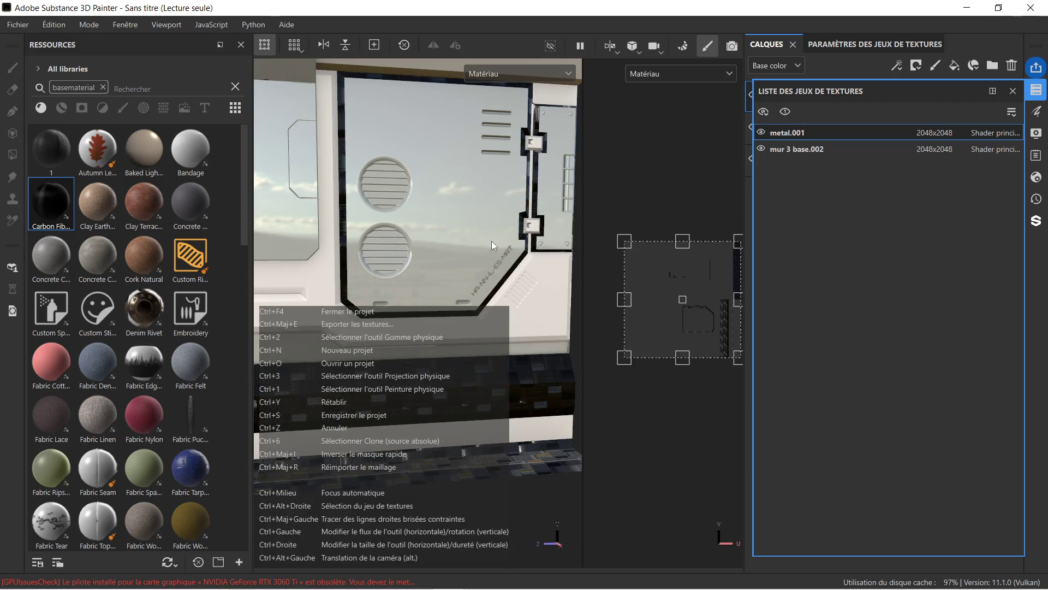
- Switch to the brush and orbit and pull back to see the whole wall panel
{"action": "key", "text": "ctrl+1"}
{"action": "scroll", "scroll_direction": "down", "scroll_amount": 3}
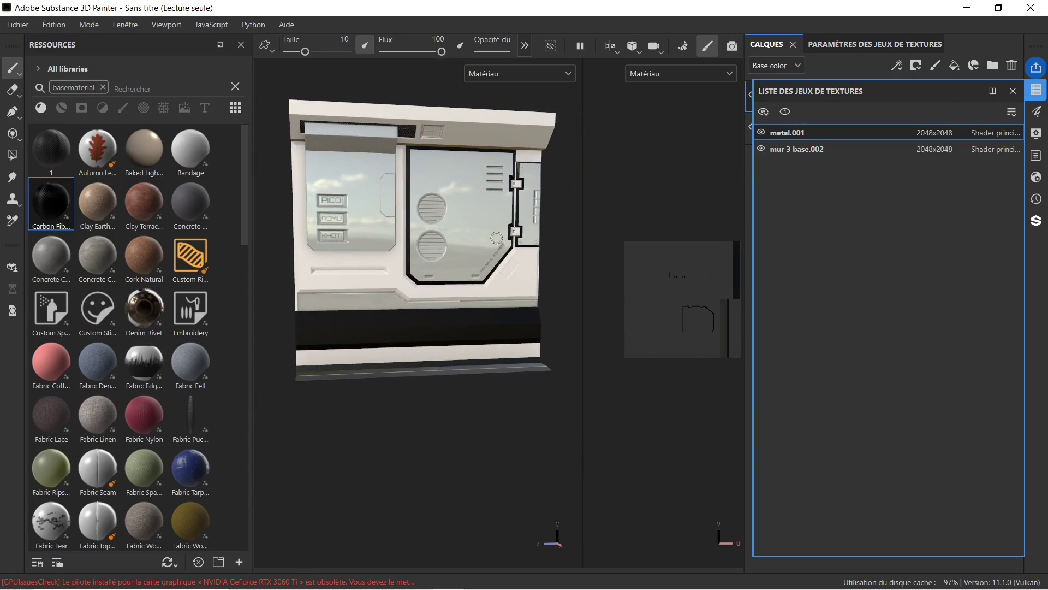
{"action": "scroll", "scroll_direction": "up", "scroll_amount": 3}
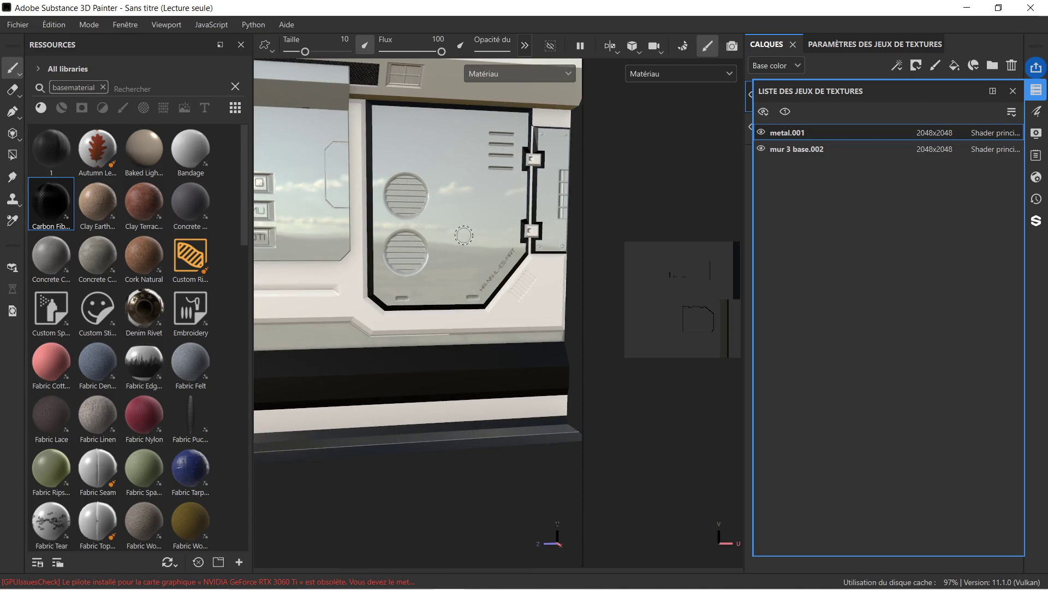
{"action": "key", "text": "super"}
{"action": "key", "text": "Escape"}
{"action": "left_click_drag", "start_coordinate": [503, 240], "coordinate": [484, 237]}
{"action": "scroll", "scroll_direction": "down", "scroll_amount": 3}
{"action": "left_click_drag", "start_coordinate": [515, 221], "coordinate": [568, 228]}
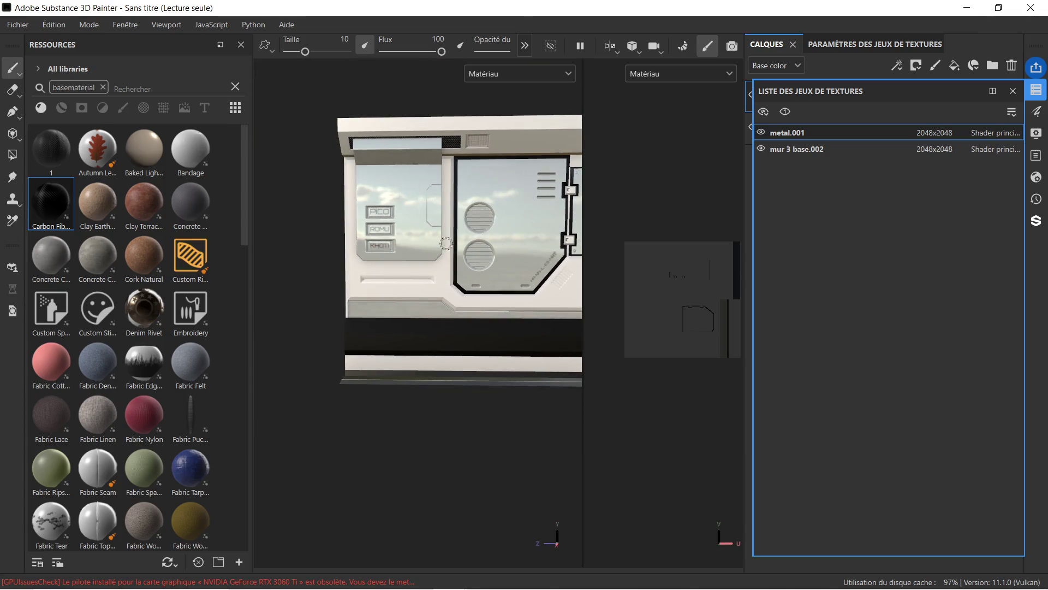
- Give the 3D view more room than the 2D view and recentre the panel
{"action": "left_click_drag", "start_coordinate": [581, 228], "coordinate": [699, 229]}
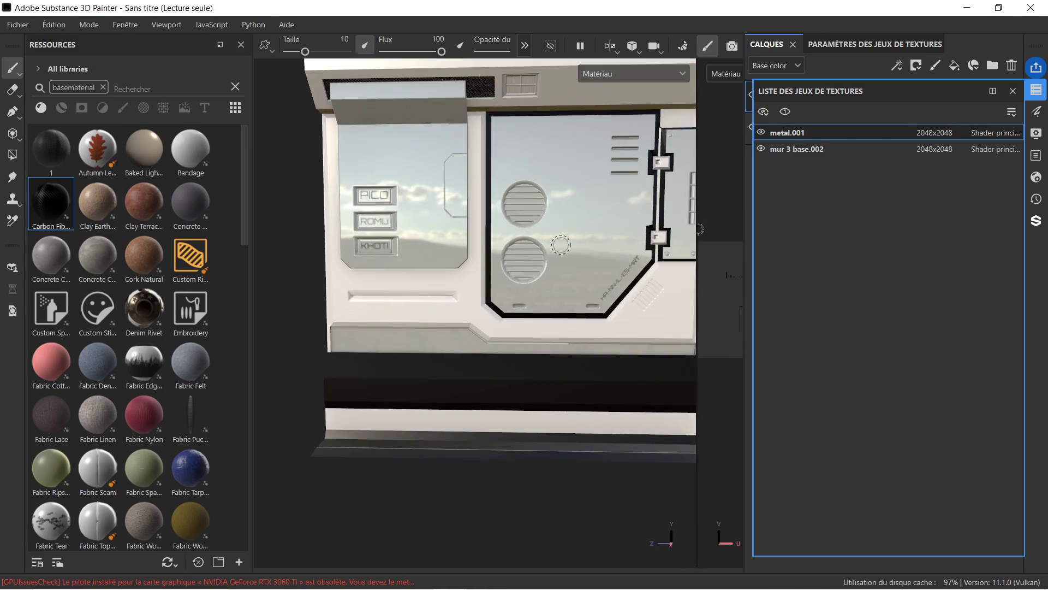
{"action": "scroll", "scroll_direction": "up", "scroll_amount": 3}
{"action": "scroll", "scroll_direction": "down", "scroll_amount": 3}
{"action": "left_click_drag", "start_coordinate": [561, 245], "coordinate": [512, 228]}
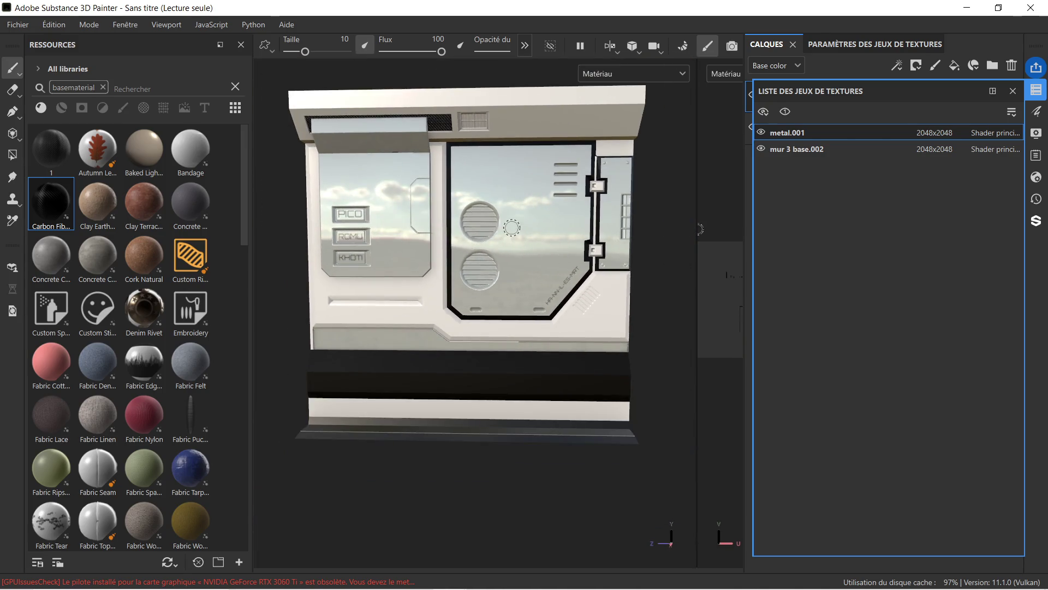
{"action": "left_click_drag", "start_coordinate": [511, 228], "coordinate": [519, 240]}
{"action": "scroll", "scroll_direction": "down", "scroll_amount": 3}
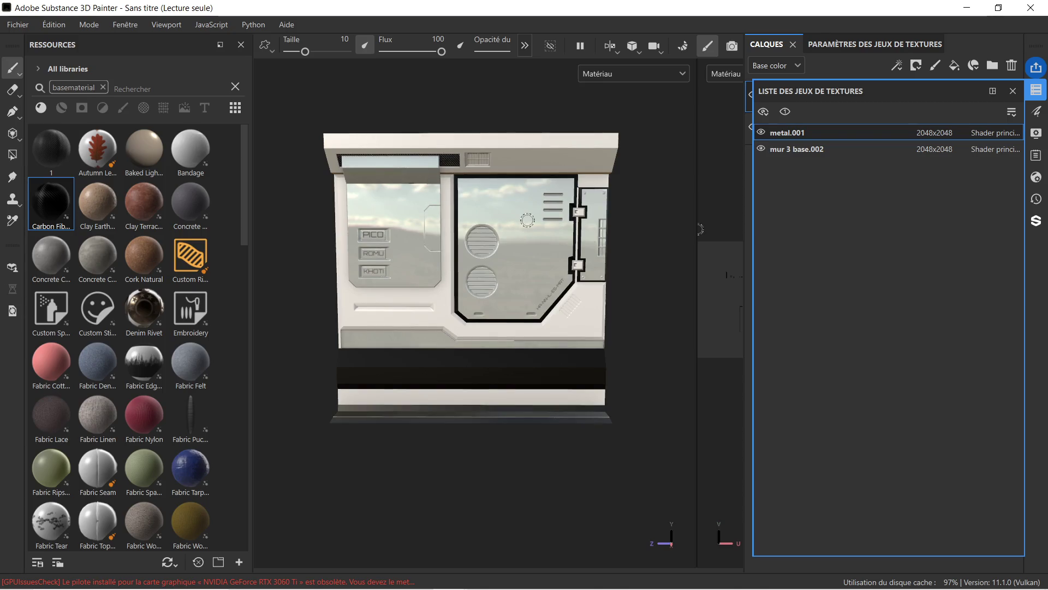
{"action": "left_click_drag", "start_coordinate": [527, 220], "coordinate": [517, 200]}
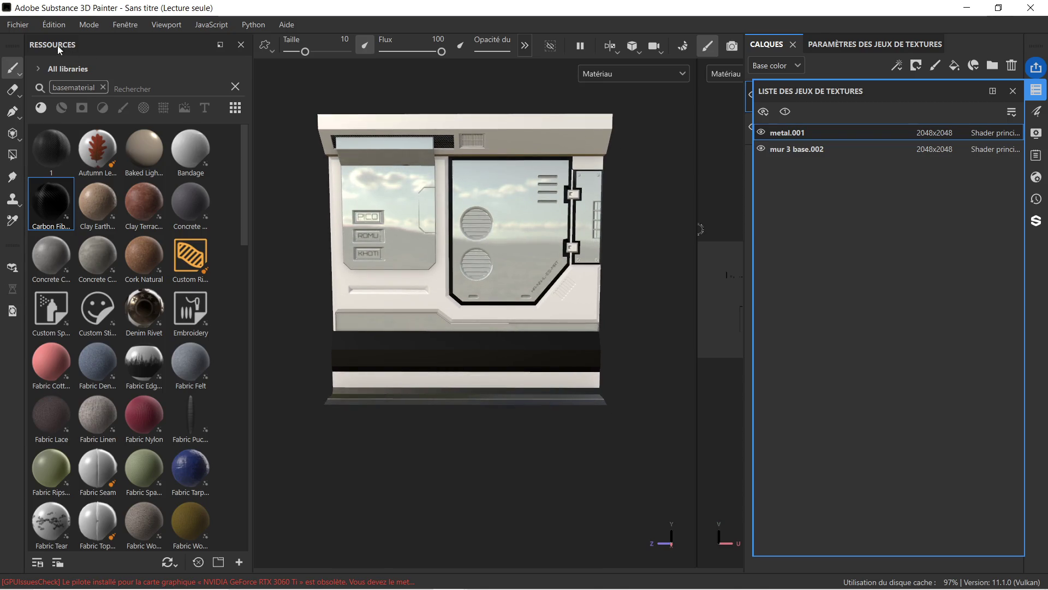
{"action": "left_click", "coordinate": [27, 28]}
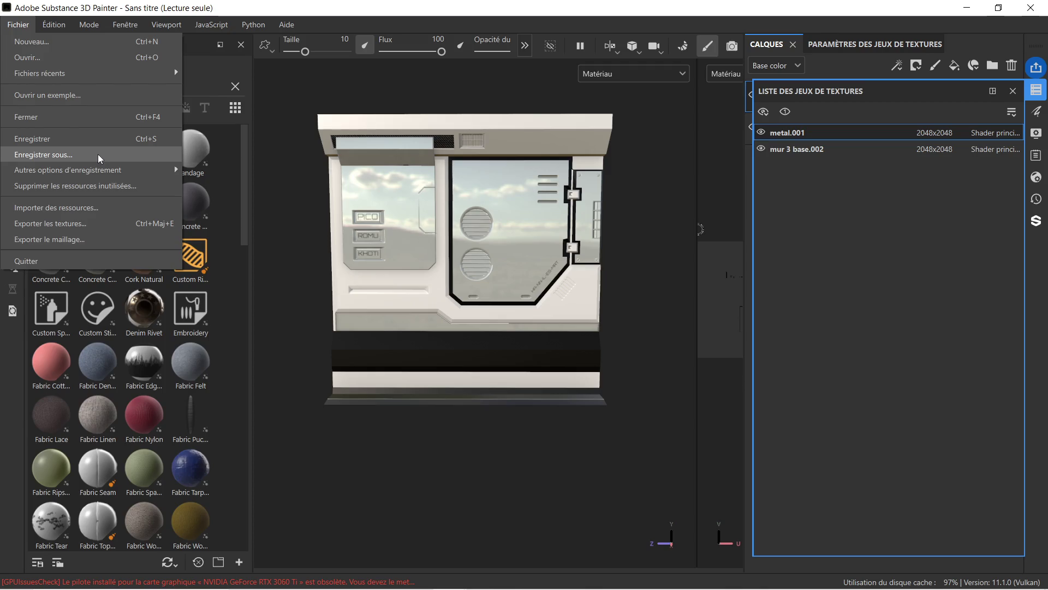
- Save the project as 'substance mur couloir 2' in zug propre > mur couloir 2
{"action": "left_click", "coordinate": [99, 155]}
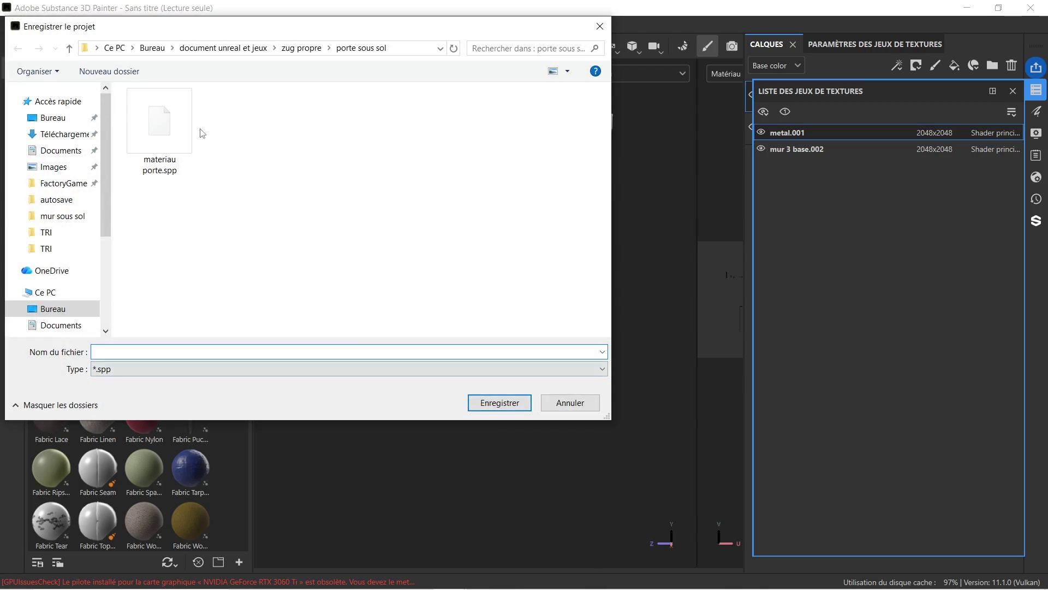
{"action": "left_click", "coordinate": [302, 49]}
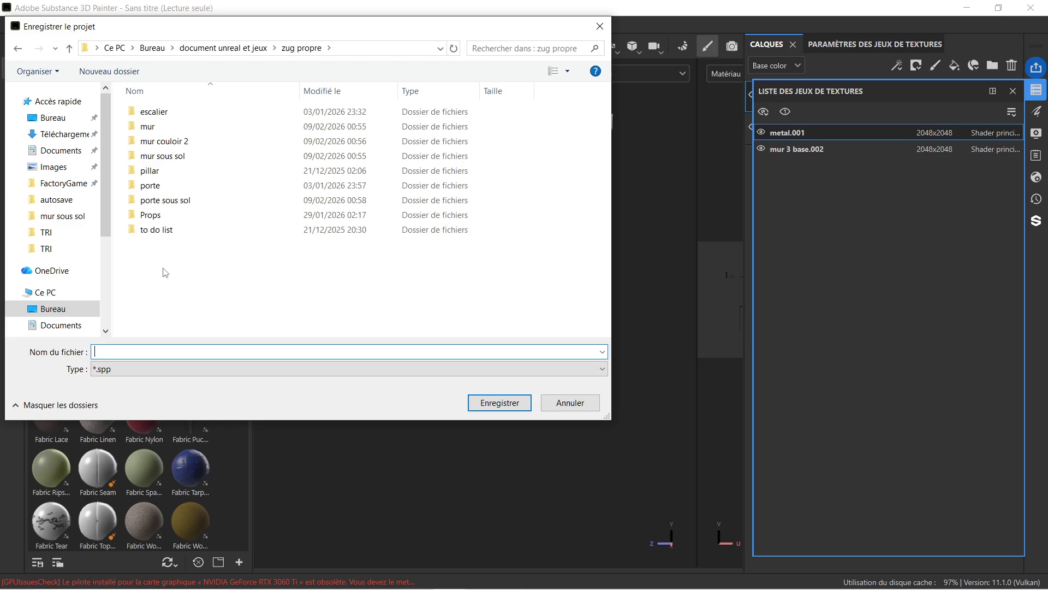
{"action": "double_click", "coordinate": [207, 142]}
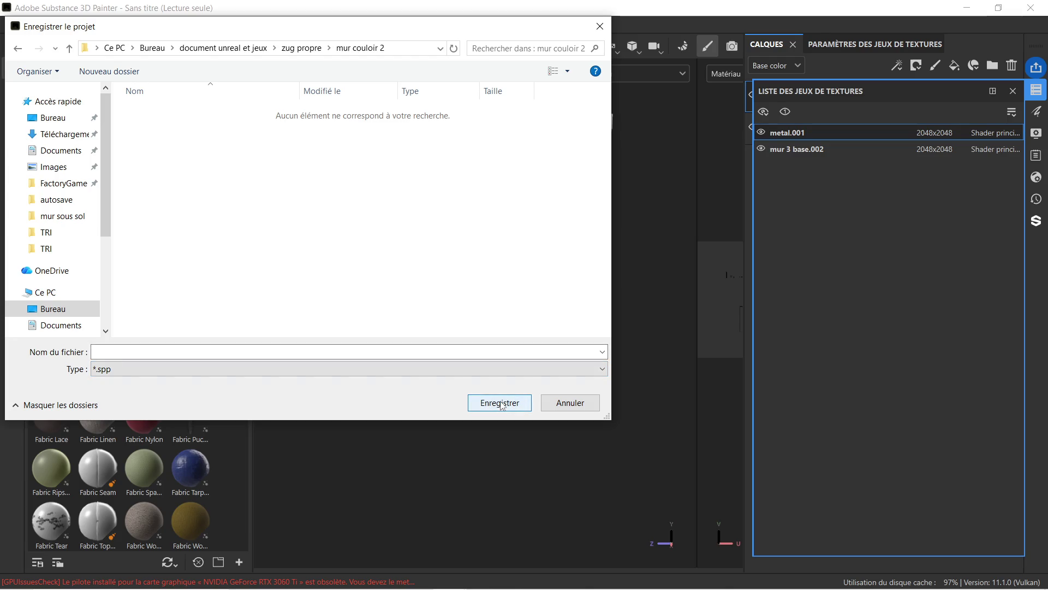
{"action": "left_click", "coordinate": [218, 349]}
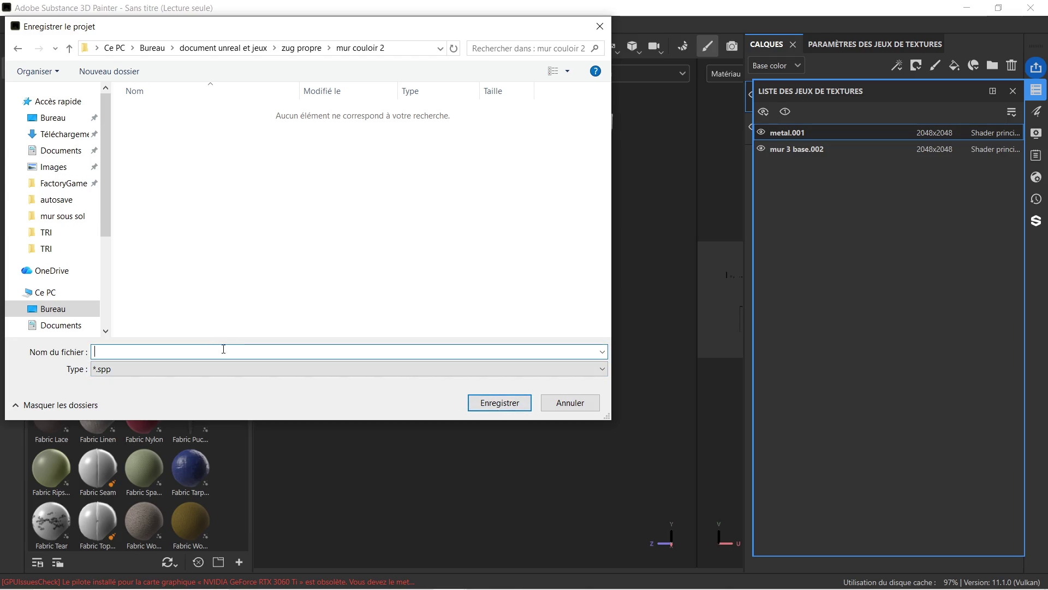
{"action": "type", "text": "mate"}
{"action": "key", "text": "BackSpace"}
{"action": "key", "text": "BackSpace"}
{"action": "key", "text": "BackSpace"}
{"action": "key", "text": "Return"}
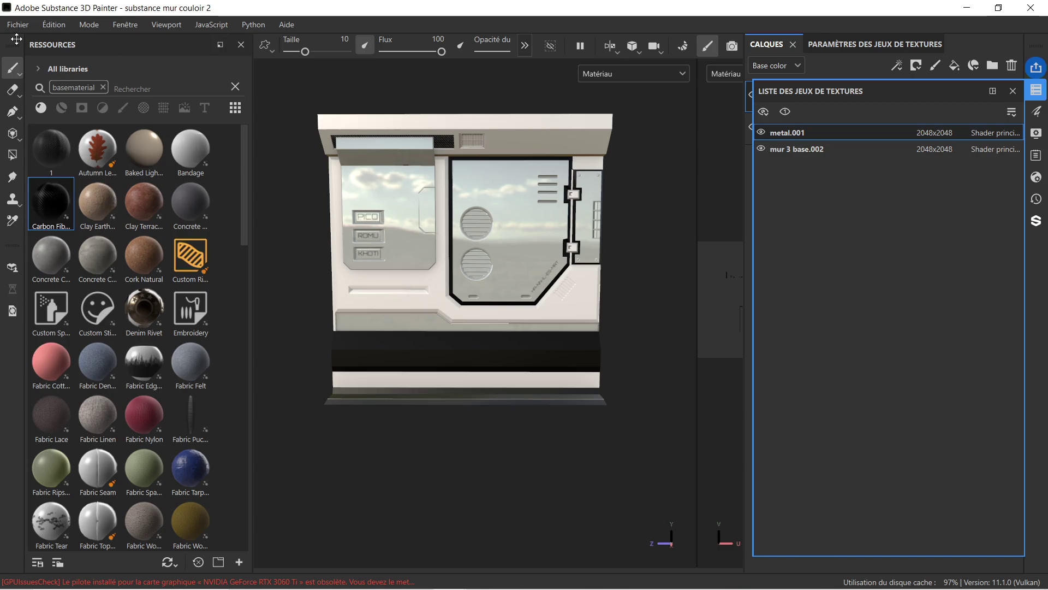
{"action": "left_click", "coordinate": [25, 30]}
{"action": "mouse_move", "coordinate": [106, 173]}
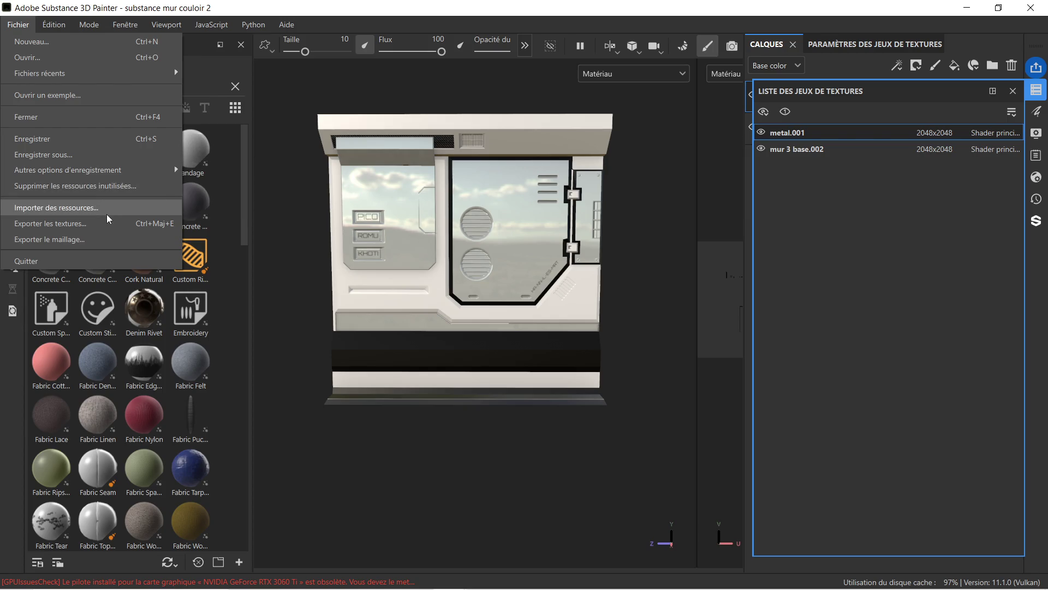
- In Export Textures, choose the Unreal Engine (Packed) output template
{"action": "left_click", "coordinate": [117, 223]}
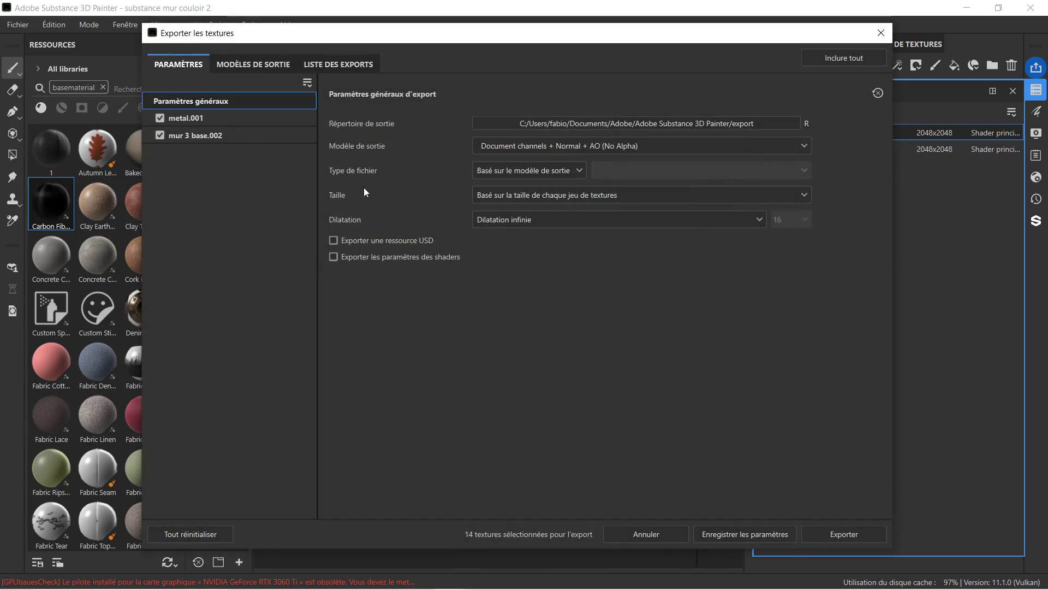
{"action": "left_click", "coordinate": [633, 146]}
{"action": "scroll", "scroll_direction": "down", "scroll_amount": 3}
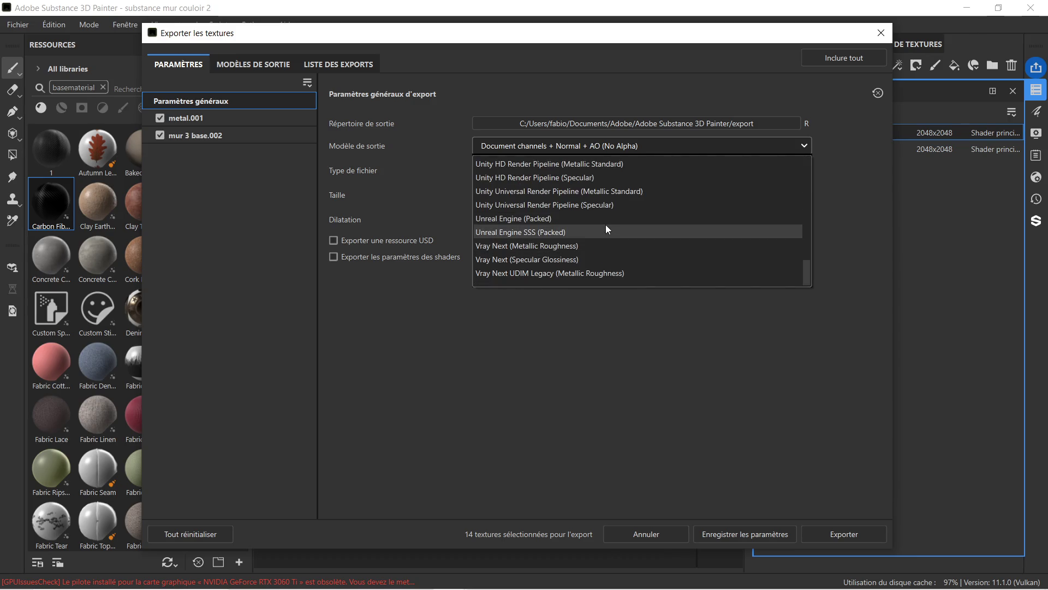
{"action": "left_click", "coordinate": [607, 220]}
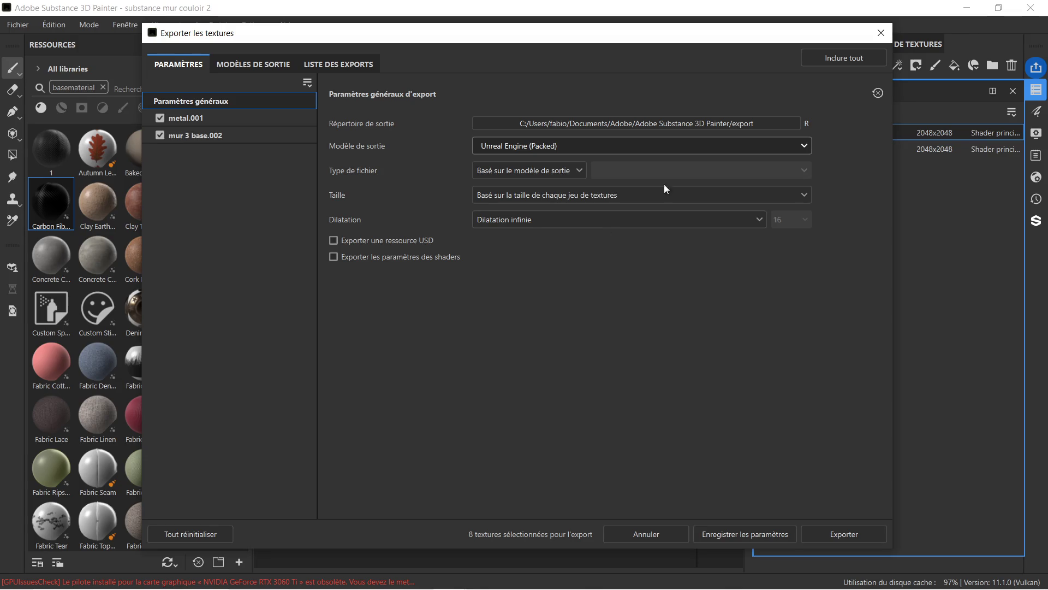
- Set the texture output directory to the mur couloir 2 folder under zug propre
{"action": "left_click", "coordinate": [782, 123]}
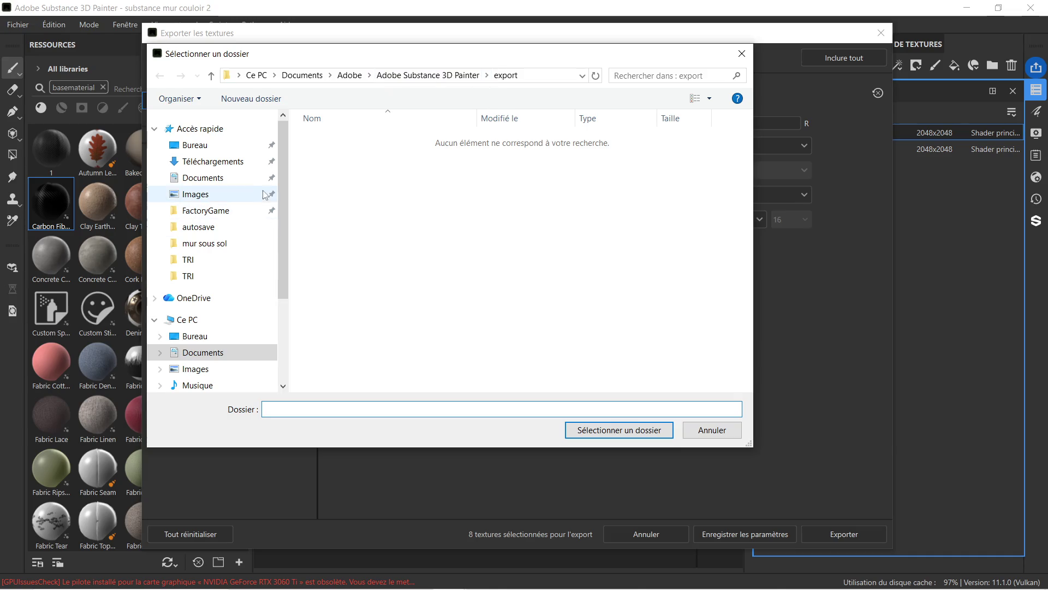
{"action": "left_click", "coordinate": [224, 249]}
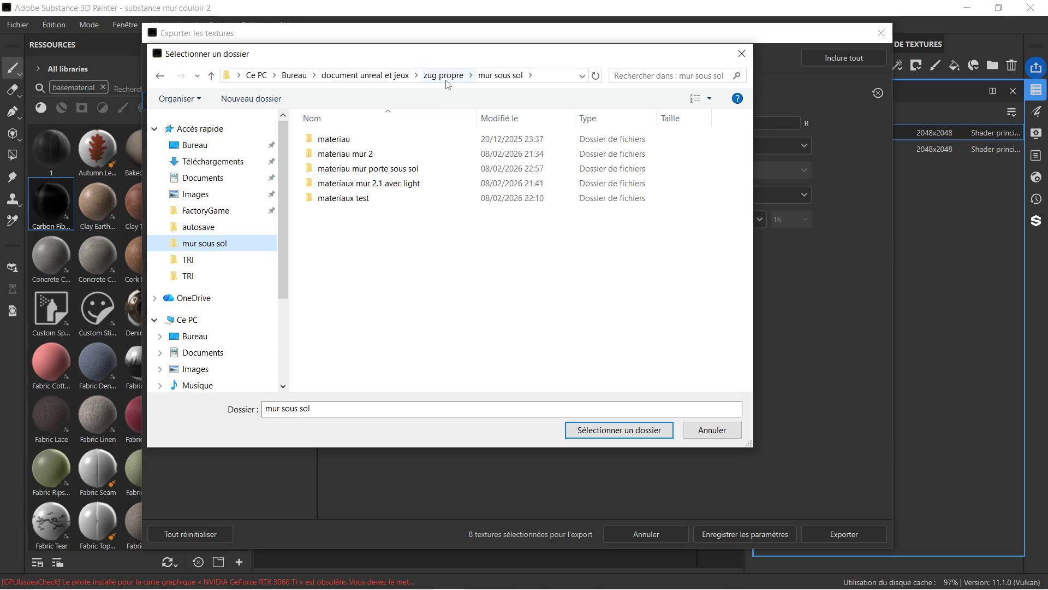
{"action": "left_click", "coordinate": [445, 78]}
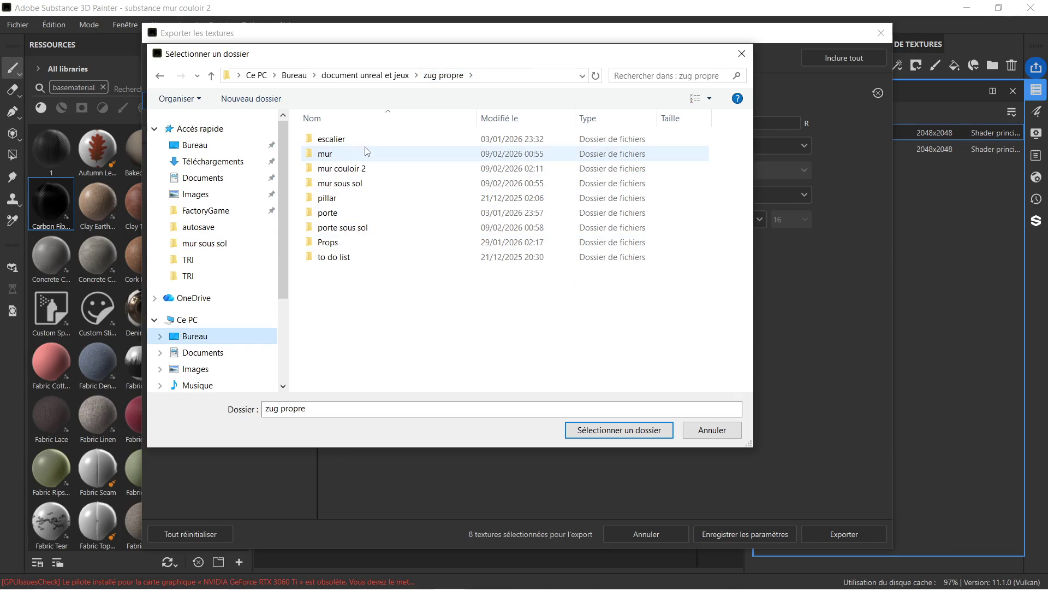
{"action": "left_click", "coordinate": [386, 169]}
{"action": "left_click", "coordinate": [581, 431]}
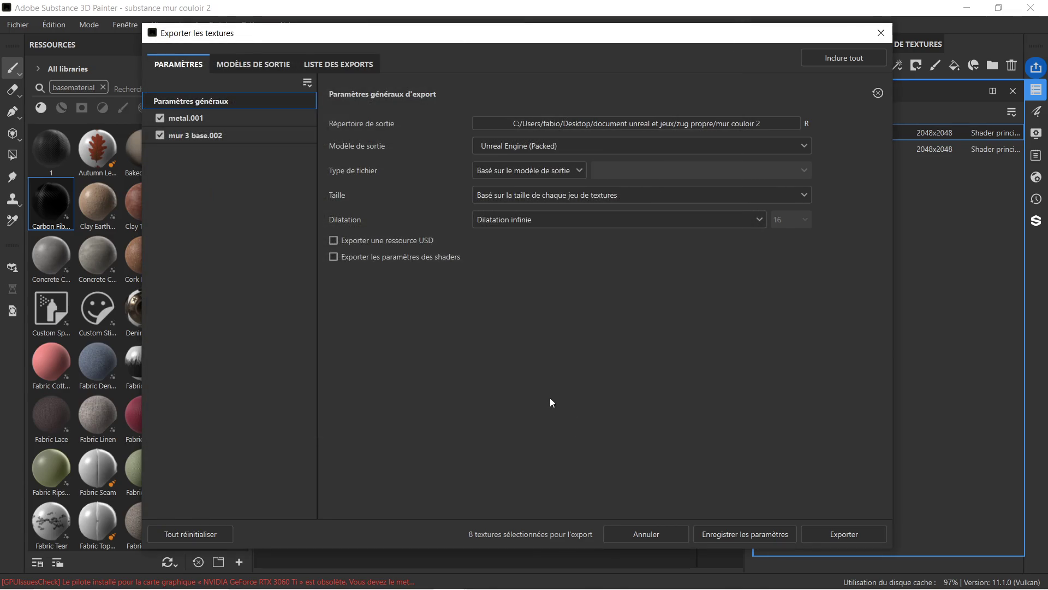
{"action": "left_click", "coordinate": [741, 122]}
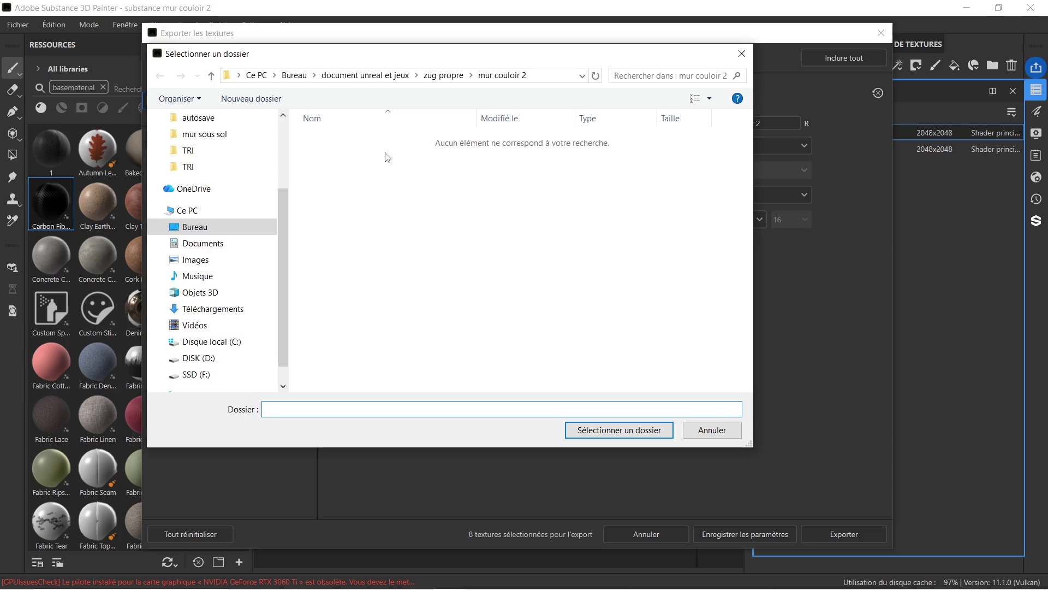
{"action": "left_click", "coordinate": [599, 432]}
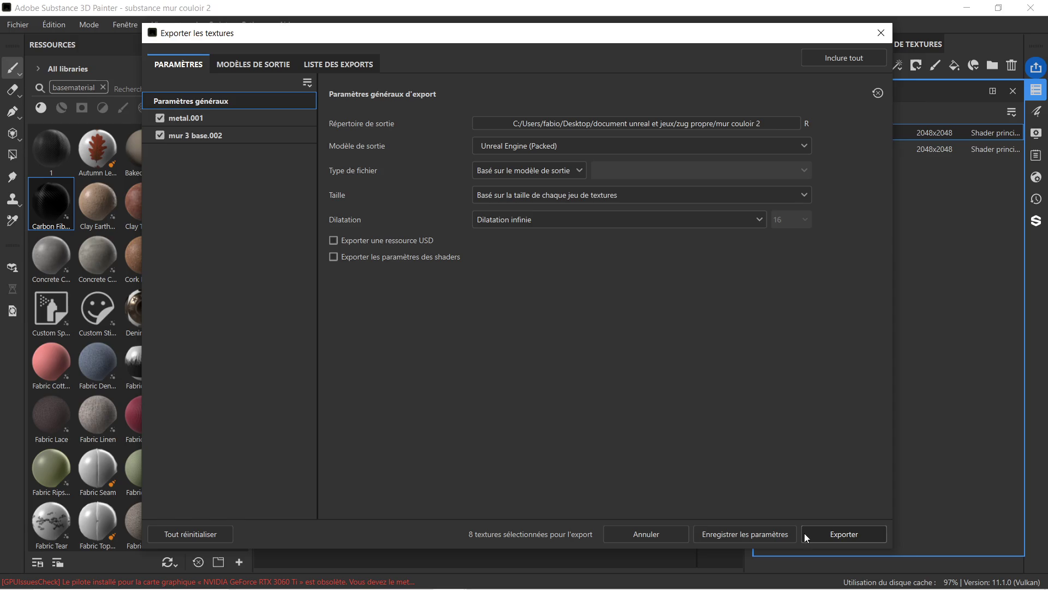
- Export the textures, close the export window and minimize Painter
{"action": "left_click", "coordinate": [814, 533]}
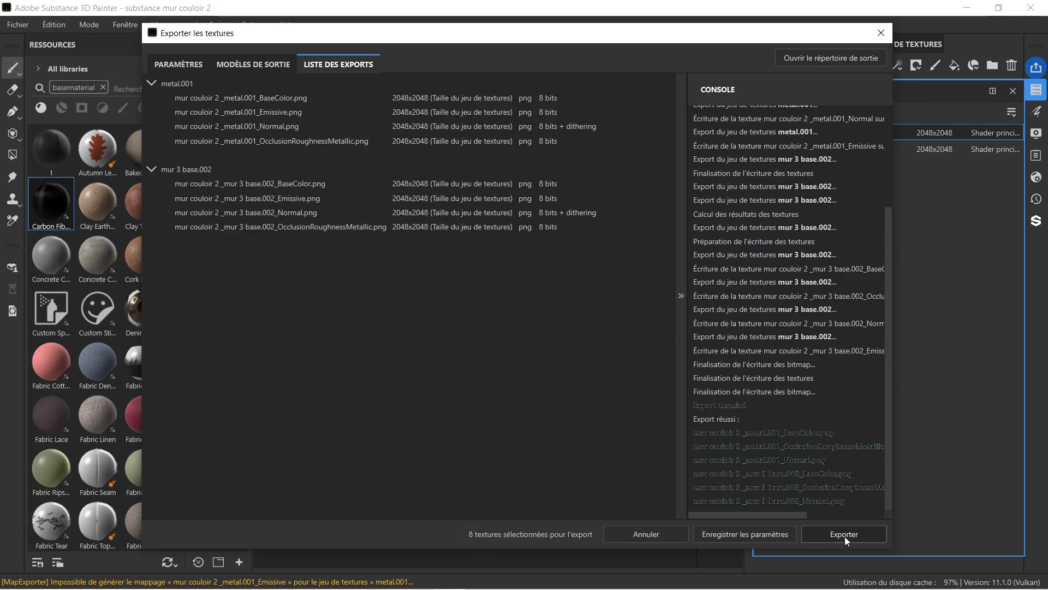
{"action": "left_click", "coordinate": [880, 37]}
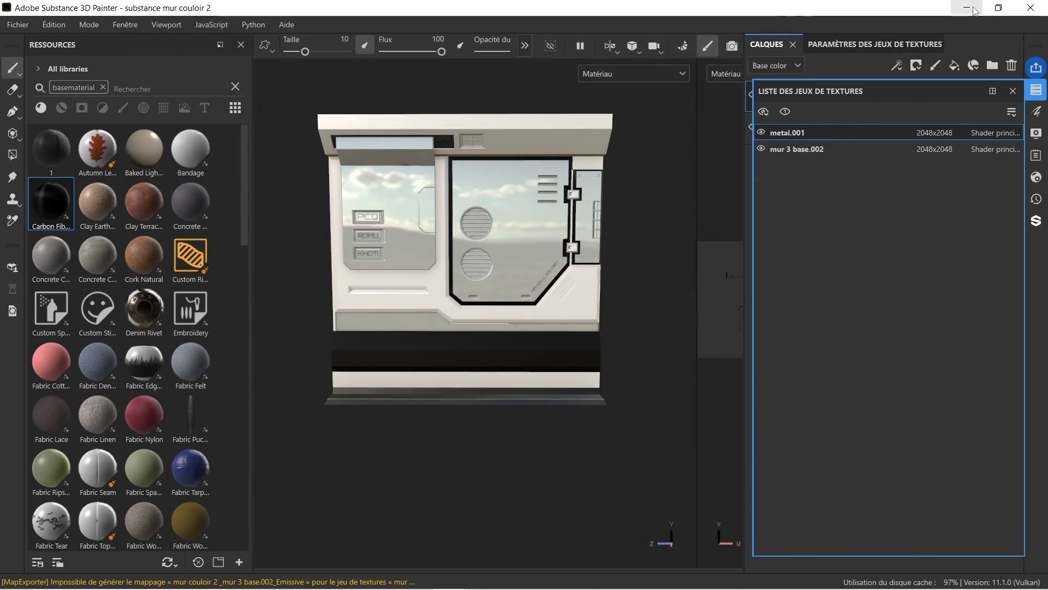
{"action": "left_click", "coordinate": [975, 11]}
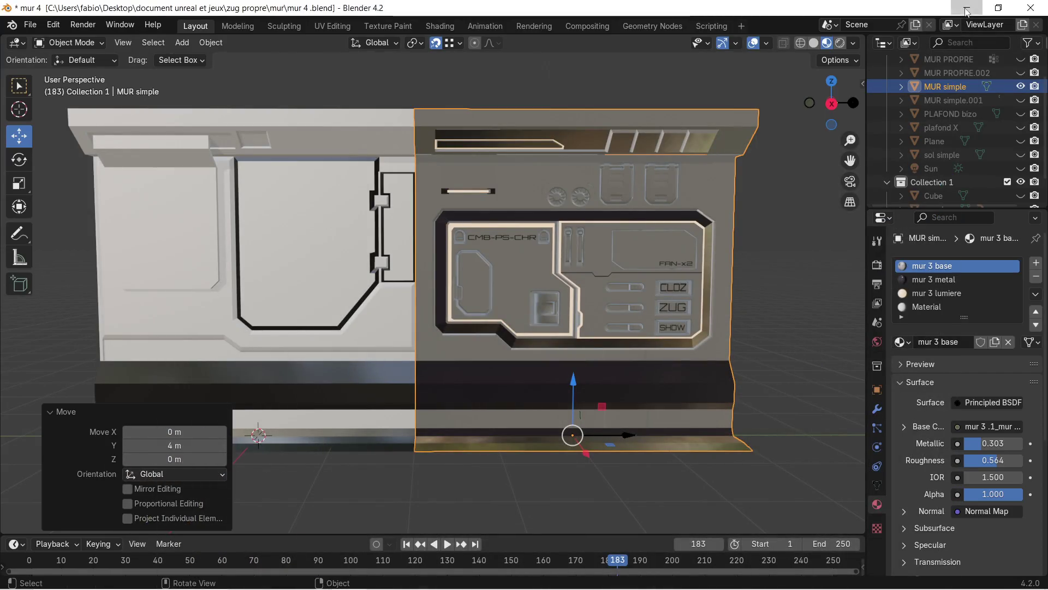
- Bring the Unreal editor forward and open the Z_test folder in the content browser
{"action": "left_click", "coordinate": [966, 11]}
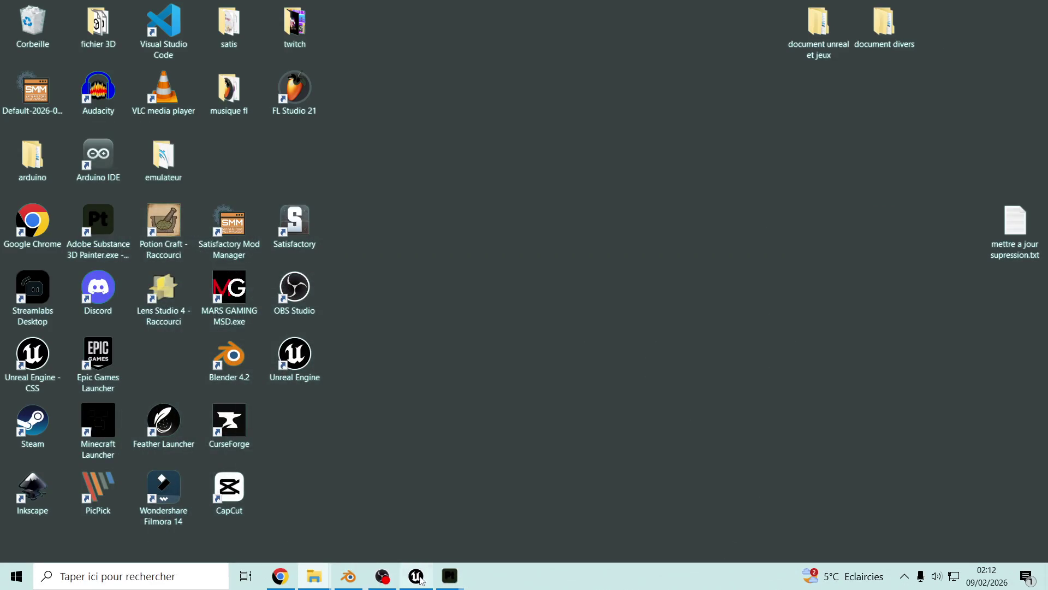
{"action": "left_click", "coordinate": [417, 577]}
{"action": "scroll", "scroll_direction": "down", "scroll_amount": 3}
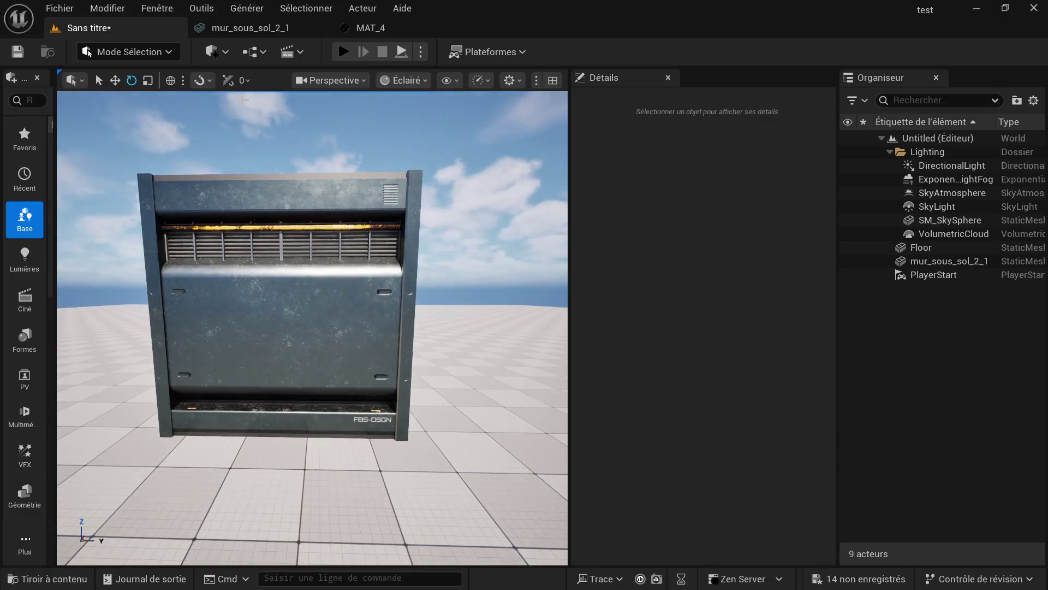
{"action": "scroll", "scroll_direction": "down", "scroll_amount": 3}
{"action": "scroll", "scroll_direction": "down", "scroll_amount": 3}
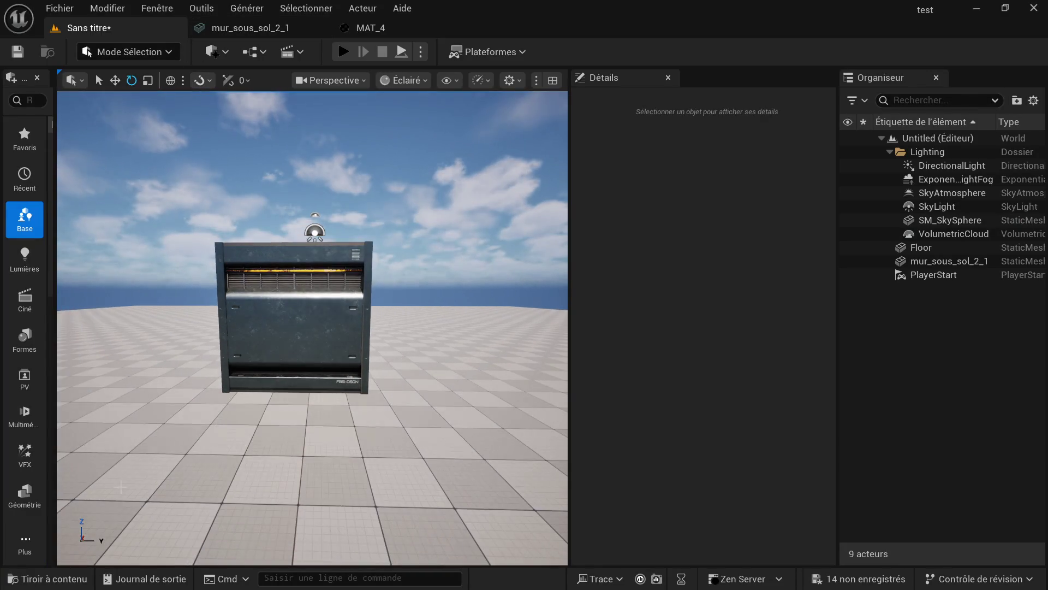
{"action": "left_click", "coordinate": [83, 579]}
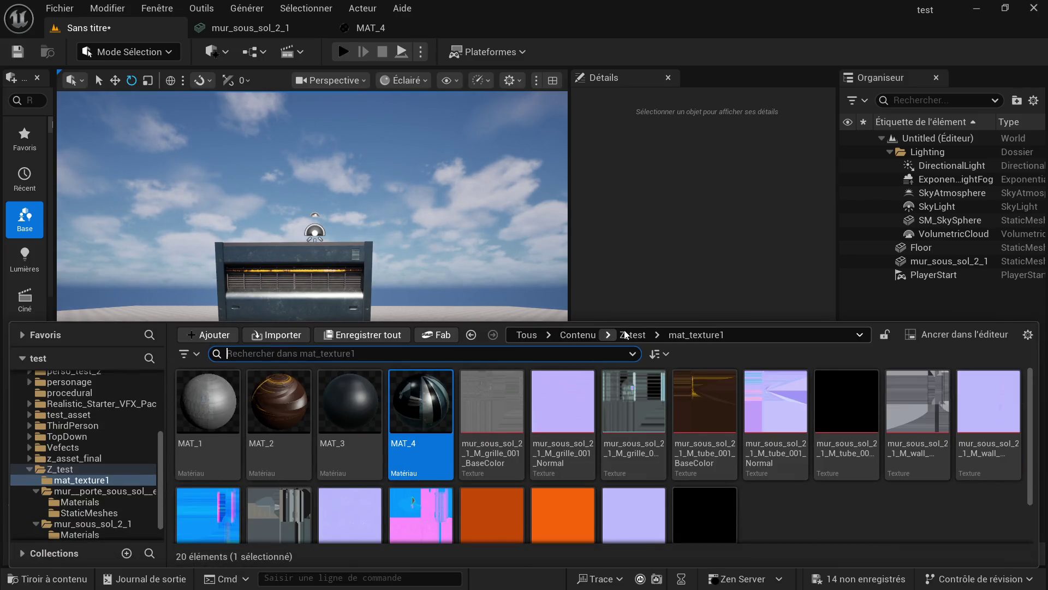
{"action": "left_click", "coordinate": [632, 336]}
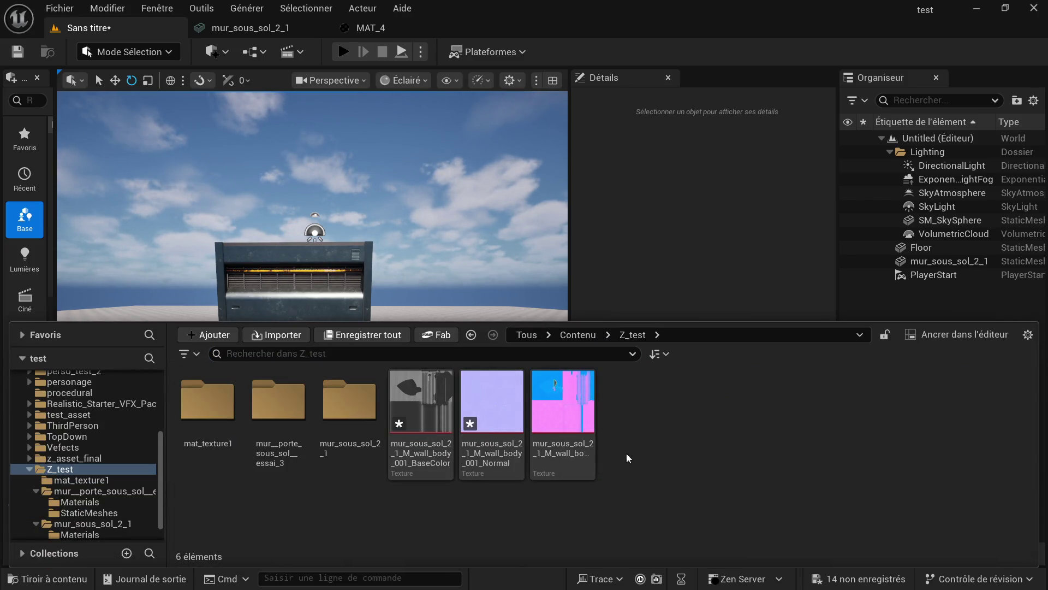
- Create a new folder NewFolder in Z_test and return to the Unreal editor
{"action": "right_click", "coordinate": [709, 419]}
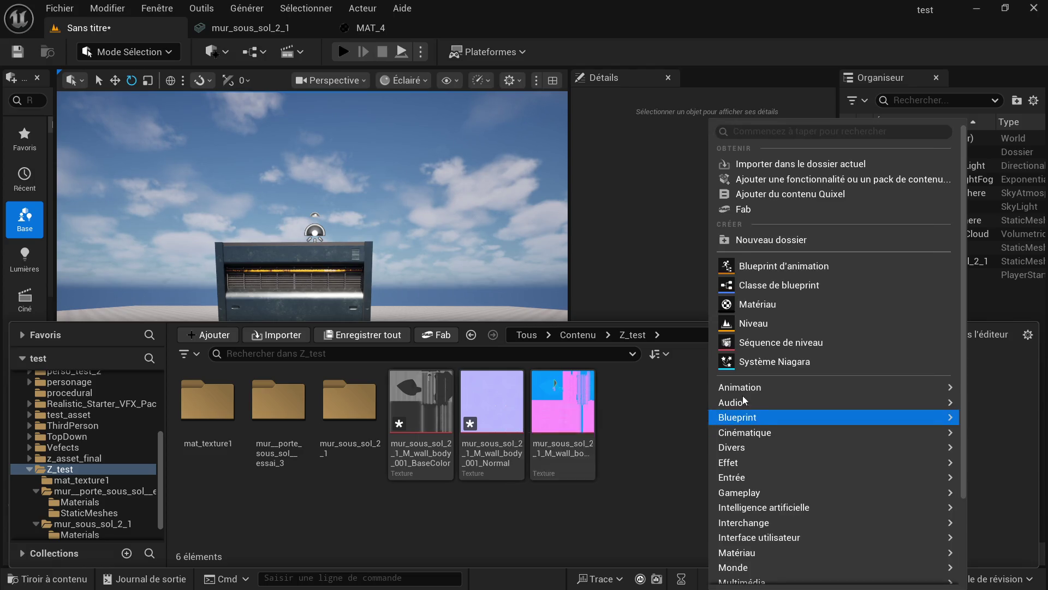
{"action": "left_click", "coordinate": [780, 238]}
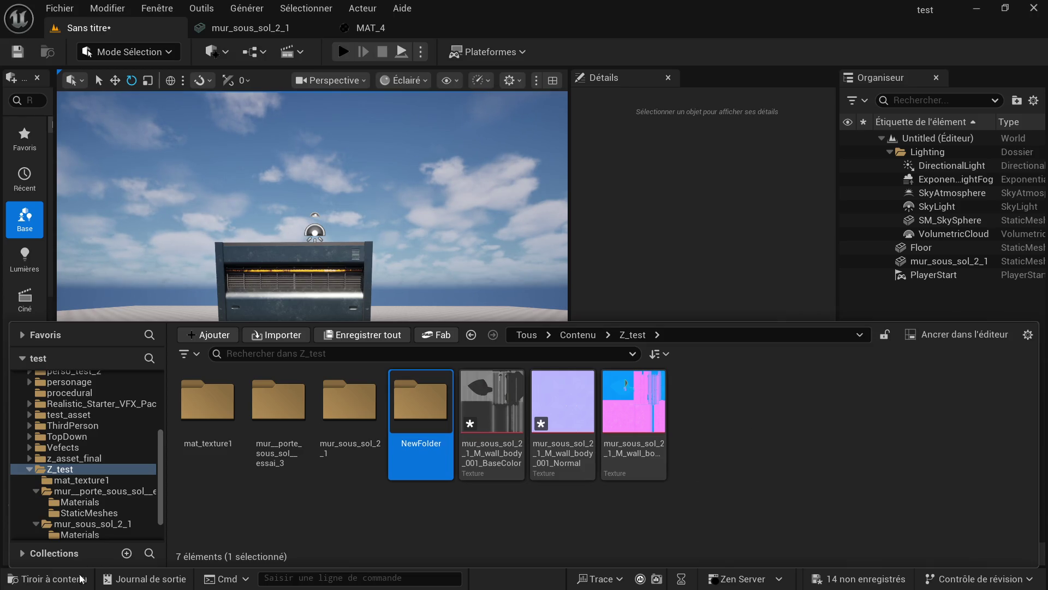
{"action": "left_click", "coordinate": [81, 576]}
{"action": "left_click", "coordinate": [81, 576]}
{"action": "key", "text": "super"}
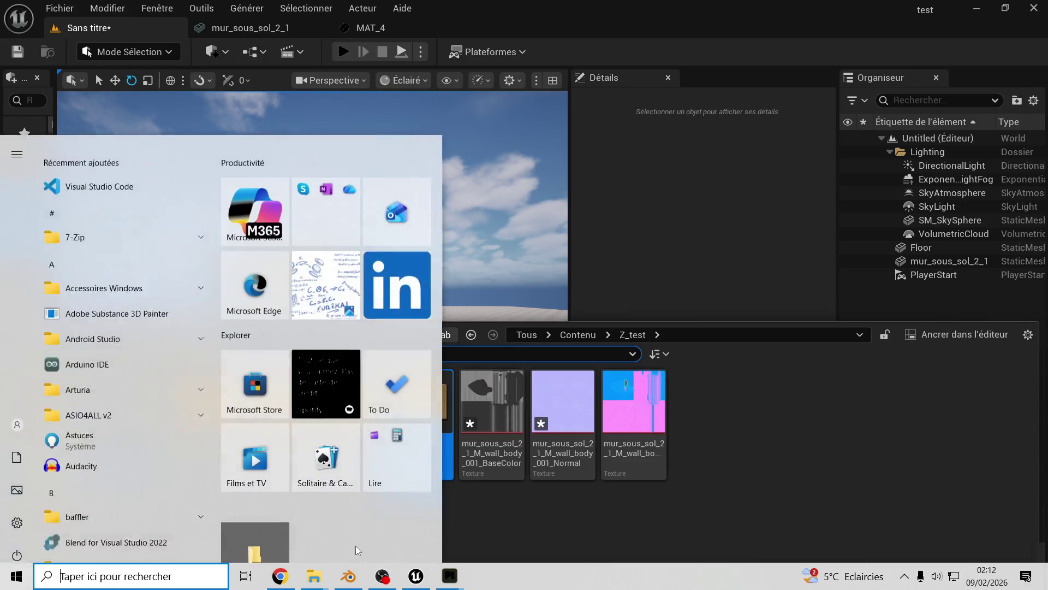
{"action": "left_click", "coordinate": [338, 579]}
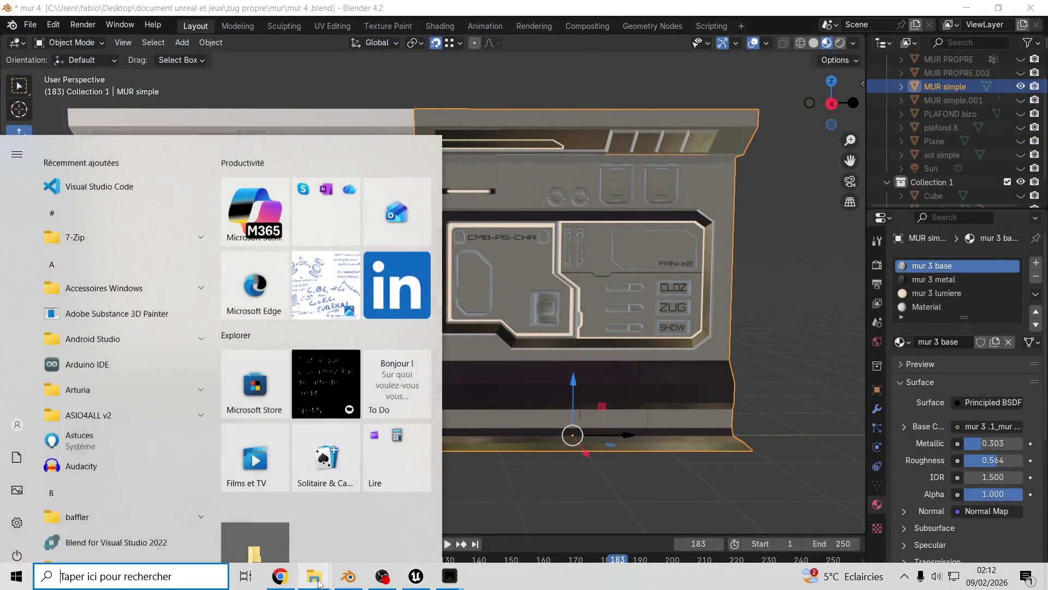
{"action": "mouse_move", "coordinate": [317, 579]}
{"action": "left_click", "coordinate": [417, 581]}
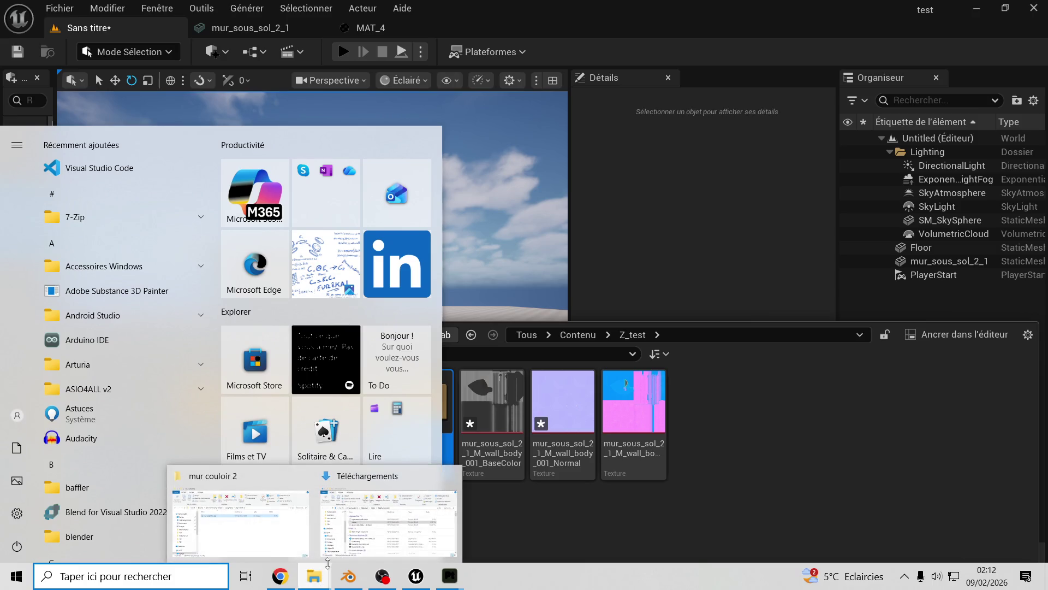
- Drag mur couloir 2 .glb from Explorer into Z_test, confirm the import, and open mur_couloir_2_
{"action": "left_click", "coordinate": [240, 521]}
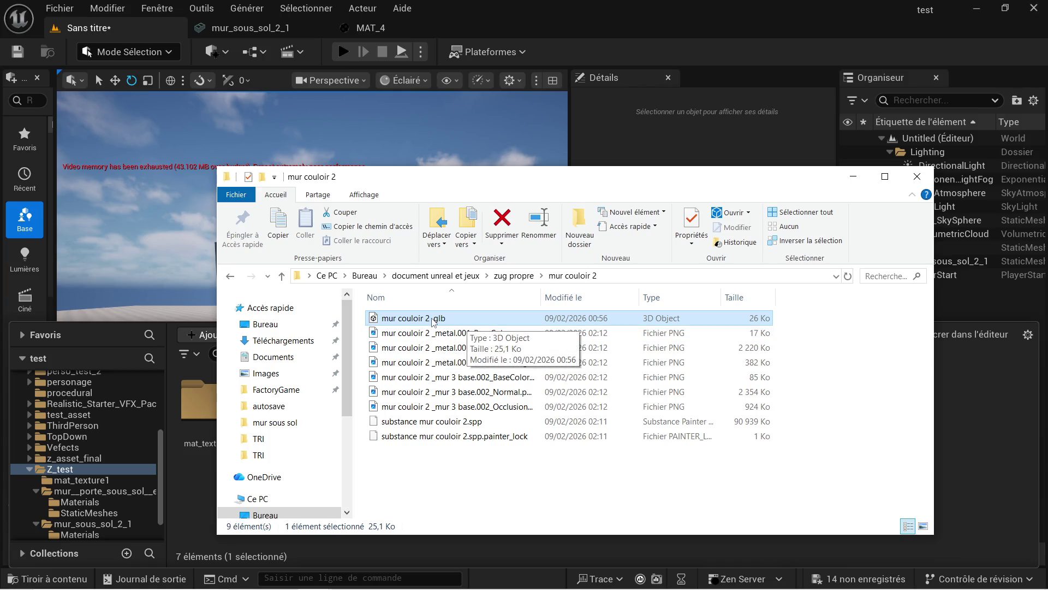
{"action": "left_click_drag", "start_coordinate": [431, 322], "coordinate": [964, 420]}
{"action": "left_click", "coordinate": [855, 184]}
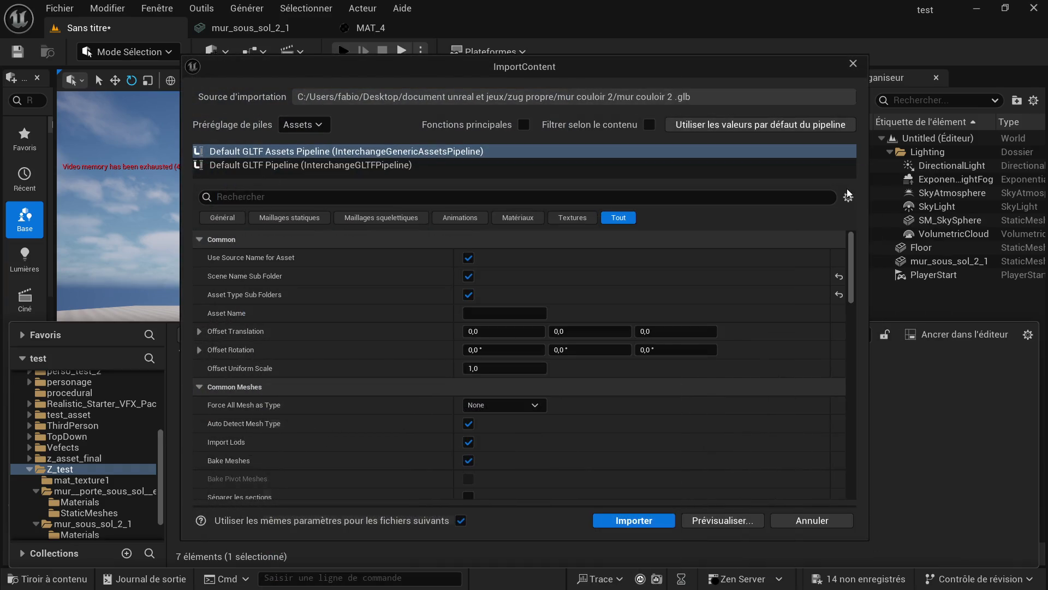
{"action": "left_click", "coordinate": [657, 521]}
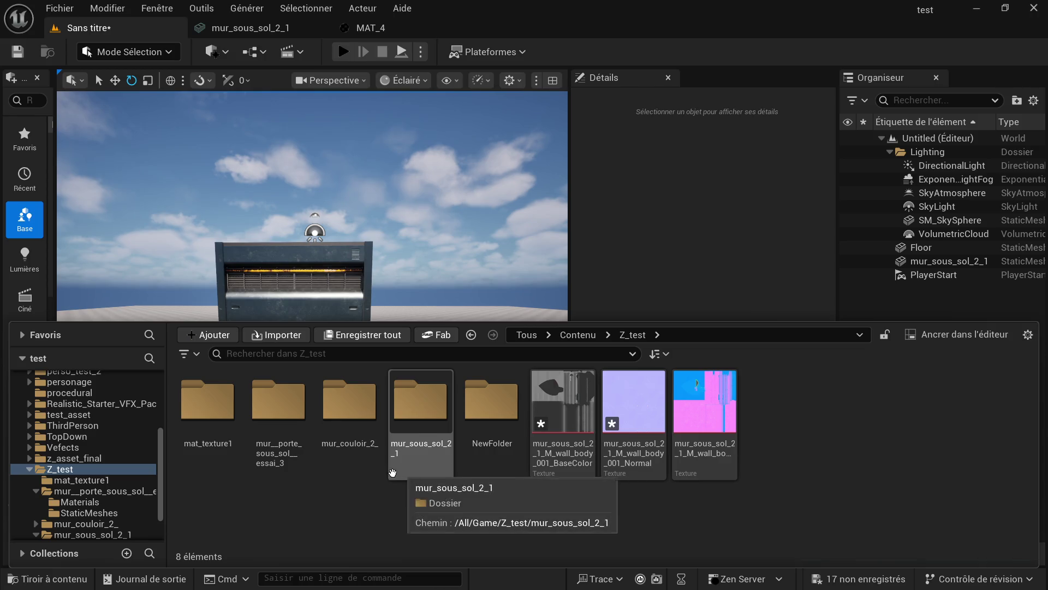
{"action": "double_click", "coordinate": [359, 418]}
- Drag the mur_couloir_2_ mesh from StaticMeshes into the level, rotate it and frame it
{"action": "double_click", "coordinate": [283, 418]}
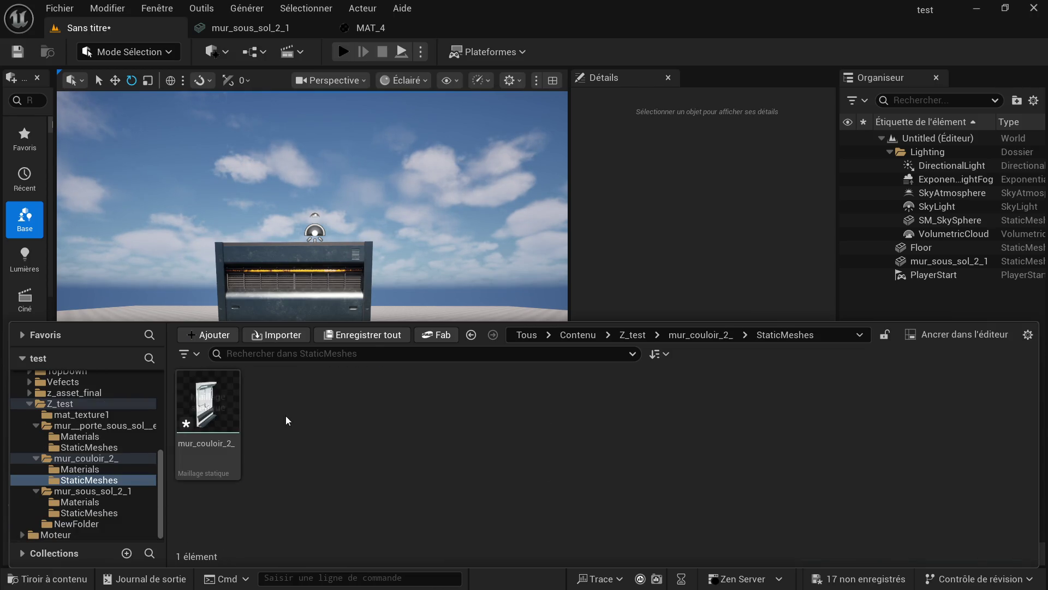
{"action": "left_click_drag", "start_coordinate": [207, 410], "coordinate": [448, 374]}
{"action": "left_click_drag", "start_coordinate": [421, 411], "coordinate": [311, 416]}
{"action": "scroll", "scroll_direction": "up", "scroll_amount": 3}
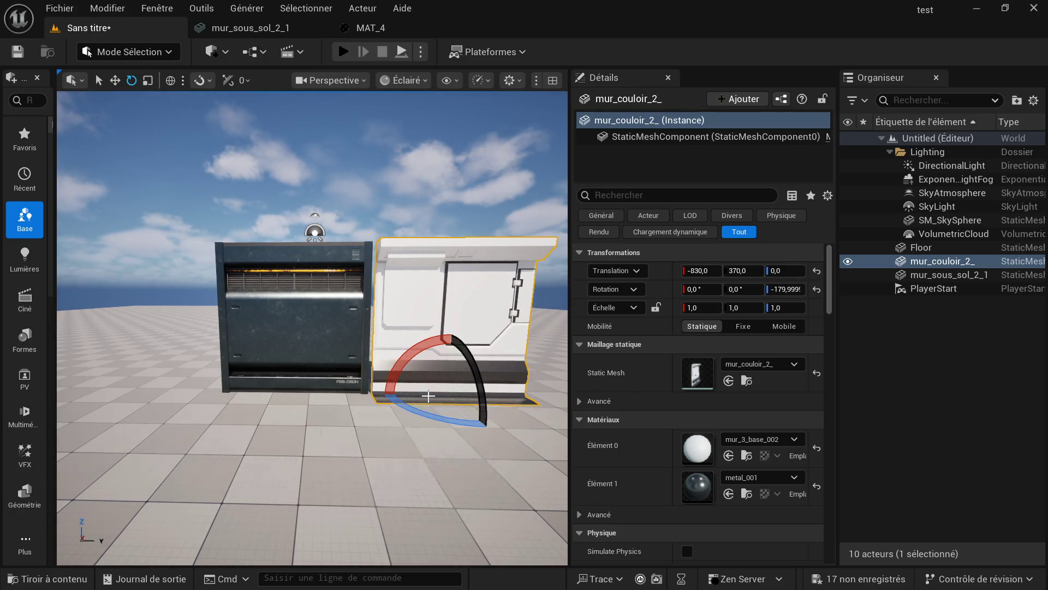
{"action": "key", "text": "f"}
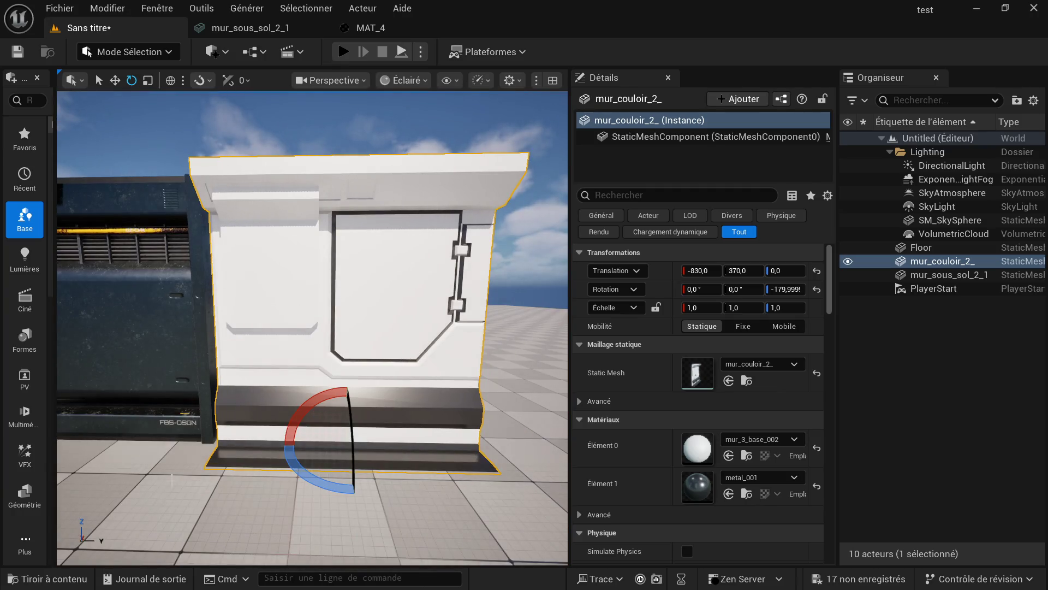
- Open the mur_couloir_2_ static mesh in the mesh editor
{"action": "left_click", "coordinate": [86, 579]}
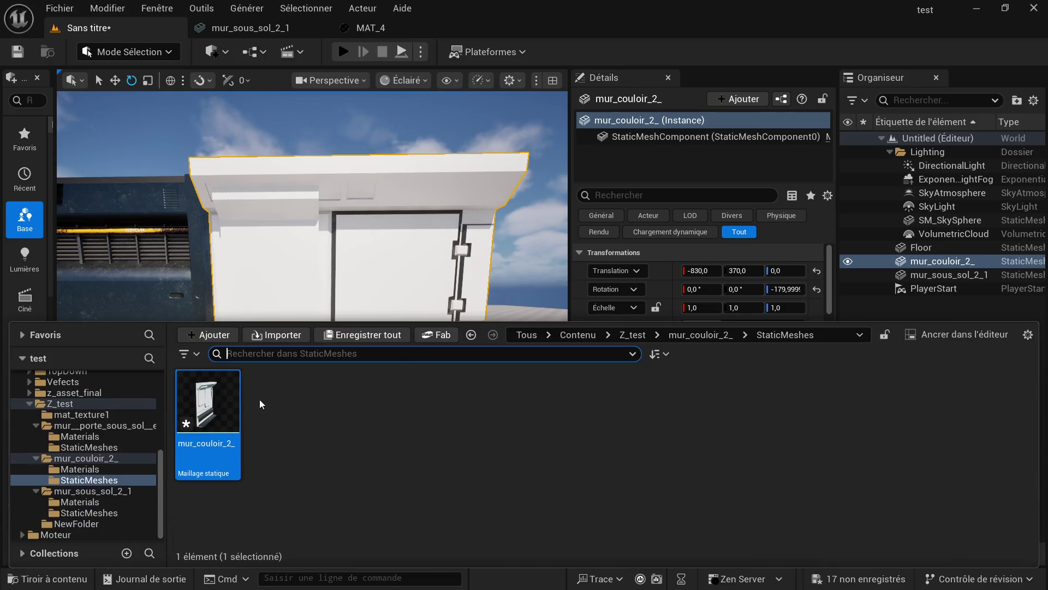
{"action": "left_click", "coordinate": [235, 402]}
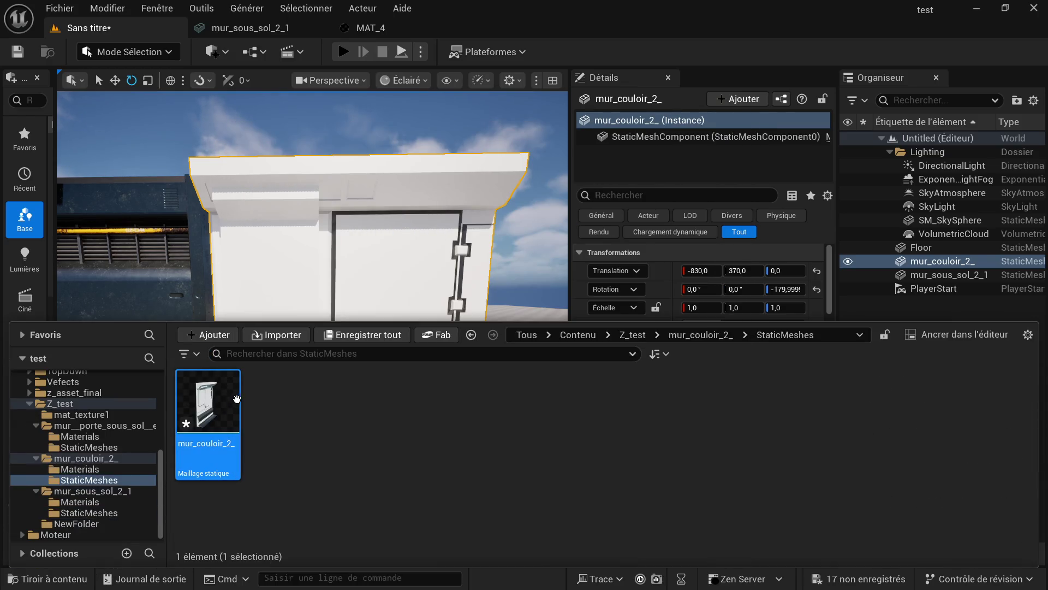
{"action": "double_click", "coordinate": [244, 390]}
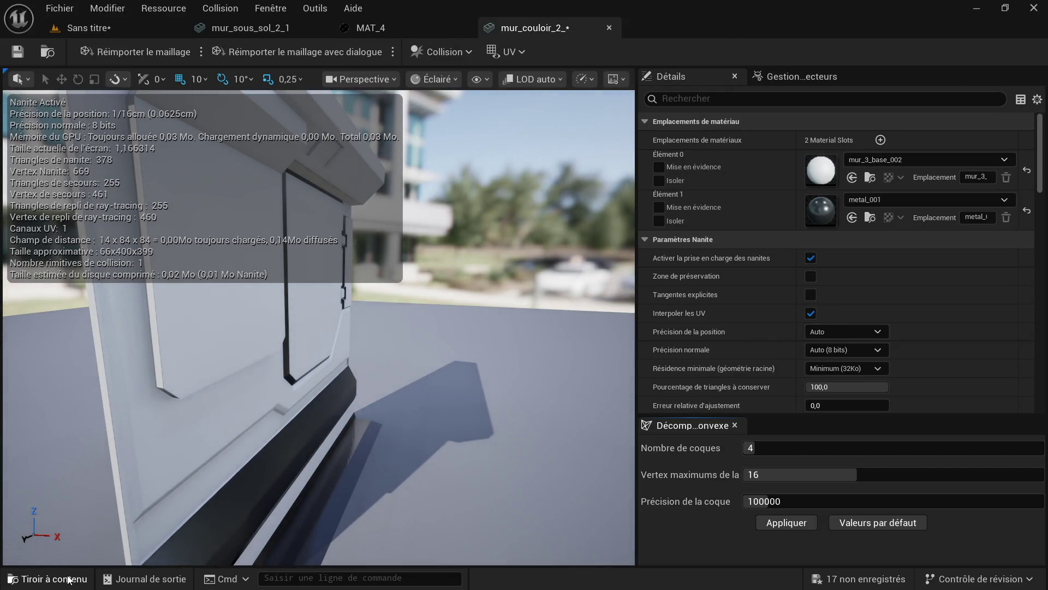
- Navigate the Content Drawer to the mur_couloir_2_/Materials folder
{"action": "left_click", "coordinate": [48, 579]}
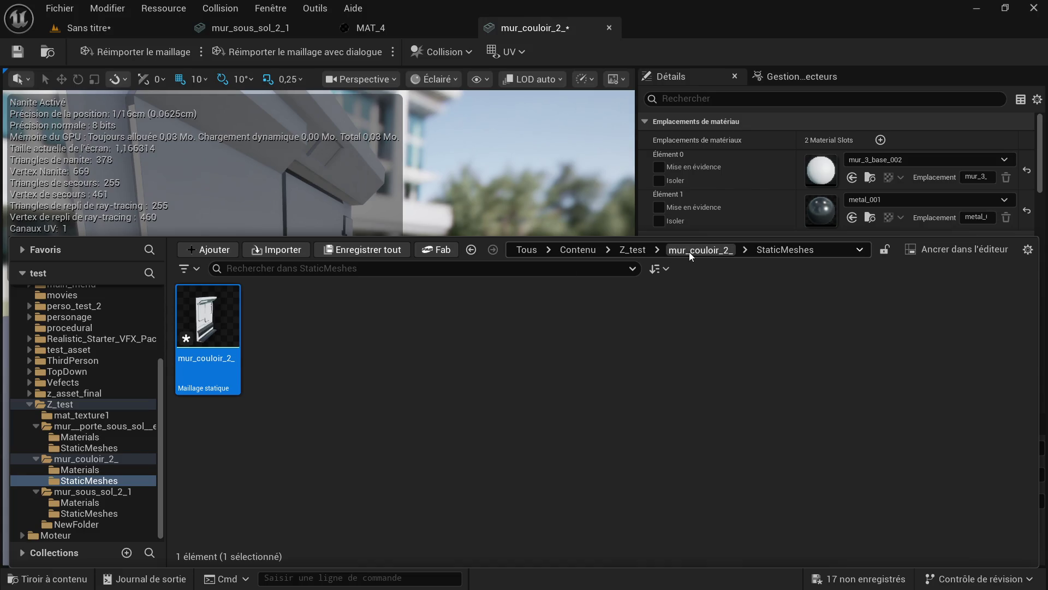
{"action": "left_click", "coordinate": [689, 251]}
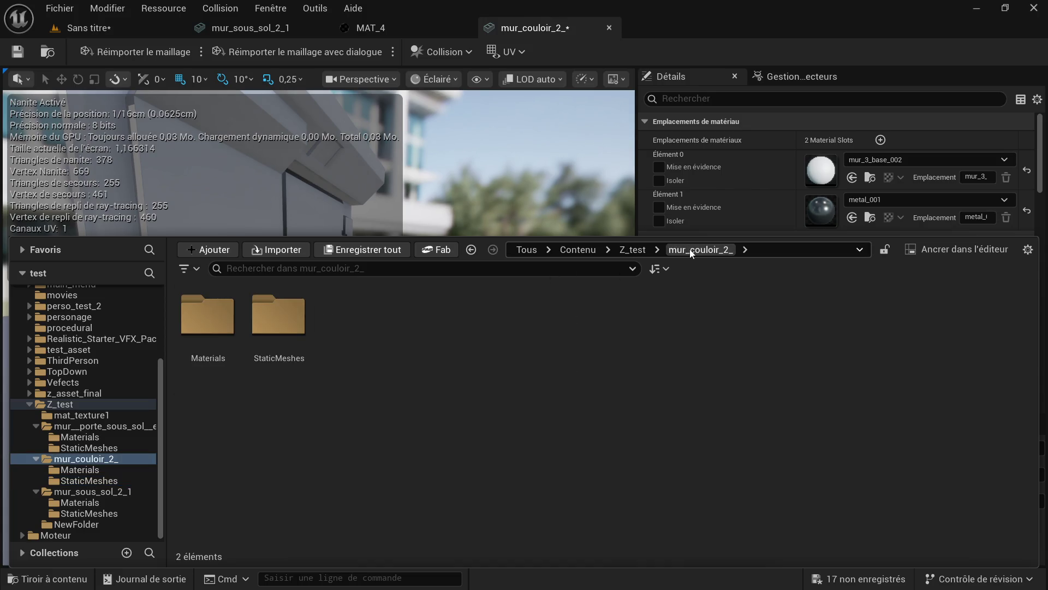
{"action": "right_click", "coordinate": [332, 329]}
{"action": "left_click", "coordinate": [278, 317]}
{"action": "double_click", "coordinate": [216, 337]}
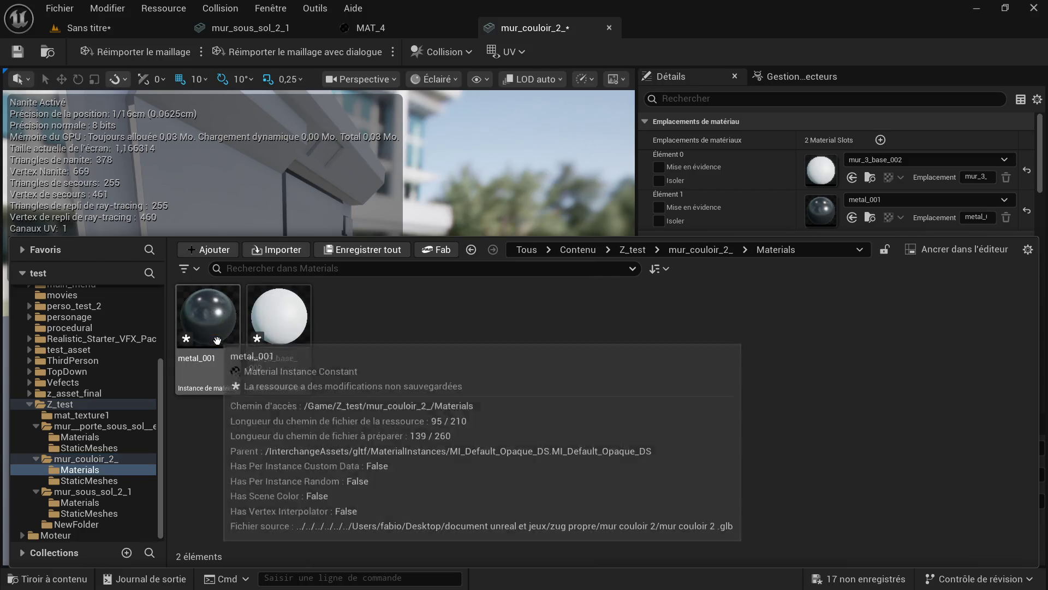
{"action": "right_click", "coordinate": [373, 333]}
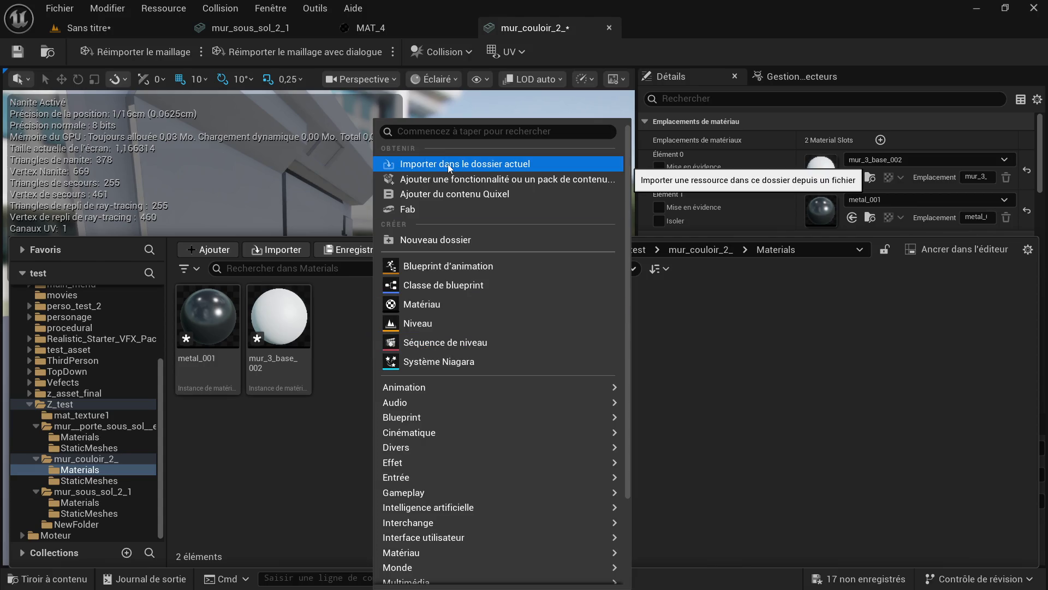
{"action": "left_click", "coordinate": [448, 163]}
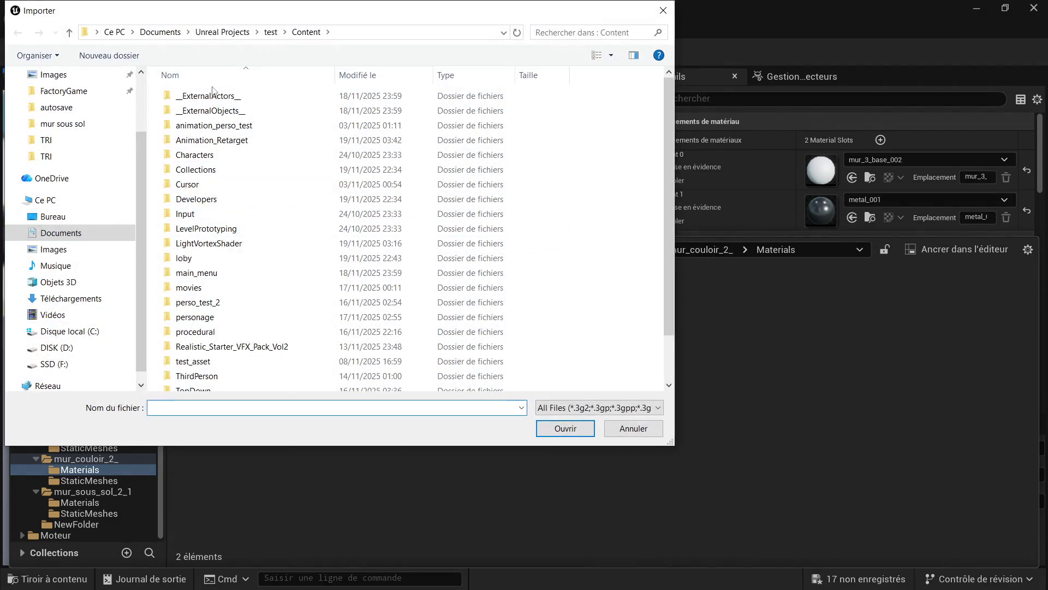
{"action": "left_click", "coordinate": [663, 11]}
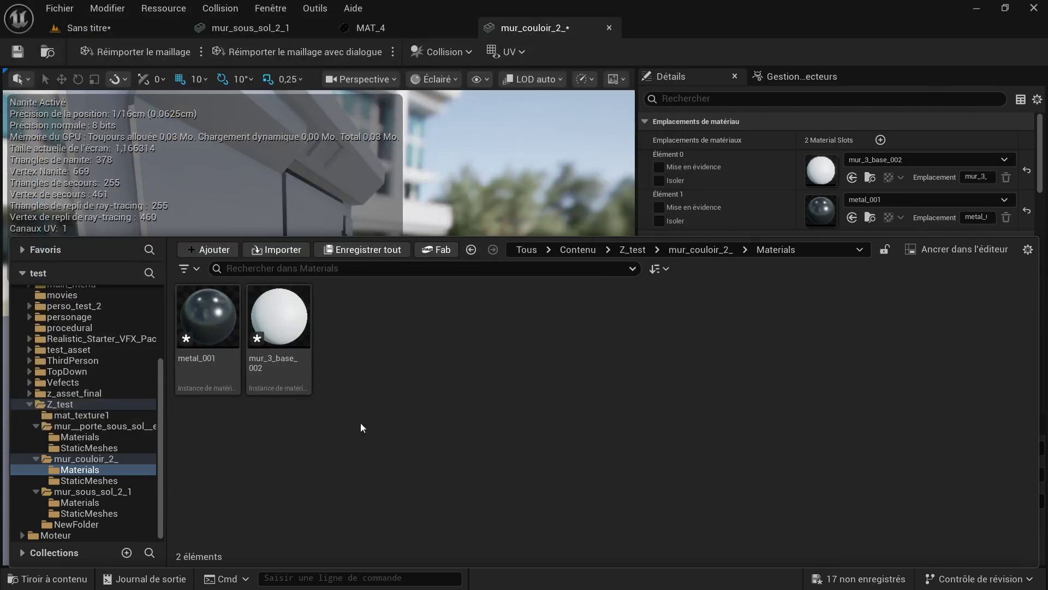
- Drag the six exported wall texture PNGs from the mur couloir 2 folder into Materials
{"action": "key", "text": "super"}
{"action": "key", "text": "Escape"}
{"action": "key", "text": "super"}
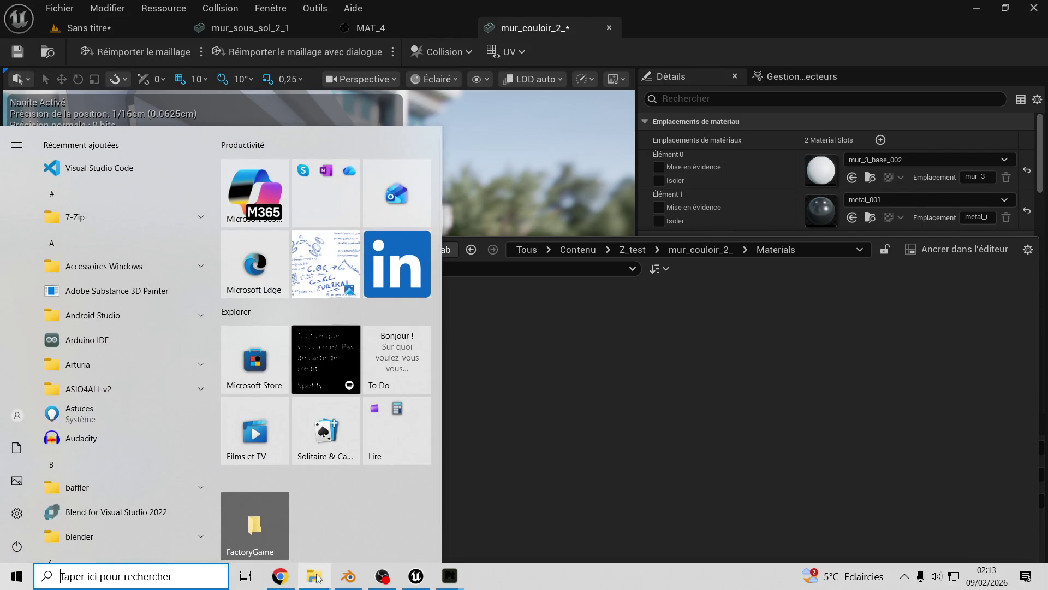
{"action": "mouse_move", "coordinate": [314, 579]}
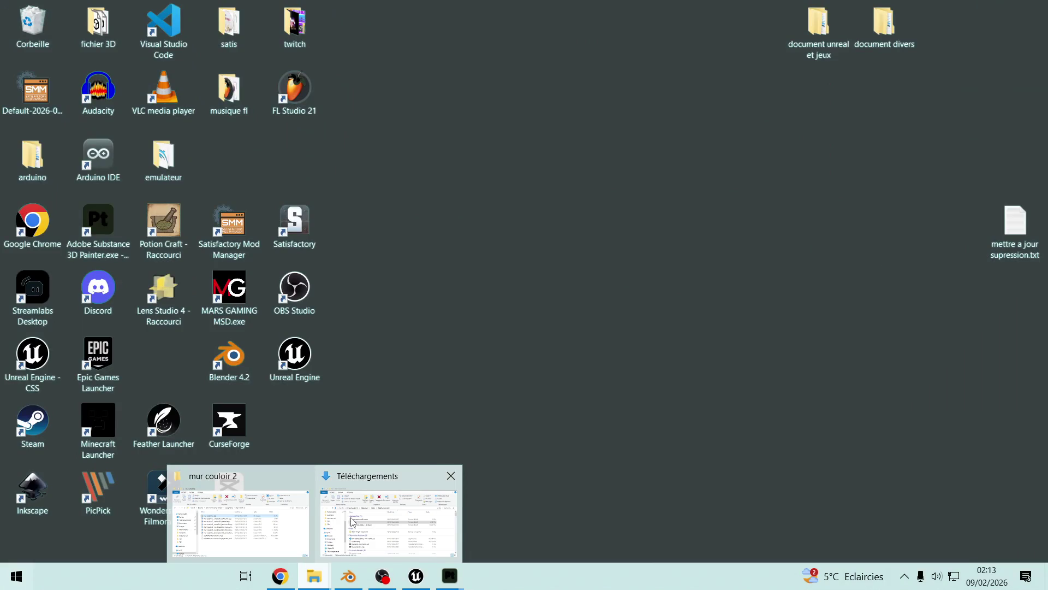
{"action": "left_click", "coordinate": [240, 519]}
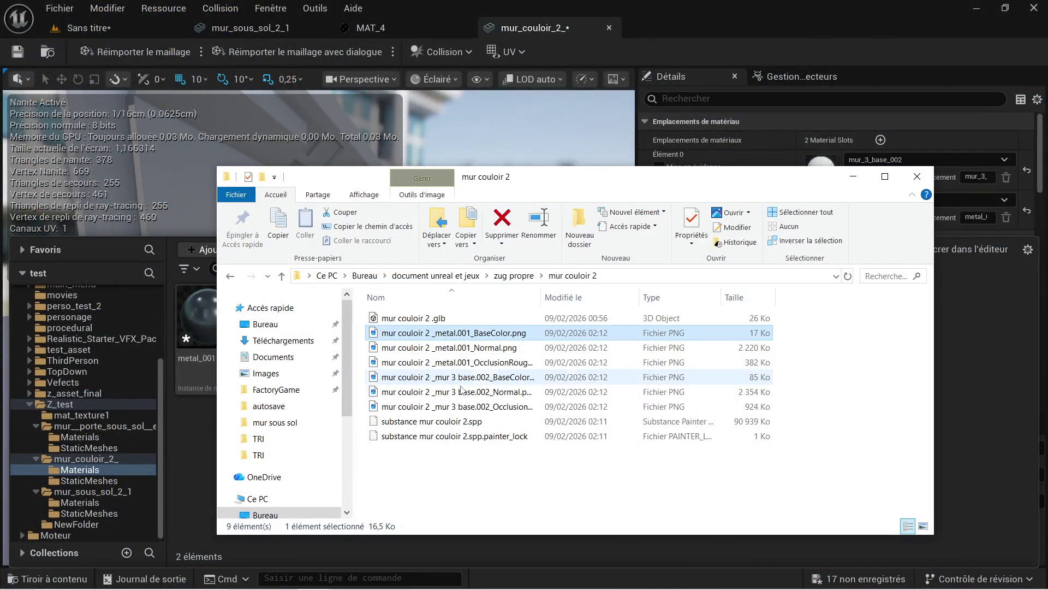
{"action": "left_click", "coordinate": [442, 407]}
{"action": "left_click_drag", "start_coordinate": [470, 337], "coordinate": [603, 348]}
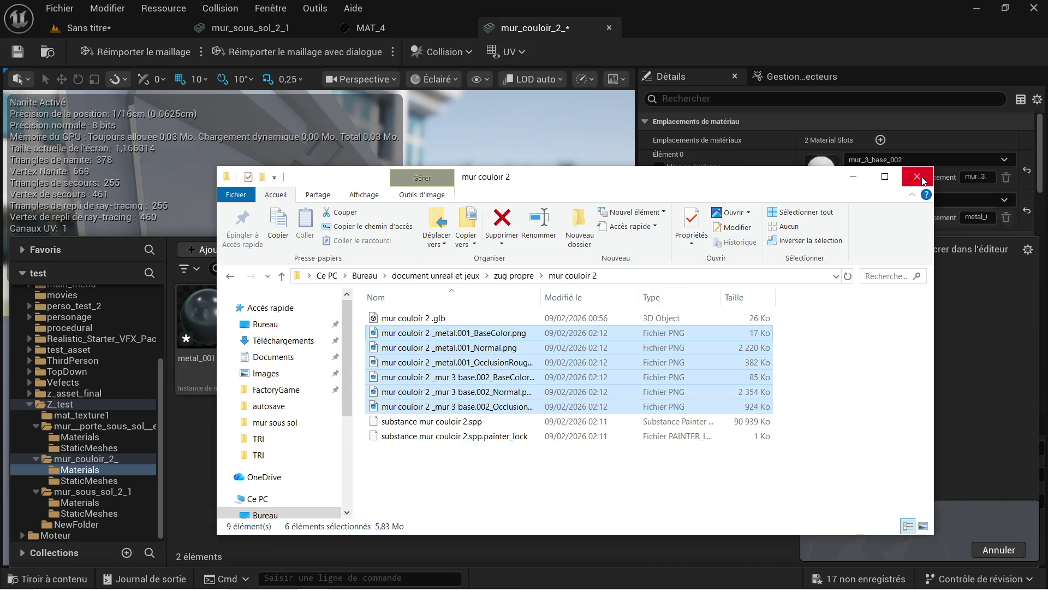
{"action": "left_click", "coordinate": [917, 176]}
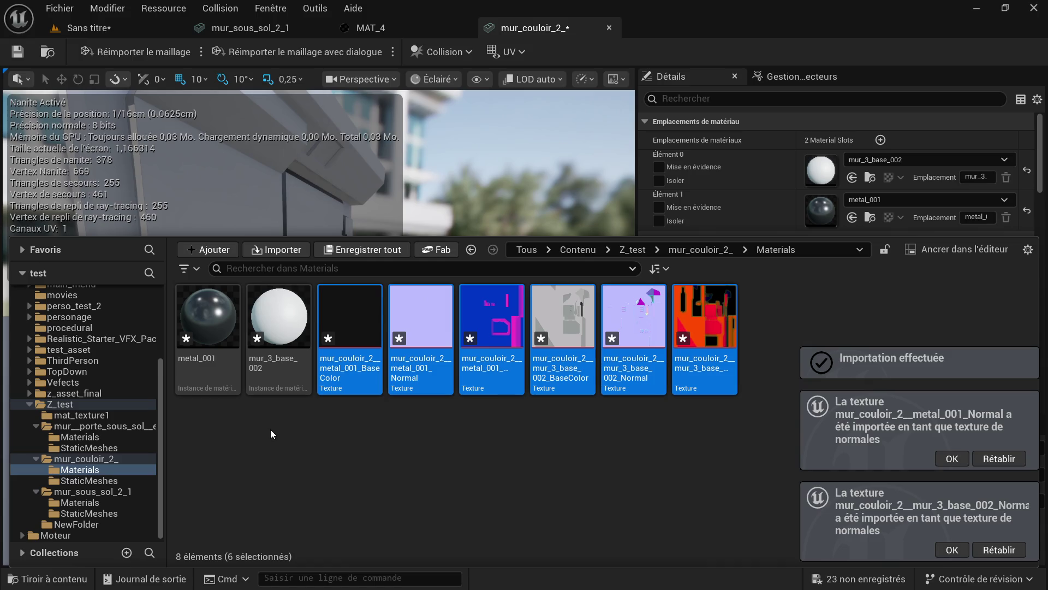
{"action": "right_click", "coordinate": [253, 434]}
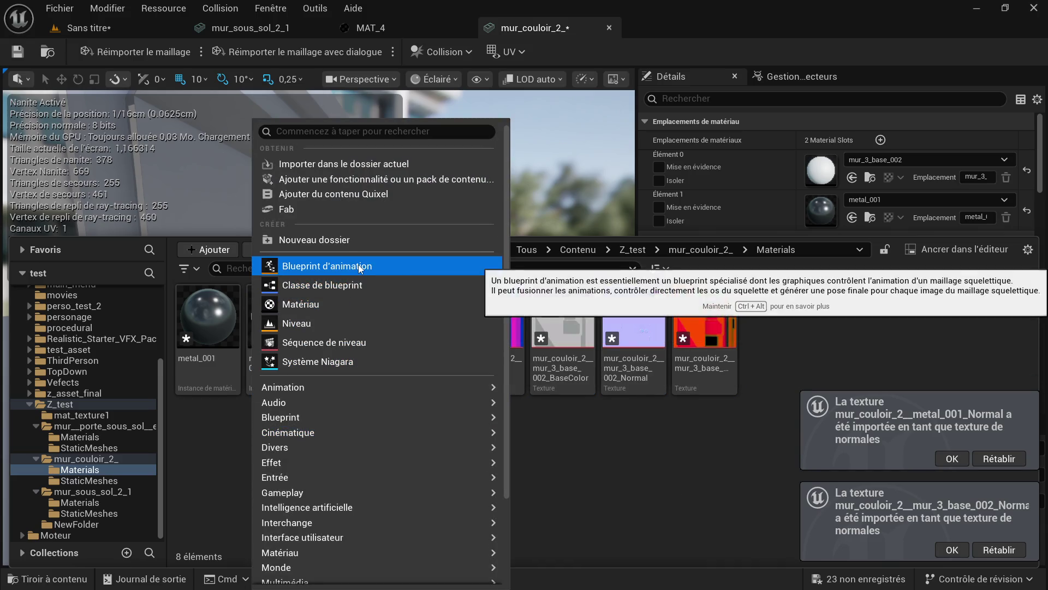
- Create a new material in Materials named M_couloir_2
{"action": "left_click", "coordinate": [329, 304]}
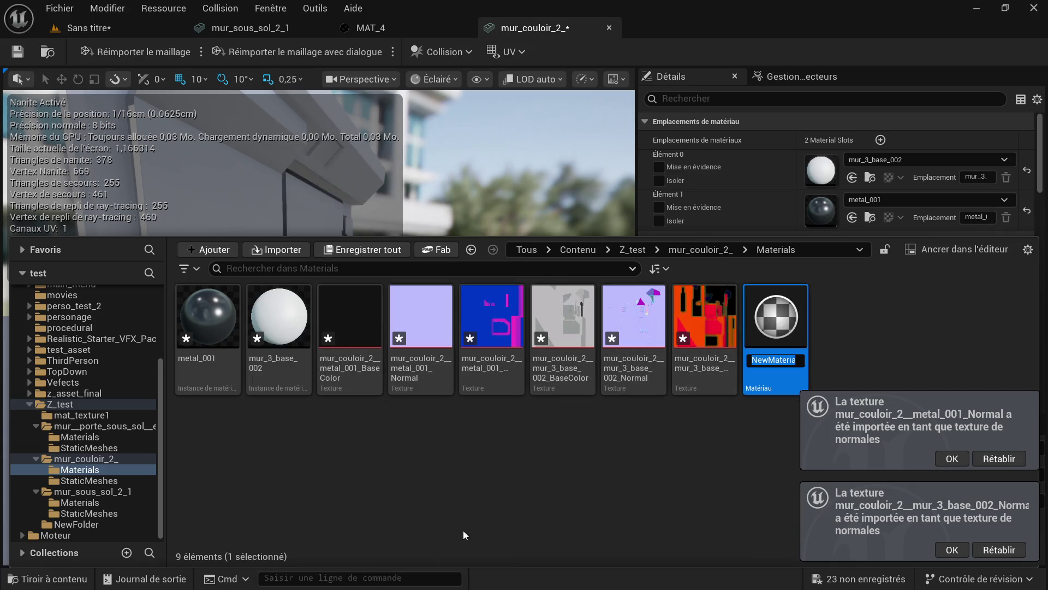
{"action": "type", "text": "M_couloir_2"}
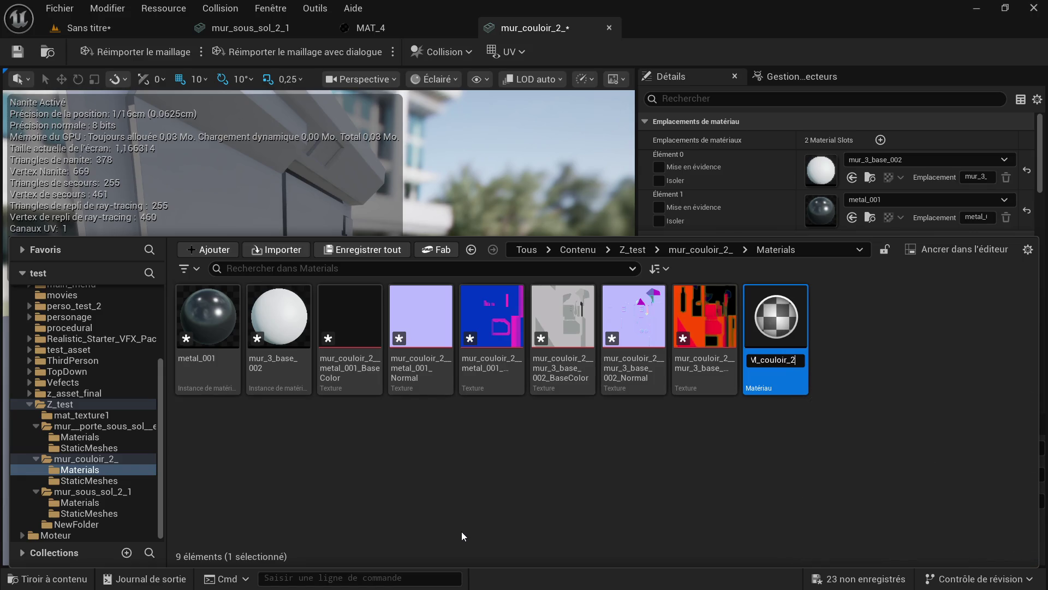
{"action": "key", "text": "Return"}
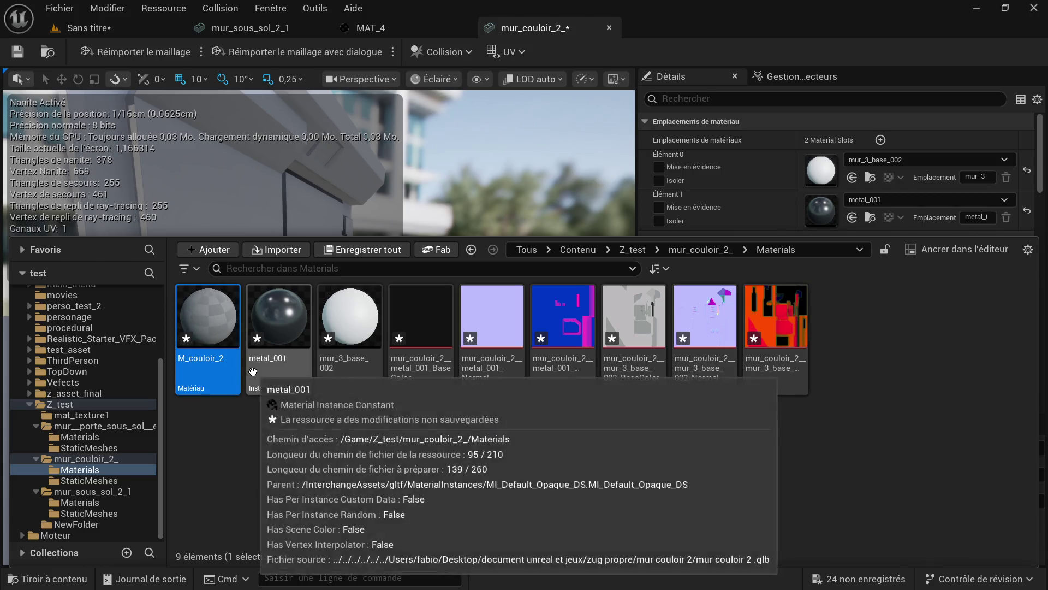
- Duplicate it as M_couloir_3, then open M_couloir_2 in the material editor
{"action": "right_click", "coordinate": [212, 349]}
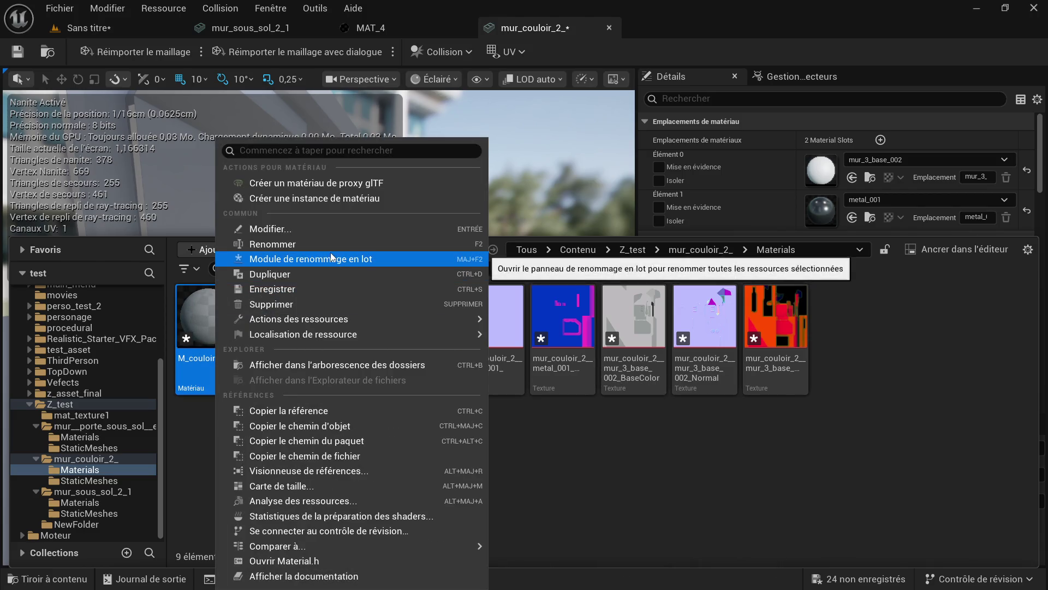
{"action": "left_click", "coordinate": [314, 273]}
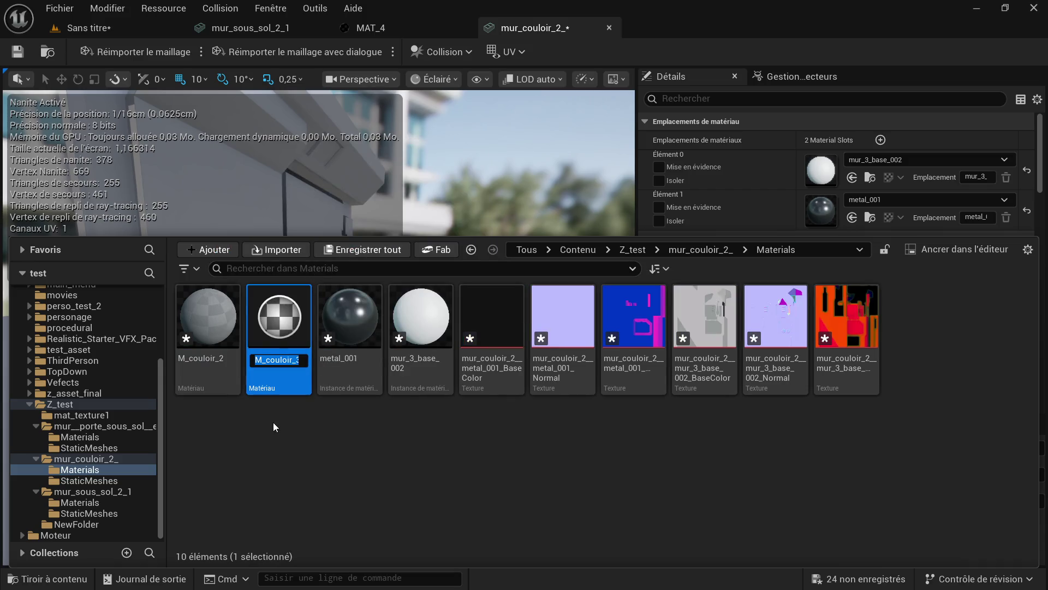
{"action": "key", "text": "Return"}
{"action": "double_click", "coordinate": [218, 312]}
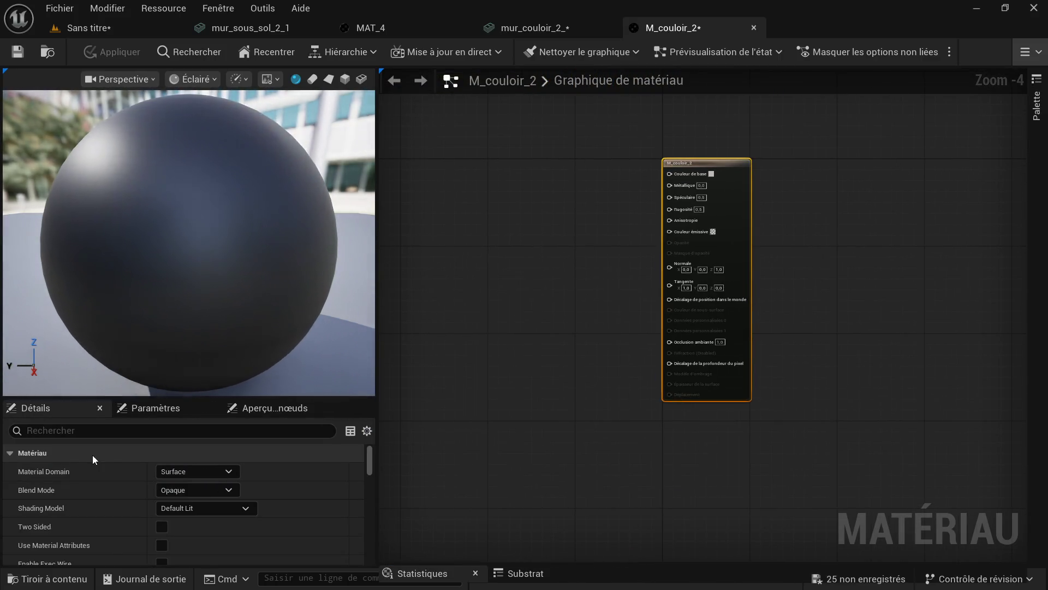
- Drag the mur_3_base_002 BaseColor, Normal and packed ORM textures into the M_couloir_2 graph
{"action": "left_click", "coordinate": [47, 578]}
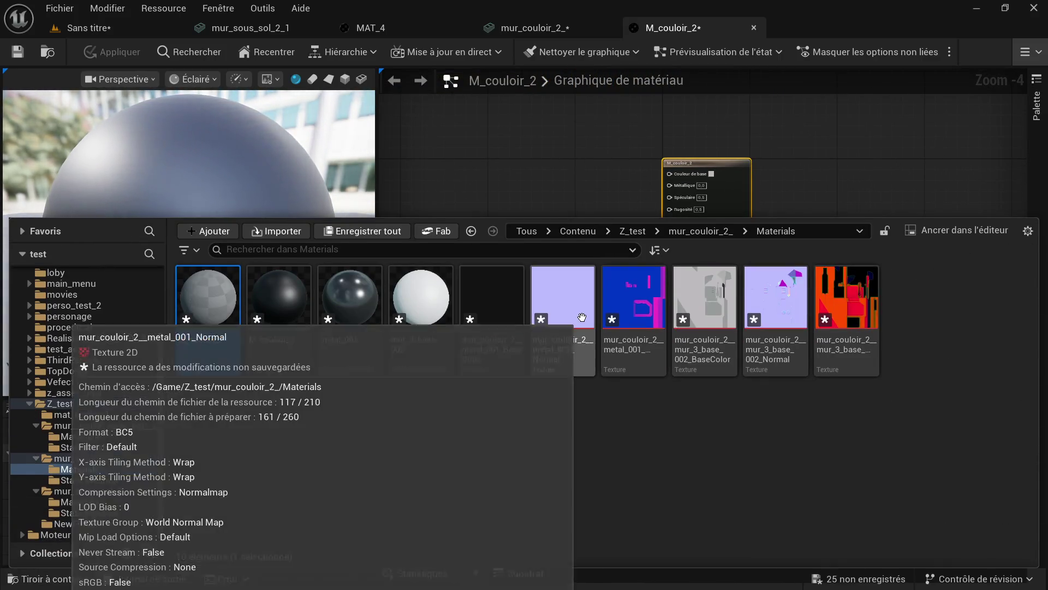
{"action": "left_click", "coordinate": [494, 349]}
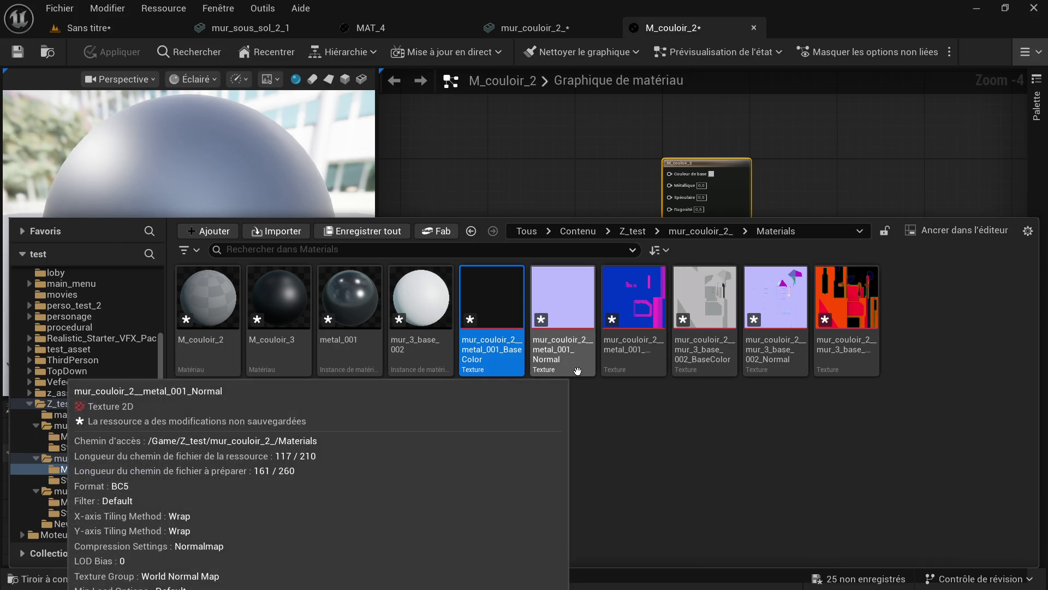
{"action": "left_click", "coordinate": [577, 372]}
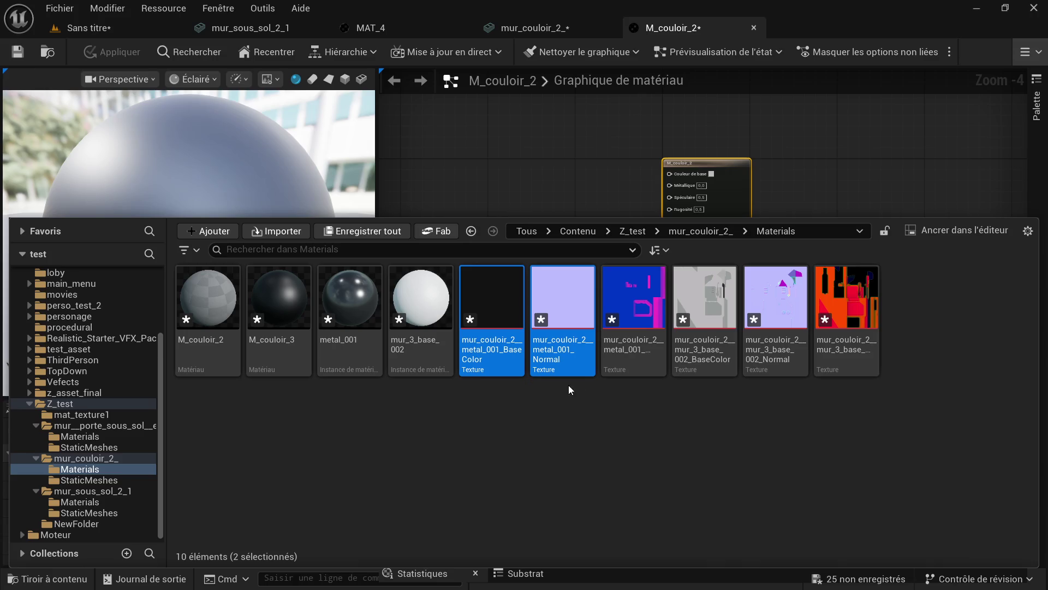
{"action": "left_click", "coordinate": [709, 372]}
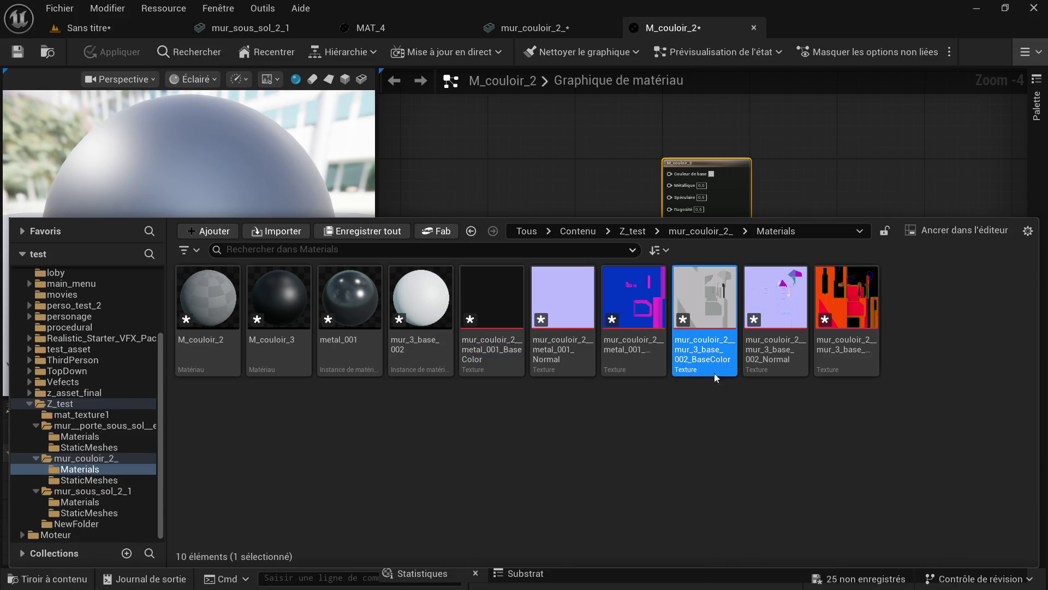
{"action": "left_click", "coordinate": [846, 328]}
{"action": "left_click", "coordinate": [777, 352]}
{"action": "left_click_drag", "start_coordinate": [778, 352], "coordinate": [771, 168]}
{"action": "scroll", "scroll_direction": "up", "scroll_amount": 3}
- Arrange the base colour, normal and packed texture nodes to the left of the material output
{"action": "left_click", "coordinate": [491, 167]}
{"action": "left_click_drag", "start_coordinate": [520, 219], "coordinate": [538, 160]}
{"action": "left_click_drag", "start_coordinate": [527, 219], "coordinate": [768, 356]}
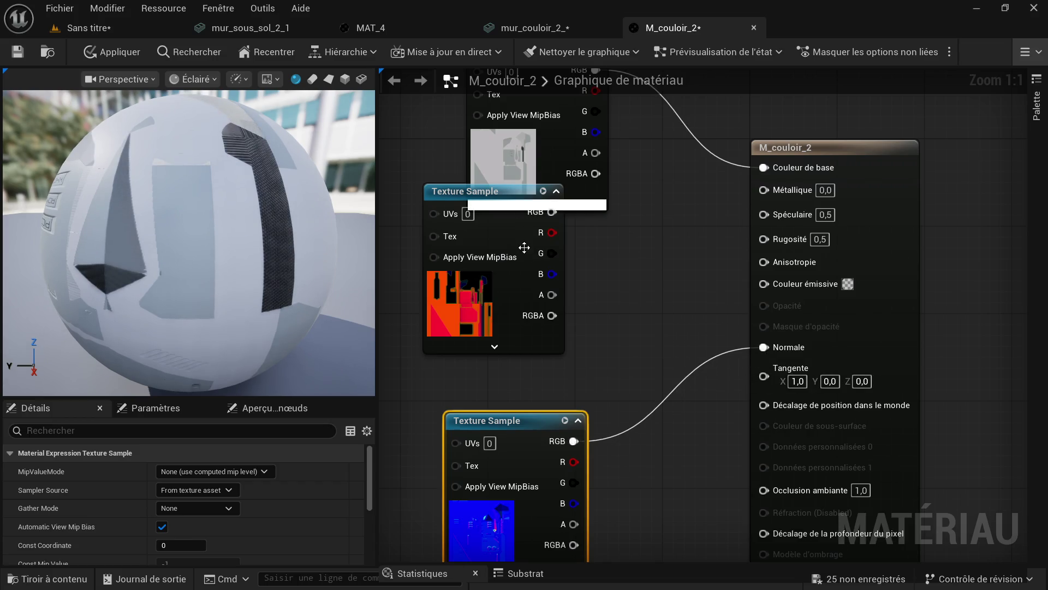
{"action": "left_click_drag", "start_coordinate": [460, 198], "coordinate": [459, 235]}
{"action": "scroll", "scroll_direction": "down", "scroll_amount": 3}
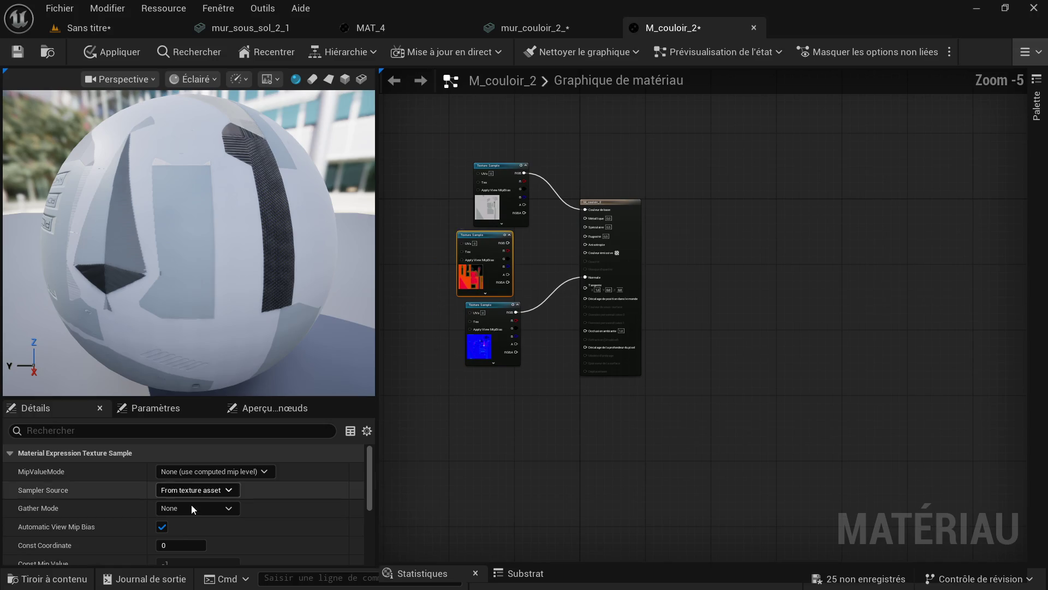
{"action": "left_click", "coordinate": [66, 581]}
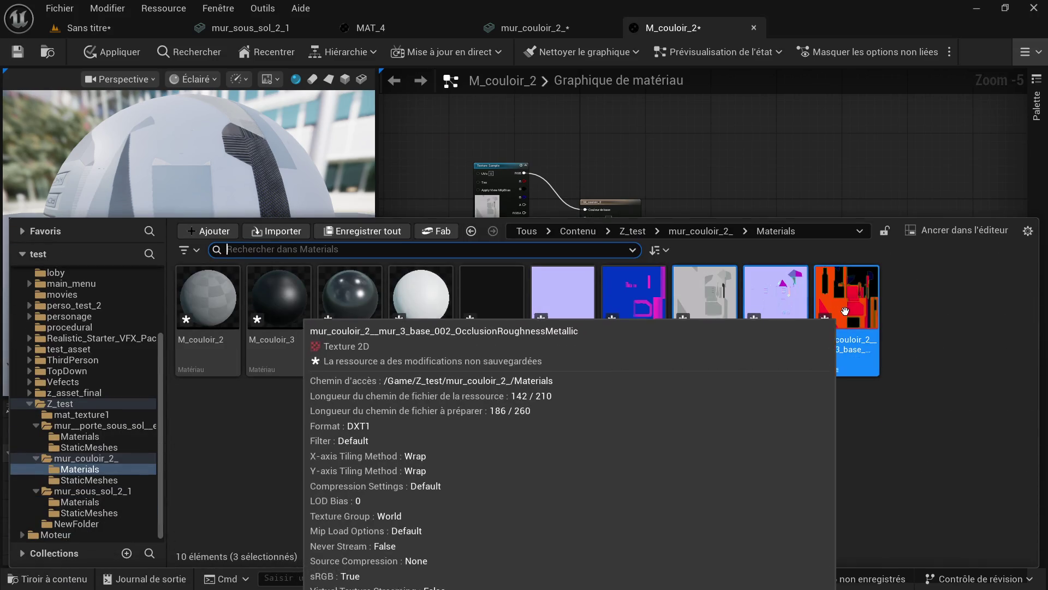
{"action": "double_click", "coordinate": [848, 308]}
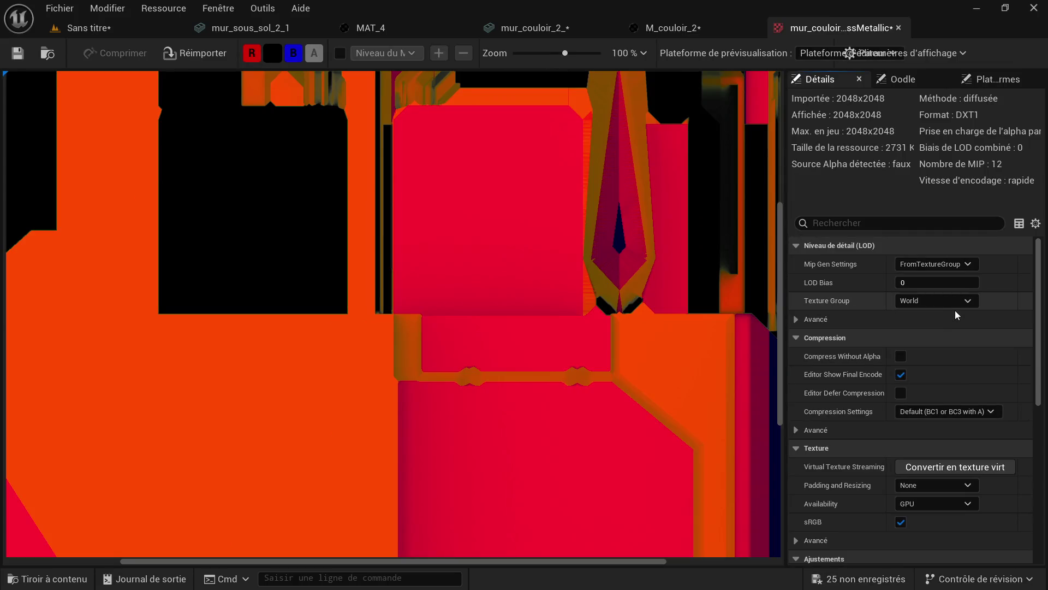
- Uncheck sRGB on OcclusionRoughnessMetallic and set its compression to Masks (no sRGB)
{"action": "scroll", "scroll_direction": "down", "scroll_amount": 3}
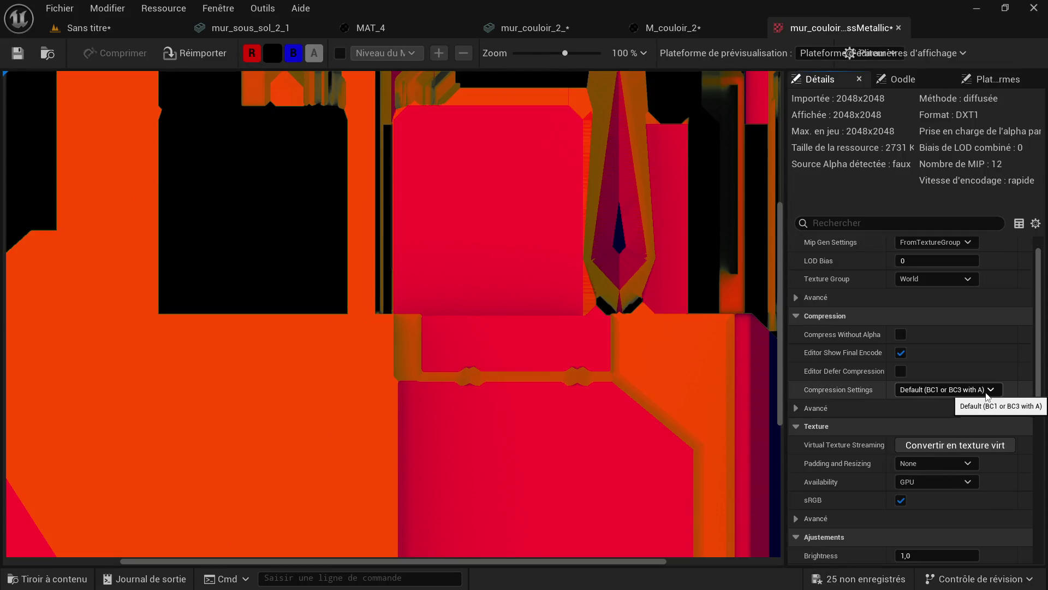
{"action": "scroll", "scroll_direction": "down", "scroll_amount": 3}
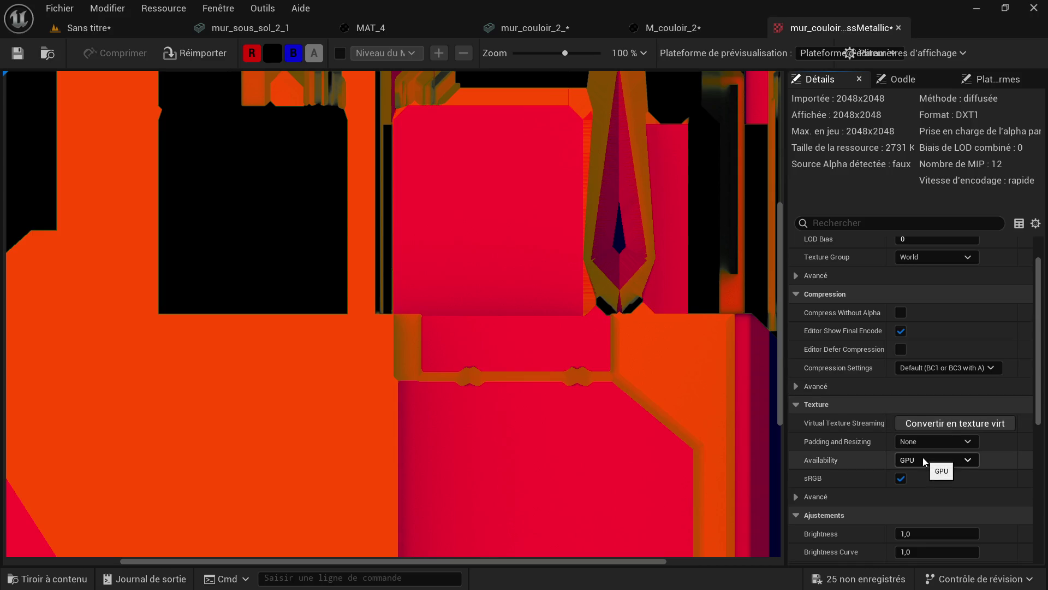
{"action": "scroll", "scroll_direction": "down", "scroll_amount": 3}
{"action": "left_click", "coordinate": [898, 456]}
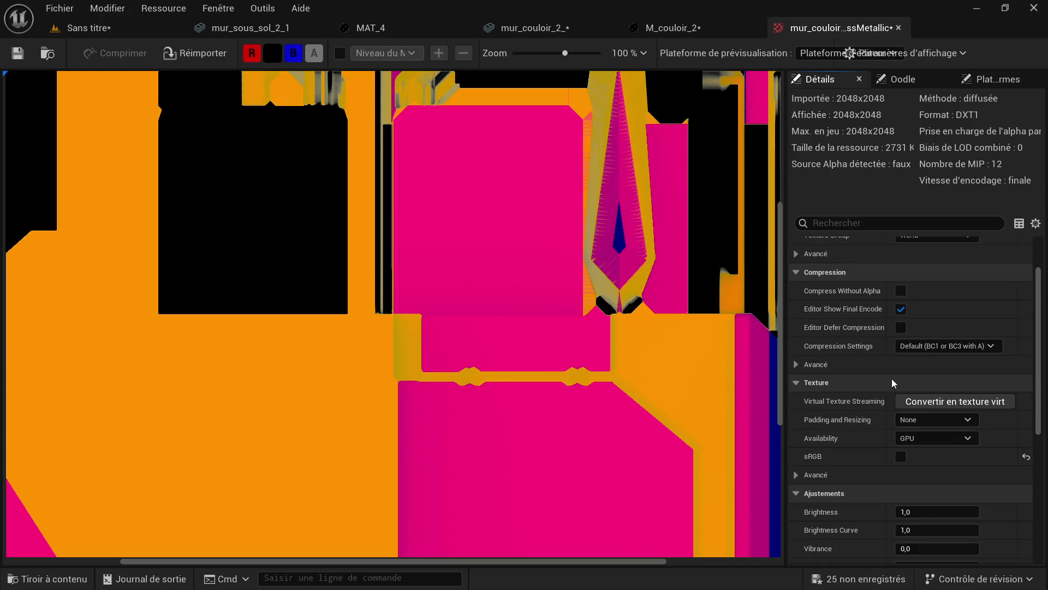
{"action": "scroll", "scroll_direction": "up", "scroll_amount": 3}
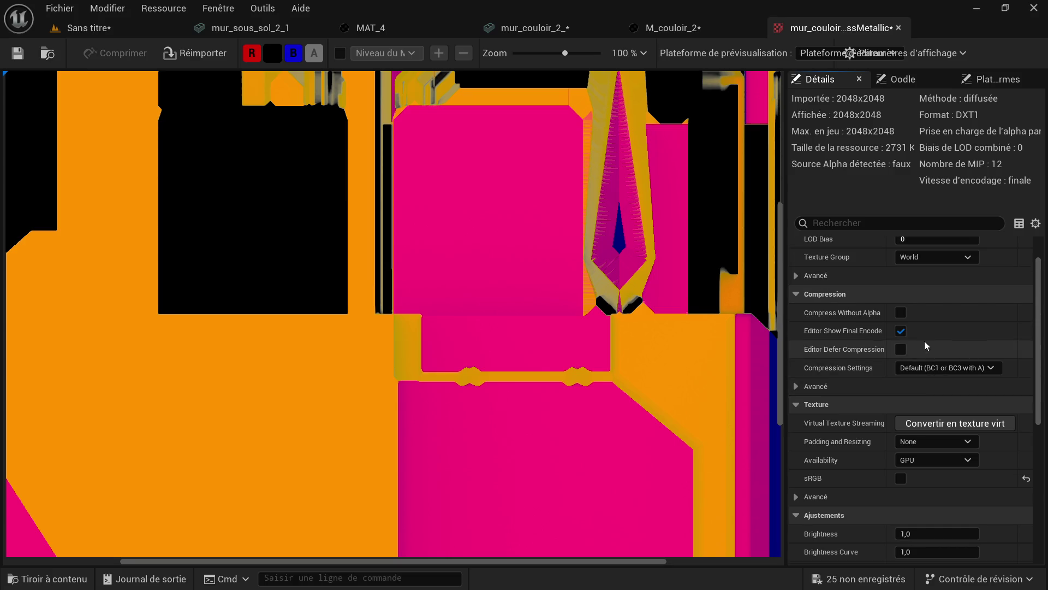
{"action": "left_click", "coordinate": [973, 370]}
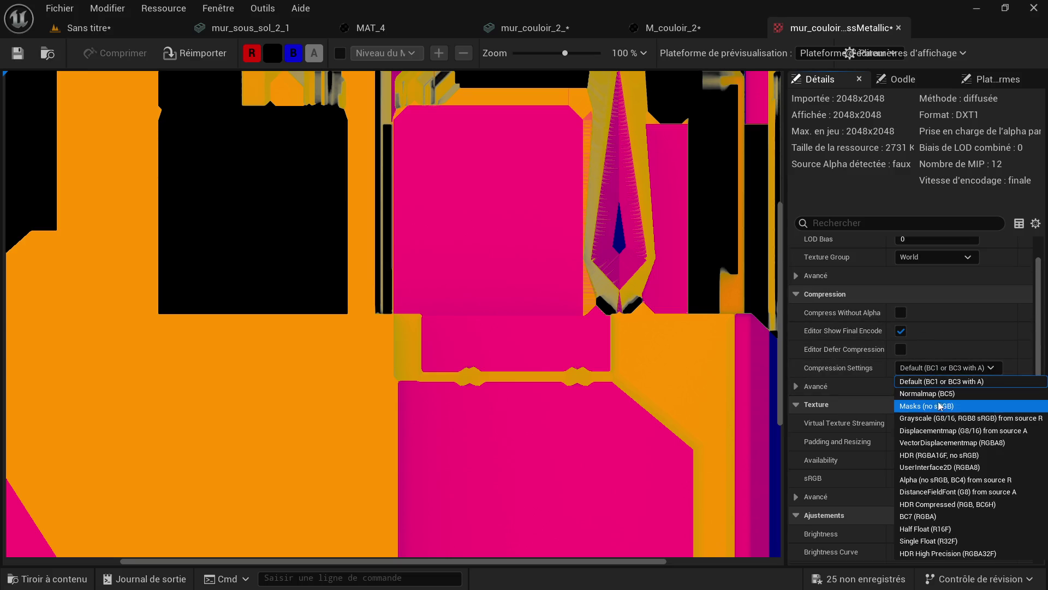
{"action": "left_click", "coordinate": [933, 405]}
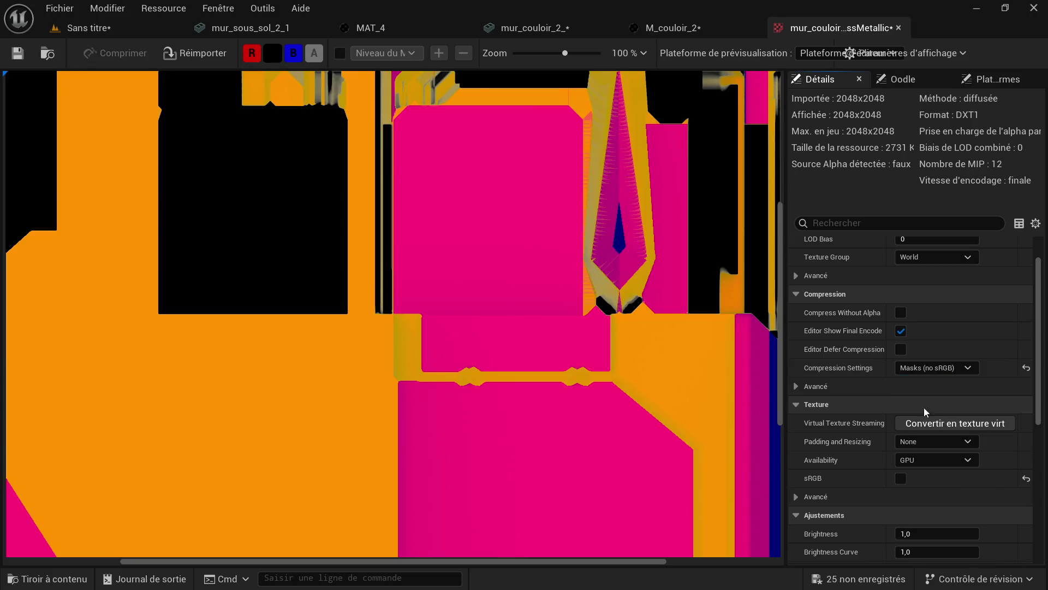
{"action": "scroll", "scroll_direction": "down", "scroll_amount": 3}
{"action": "scroll", "scroll_direction": "down", "scroll_amount": 3}
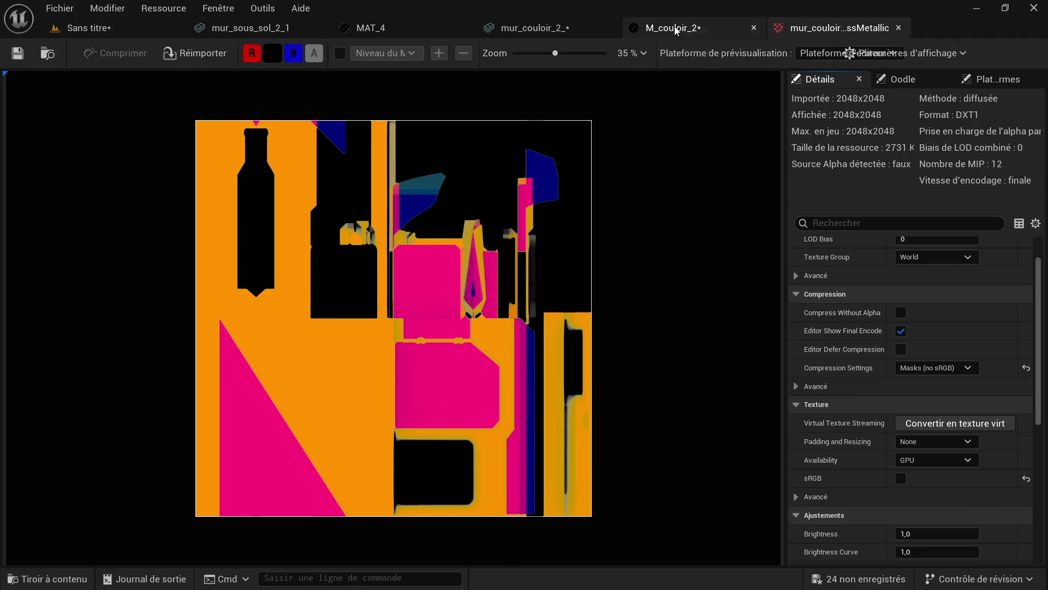
{"action": "left_click", "coordinate": [674, 27]}
{"action": "scroll", "scroll_direction": "up", "scroll_amount": 3}
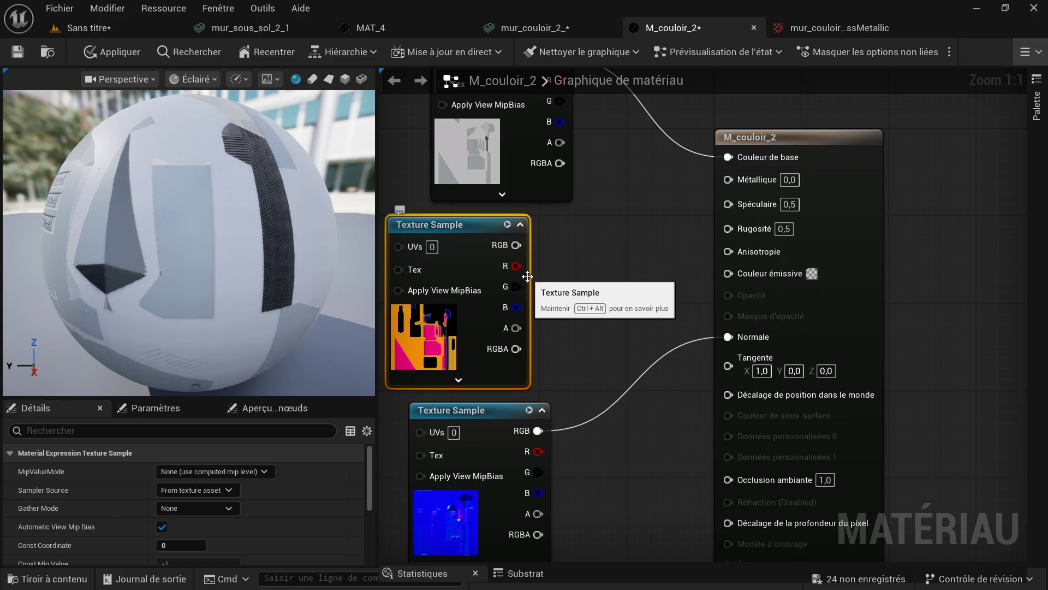
- Replace the erroring texture node with a fresh OcclusionRoughnessMetallic texture node
{"action": "left_click_drag", "start_coordinate": [515, 270], "coordinate": [715, 422]}
{"action": "left_click_drag", "start_coordinate": [726, 473], "coordinate": [728, 475]}
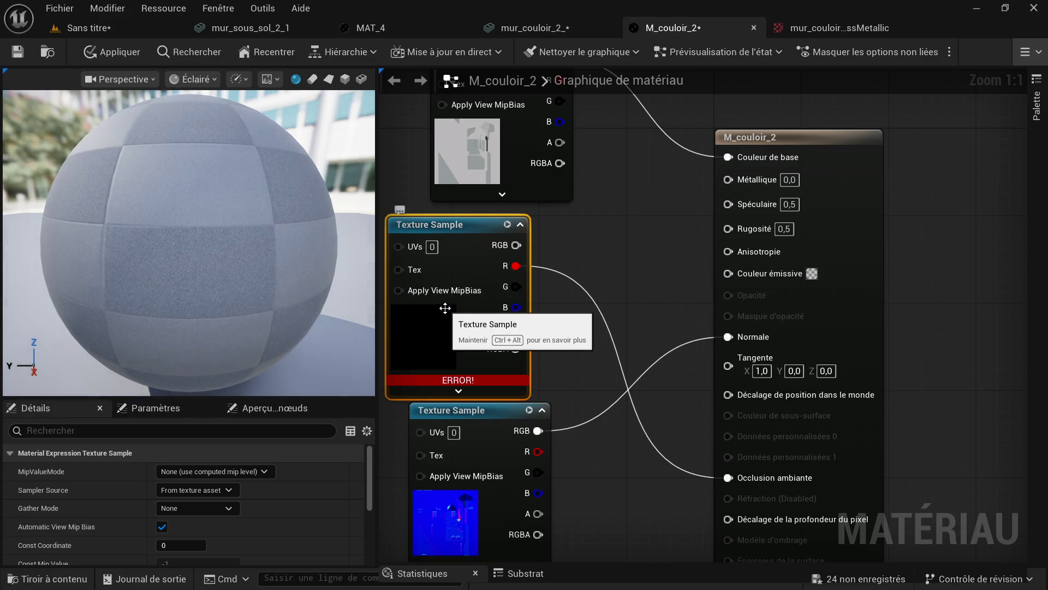
{"action": "key", "text": "Delete"}
{"action": "left_click", "coordinate": [76, 571]}
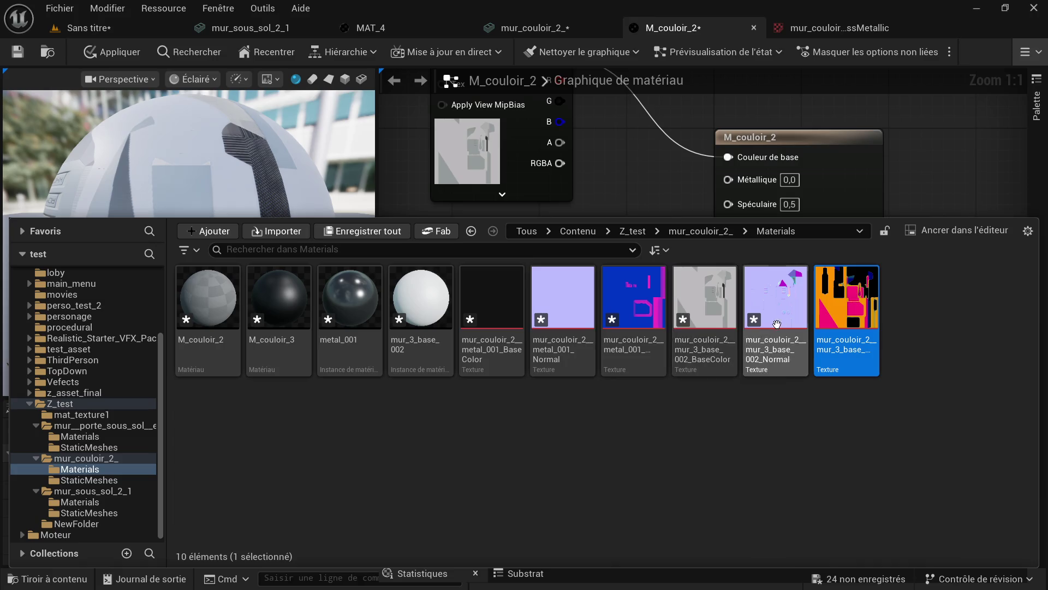
{"action": "left_click_drag", "start_coordinate": [846, 305], "coordinate": [457, 273]}
{"action": "left_click_drag", "start_coordinate": [542, 290], "coordinate": [500, 231]}
- Wire R to Occlusion ambiante, G to Rugosité and B to Métallique
{"action": "left_click_drag", "start_coordinate": [549, 266], "coordinate": [730, 479]}
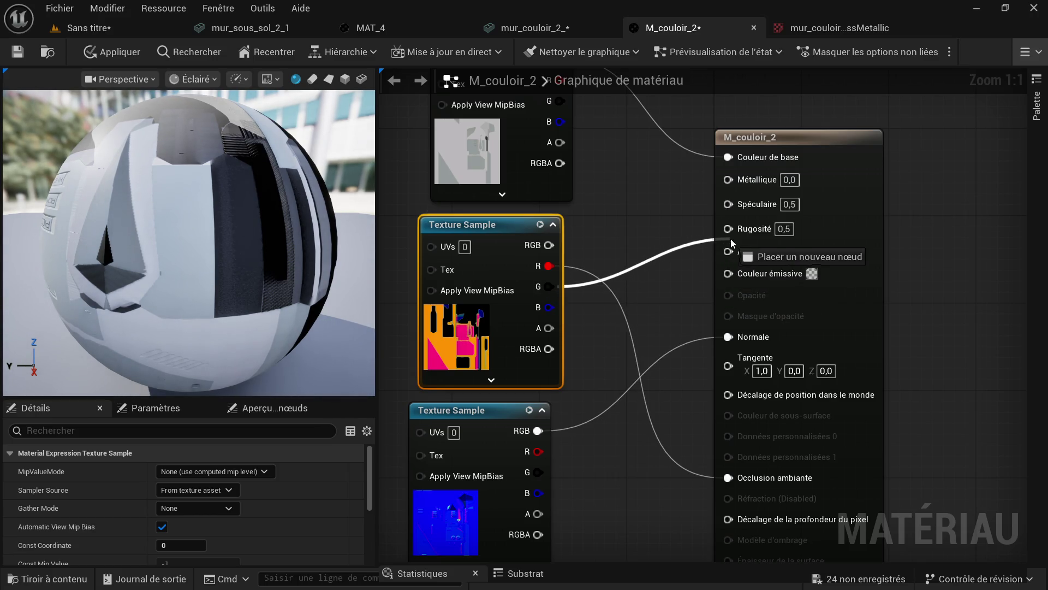
{"action": "left_click_drag", "start_coordinate": [733, 230], "coordinate": [732, 230]}
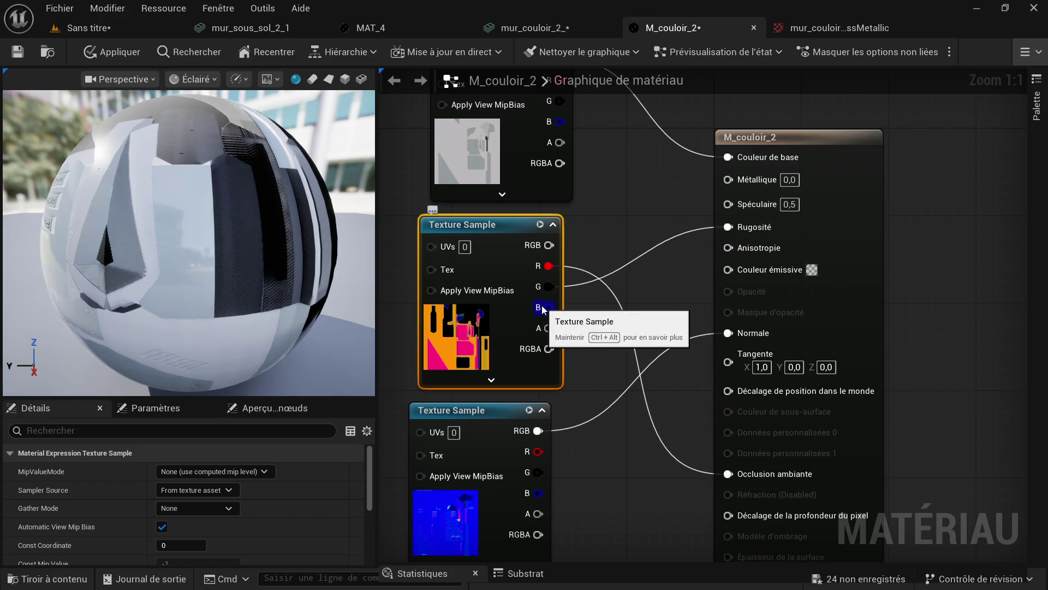
{"action": "scroll", "scroll_direction": "down", "scroll_amount": 3}
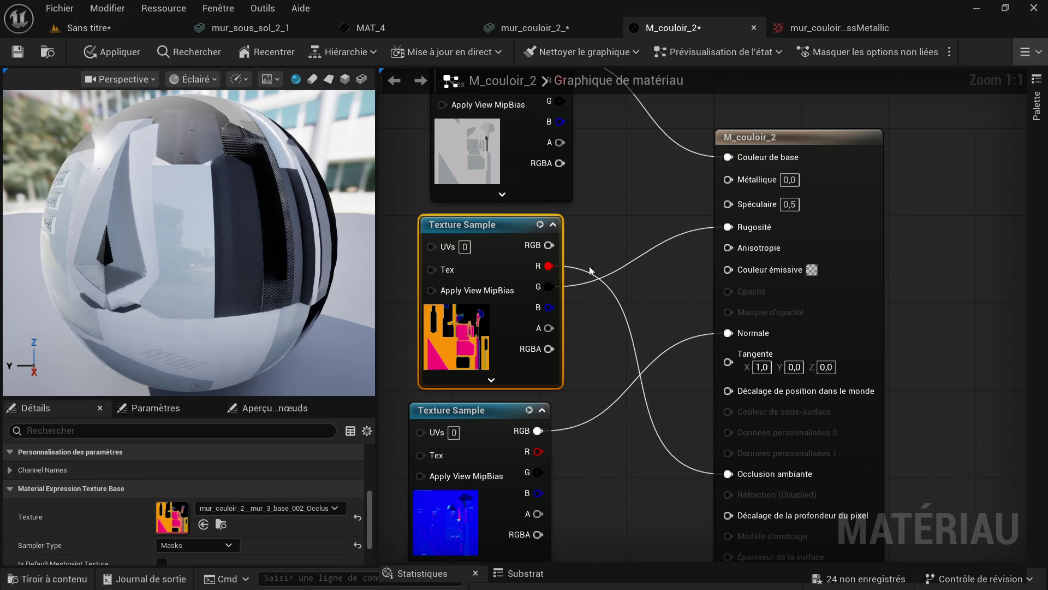
{"action": "left_click_drag", "start_coordinate": [556, 307], "coordinate": [559, 307]}
{"action": "left_click_drag", "start_coordinate": [734, 187], "coordinate": [729, 181]}
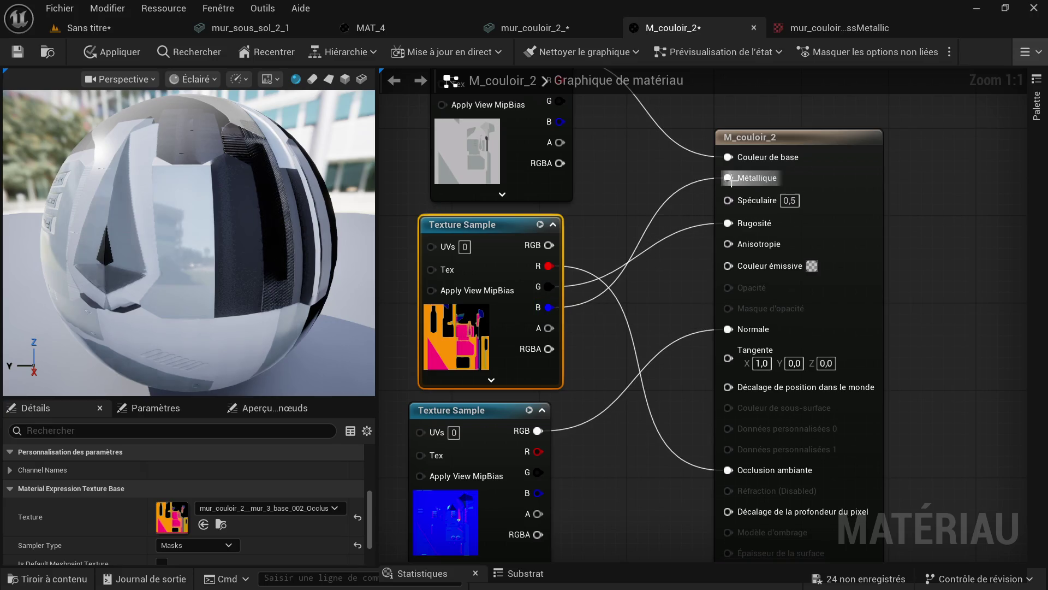
{"action": "scroll", "scroll_direction": "down", "scroll_amount": 3}
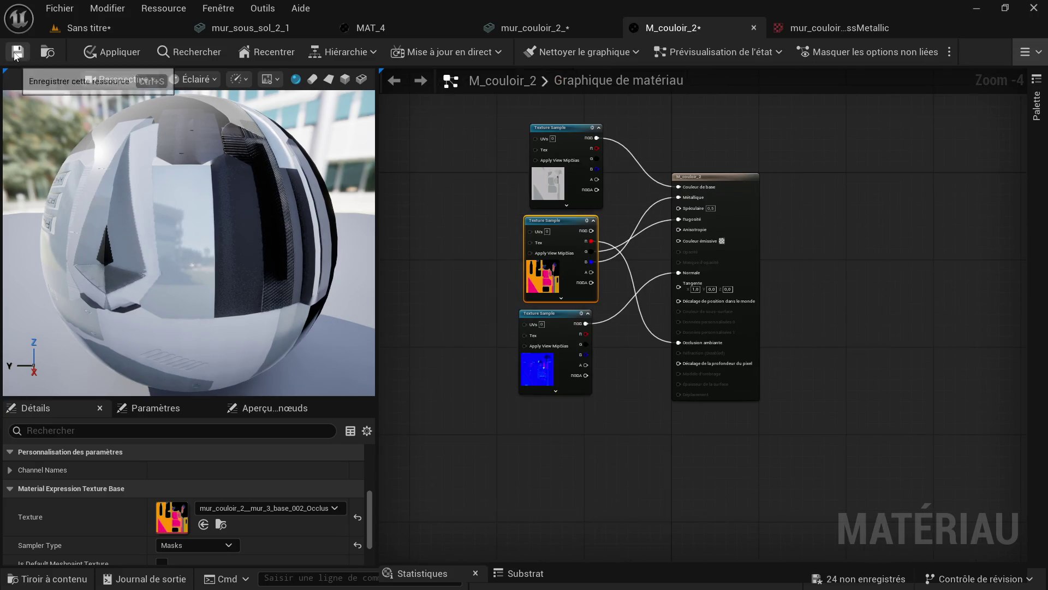
{"action": "left_click", "coordinate": [572, 28]}
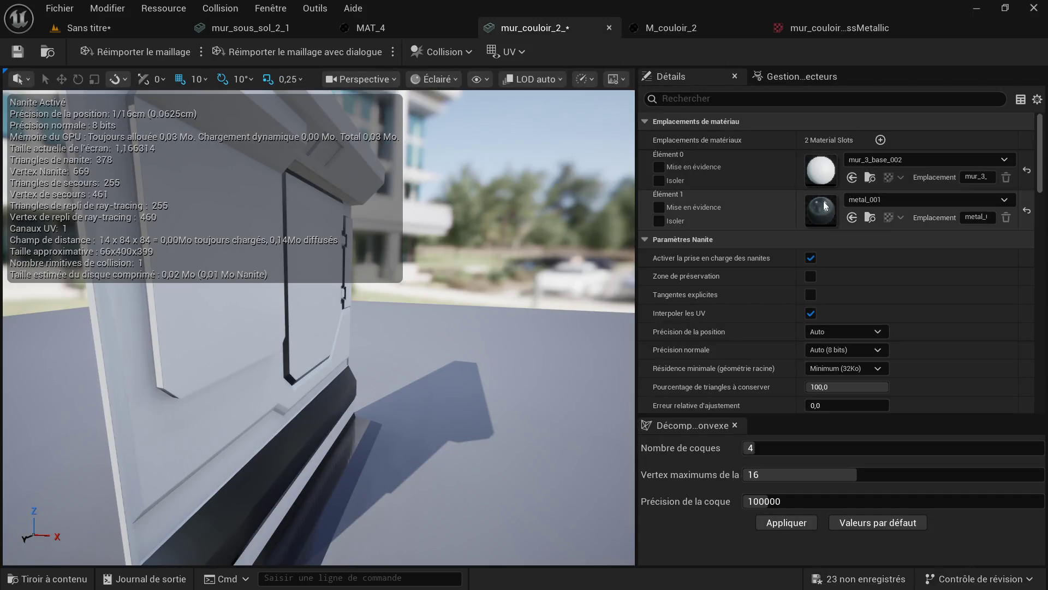
- Assign M_couloir_2 to the wall mesh's Element 0 material slot
{"action": "left_click", "coordinate": [34, 580]}
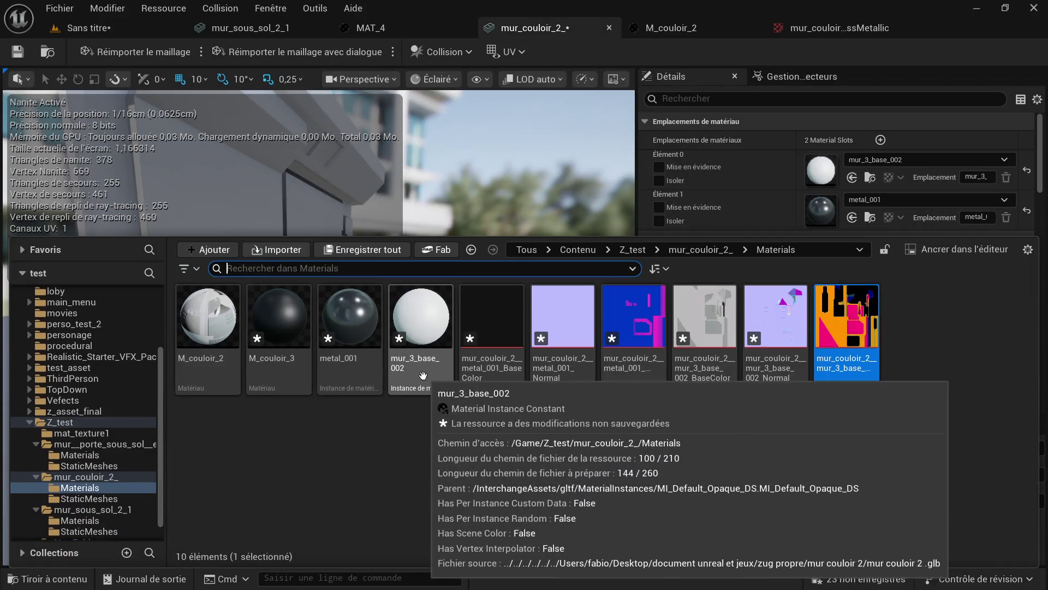
{"action": "left_click", "coordinate": [188, 374]}
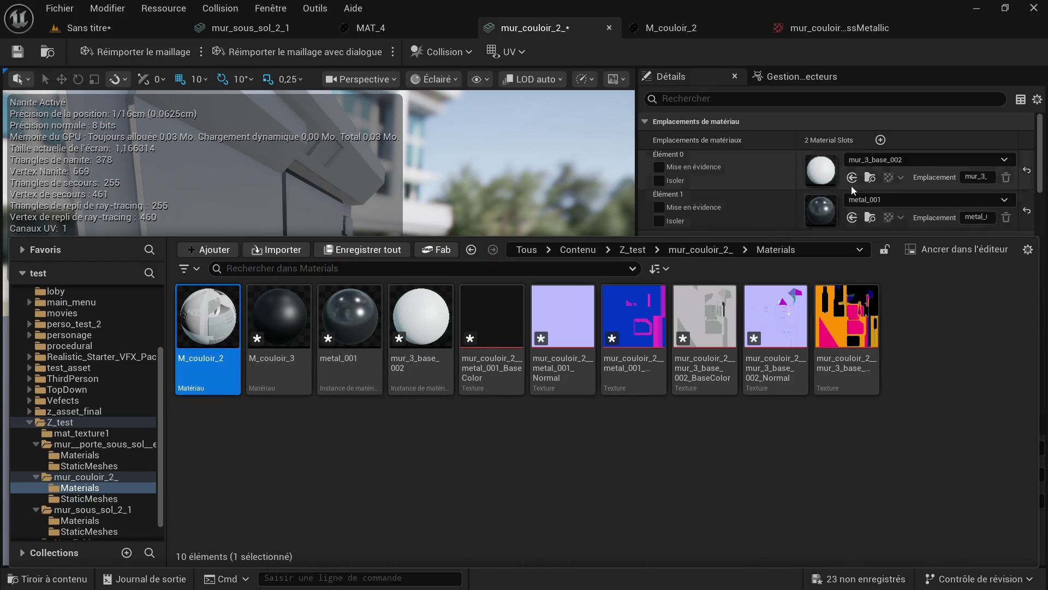
{"action": "left_click", "coordinate": [852, 178]}
{"action": "left_click_drag", "start_coordinate": [328, 327], "coordinate": [218, 328]}
{"action": "left_click_drag", "start_coordinate": [504, 272], "coordinate": [555, 260]}
{"action": "scroll", "scroll_direction": "up", "scroll_amount": 3}
{"action": "scroll", "scroll_direction": "down", "scroll_amount": 3}
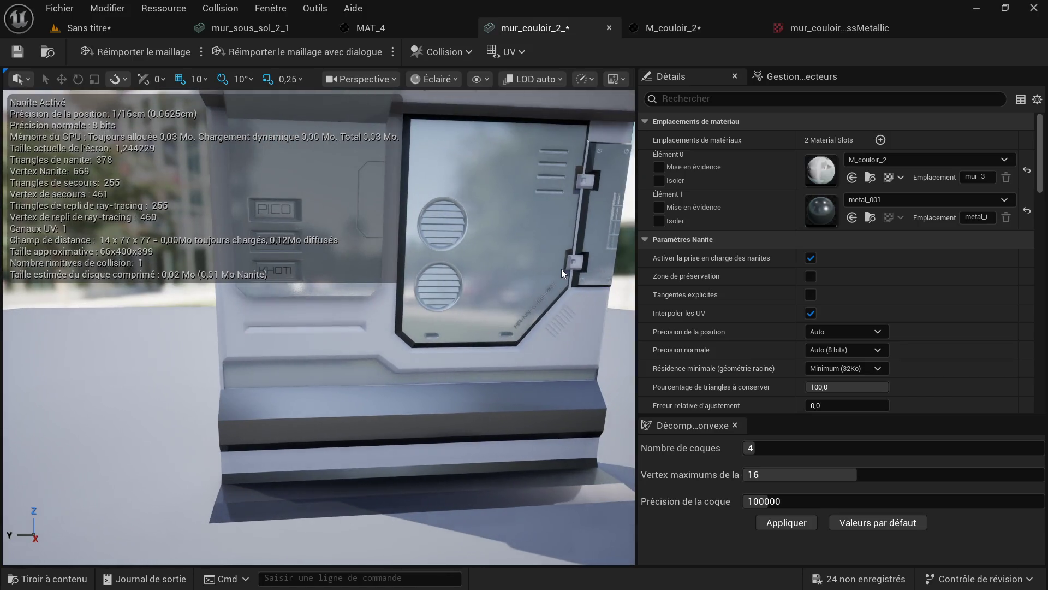
{"action": "left_click_drag", "start_coordinate": [514, 277], "coordinate": [446, 297]}
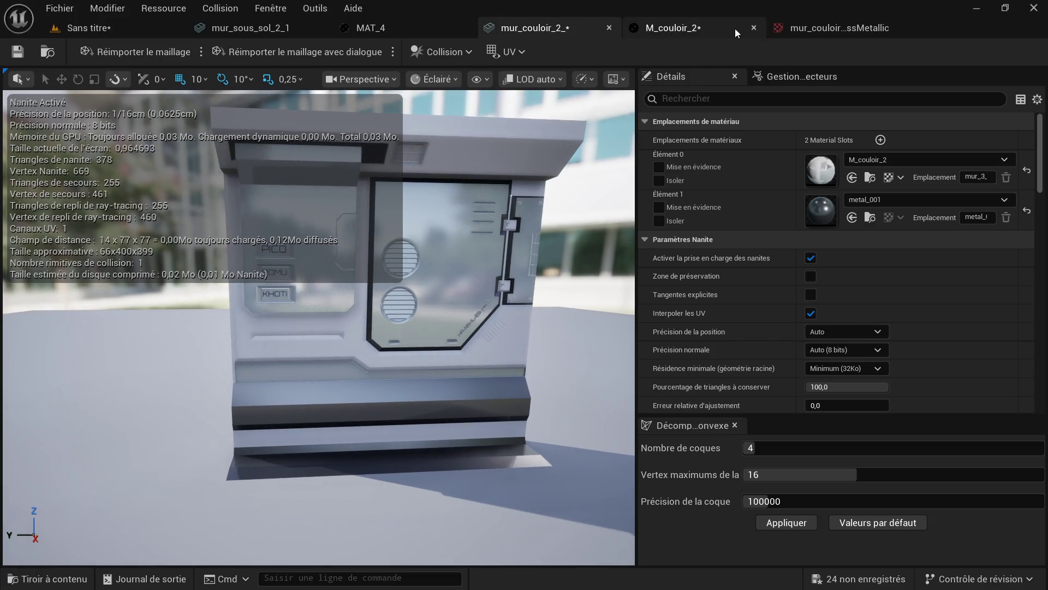
- Save M_couloir_2 and close the material and packed texture editors
{"action": "left_click", "coordinate": [784, 22]}
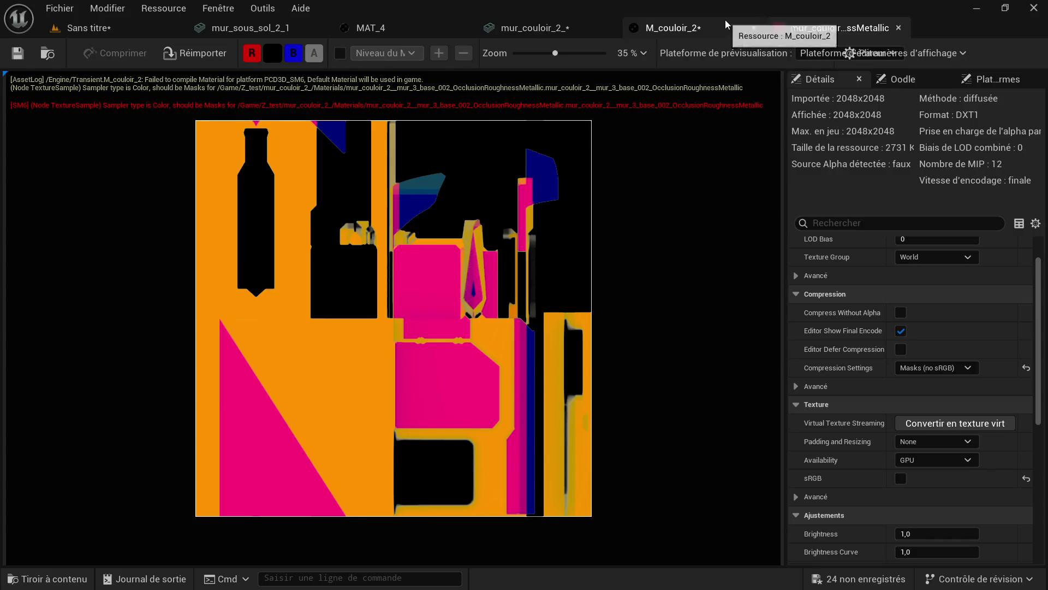
{"action": "left_click", "coordinate": [725, 22]}
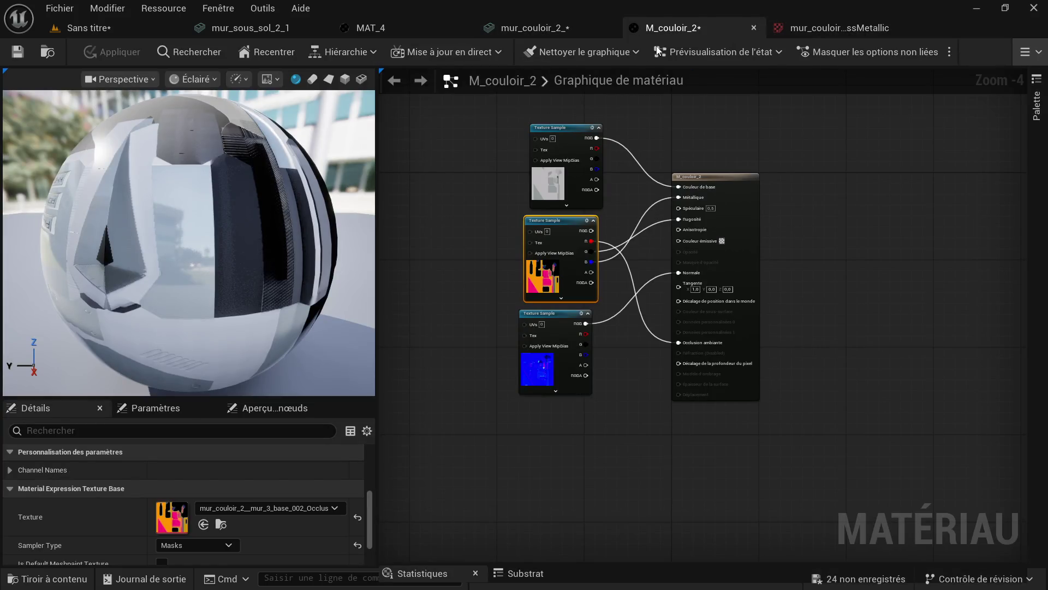
{"action": "left_click", "coordinate": [18, 51]}
{"action": "left_click", "coordinate": [752, 28]}
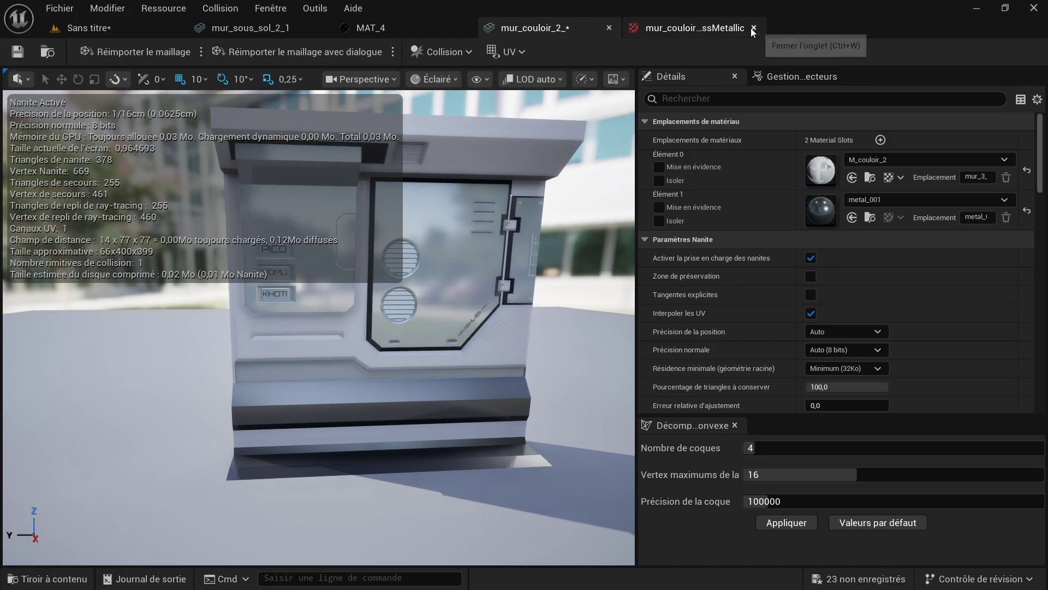
{"action": "left_click", "coordinate": [753, 27]}
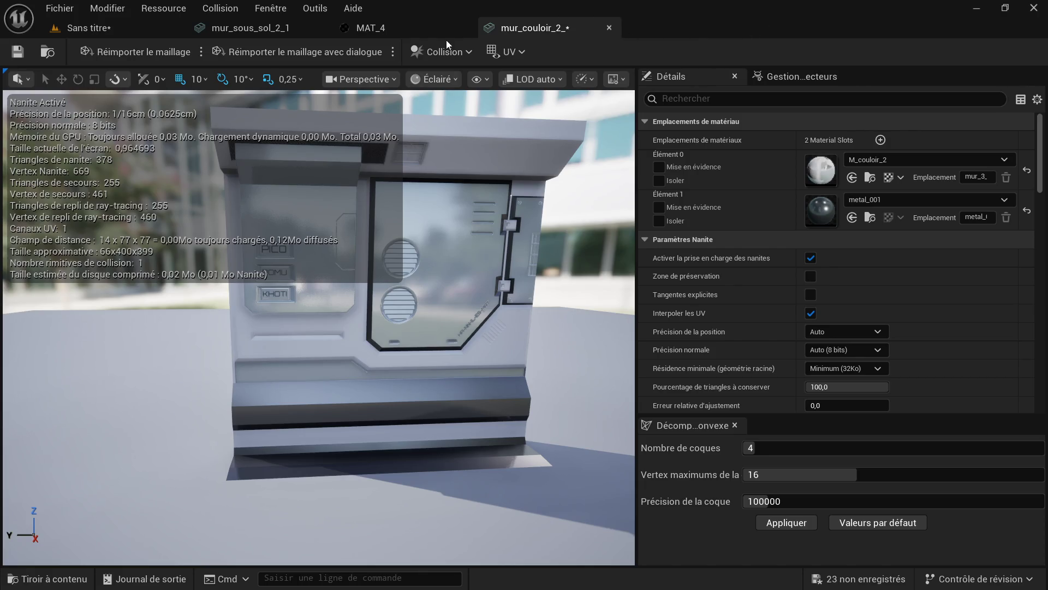
{"action": "left_click", "coordinate": [146, 29]}
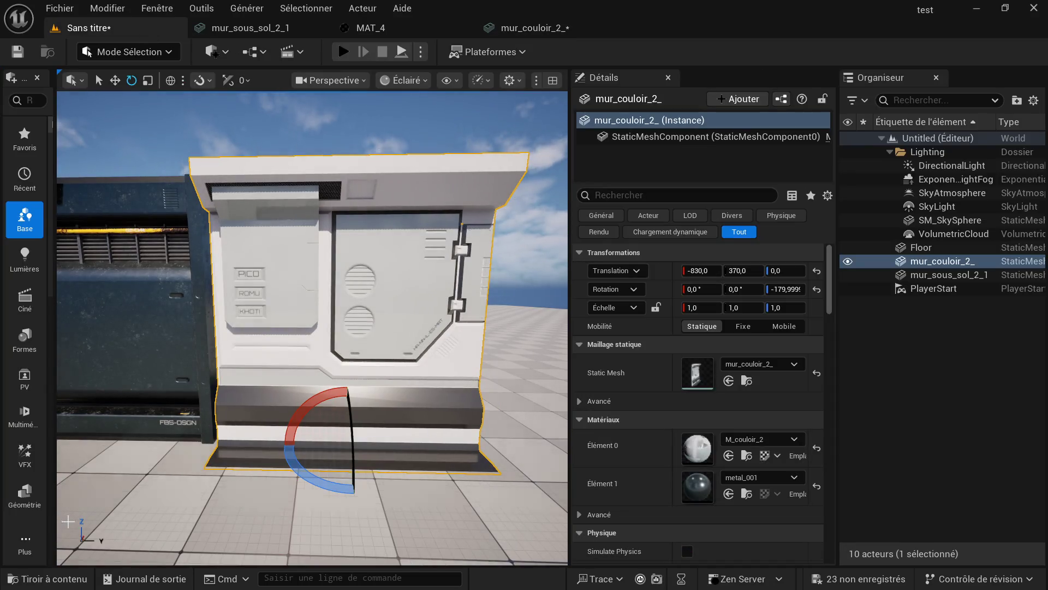
- Open M_couloir_3 from the Content Drawer's Materials folder in the Material Editor
{"action": "scroll", "scroll_direction": "up", "scroll_amount": 3}
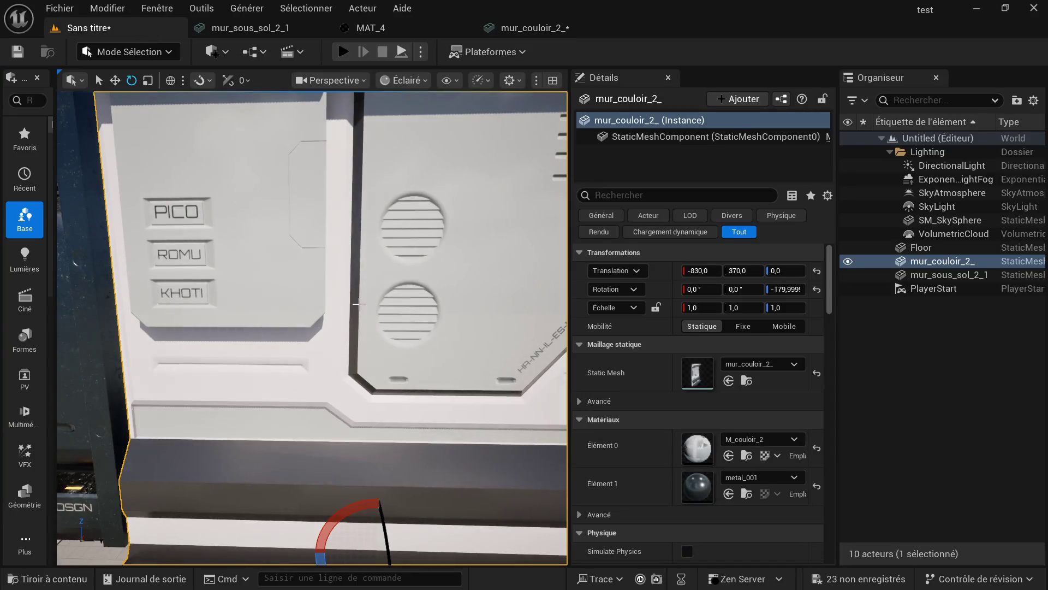
{"action": "scroll", "scroll_direction": "down", "scroll_amount": 3}
{"action": "left_click_drag", "start_coordinate": [357, 305], "coordinate": [322, 306]}
{"action": "scroll", "scroll_direction": "down", "scroll_amount": 3}
{"action": "scroll", "scroll_direction": "up", "scroll_amount": 3}
{"action": "scroll", "scroll_direction": "down", "scroll_amount": 3}
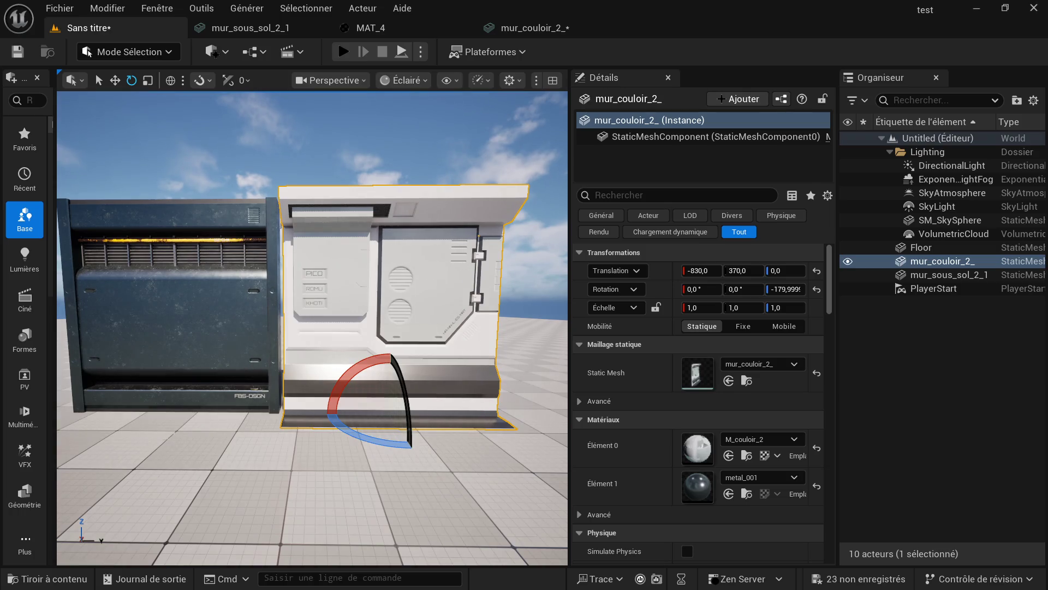
{"action": "left_click", "coordinate": [82, 581]}
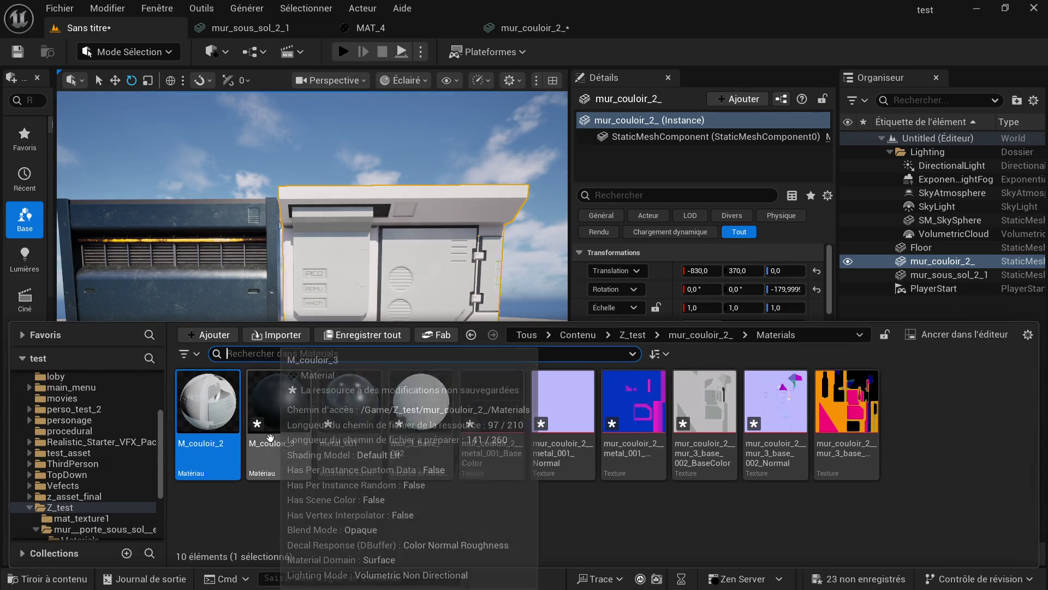
{"action": "double_click", "coordinate": [279, 443]}
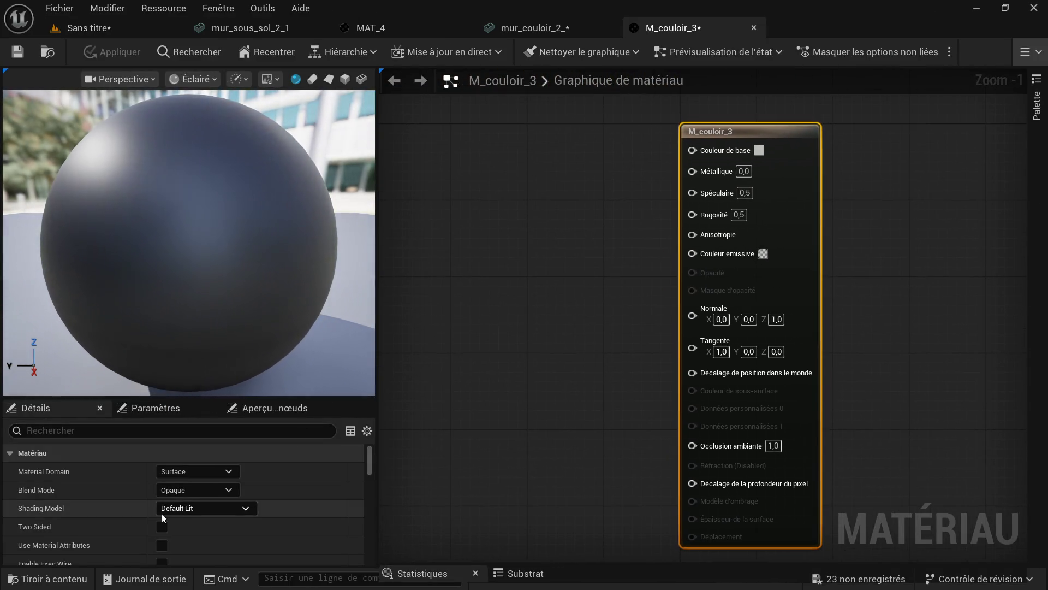
- Drop the three wall textures into M_couloir_3 and wire base colour to Couleur de base
{"action": "left_click", "coordinate": [54, 579]}
{"action": "left_click", "coordinate": [613, 338]}
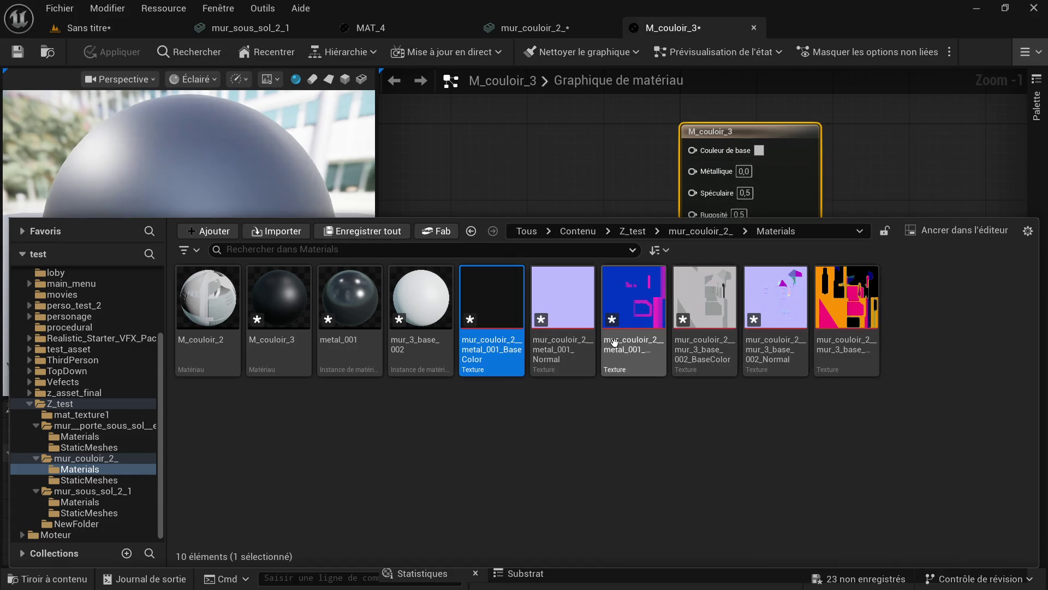
{"action": "left_click_drag", "start_coordinate": [613, 338], "coordinate": [528, 133]}
{"action": "left_click_drag", "start_coordinate": [583, 164], "coordinate": [708, 142]}
{"action": "left_click_drag", "start_coordinate": [608, 276], "coordinate": [544, 452]}
- Connect the normal map to Normale and apply the material changes
{"action": "left_click_drag", "start_coordinate": [642, 281], "coordinate": [663, 273]}
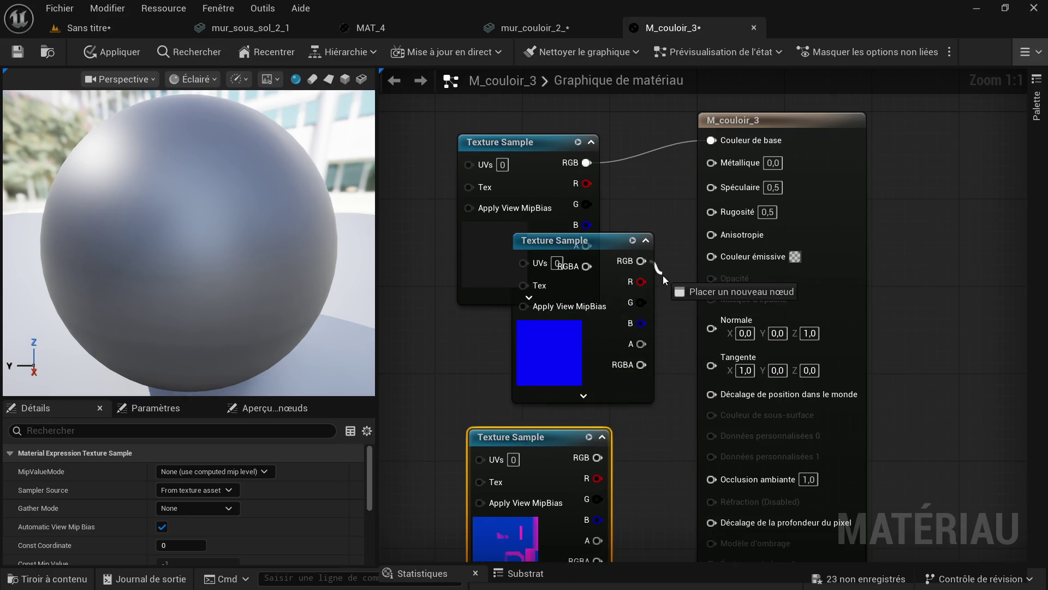
{"action": "left_click_drag", "start_coordinate": [699, 323], "coordinate": [710, 328]}
{"action": "scroll", "scroll_direction": "down", "scroll_amount": 3}
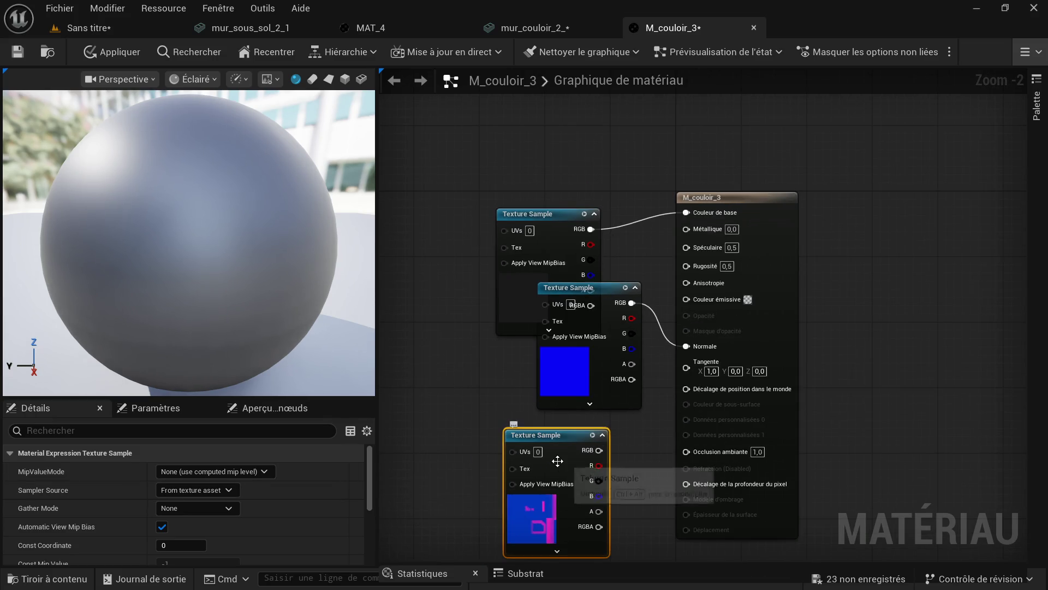
{"action": "scroll", "scroll_direction": "down", "scroll_amount": 3}
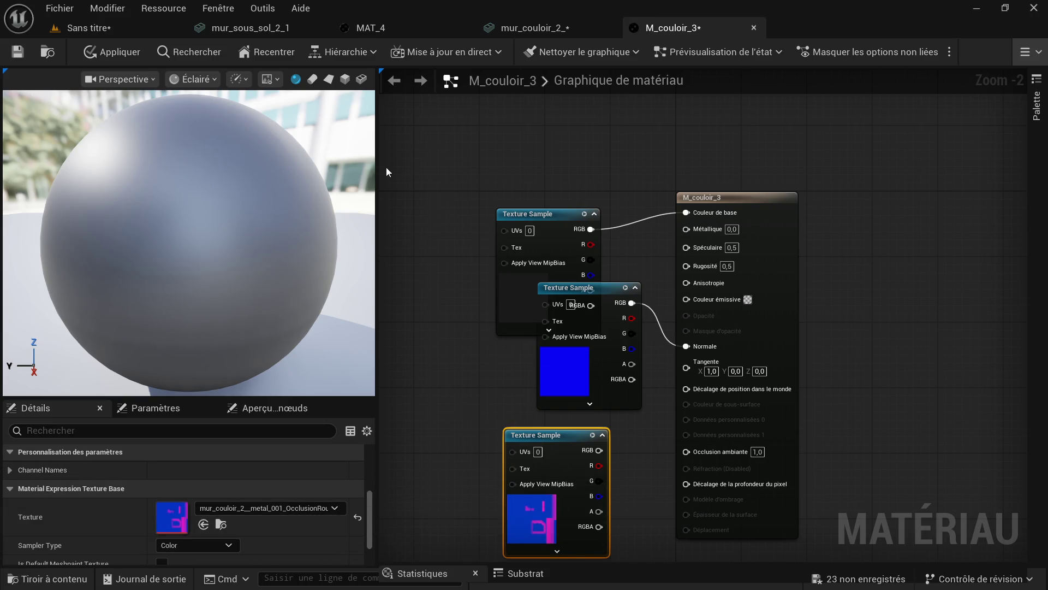
{"action": "left_click", "coordinate": [16, 52]}
{"action": "scroll", "scroll_direction": "up", "scroll_amount": 3}
{"action": "left_click_drag", "start_coordinate": [484, 419], "coordinate": [480, 269]}
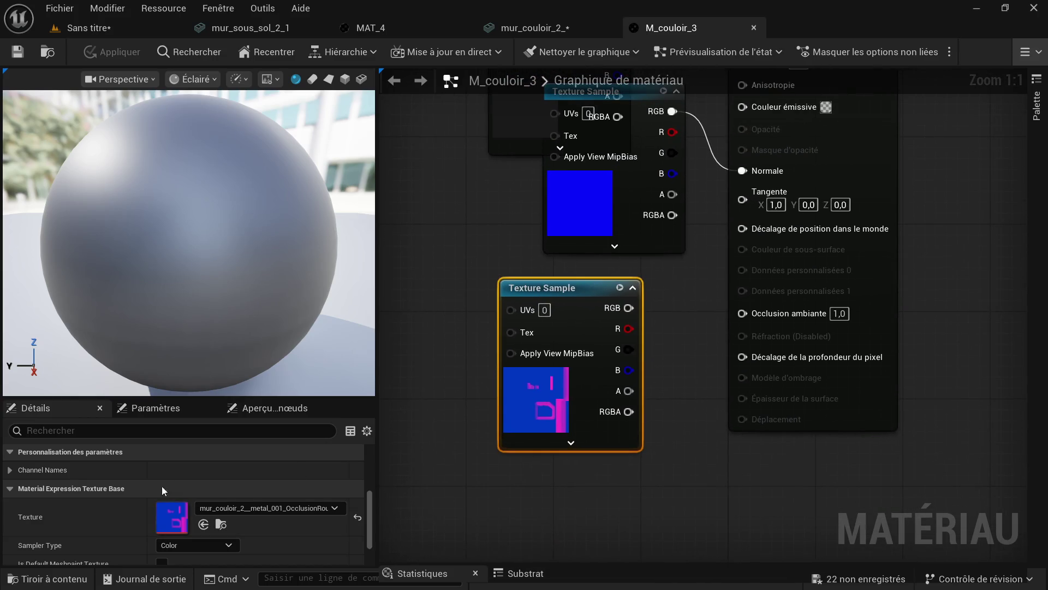
{"action": "left_click", "coordinate": [55, 578]}
- Set the metal_001 OcclusionRoughnessMetallic texture's compression to Masks (no sRGB) and close it
{"action": "left_click", "coordinate": [634, 350]}
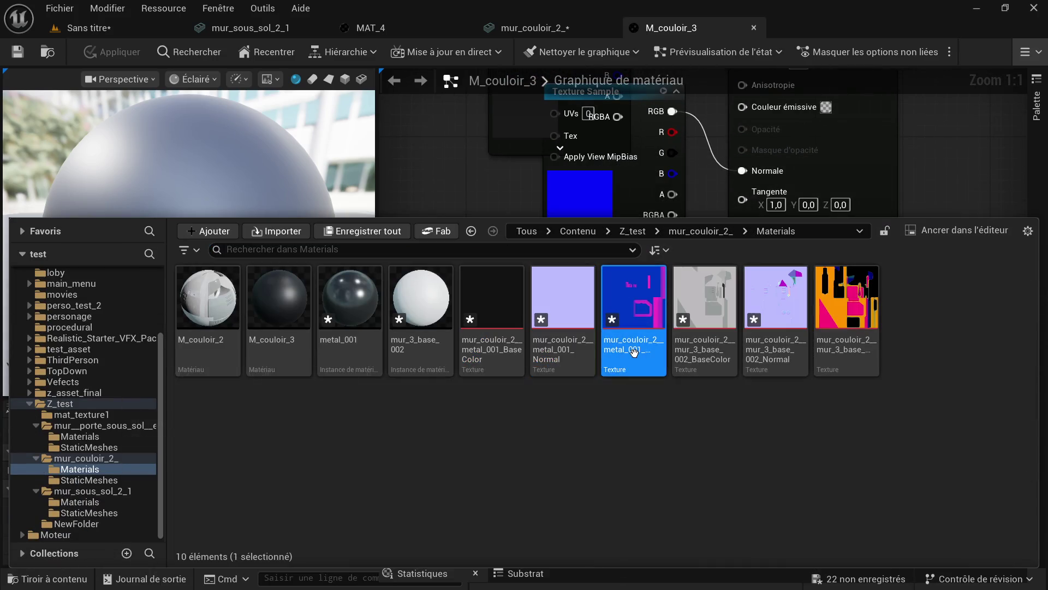
{"action": "double_click", "coordinate": [634, 350]}
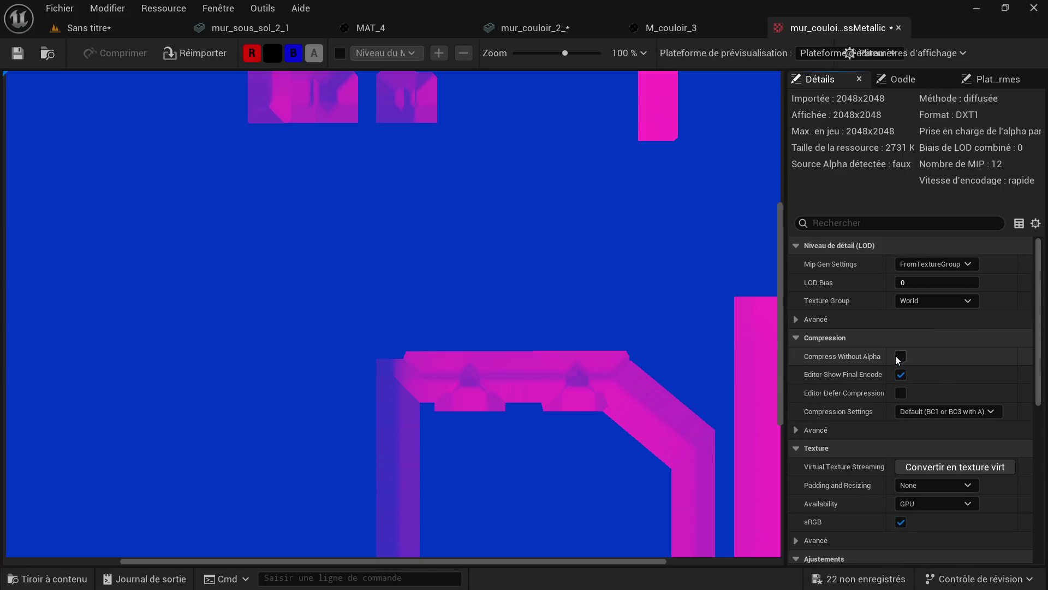
{"action": "left_click", "coordinate": [936, 411]}
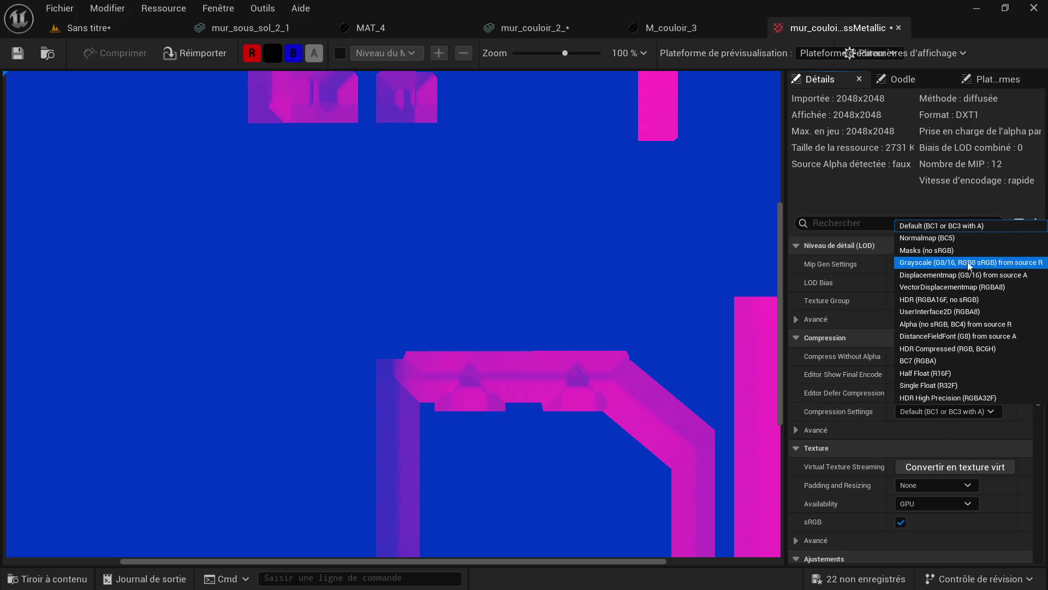
{"action": "left_click", "coordinate": [972, 250]}
{"action": "scroll", "scroll_direction": "down", "scroll_amount": 3}
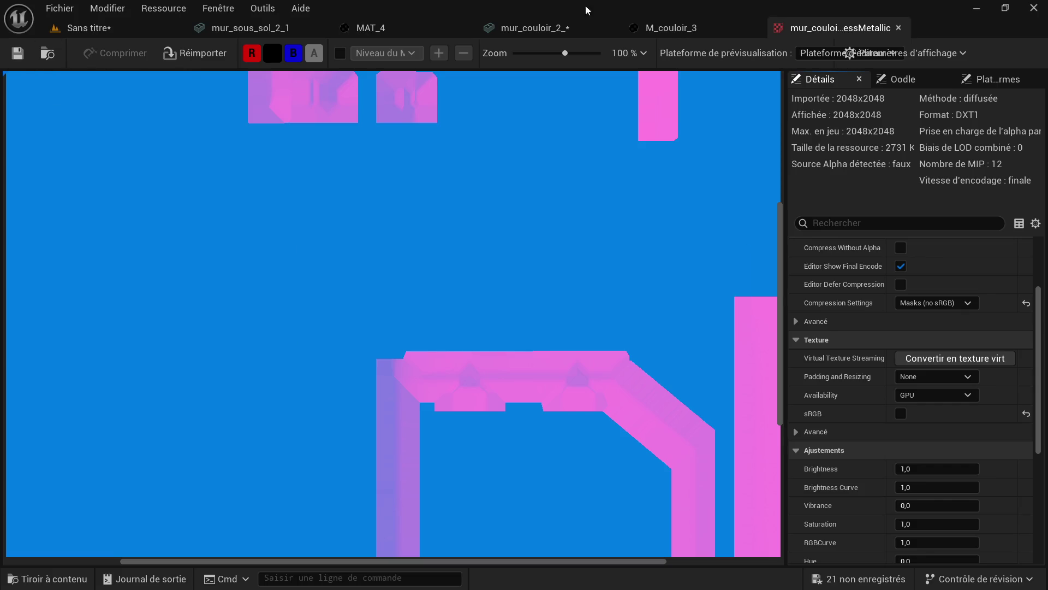
{"action": "left_click", "coordinate": [899, 28]}
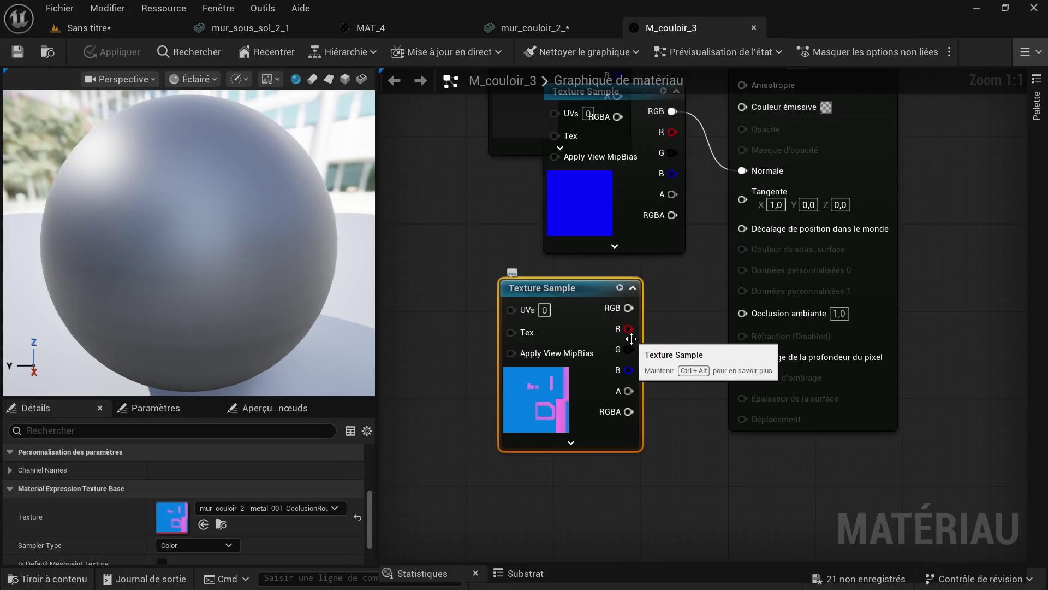
- Replace the erroring sample node with the recompressed occlusion-roughness-metallic texture
{"action": "left_click_drag", "start_coordinate": [631, 327], "coordinate": [744, 313]}
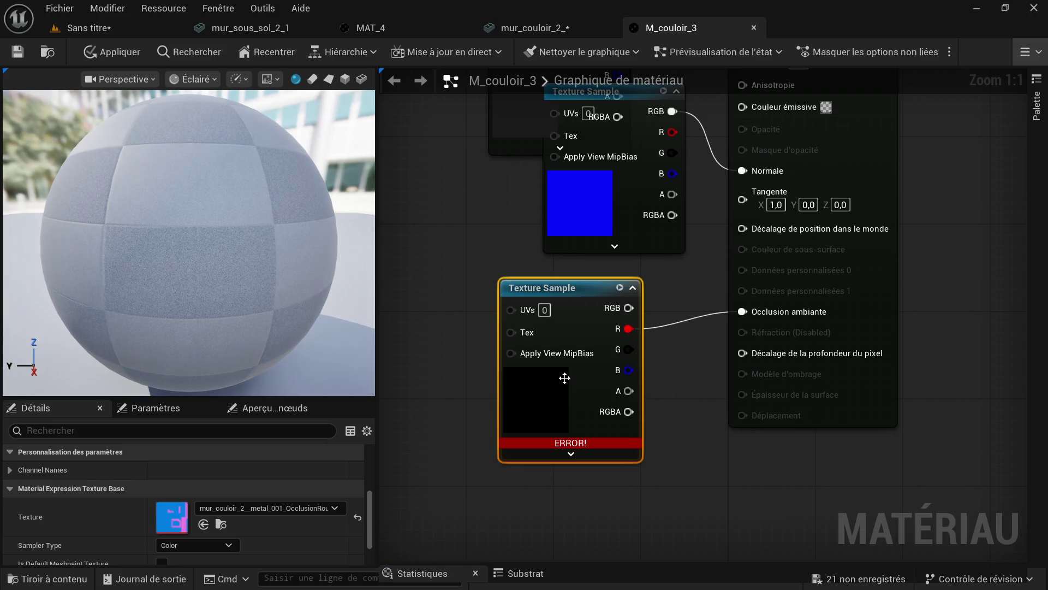
{"action": "key", "text": "Delete"}
{"action": "left_click", "coordinate": [46, 578]}
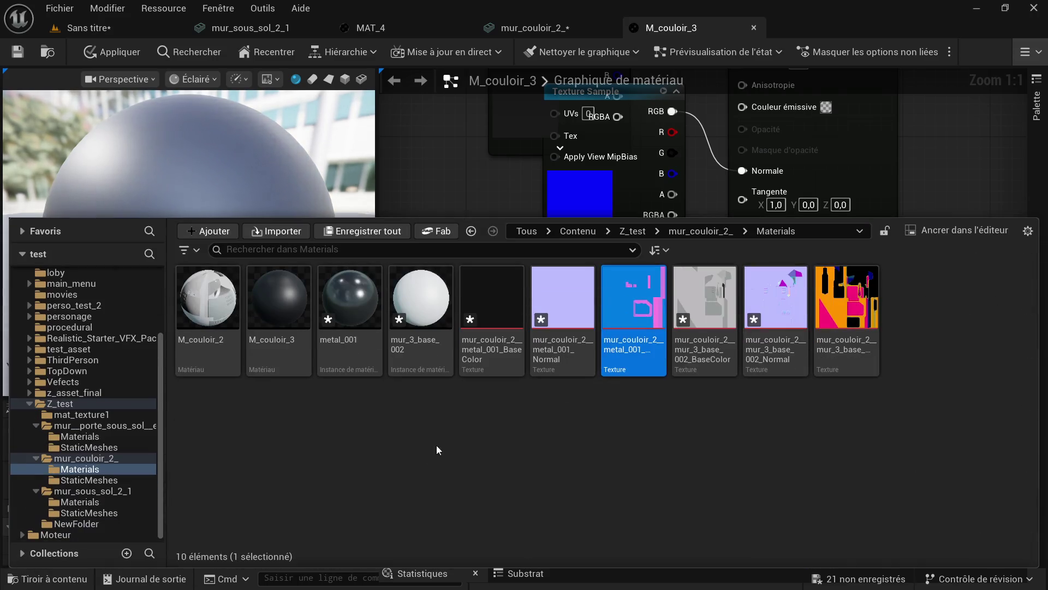
{"action": "left_click_drag", "start_coordinate": [634, 317], "coordinate": [536, 331]}
- Wire R to Occlusion ambiante, G to Rugosité, B to Métallique, and save M_couloir_3
{"action": "left_click_drag", "start_coordinate": [661, 371], "coordinate": [743, 314]}
{"action": "left_click_drag", "start_coordinate": [661, 392], "coordinate": [742, 300]}
{"action": "scroll", "scroll_direction": "down", "scroll_amount": 3}
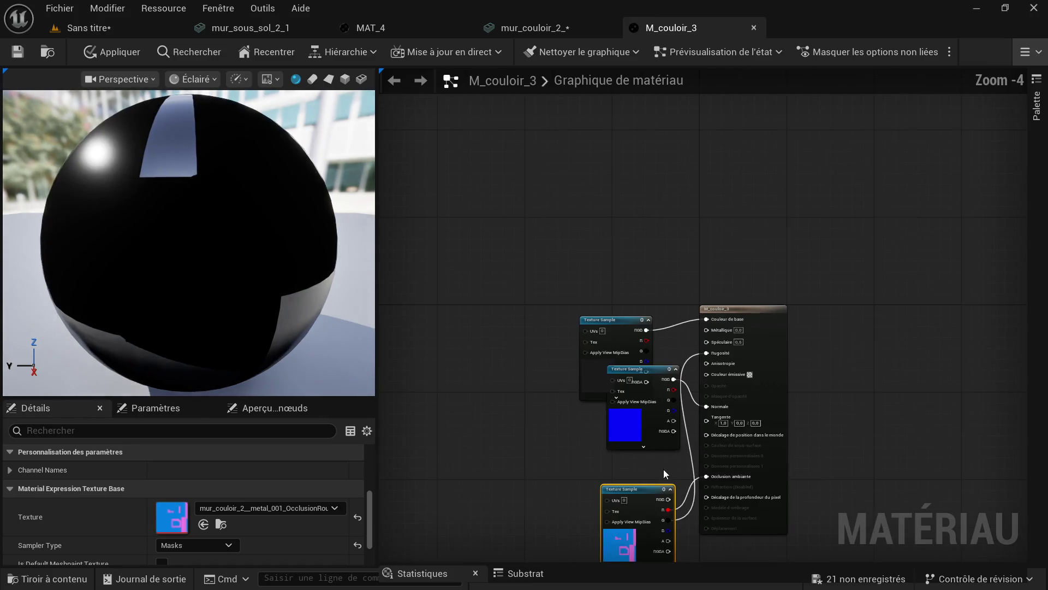
{"action": "scroll", "scroll_direction": "up", "scroll_amount": 3}
{"action": "left_click_drag", "start_coordinate": [592, 400], "coordinate": [659, 358]}
{"action": "scroll", "scroll_direction": "down", "scroll_amount": 3}
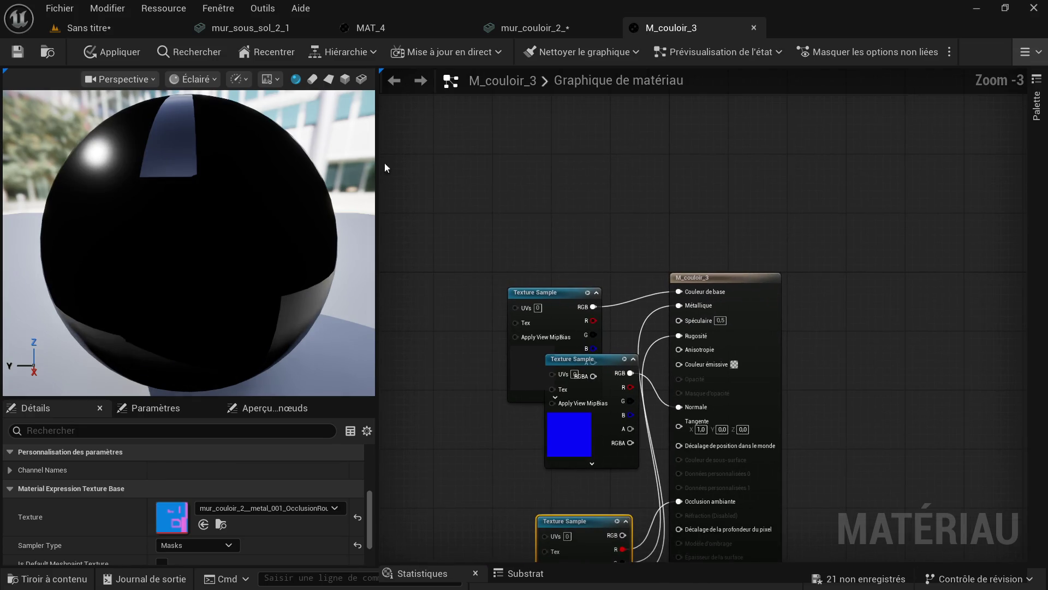
{"action": "left_click", "coordinate": [7, 58]}
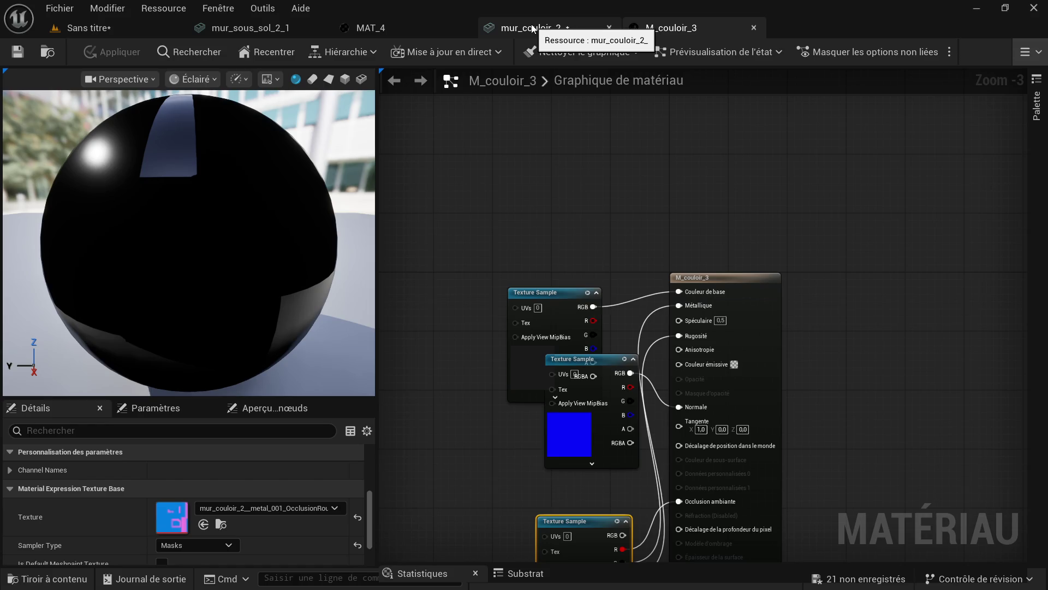
- Assign M_couloir_3 to the mur_couloir_2_ mesh's Element 1 material slot and save the mesh
{"action": "left_click", "coordinate": [532, 28]}
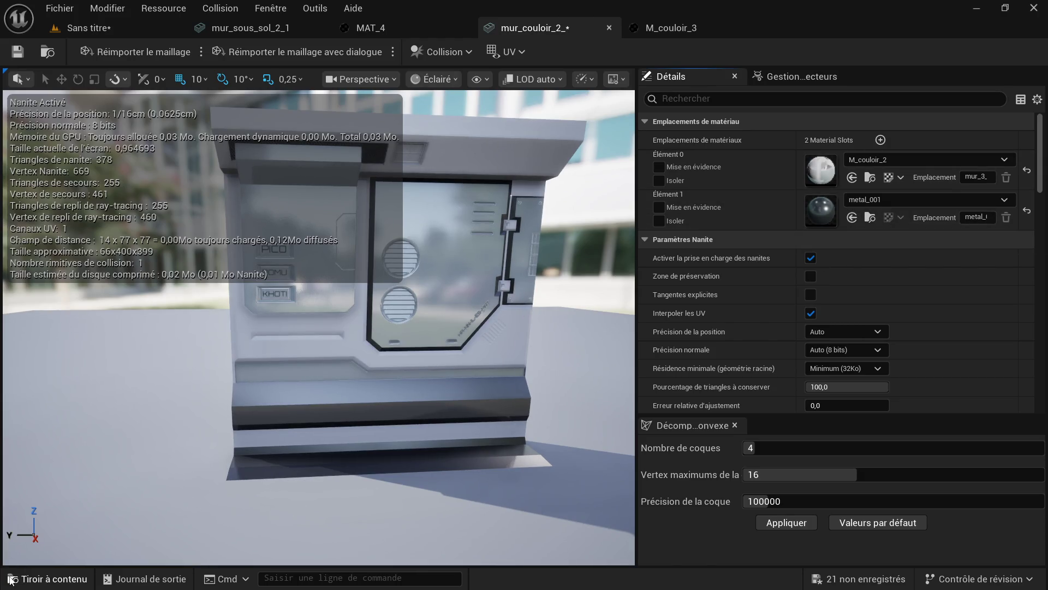
{"action": "left_click", "coordinate": [11, 579]}
{"action": "left_click", "coordinate": [282, 358]}
{"action": "left_click", "coordinate": [851, 217]}
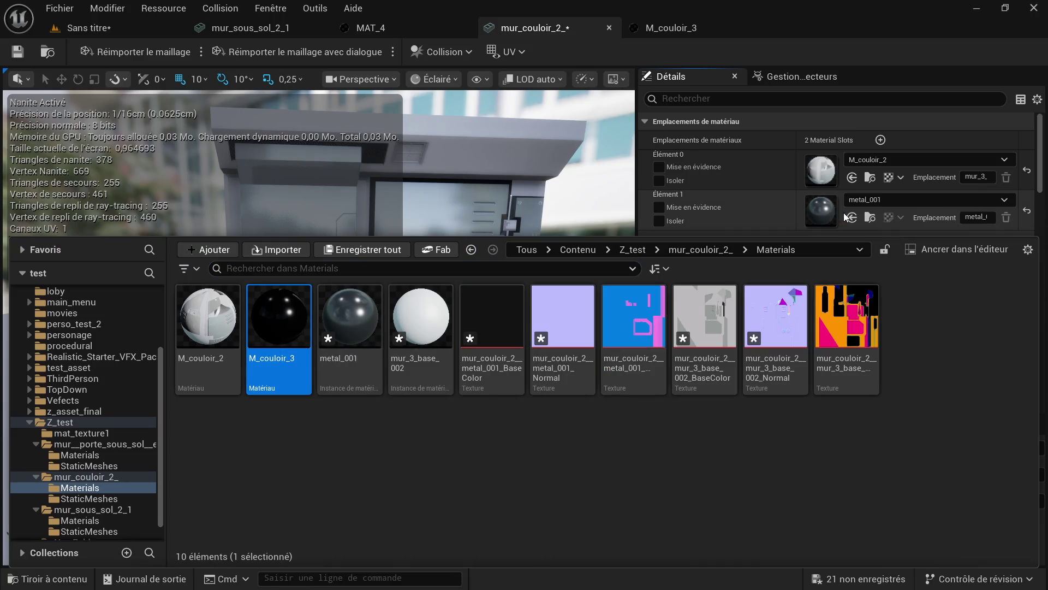
{"action": "scroll", "scroll_direction": "up", "scroll_amount": 3}
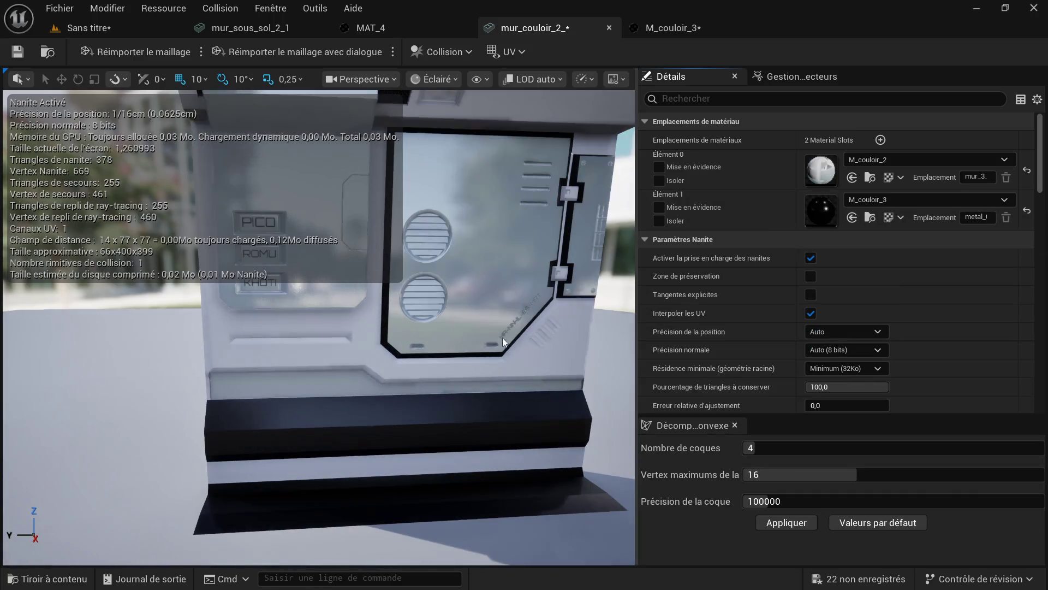
{"action": "left_click", "coordinate": [17, 52]}
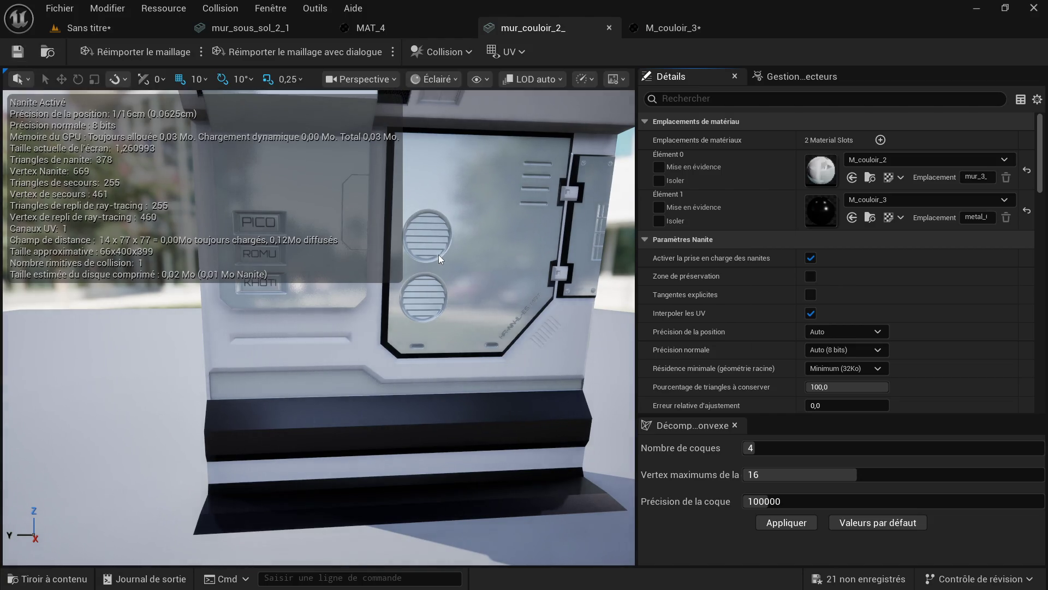
- Orbit the wall mesh to check the new material, then return to the level editor
{"action": "scroll", "scroll_direction": "down", "scroll_amount": 3}
{"action": "left_click_drag", "start_coordinate": [461, 286], "coordinate": [290, 326]}
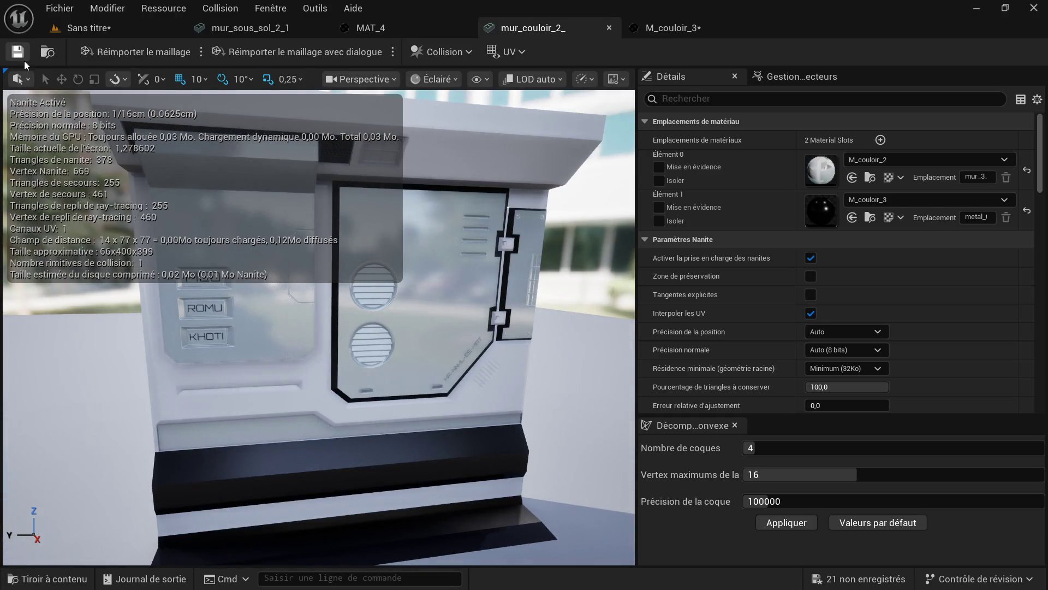
{"action": "left_click", "coordinate": [90, 29]}
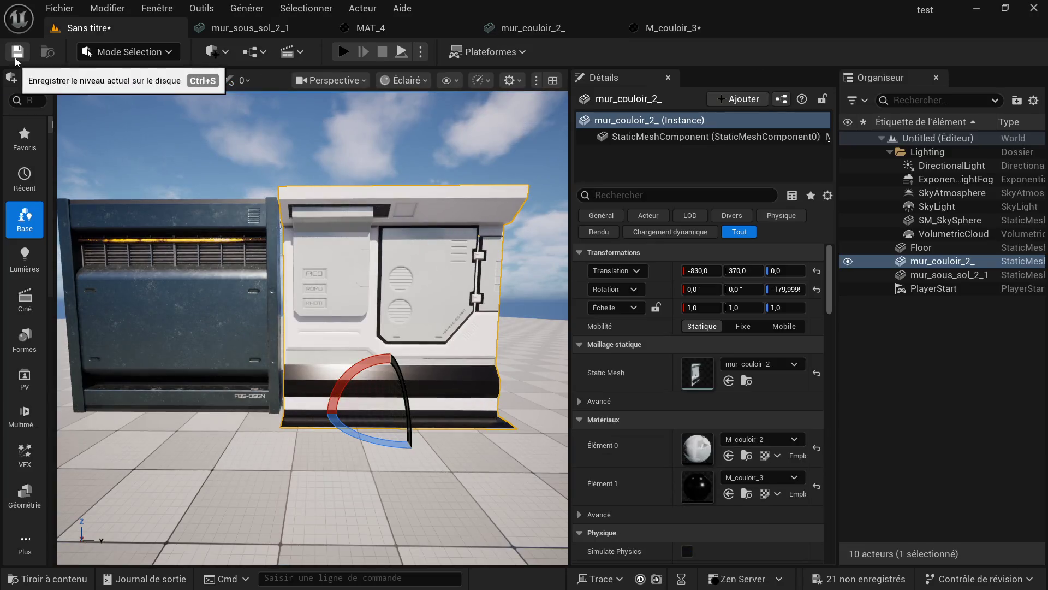
- Cancel the Save Level As dialog without saving the level
{"action": "left_click", "coordinate": [17, 55]}
{"action": "left_click", "coordinate": [901, 70]}
{"action": "scroll", "scroll_direction": "up", "scroll_amount": 3}
{"action": "scroll", "scroll_direction": "up", "scroll_amount": 3}
{"action": "scroll", "scroll_direction": "down", "scroll_amount": 3}
- Orbit and zoom around the wall showing M_couloir_2 and M_couloir_3, then open the Start menu
{"action": "left_click_drag", "start_coordinate": [405, 363], "coordinate": [418, 364]}
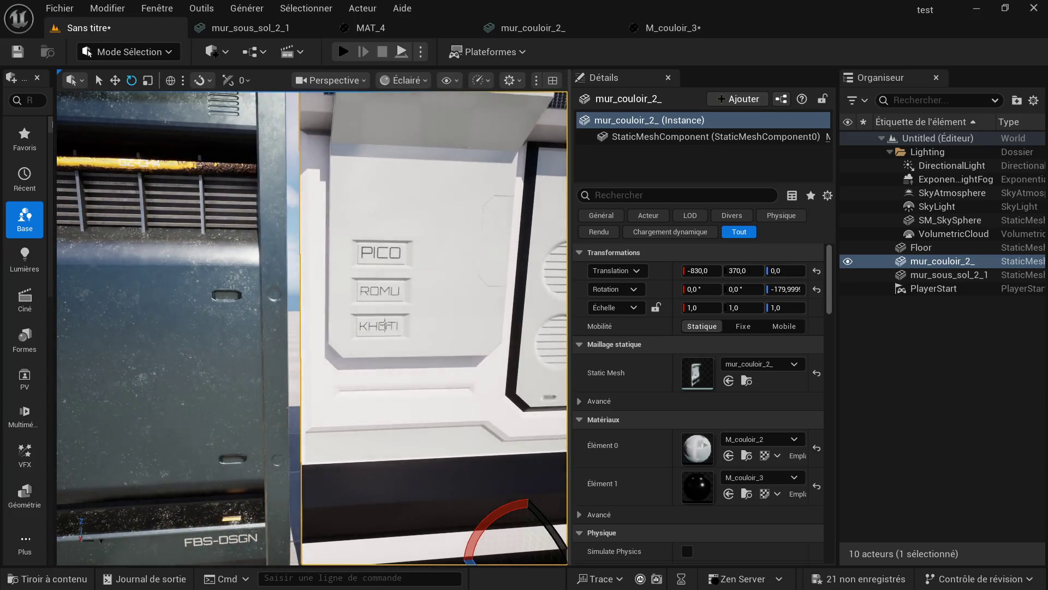
{"action": "scroll", "scroll_direction": "down", "scroll_amount": 3}
{"action": "scroll", "scroll_direction": "up", "scroll_amount": 3}
{"action": "left_click_drag", "start_coordinate": [312, 327], "coordinate": [365, 322]}
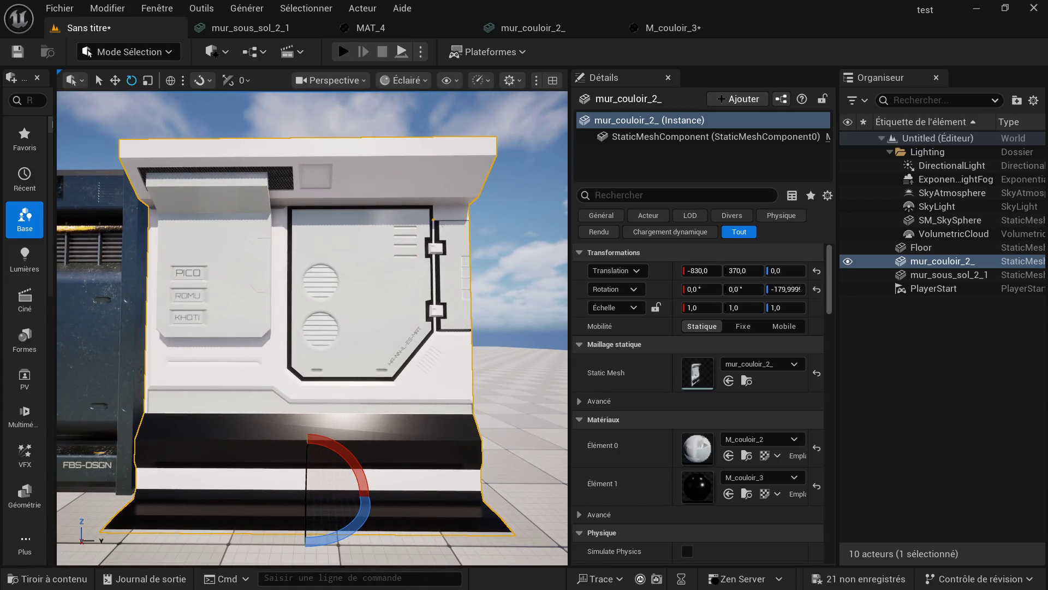
{"action": "key", "text": "super"}
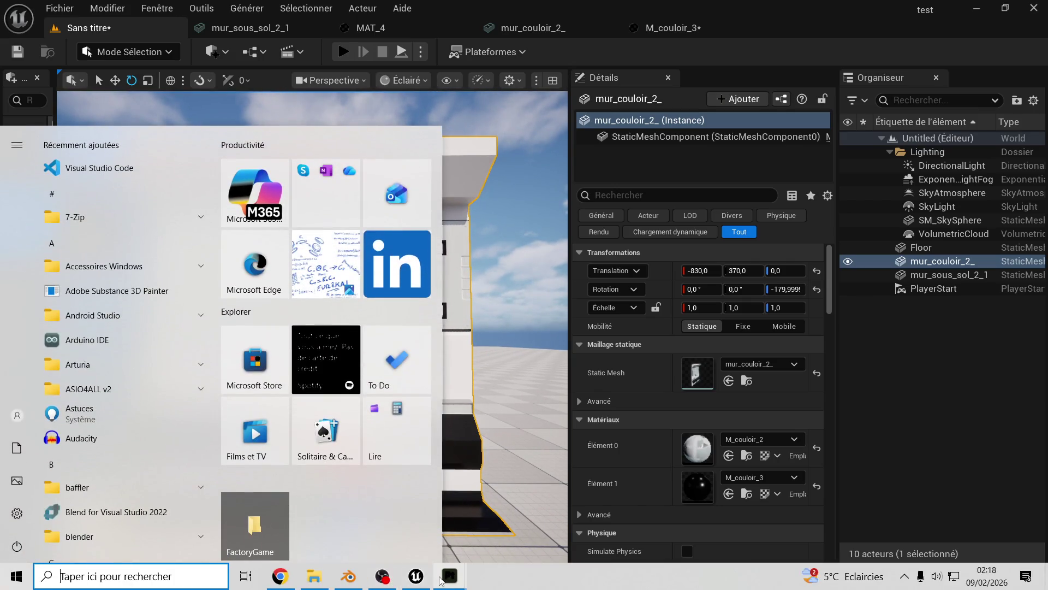
- Close Painter's autosave project choosing Ne pas tenir compte, then relaunch Painter from the Start menu
{"action": "mouse_move", "coordinate": [450, 576]}
{"action": "left_click", "coordinate": [493, 523]}
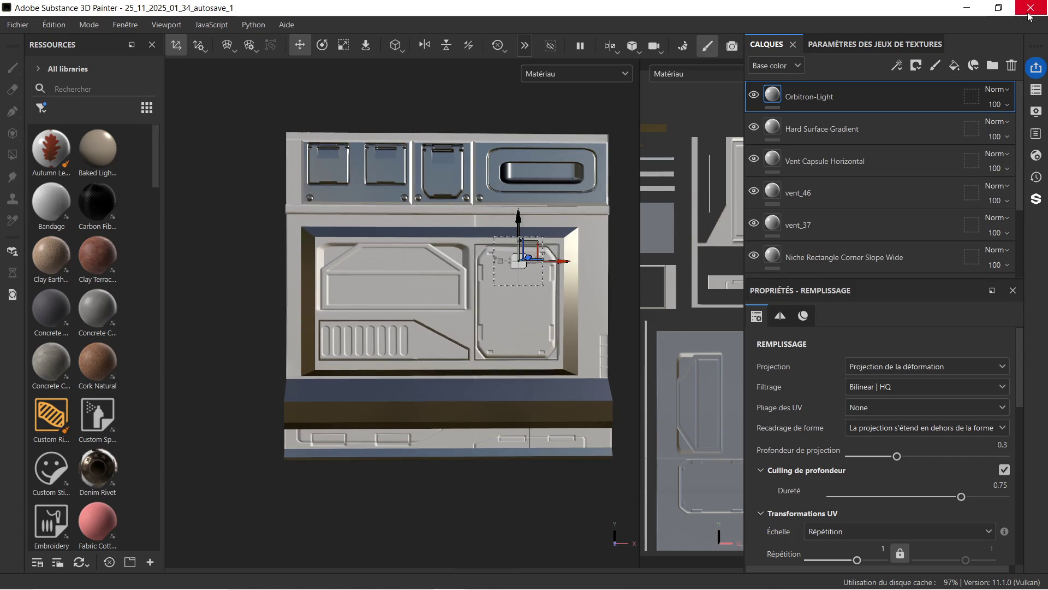
{"action": "left_click", "coordinate": [1031, 7]}
{"action": "left_click", "coordinate": [484, 319]}
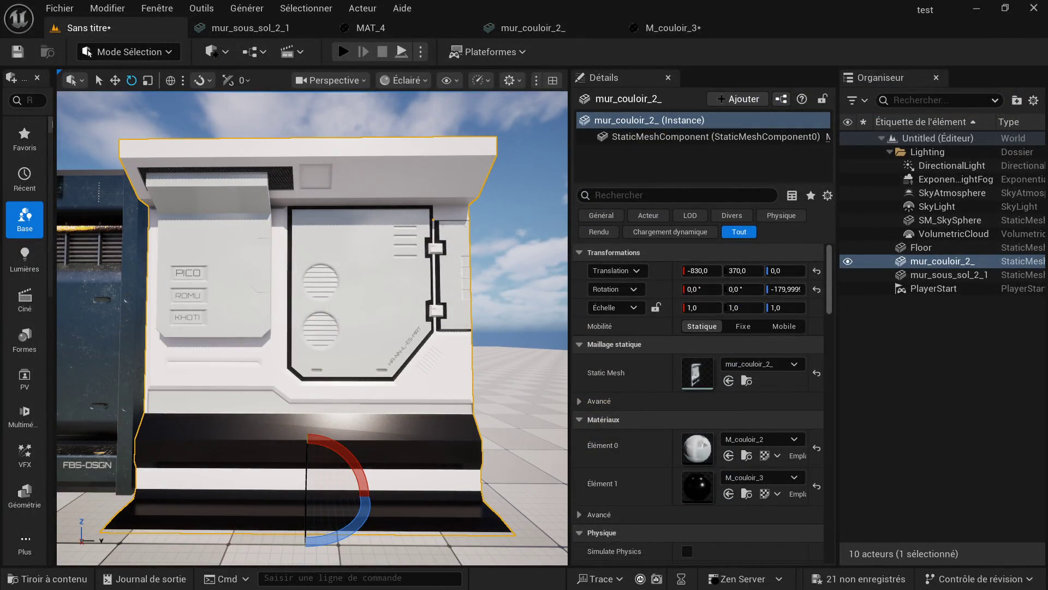
{"action": "key", "text": "super"}
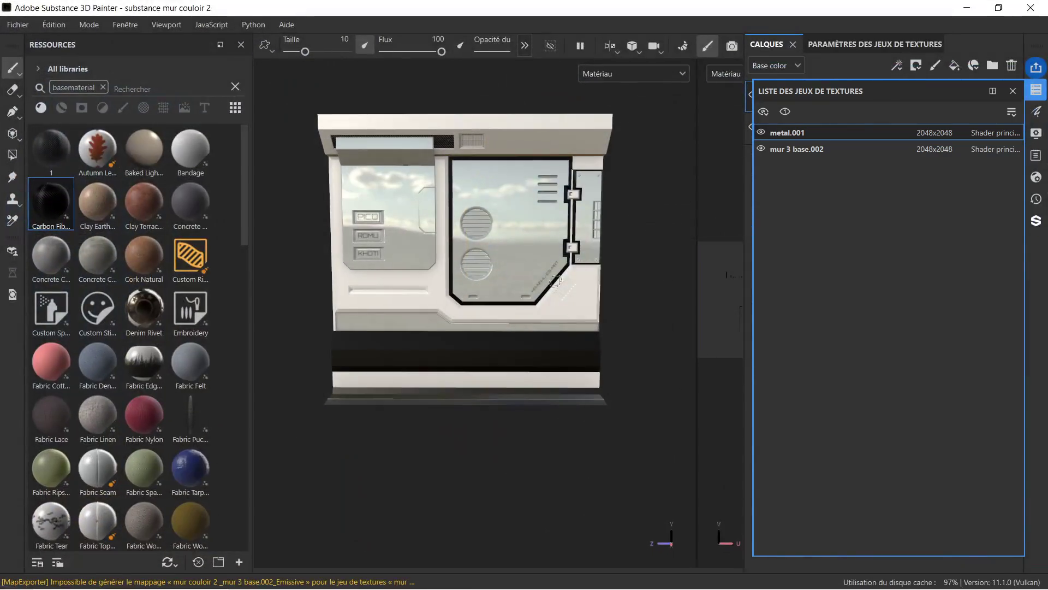
- Switch to the mur 3 base.002 texture set and hide the Texture Set List
{"action": "scroll", "scroll_direction": "up", "scroll_amount": 3}
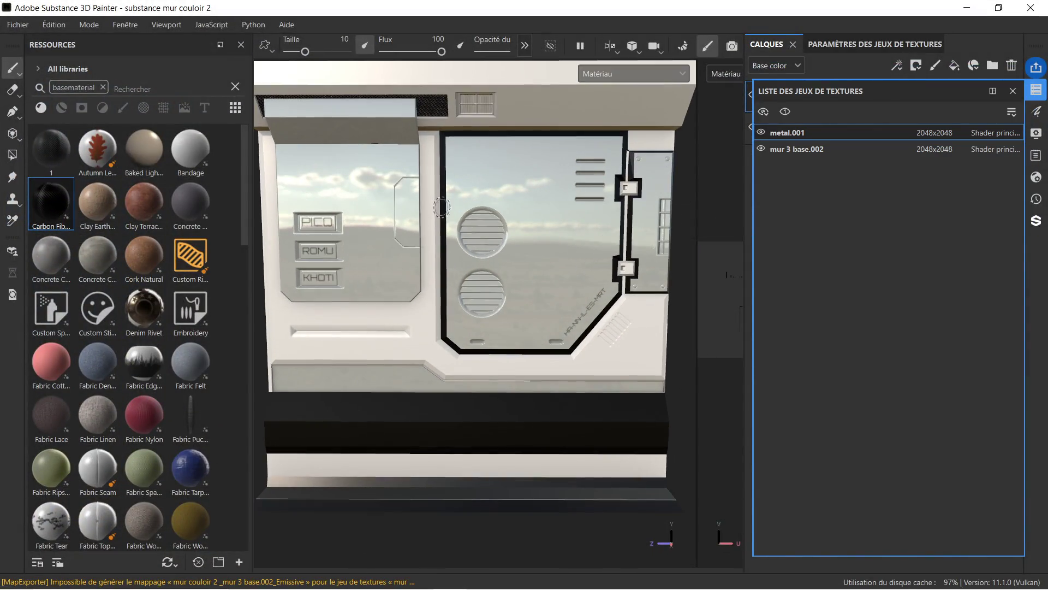
{"action": "scroll", "scroll_direction": "down", "scroll_amount": 3}
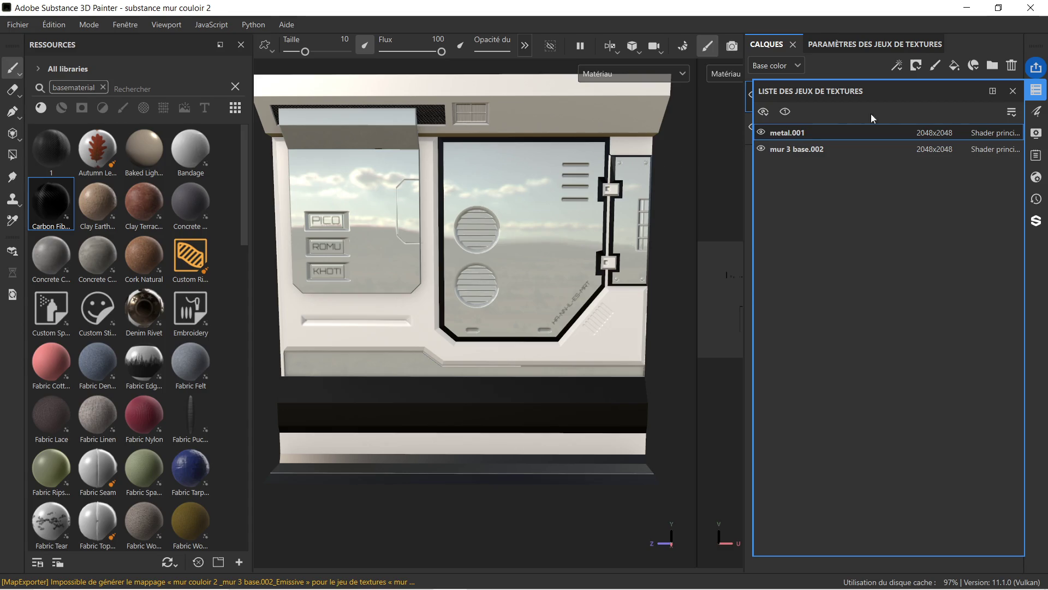
{"action": "left_click", "coordinate": [1013, 91]}
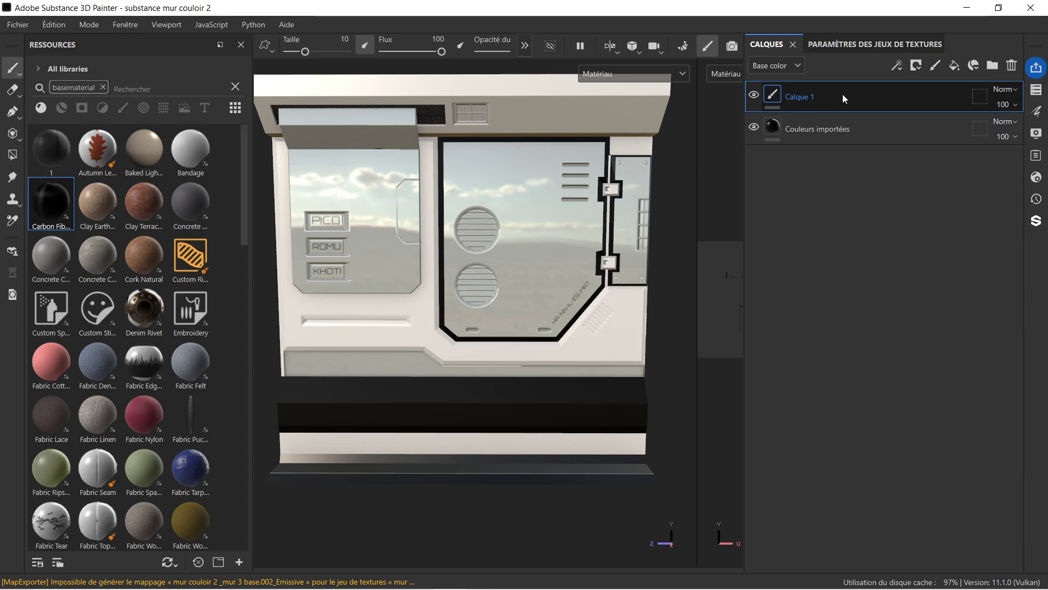
{"action": "left_click", "coordinate": [1036, 89]}
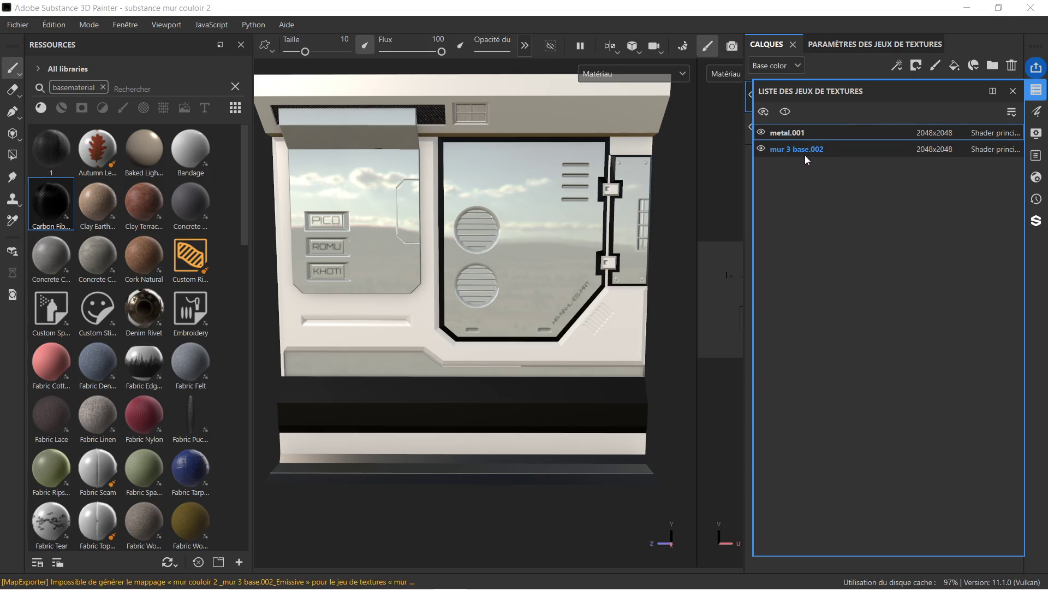
{"action": "left_click", "coordinate": [808, 155]}
{"action": "left_click", "coordinate": [1013, 91]}
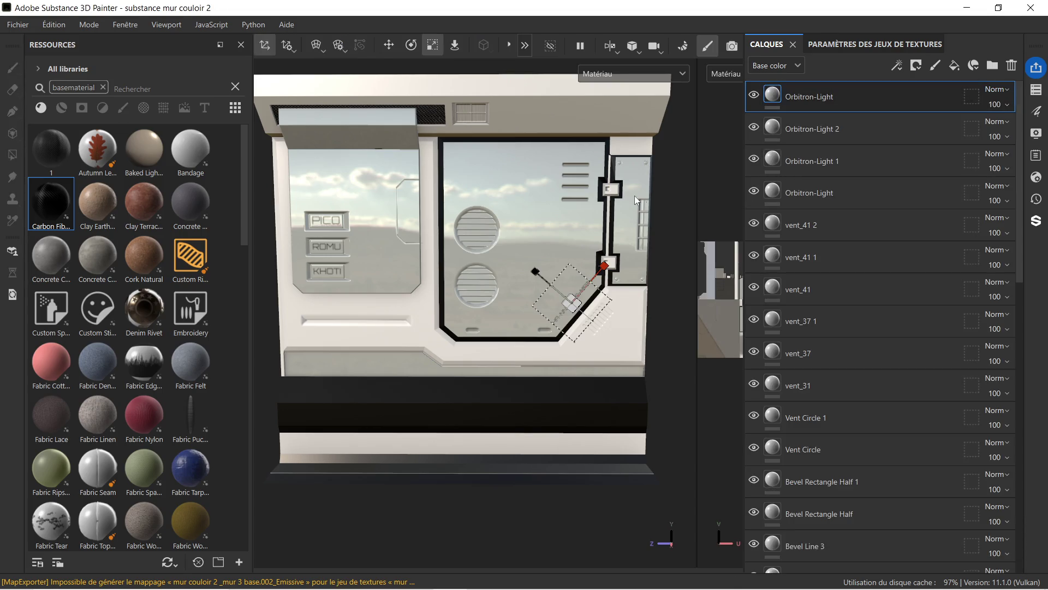
- Select the Space Ship Plastic - 01 layer and activate Polygon Fill with the 4 shortcut
{"action": "scroll", "scroll_direction": "down", "scroll_amount": 3}
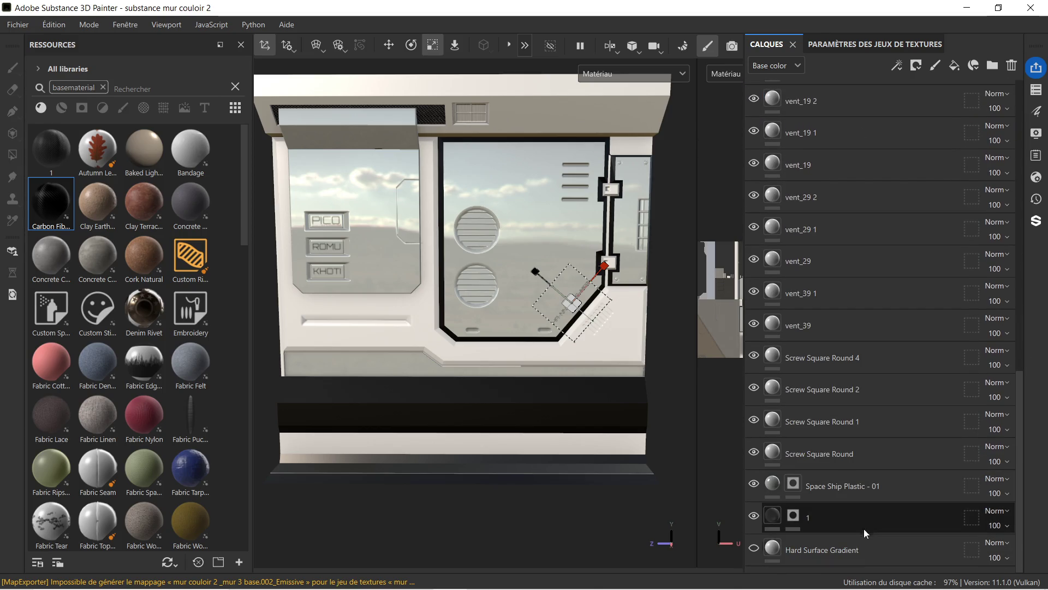
{"action": "left_click", "coordinate": [883, 490]}
{"action": "key", "text": "4"}
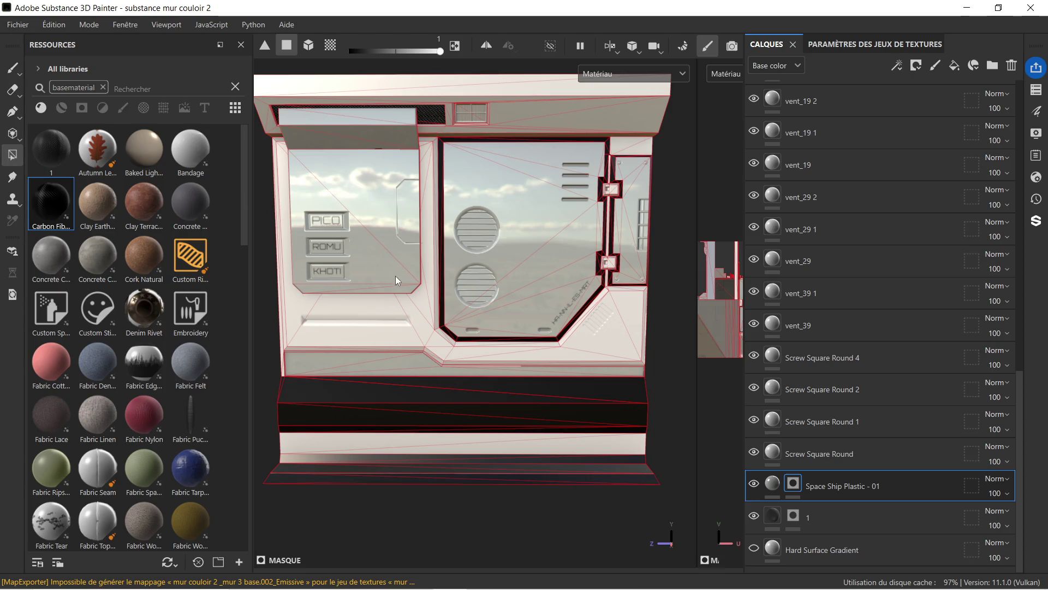
- Set Polygon Fill colour to 0 and fill the label panel triangles and strip below KHOTI
{"action": "scroll", "scroll_direction": "up", "scroll_amount": 3}
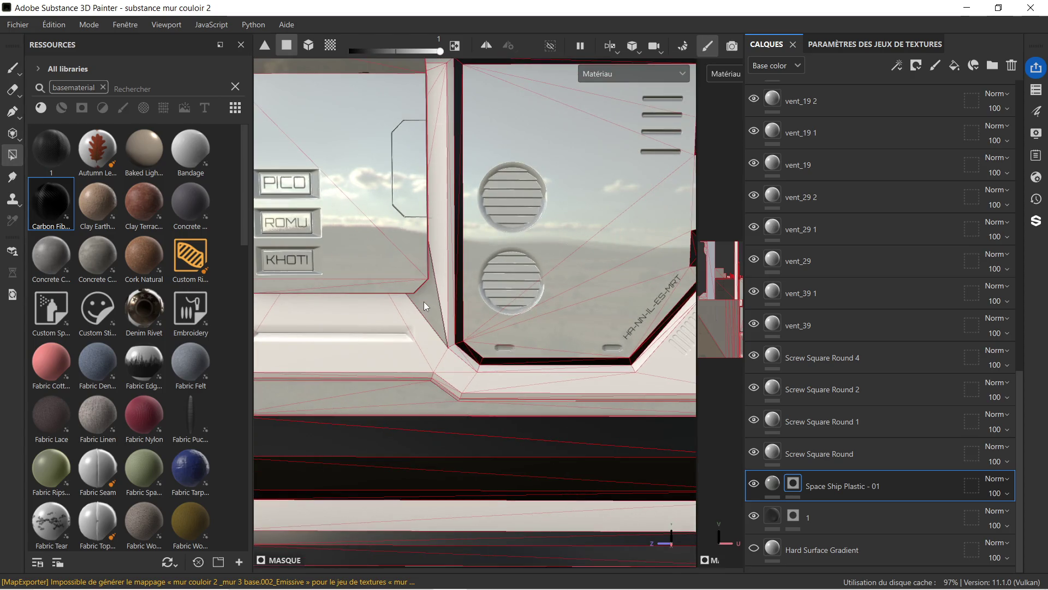
{"action": "right_click", "coordinate": [423, 302]}
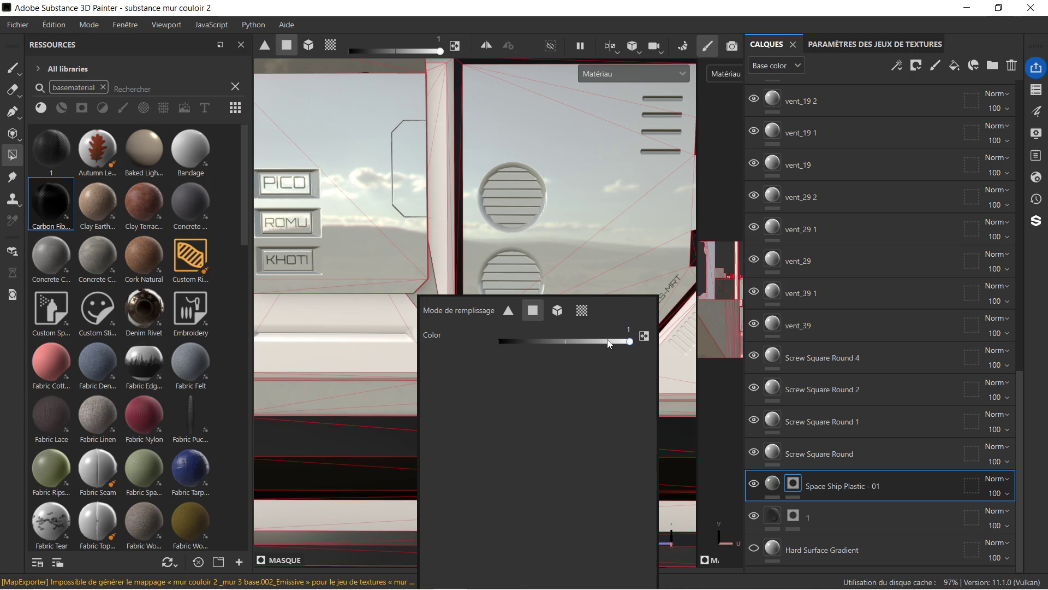
{"action": "left_click_drag", "start_coordinate": [609, 343], "coordinate": [503, 344]}
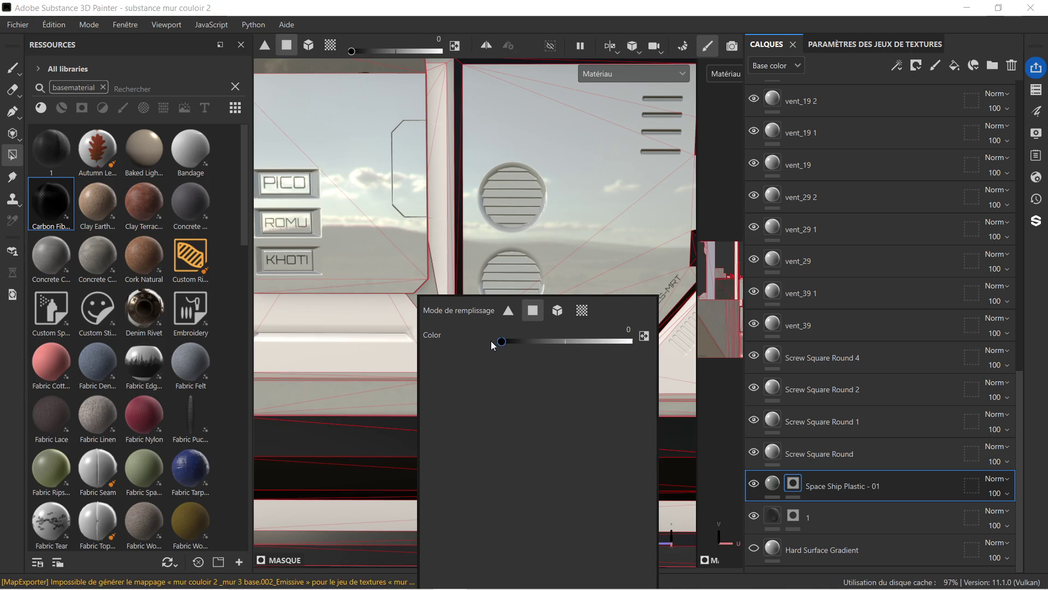
{"action": "left_click", "coordinate": [349, 245]}
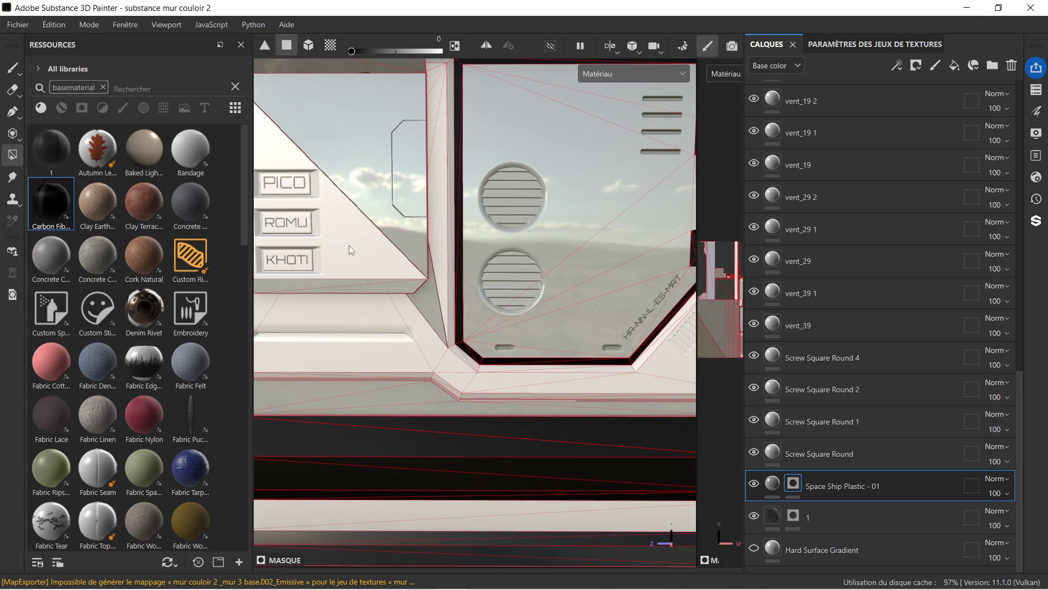
{"action": "left_click", "coordinate": [392, 235]}
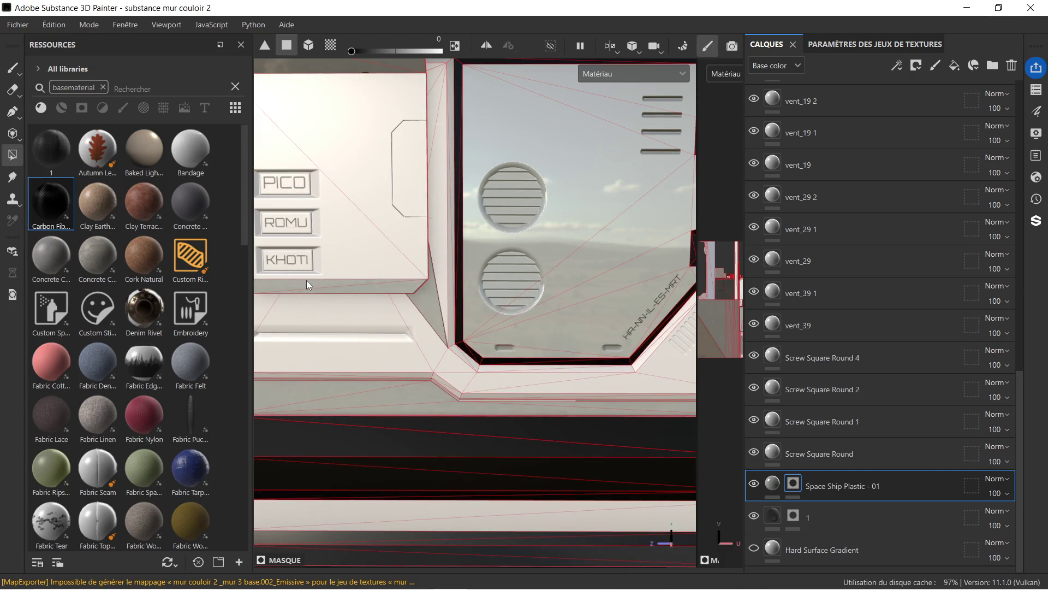
{"action": "left_click", "coordinate": [309, 281]}
{"action": "left_click", "coordinate": [380, 288]}
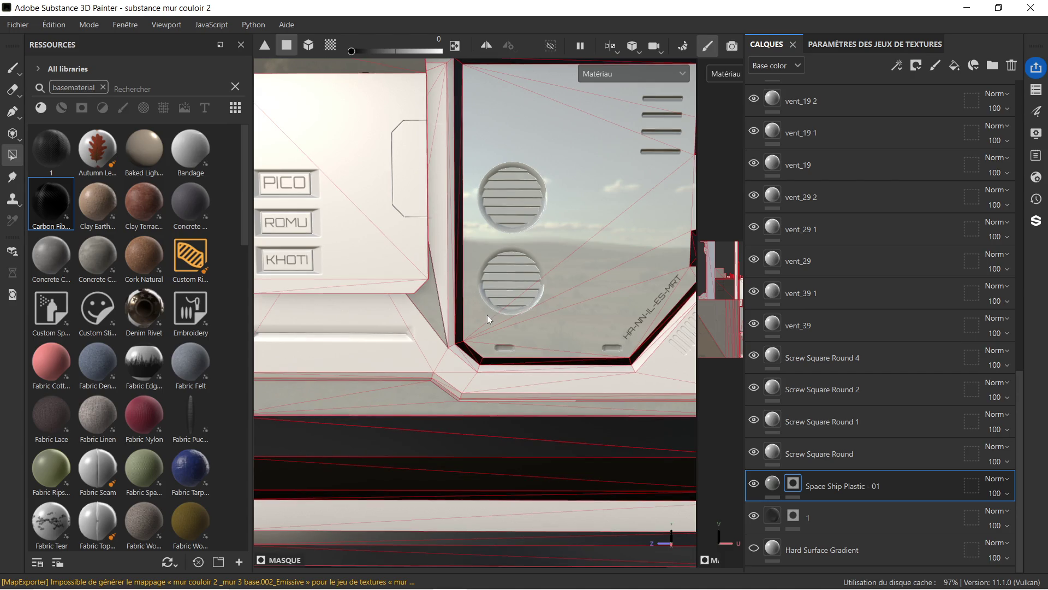
- Fill the vent panel's triangles and wedges, from bottom to top
{"action": "left_click", "coordinate": [487, 314]}
{"action": "left_click", "coordinate": [581, 280]}
{"action": "left_click", "coordinate": [585, 297]}
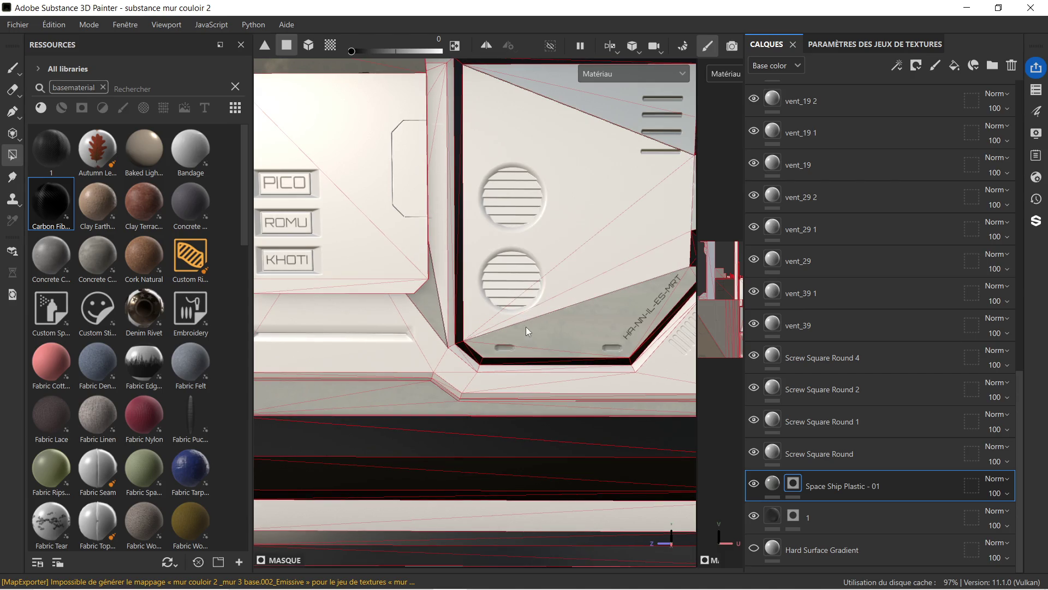
{"action": "left_click", "coordinate": [532, 330]}
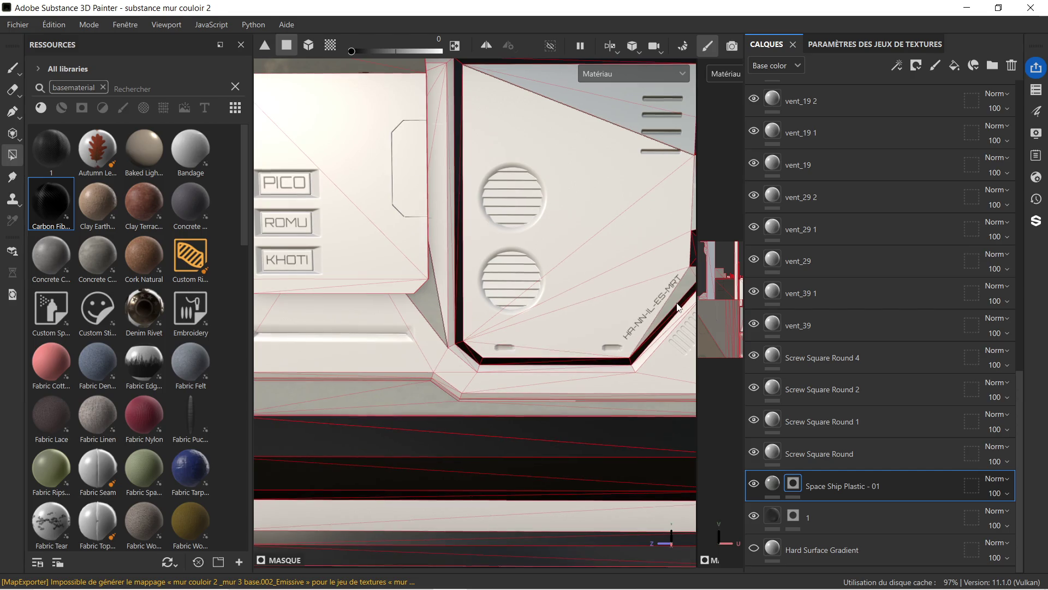
{"action": "left_click", "coordinate": [649, 102]}
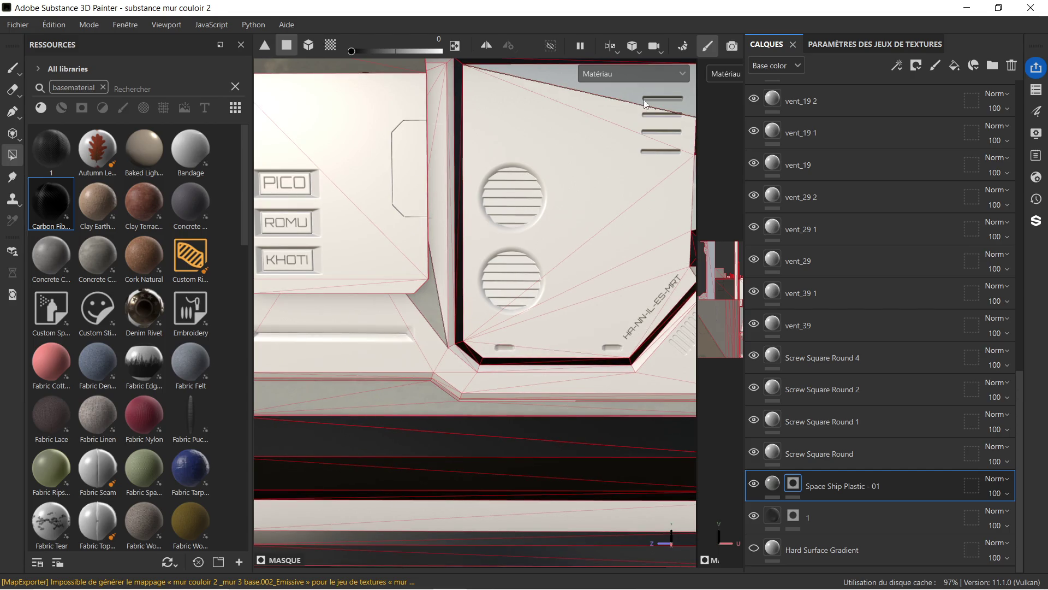
{"action": "left_click", "coordinate": [637, 92]}
{"action": "scroll", "scroll_direction": "down", "scroll_amount": 3}
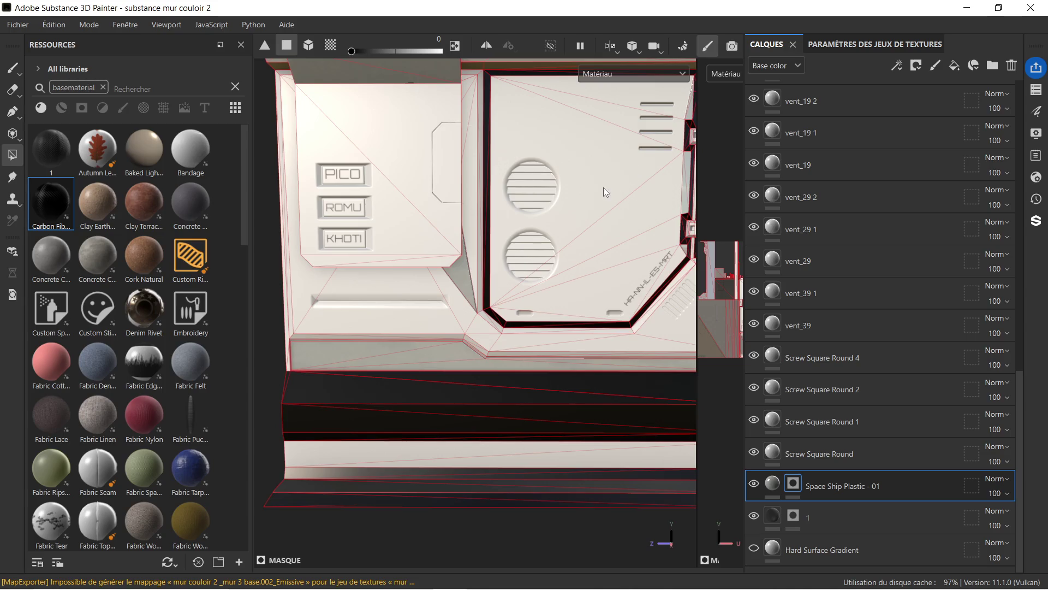
{"action": "scroll", "scroll_direction": "up", "scroll_amount": 3}
{"action": "scroll", "scroll_direction": "up", "scroll_amount": 3}
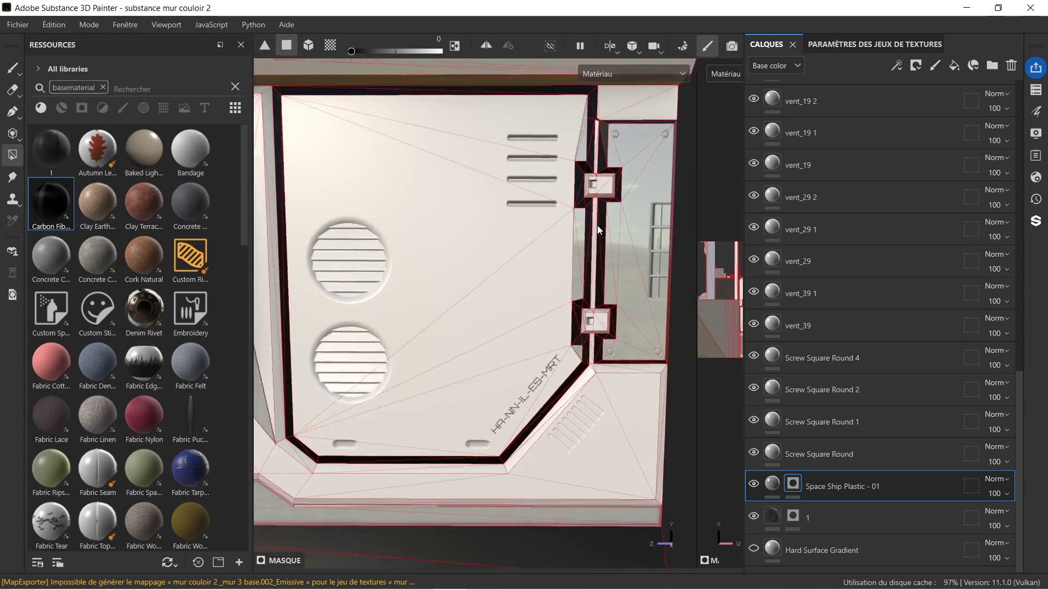
- Fill the side glass panel and the strips on both sides of the dark frame
{"action": "left_click", "coordinate": [576, 226]}
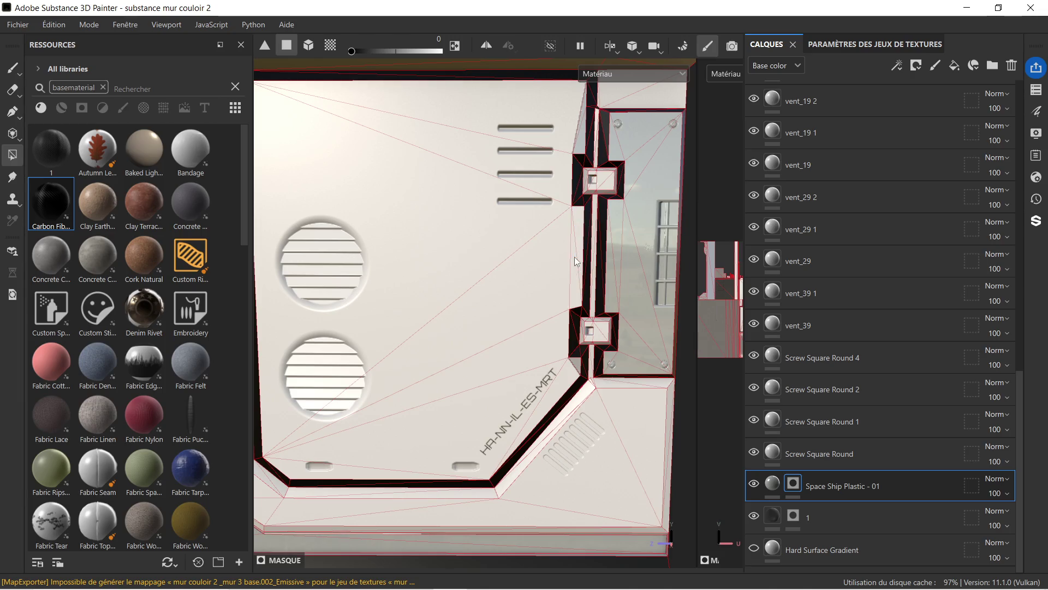
{"action": "left_click", "coordinate": [583, 134]}
{"action": "left_click", "coordinate": [617, 132]}
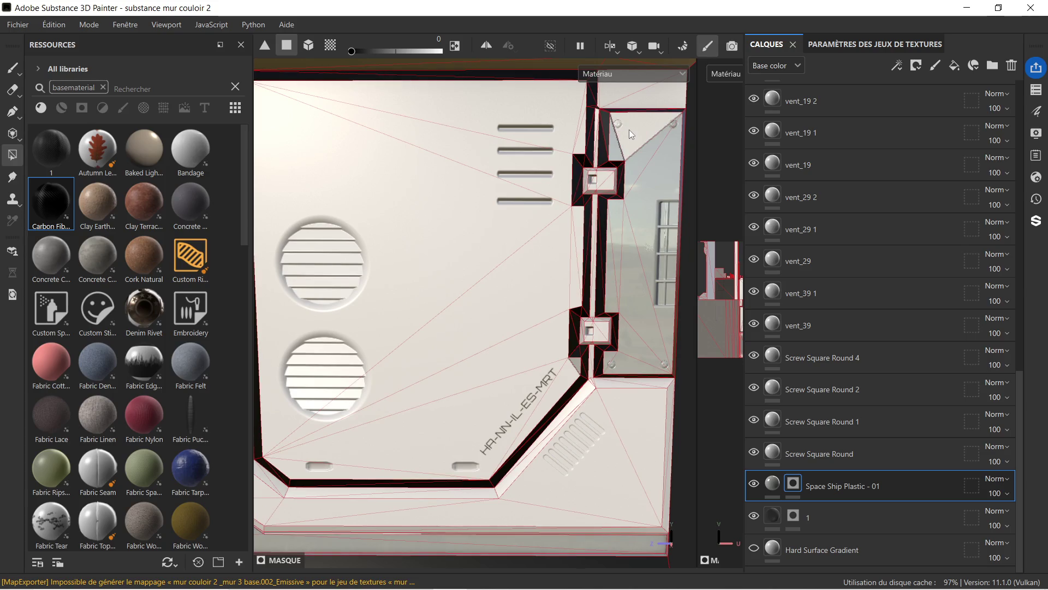
{"action": "left_click", "coordinate": [617, 147]}
{"action": "left_click", "coordinate": [647, 186]}
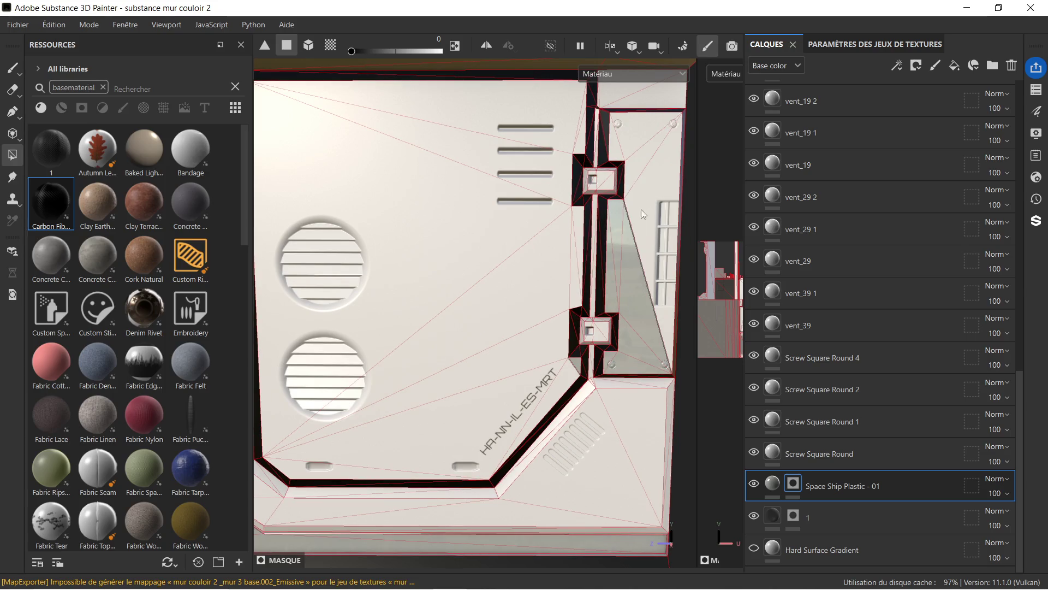
{"action": "left_click", "coordinate": [622, 237]}
{"action": "left_click", "coordinate": [614, 224]}
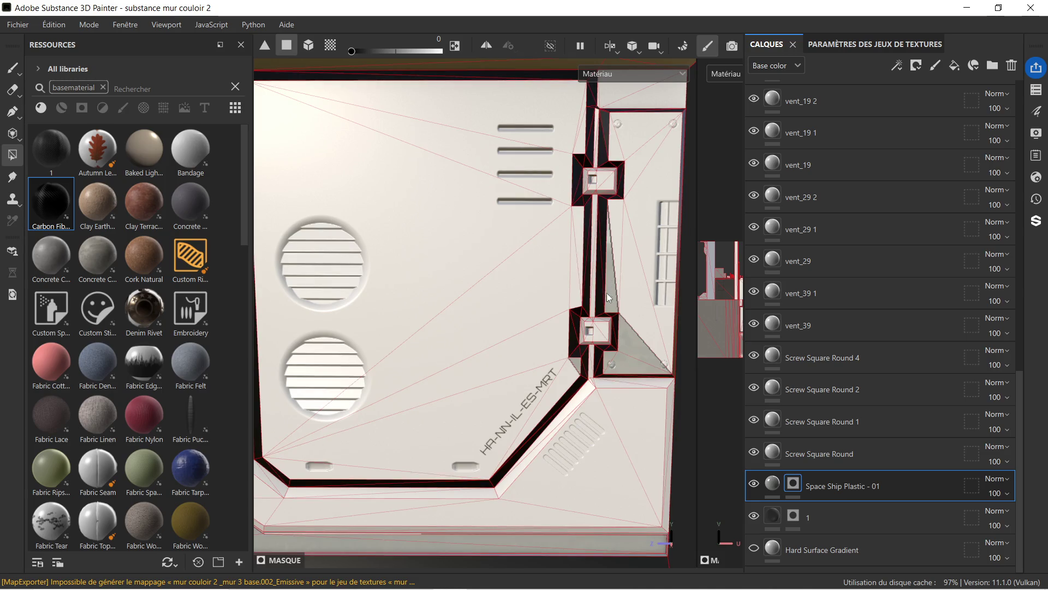
{"action": "left_click", "coordinate": [608, 292]}
{"action": "left_click", "coordinate": [631, 355]}
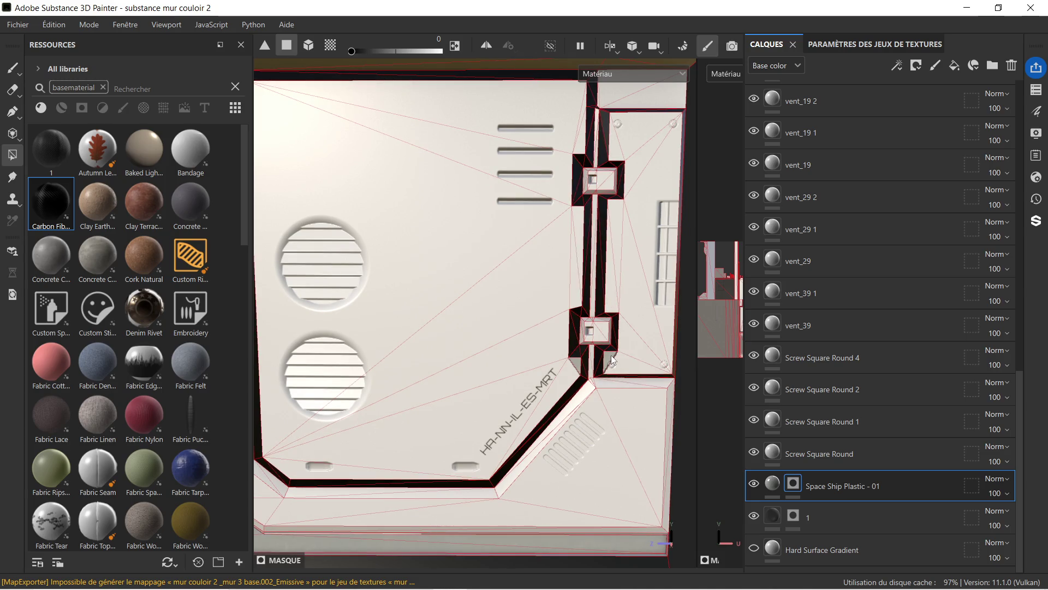
- Pan up to the top of the wall and fill its top strip
{"action": "scroll", "scroll_direction": "down", "scroll_amount": 3}
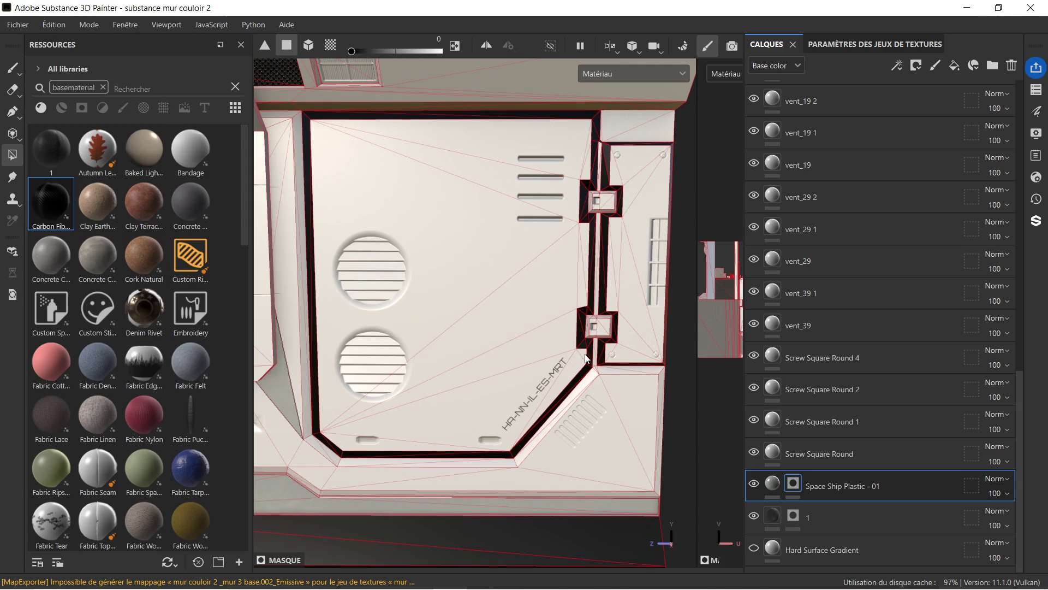
{"action": "scroll", "scroll_direction": "down", "scroll_amount": 3}
{"action": "left_click_drag", "start_coordinate": [447, 258], "coordinate": [582, 241]}
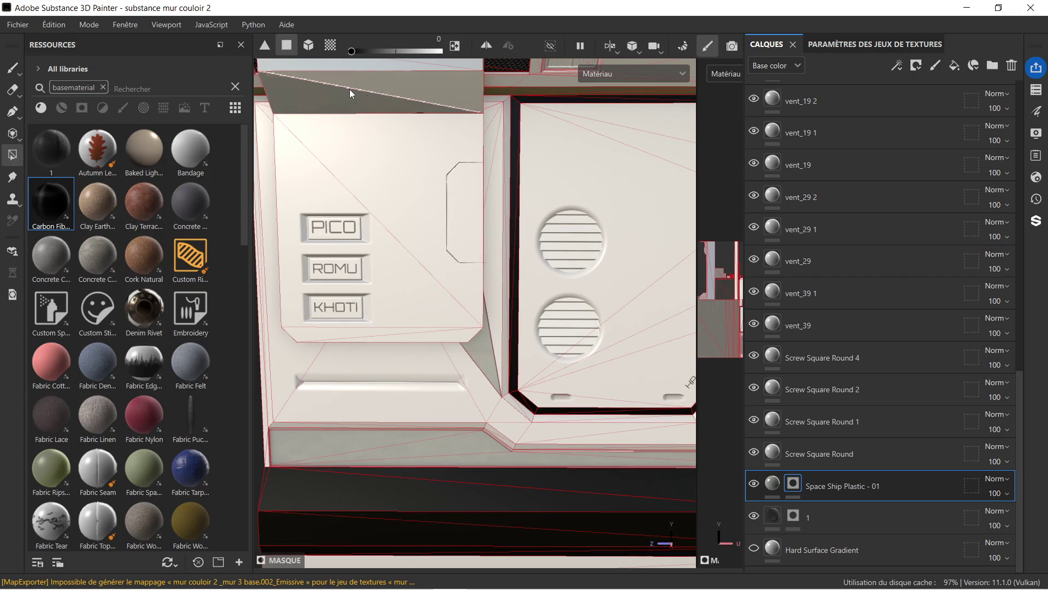
{"action": "left_click_drag", "start_coordinate": [350, 89], "coordinate": [384, 124]}
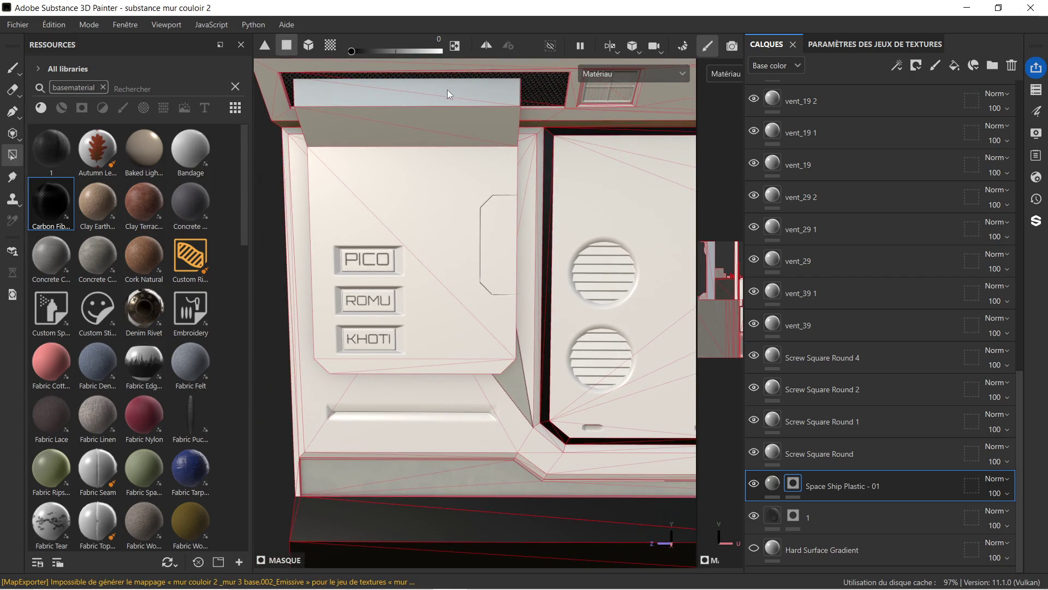
{"action": "left_click", "coordinate": [444, 90]}
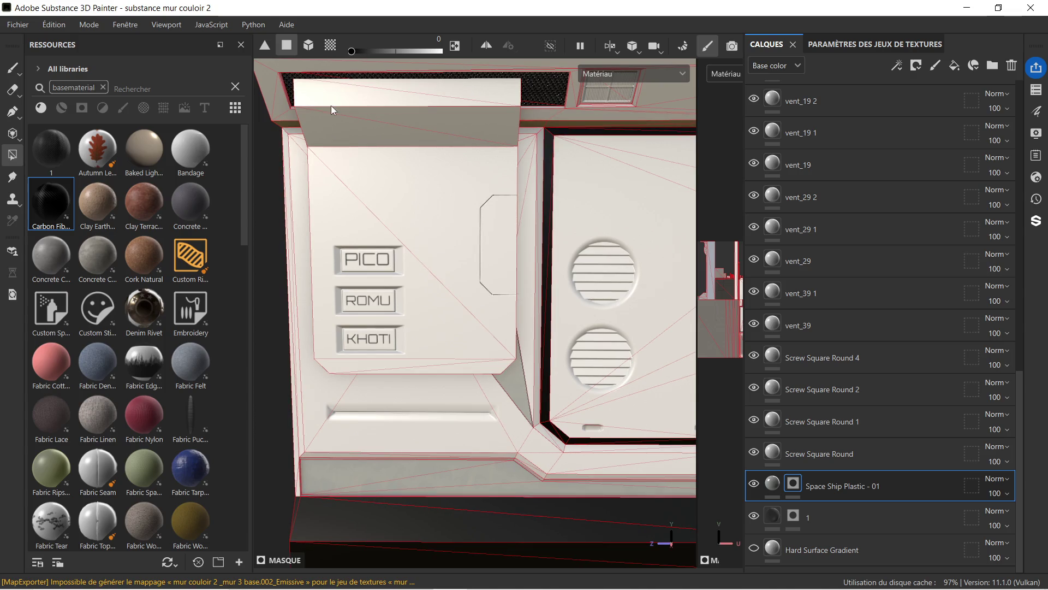
{"action": "scroll", "scroll_direction": "down", "scroll_amount": 3}
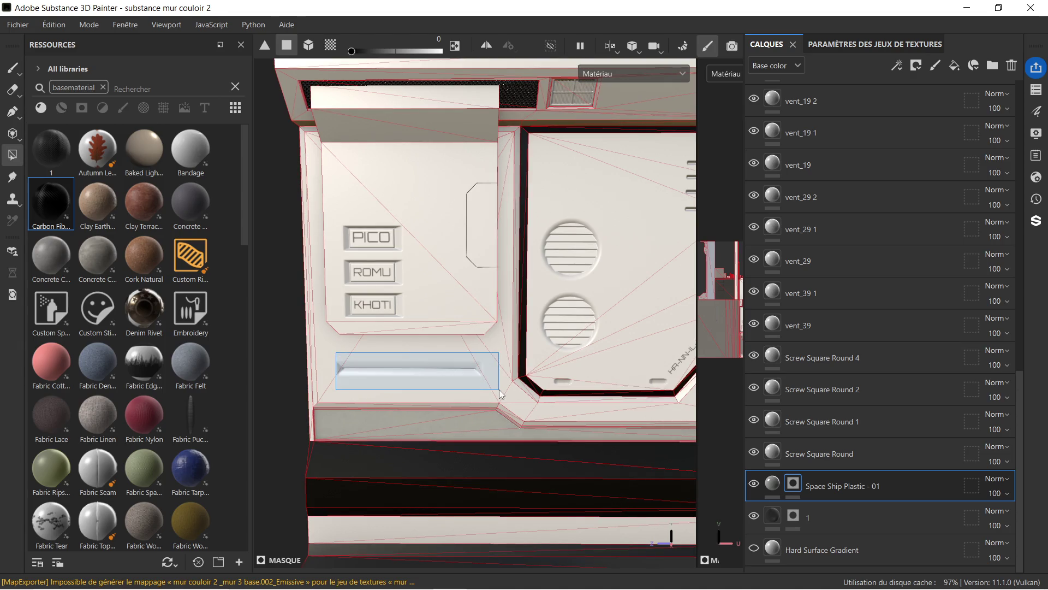
{"action": "right_click", "coordinate": [477, 356]}
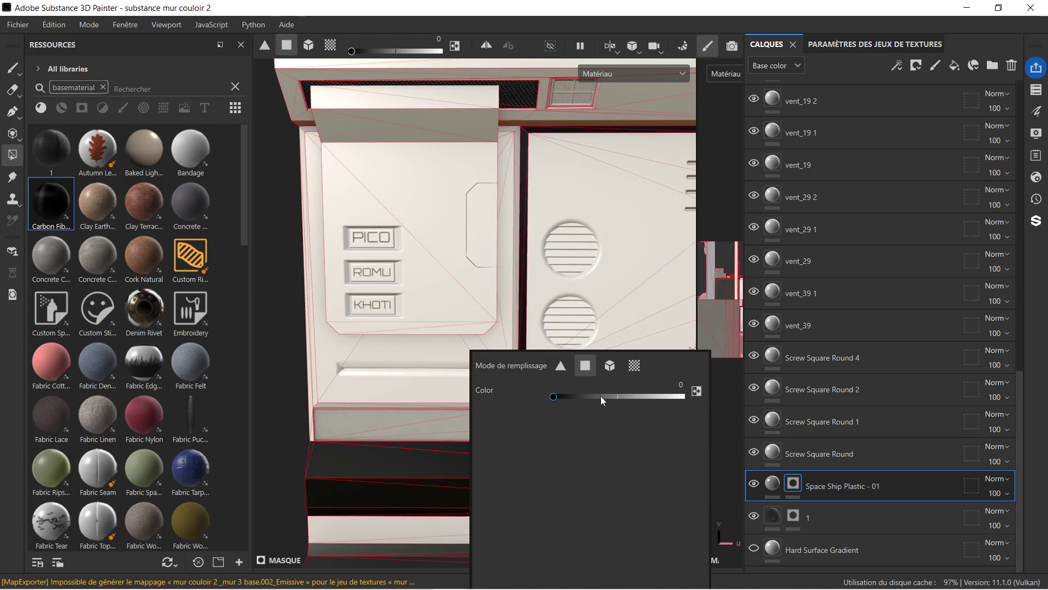
- Set fill value to 1 and restore plastic on the strip under the labels and small angled face
{"action": "left_click_drag", "start_coordinate": [569, 396], "coordinate": [697, 396]}
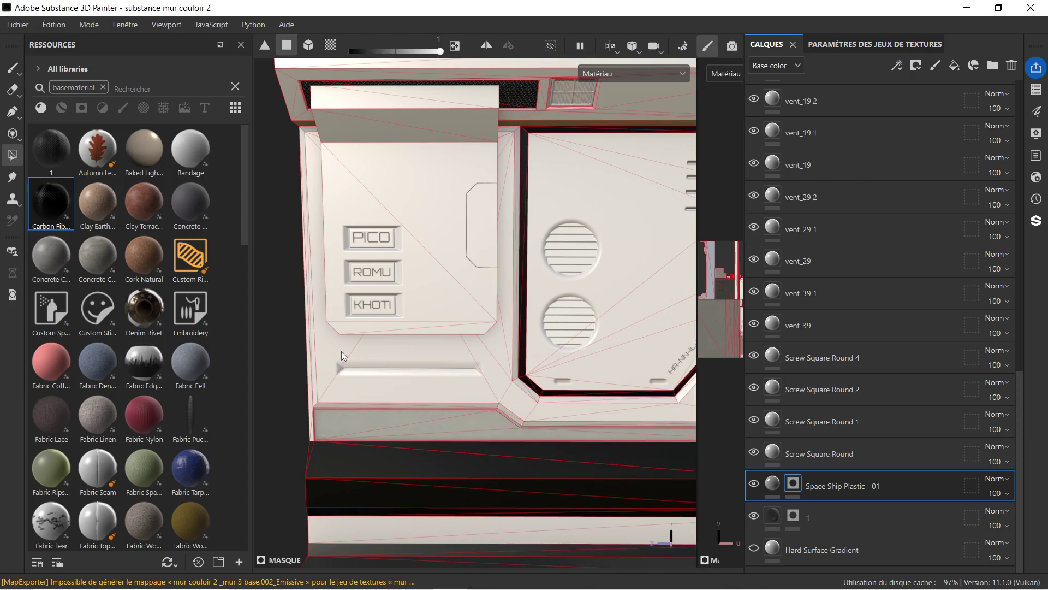
{"action": "left_click_drag", "start_coordinate": [333, 352], "coordinate": [405, 382]}
{"action": "left_click_drag", "start_coordinate": [485, 382], "coordinate": [486, 384]}
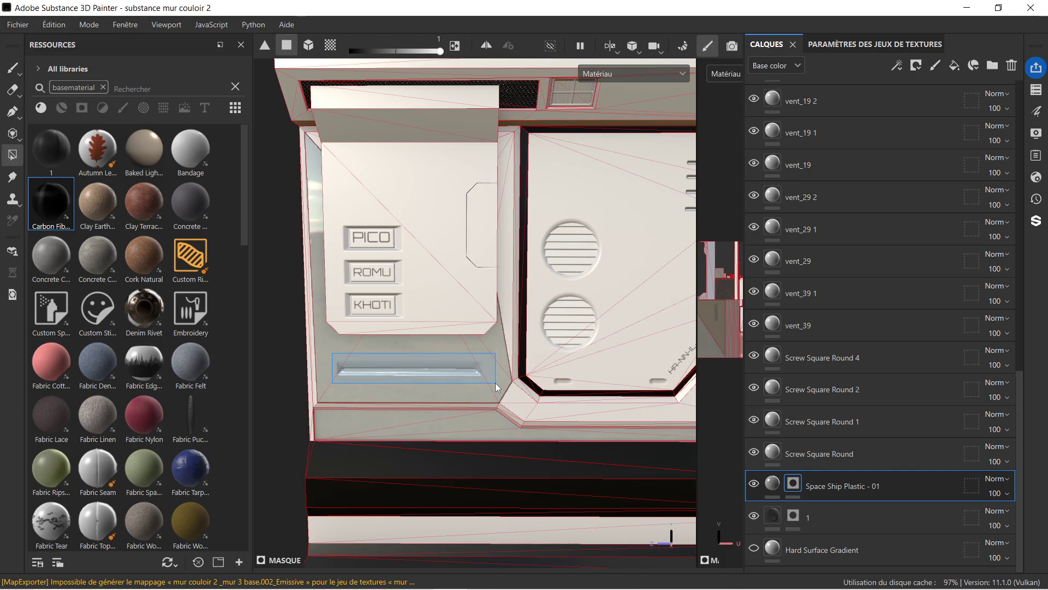
{"action": "left_click", "coordinate": [522, 403]}
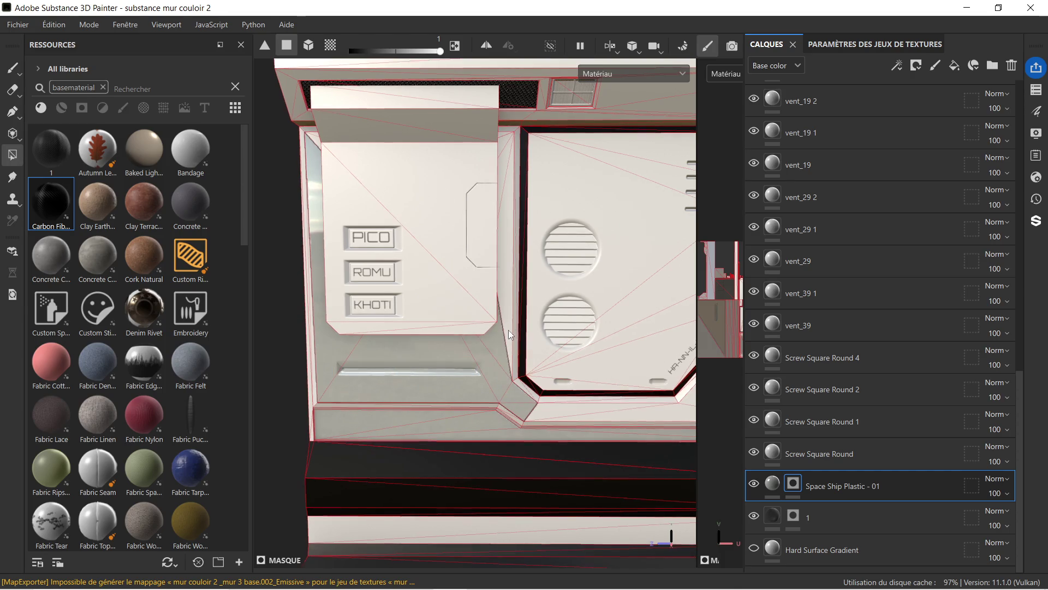
{"action": "scroll", "scroll_direction": "down", "scroll_amount": 3}
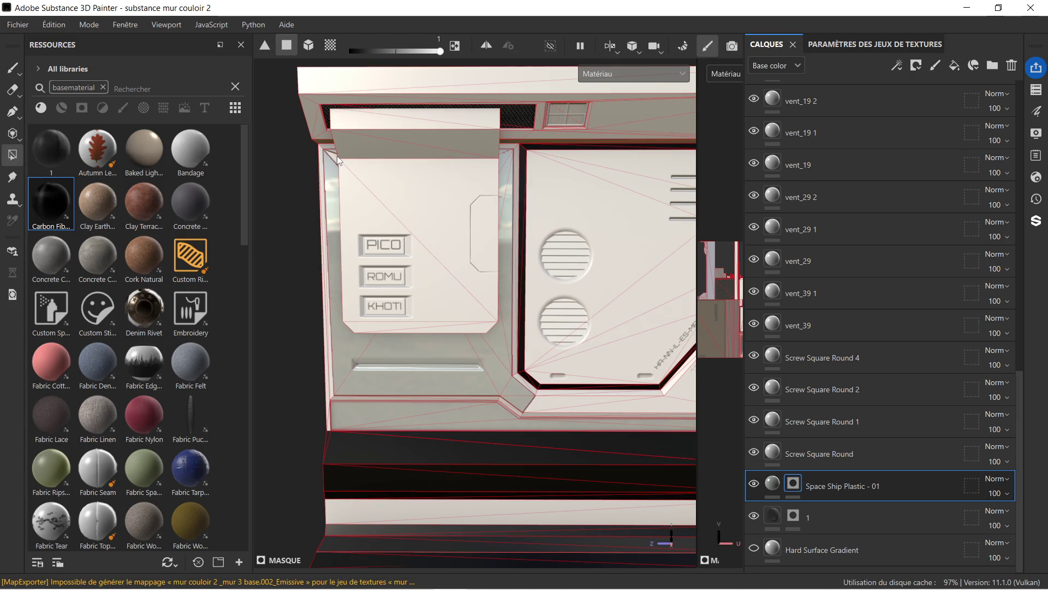
{"action": "scroll", "scroll_direction": "down", "scroll_amount": 3}
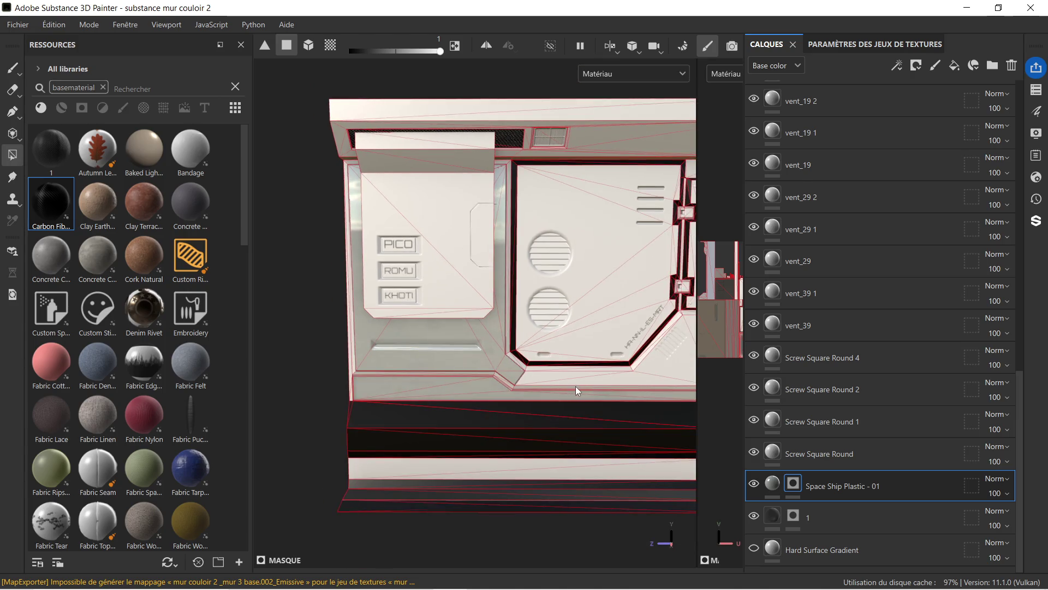
- Frame the vent panel and paint a mask stroke along the vertical trim strip beside it
{"action": "scroll", "scroll_direction": "up", "scroll_amount": 3}
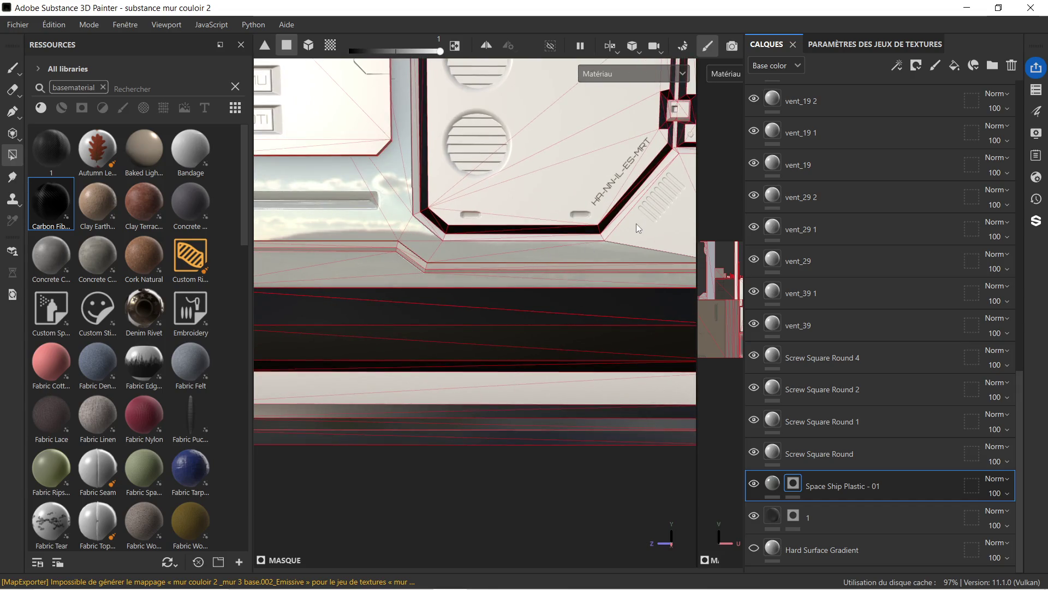
{"action": "scroll", "scroll_direction": "down", "scroll_amount": 3}
{"action": "left_click_drag", "start_coordinate": [637, 210], "coordinate": [486, 231]}
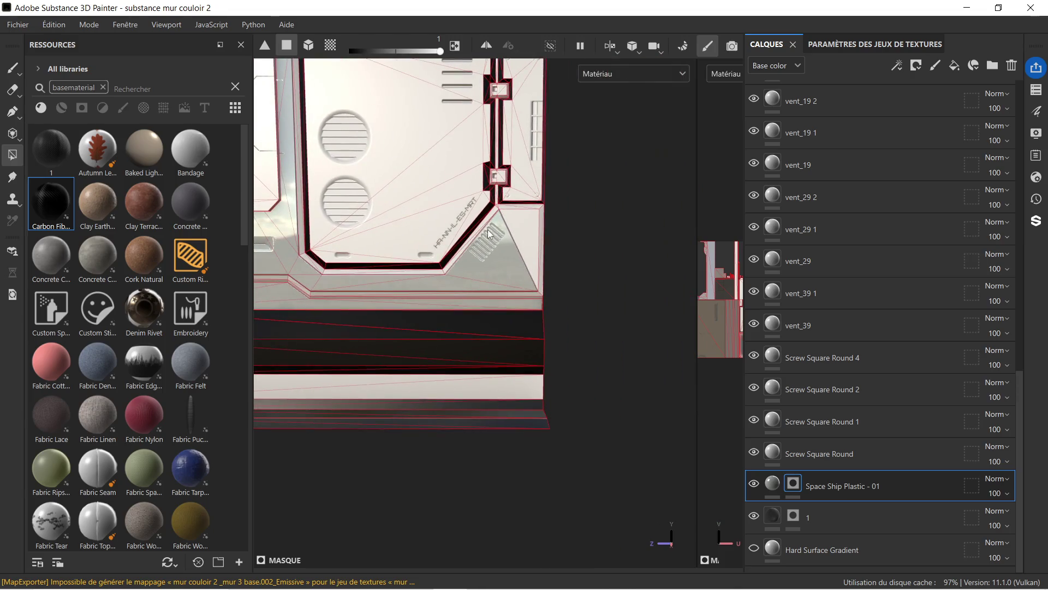
{"action": "scroll", "scroll_direction": "down", "scroll_amount": 3}
{"action": "left_click_drag", "start_coordinate": [442, 190], "coordinate": [536, 239]}
{"action": "scroll", "scroll_direction": "up", "scroll_amount": 3}
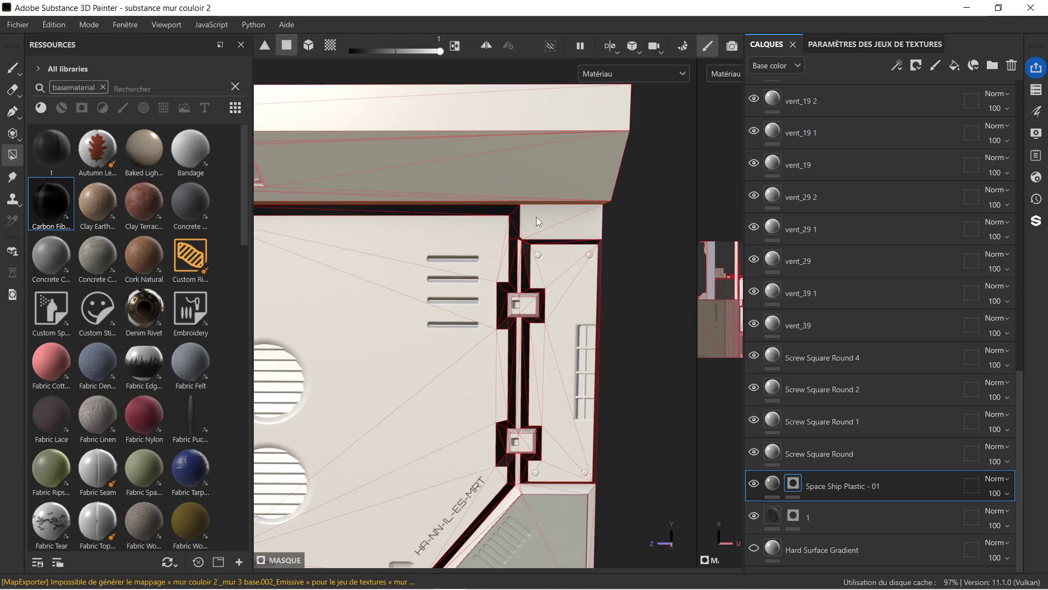
{"action": "scroll", "scroll_direction": "up", "scroll_amount": 3}
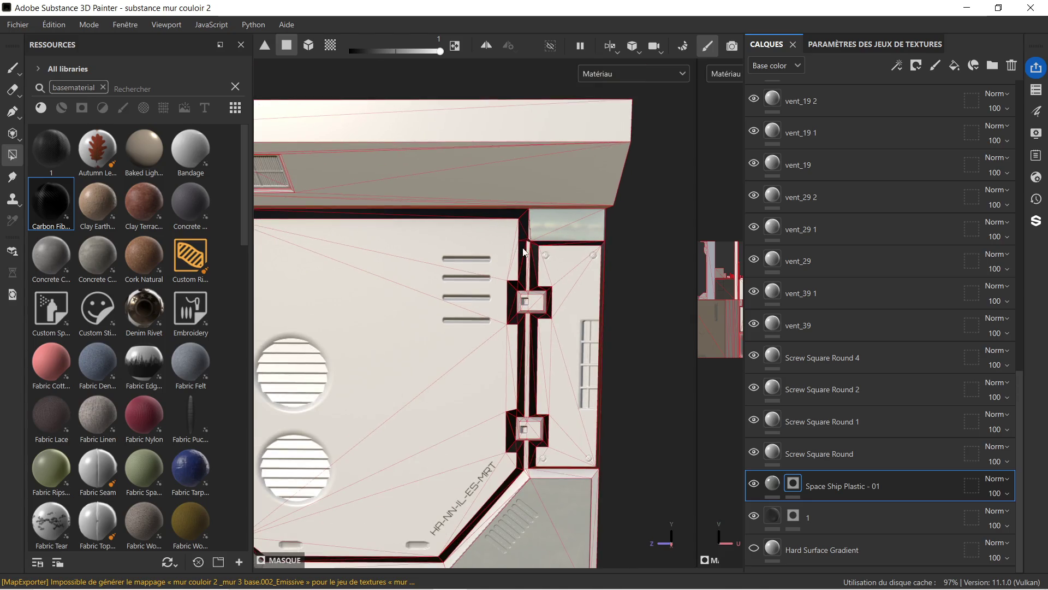
{"action": "scroll", "scroll_direction": "up", "scroll_amount": 3}
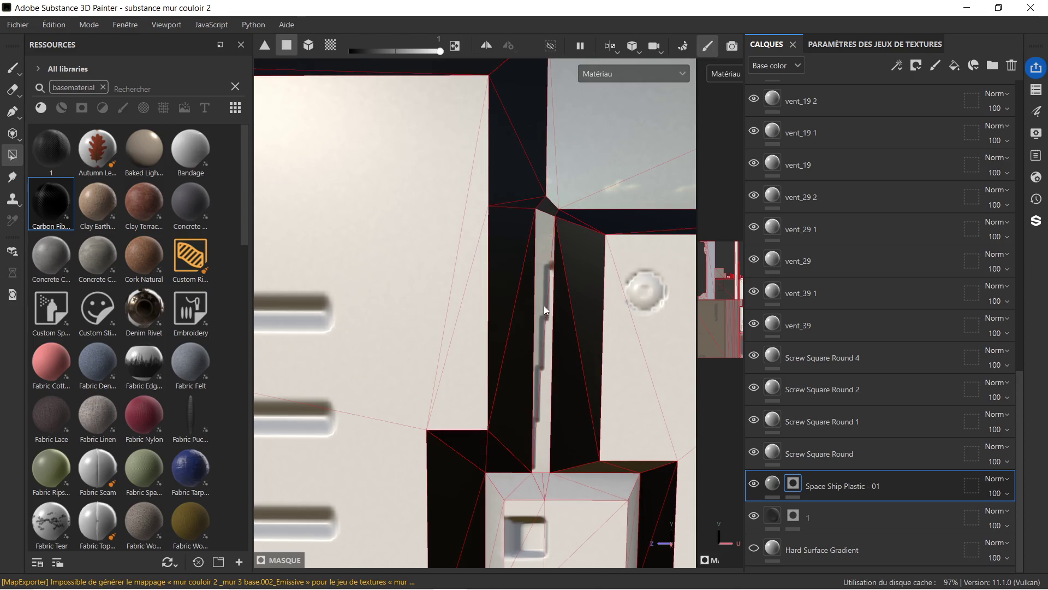
{"action": "left_click_drag", "start_coordinate": [544, 427], "coordinate": [542, 119]}
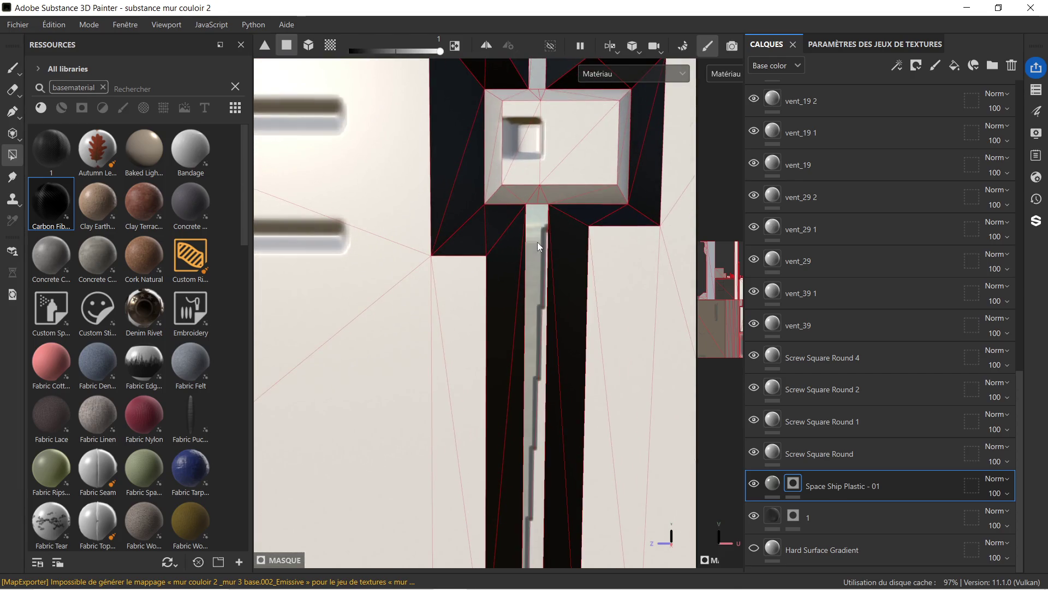
{"action": "left_click_drag", "start_coordinate": [537, 242], "coordinate": [533, 283]}
{"action": "left_click_drag", "start_coordinate": [530, 431], "coordinate": [526, 484]}
{"action": "left_click_drag", "start_coordinate": [529, 473], "coordinate": [525, 277]}
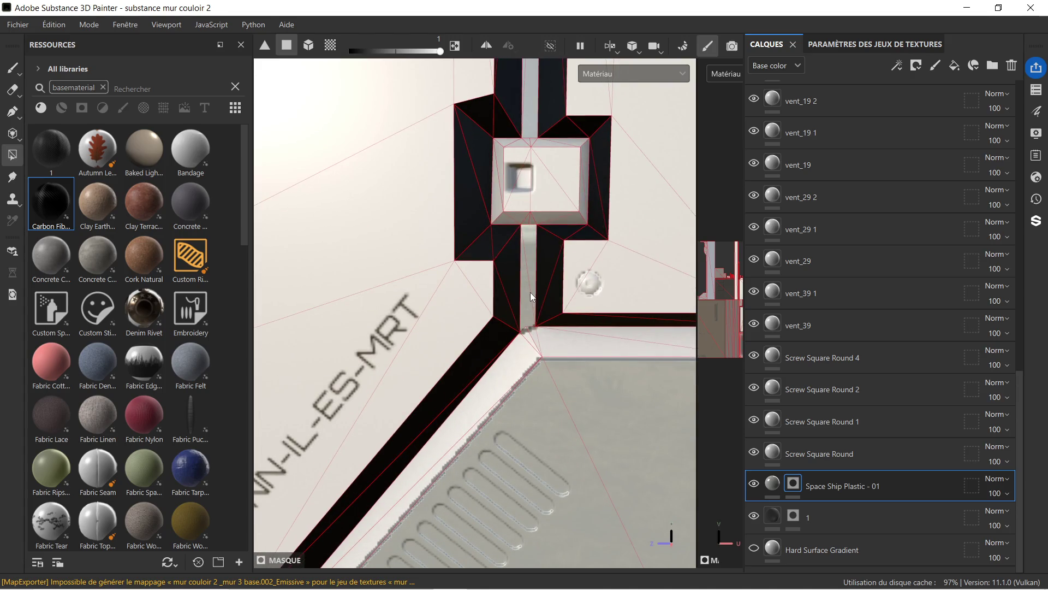
- Orbit up to the top ledge above the vent panel and box-fill its faces
{"action": "scroll", "scroll_direction": "down", "scroll_amount": 3}
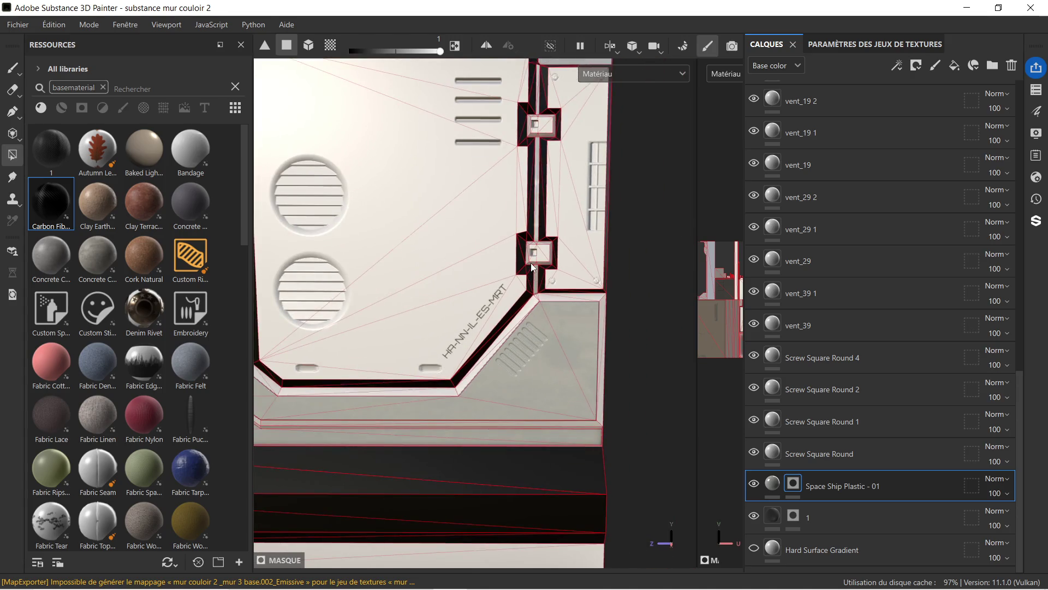
{"action": "scroll", "scroll_direction": "down", "scroll_amount": 3}
{"action": "left_click_drag", "start_coordinate": [391, 241], "coordinate": [337, 229]}
{"action": "left_click_drag", "start_coordinate": [336, 229], "coordinate": [415, 194]}
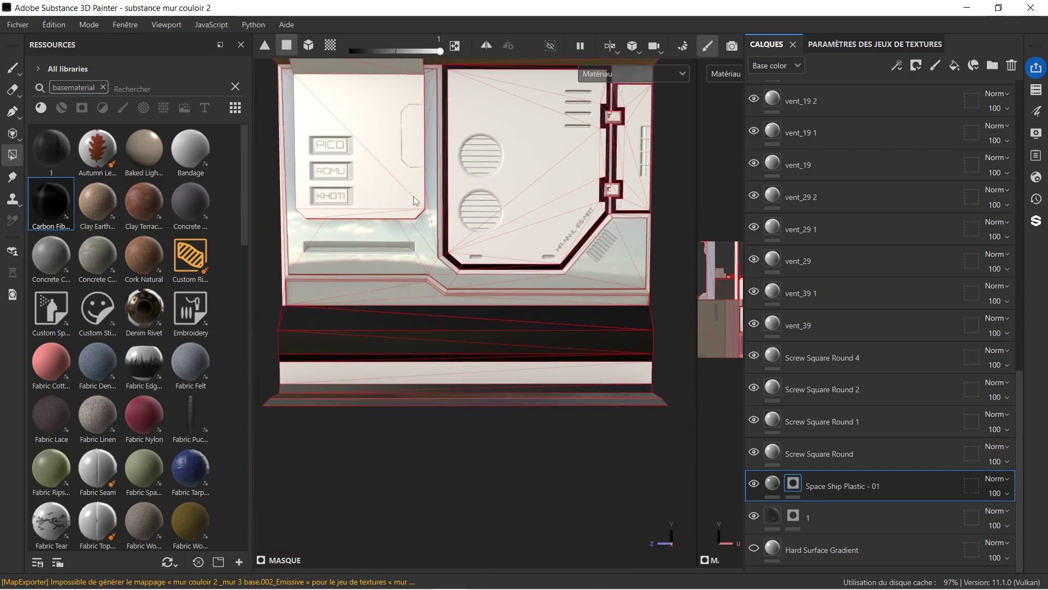
{"action": "scroll", "scroll_direction": "up", "scroll_amount": 3}
{"action": "left_click_drag", "start_coordinate": [352, 260], "coordinate": [482, 235]}
{"action": "left_click_drag", "start_coordinate": [483, 235], "coordinate": [555, 308]}
{"action": "left_click_drag", "start_coordinate": [570, 293], "coordinate": [538, 235]}
{"action": "left_click_drag", "start_coordinate": [498, 201], "coordinate": [562, 264]}
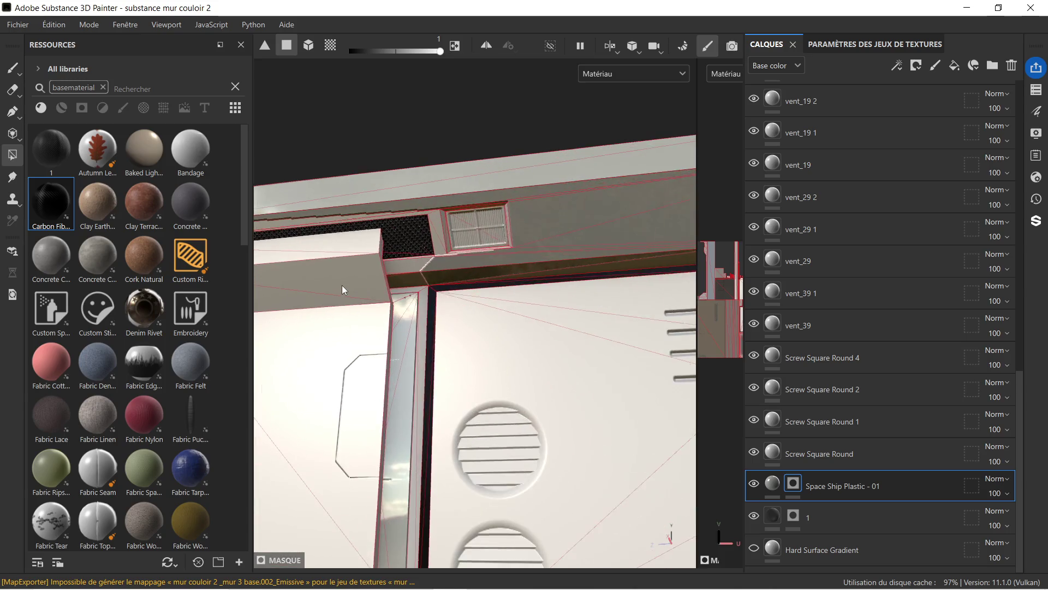
- Fill the stepped ledge faces around the carbon-fibre panel and orbit to check them
{"action": "left_click", "coordinate": [472, 281]}
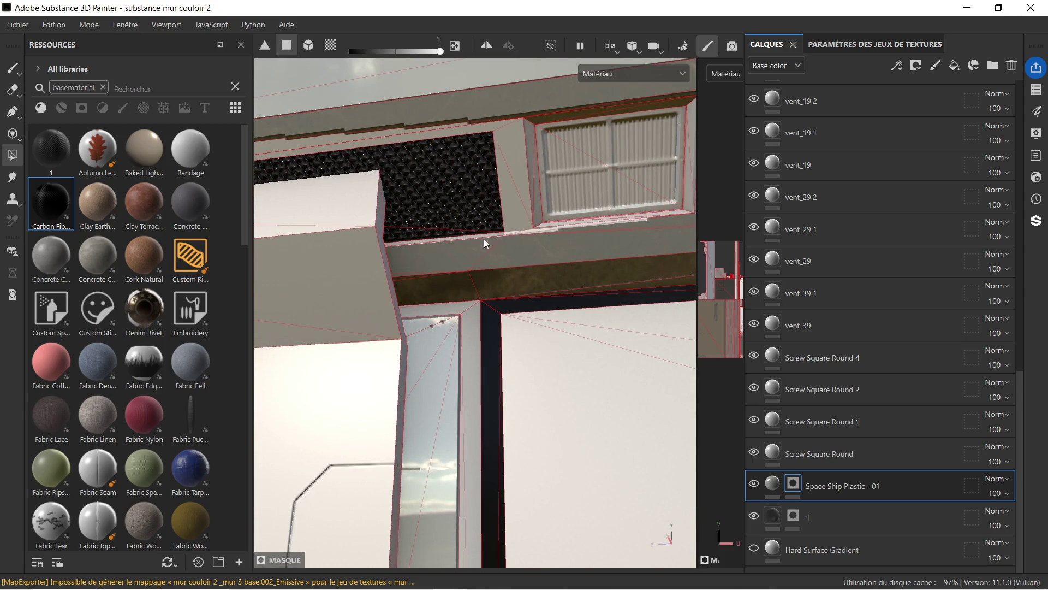
{"action": "left_click", "coordinate": [509, 182]}
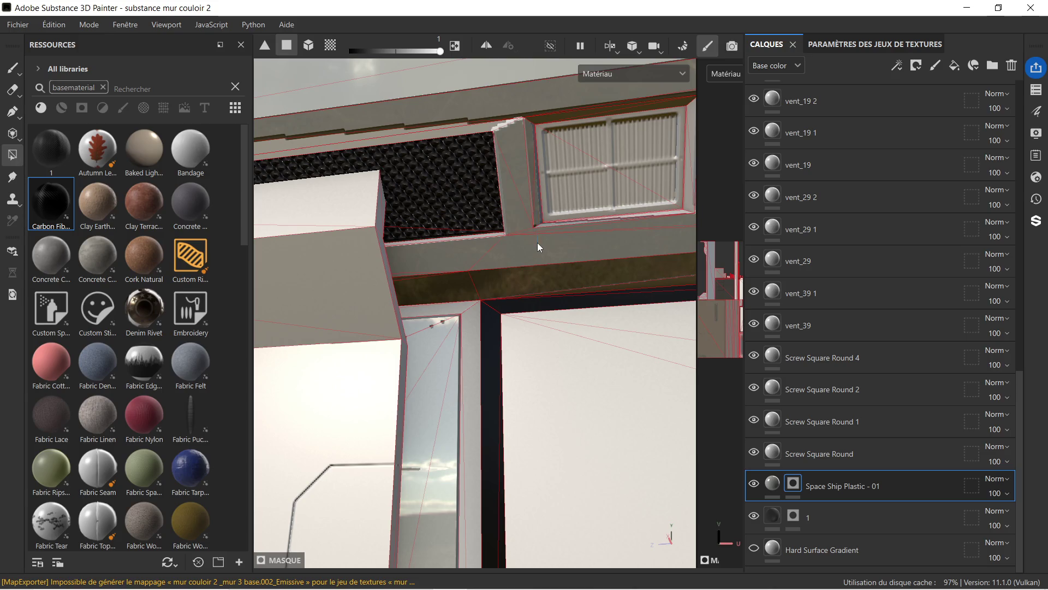
{"action": "left_click", "coordinate": [484, 133]}
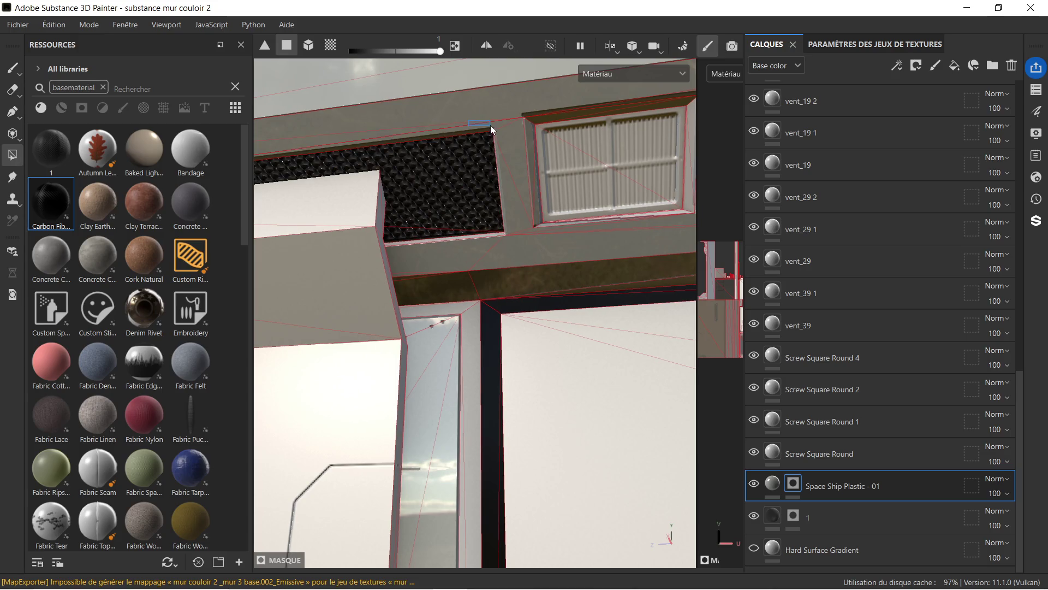
{"action": "left_click_drag", "start_coordinate": [490, 125], "coordinate": [566, 214]}
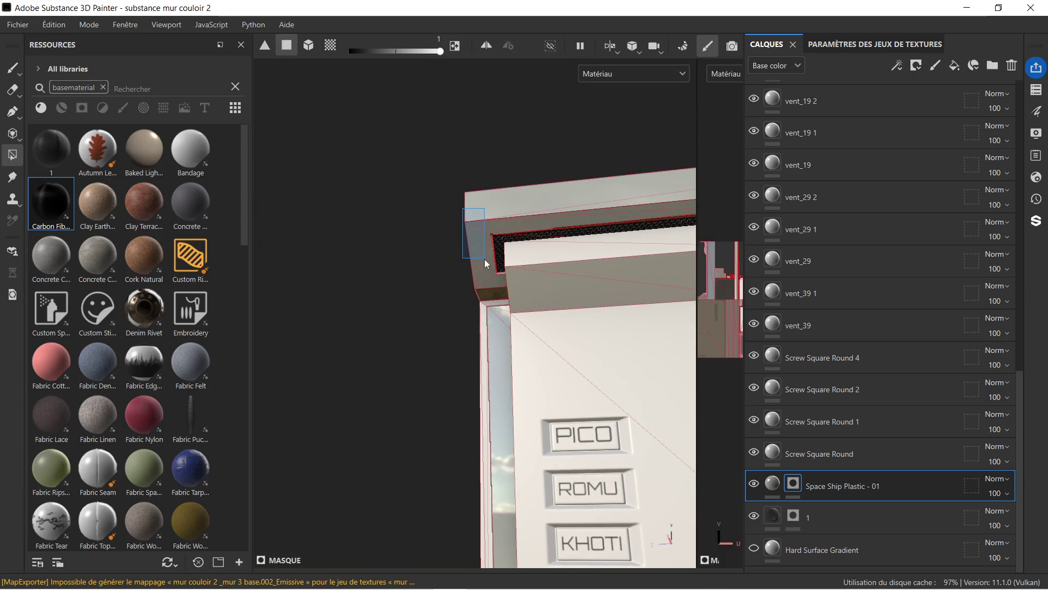
{"action": "left_click_drag", "start_coordinate": [486, 260], "coordinate": [509, 158]}
{"action": "left_click_drag", "start_coordinate": [509, 157], "coordinate": [509, 263]}
{"action": "left_click_drag", "start_coordinate": [509, 264], "coordinate": [494, 314]}
- Box-fill the pale strip beneath the dark lower band, then filter Resources to Materials only
{"action": "left_click_drag", "start_coordinate": [401, 379], "coordinate": [469, 372]}
{"action": "left_click_drag", "start_coordinate": [469, 372], "coordinate": [548, 268]}
{"action": "scroll", "scroll_direction": "up", "scroll_amount": 3}
{"action": "left_click_drag", "start_coordinate": [544, 189], "coordinate": [552, 227]}
{"action": "left_click_drag", "start_coordinate": [552, 227], "coordinate": [492, 196]}
{"action": "left_click_drag", "start_coordinate": [502, 199], "coordinate": [503, 188]}
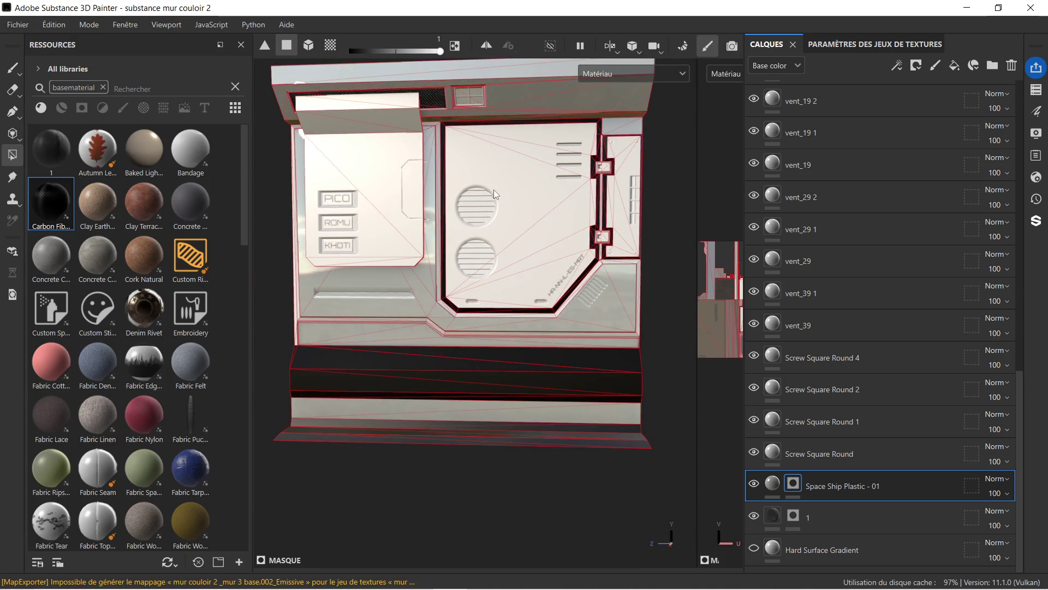
{"action": "left_click", "coordinate": [65, 108]}
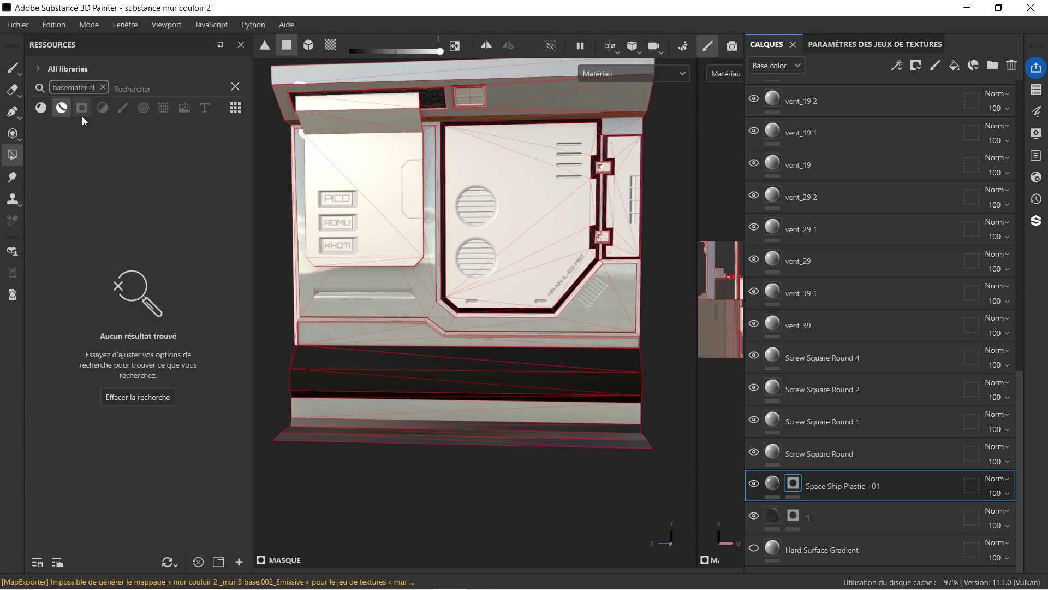
- Clear the basematerial tag and add Chrome Blue Tint as a layer above Space Ship Plastic - 01
{"action": "left_click", "coordinate": [104, 87]}
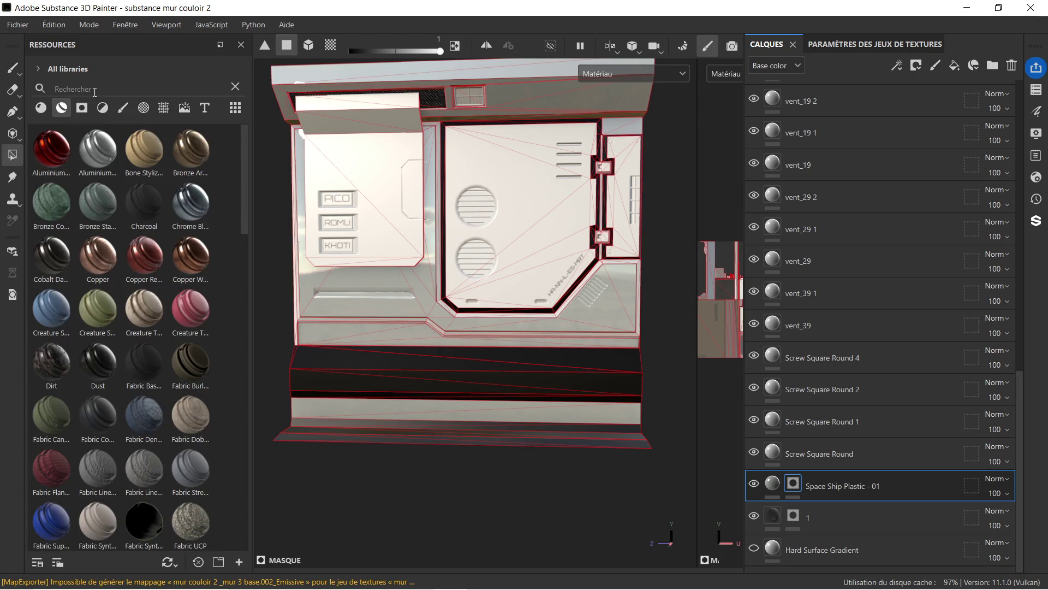
{"action": "mouse_move", "coordinate": [103, 149]}
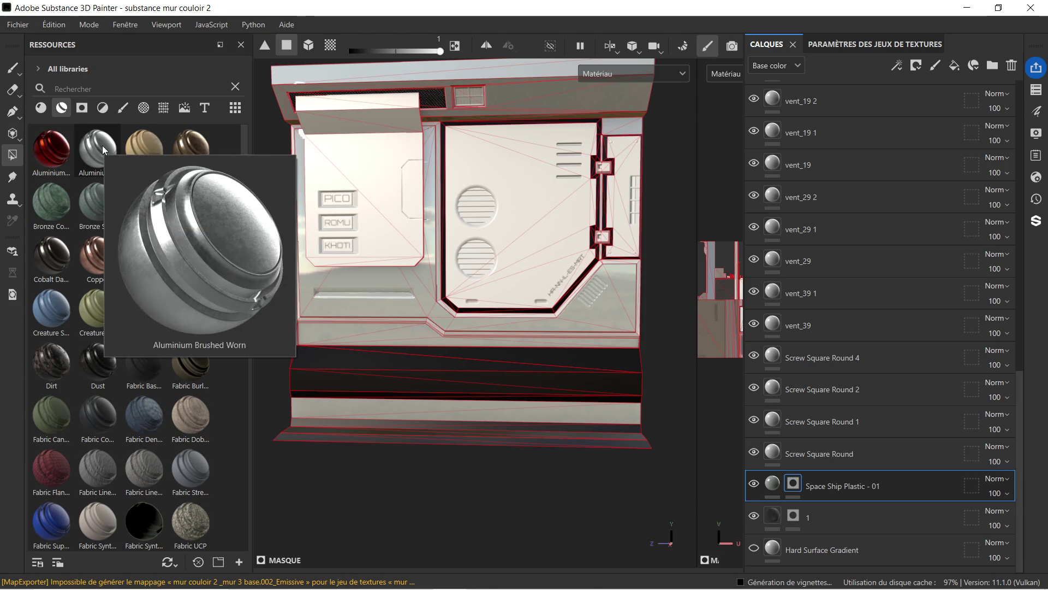
{"action": "mouse_move", "coordinate": [190, 216]}
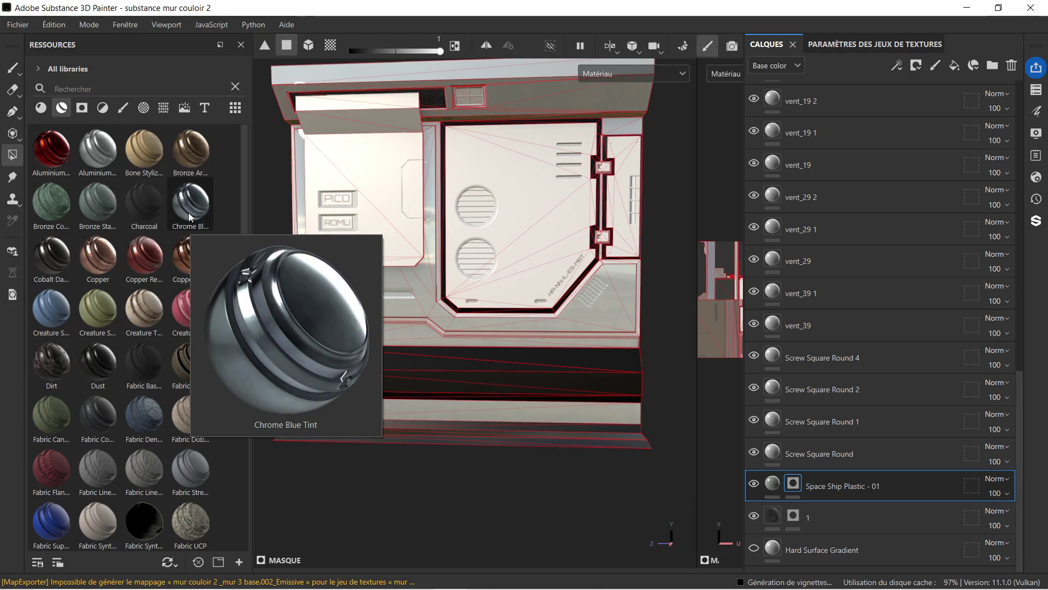
{"action": "left_click_drag", "start_coordinate": [190, 216], "coordinate": [840, 467]}
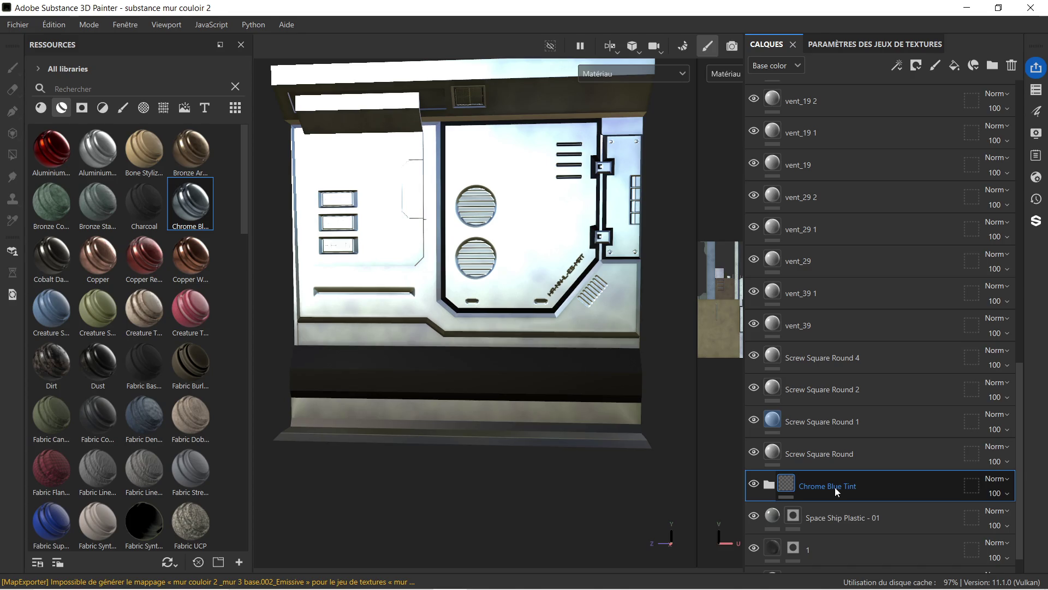
{"action": "left_click_drag", "start_coordinate": [480, 246], "coordinate": [768, 473]}
{"action": "right_click", "coordinate": [877, 492]}
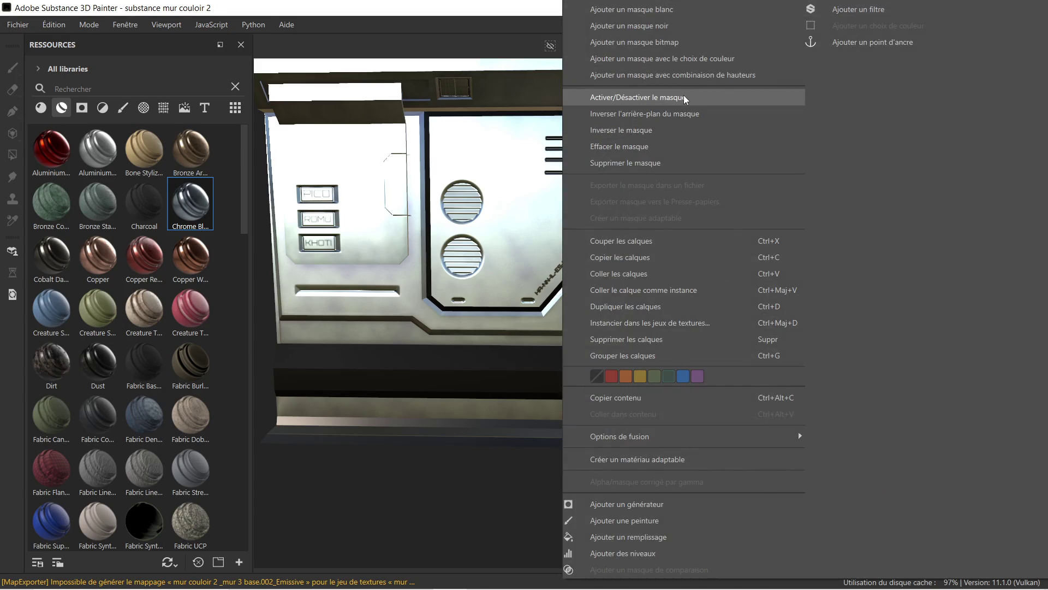
- Add a black mask to Chrome Blue Tint and rotate the environment light to check vent reflections
{"action": "left_click", "coordinate": [669, 25]}
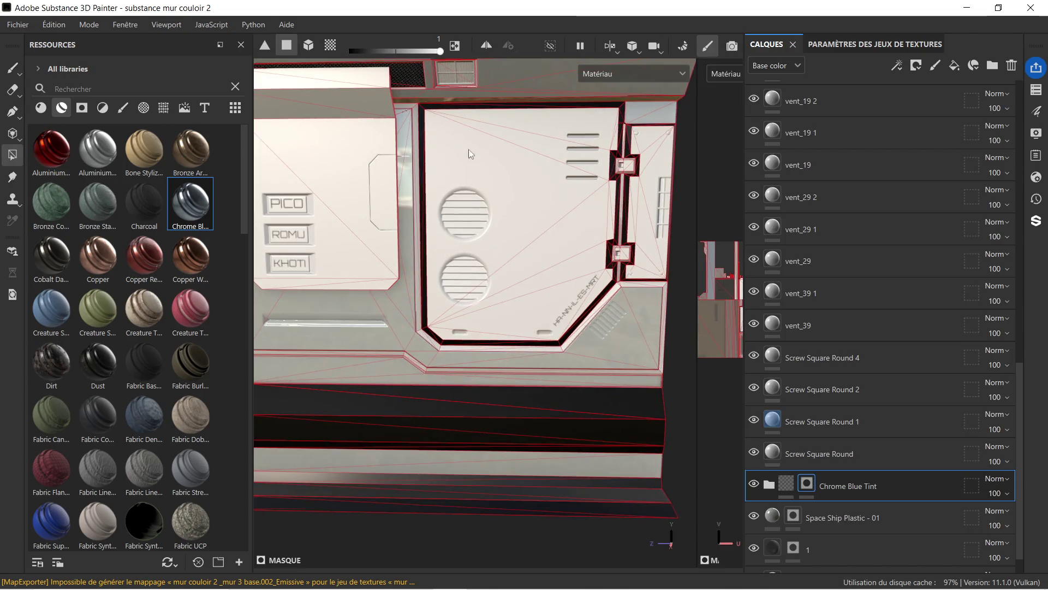
{"action": "scroll", "scroll_direction": "up", "scroll_amount": 3}
{"action": "left_click_drag", "start_coordinate": [529, 135], "coordinate": [591, 308]}
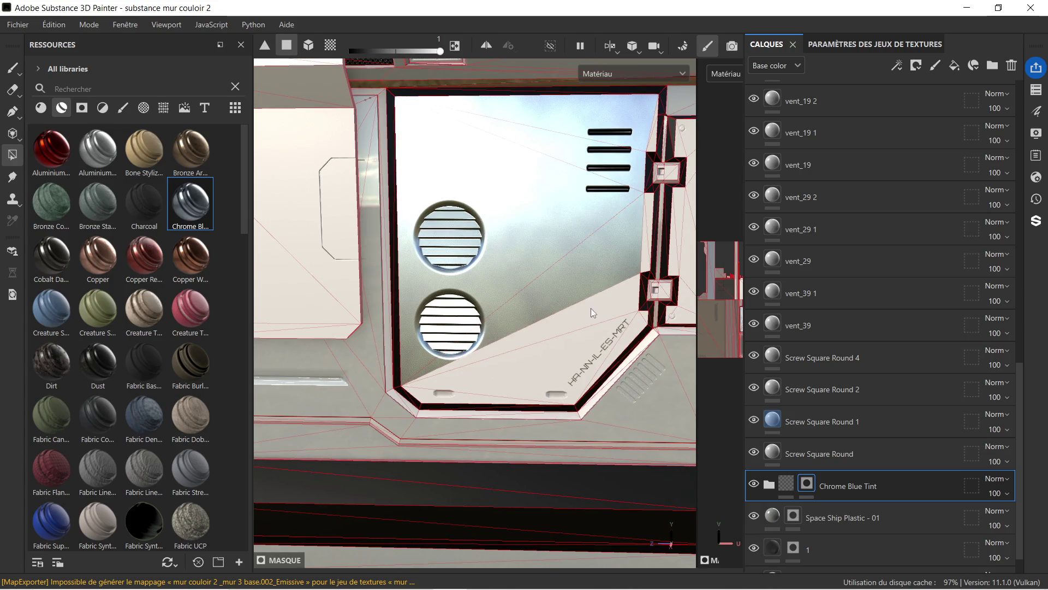
{"action": "left_click_drag", "start_coordinate": [575, 345], "coordinate": [576, 345]}
{"action": "left_click_drag", "start_coordinate": [512, 353], "coordinate": [657, 263]}
{"action": "left_click_drag", "start_coordinate": [647, 238], "coordinate": [647, 247]}
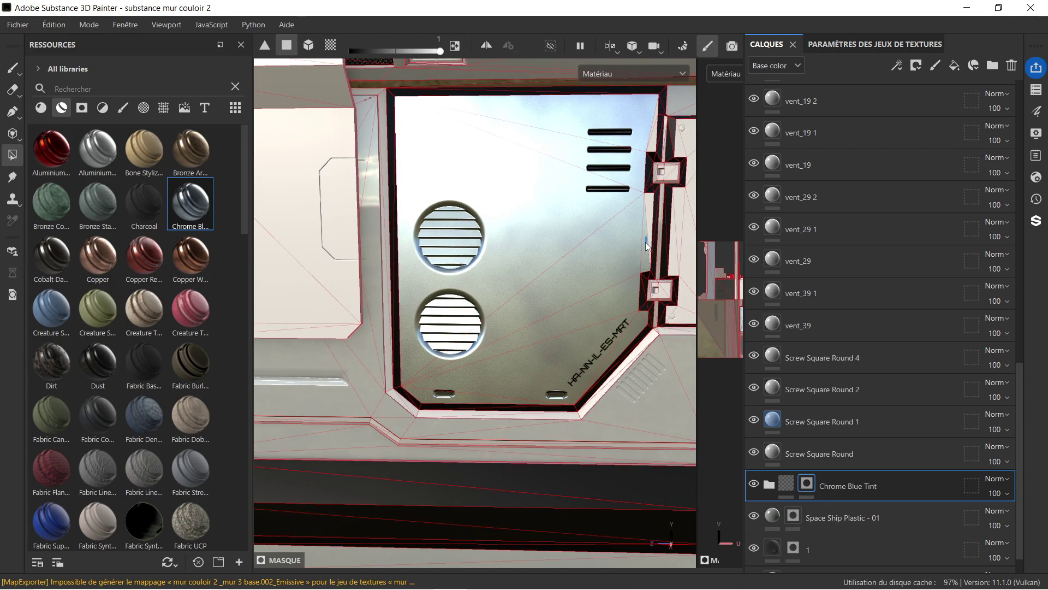
{"action": "left_click_drag", "start_coordinate": [647, 247], "coordinate": [658, 119]}
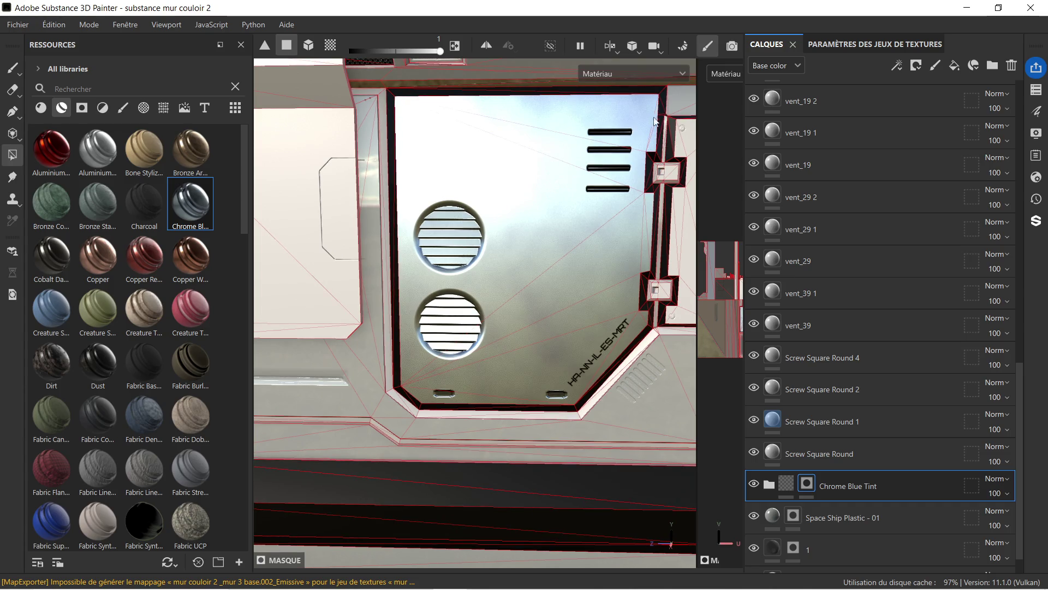
- Fill the upper panel faces, lower-right light panel, remaining white strip and small recessed square with chrome
{"action": "scroll", "scroll_direction": "up", "scroll_amount": 3}
{"action": "left_click_drag", "start_coordinate": [611, 214], "coordinate": [476, 223]}
{"action": "scroll", "scroll_direction": "up", "scroll_amount": 3}
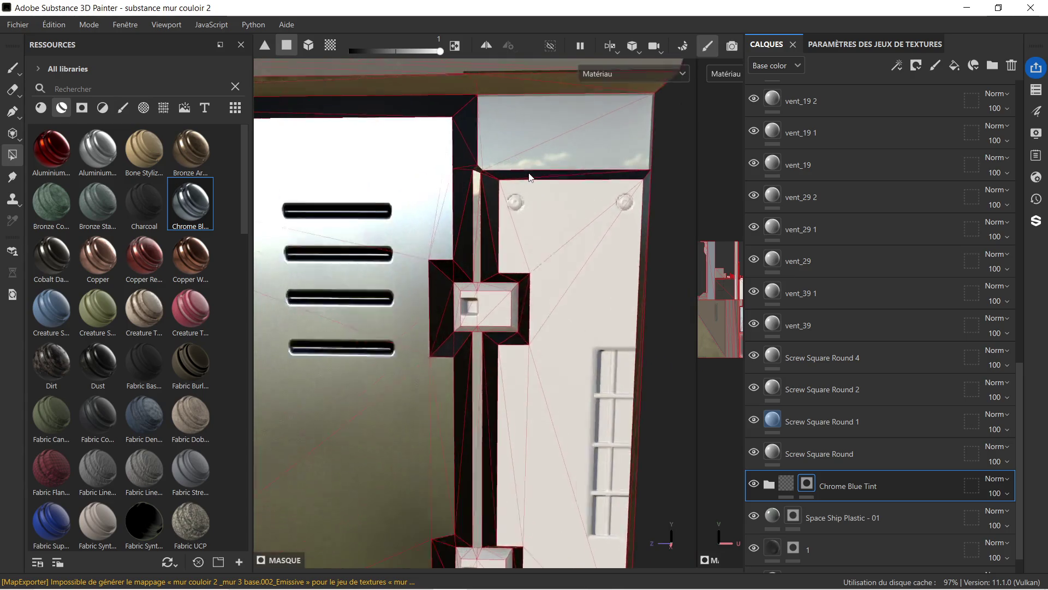
{"action": "left_click_drag", "start_coordinate": [519, 217], "coordinate": [549, 270]}
{"action": "left_click_drag", "start_coordinate": [513, 397], "coordinate": [507, 485]}
{"action": "left_click", "coordinate": [504, 482]}
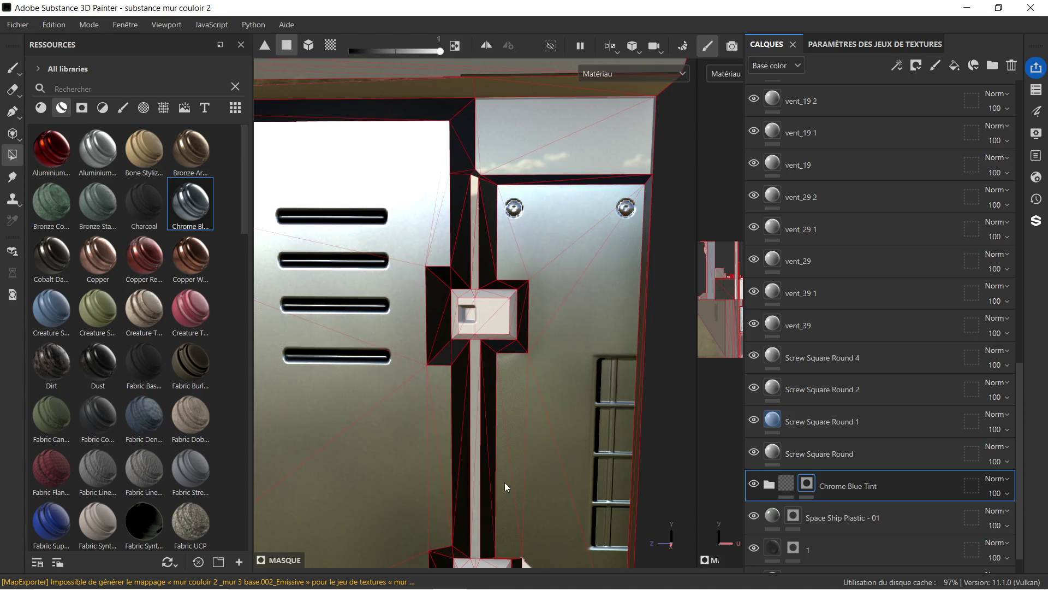
{"action": "scroll", "scroll_direction": "up", "scroll_amount": 3}
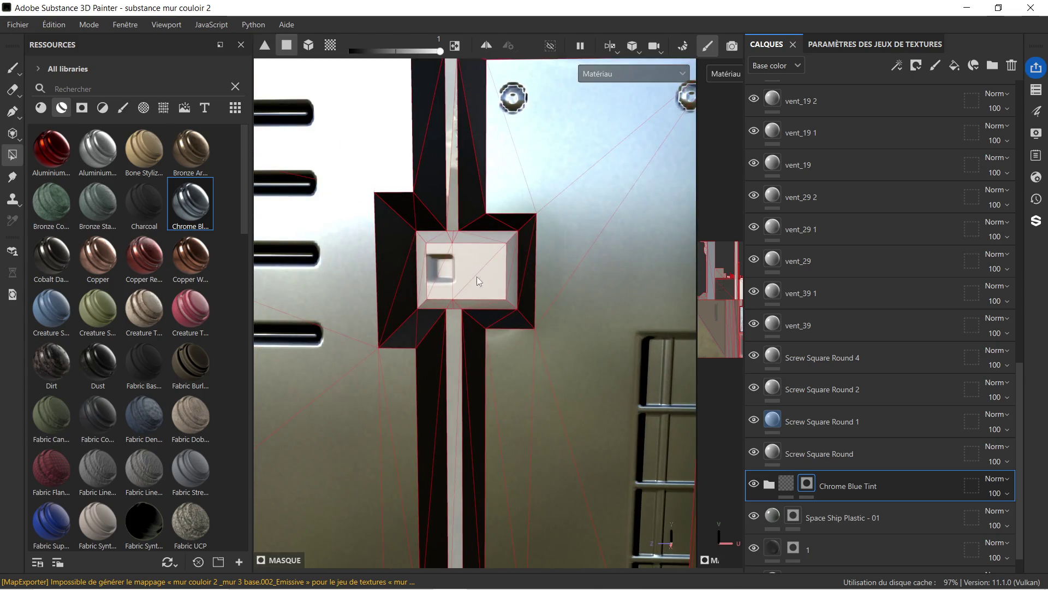
{"action": "scroll", "scroll_direction": "up", "scroll_amount": 3}
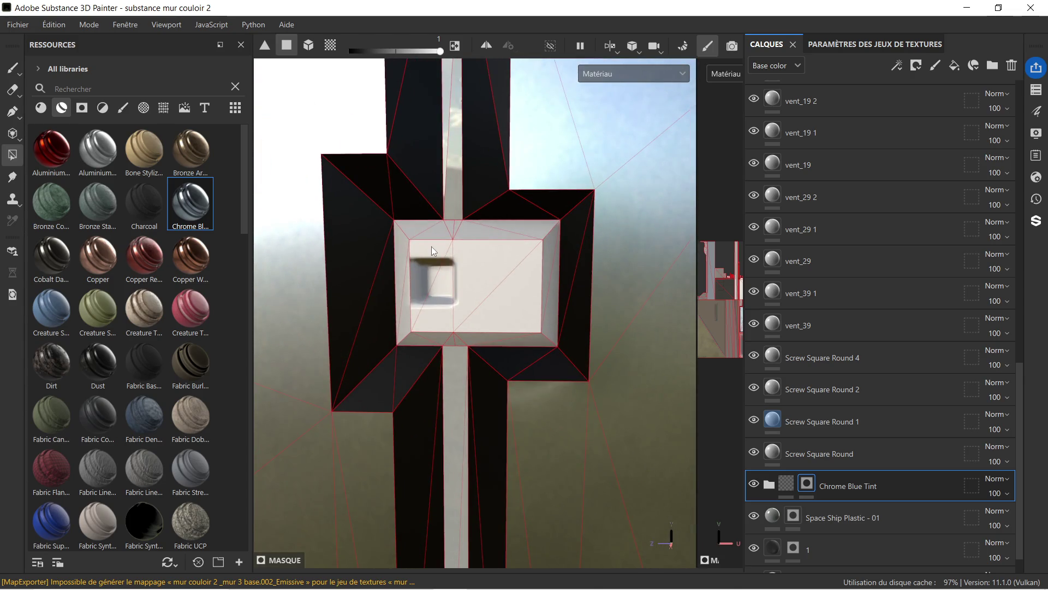
{"action": "left_click", "coordinate": [428, 255]}
- Orbit to an angled view of the square block to inspect the chrome fill
{"action": "scroll", "scroll_direction": "down", "scroll_amount": 3}
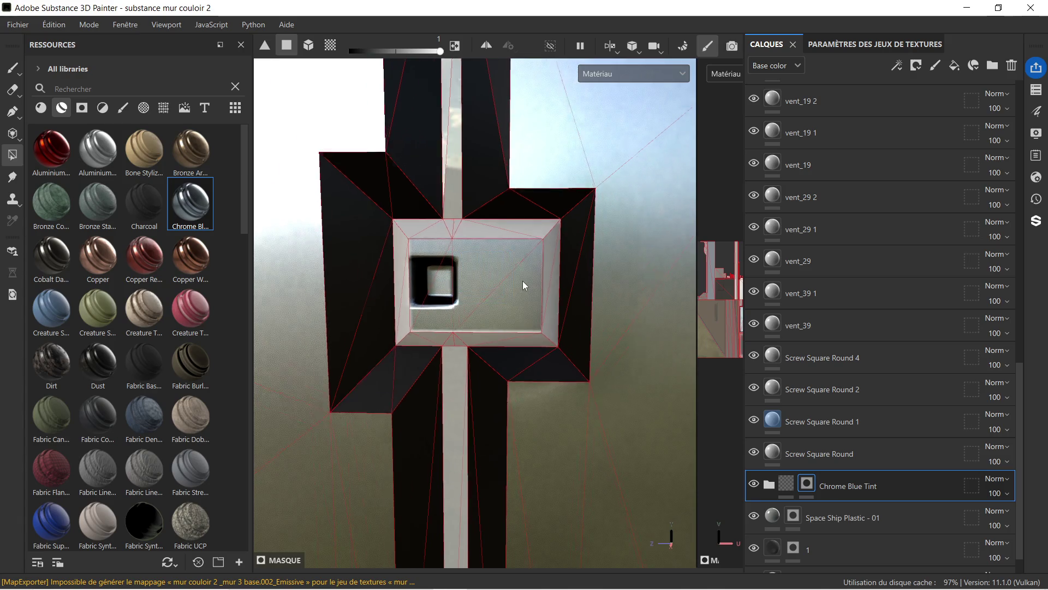
{"action": "scroll", "scroll_direction": "up", "scroll_amount": 3}
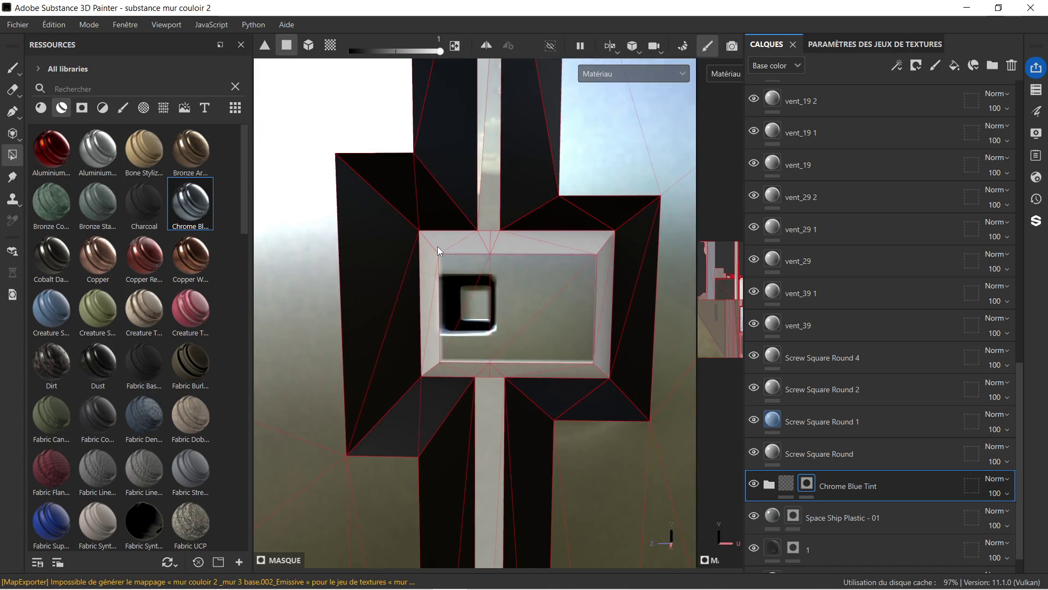
{"action": "scroll", "scroll_direction": "down", "scroll_amount": 3}
{"action": "scroll", "scroll_direction": "down", "scroll_amount": 3}
{"action": "left_click_drag", "start_coordinate": [540, 393], "coordinate": [490, 294]}
{"action": "scroll", "scroll_direction": "up", "scroll_amount": 3}
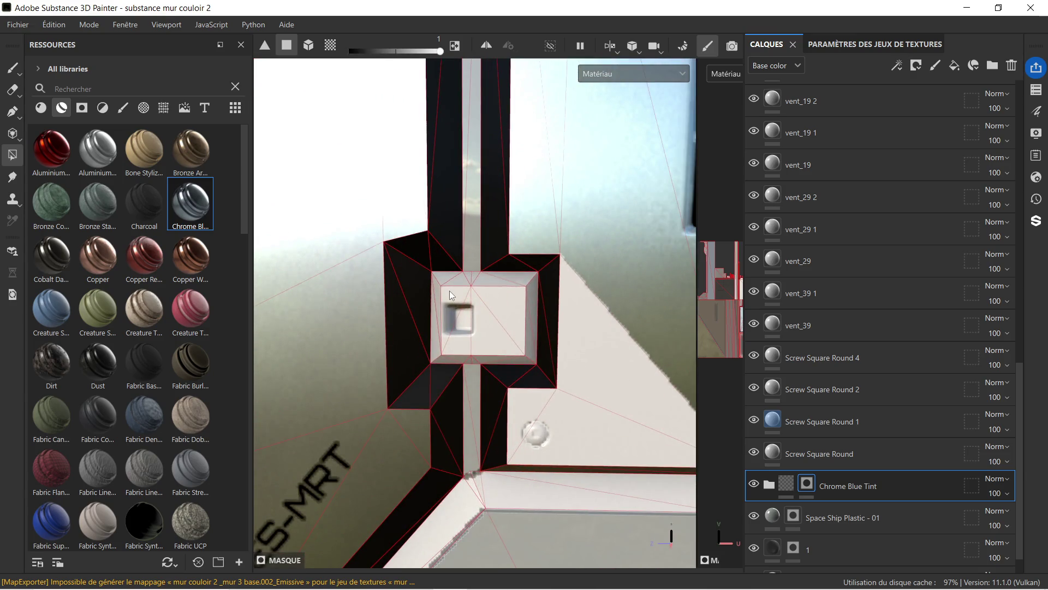
{"action": "scroll", "scroll_direction": "down", "scroll_amount": 3}
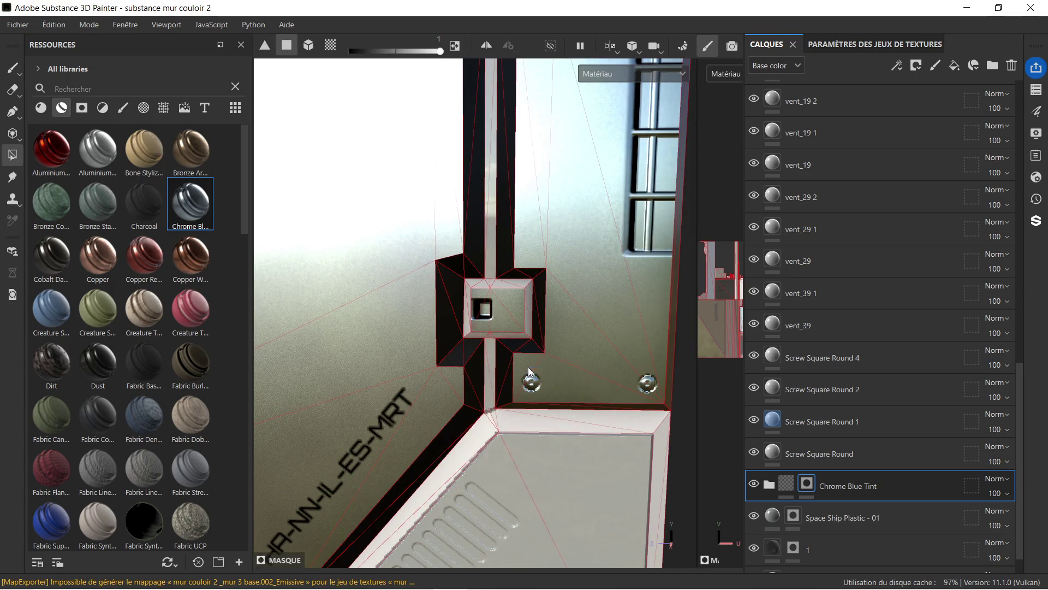
- Return to a head-on view of the wall, then add a thin face strip and the upper-right triangle to the mask
{"action": "left_click_drag", "start_coordinate": [528, 372], "coordinate": [564, 326]}
{"action": "scroll", "scroll_direction": "down", "scroll_amount": 3}
{"action": "left_click_drag", "start_coordinate": [565, 326], "coordinate": [575, 240]}
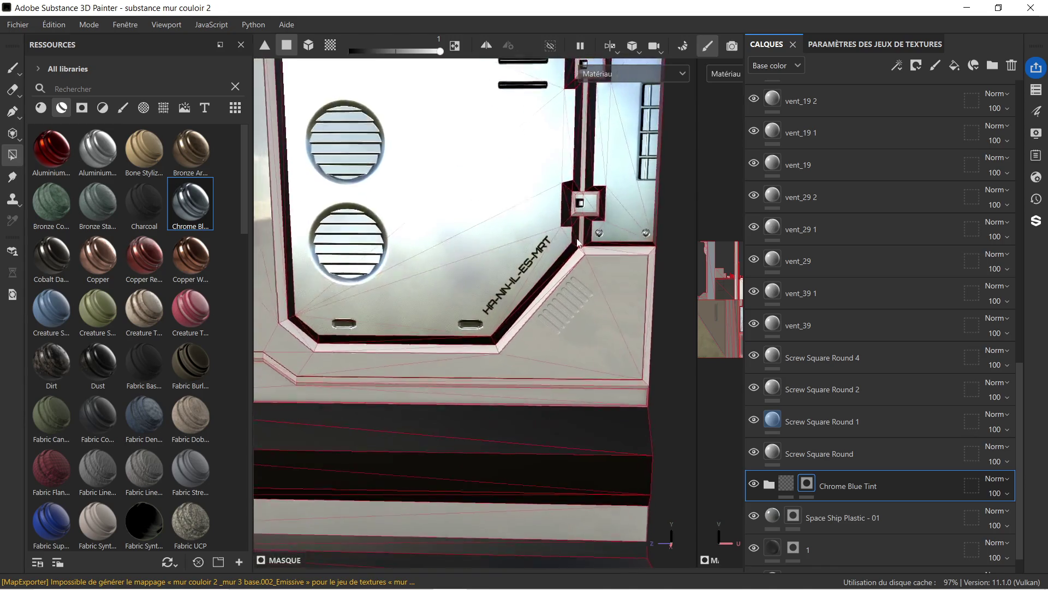
{"action": "scroll", "scroll_direction": "down", "scroll_amount": 3}
{"action": "left_click_drag", "start_coordinate": [421, 234], "coordinate": [569, 265]}
{"action": "scroll", "scroll_direction": "up", "scroll_amount": 3}
{"action": "left_click_drag", "start_coordinate": [509, 191], "coordinate": [499, 159]}
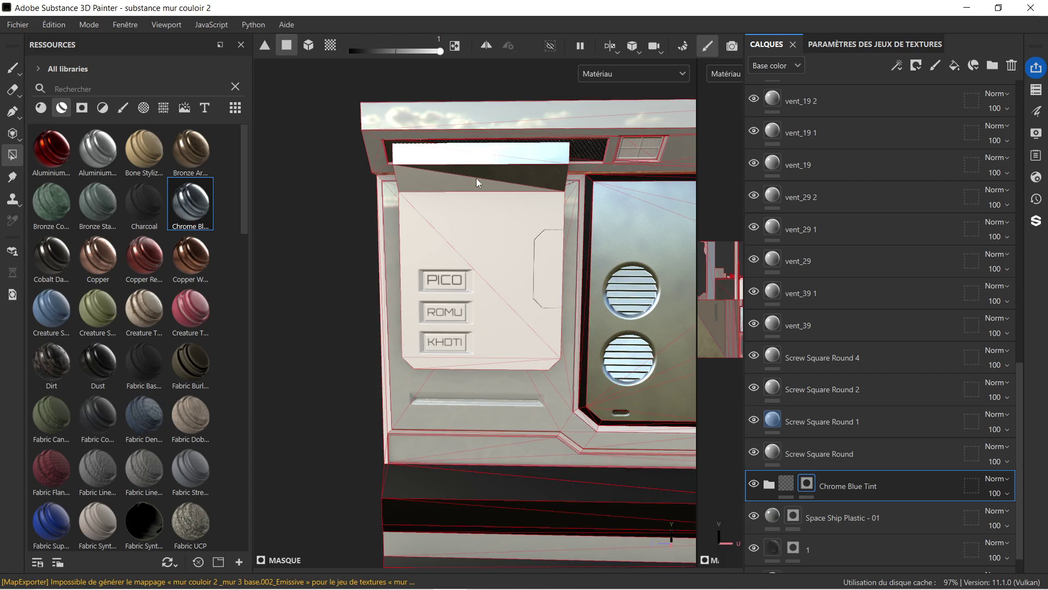
{"action": "left_click", "coordinate": [447, 221]}
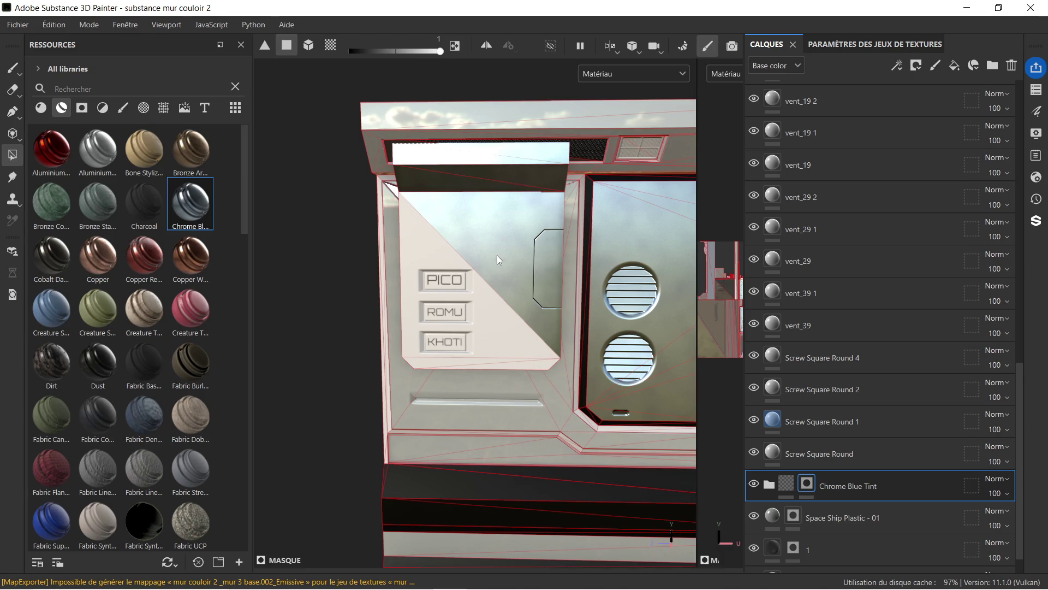
- Redo the sign panel's upper-right and lower-left triangles and add the bevel strip below it
{"action": "key", "text": "ctrl+z"}
{"action": "left_click", "coordinate": [537, 310]}
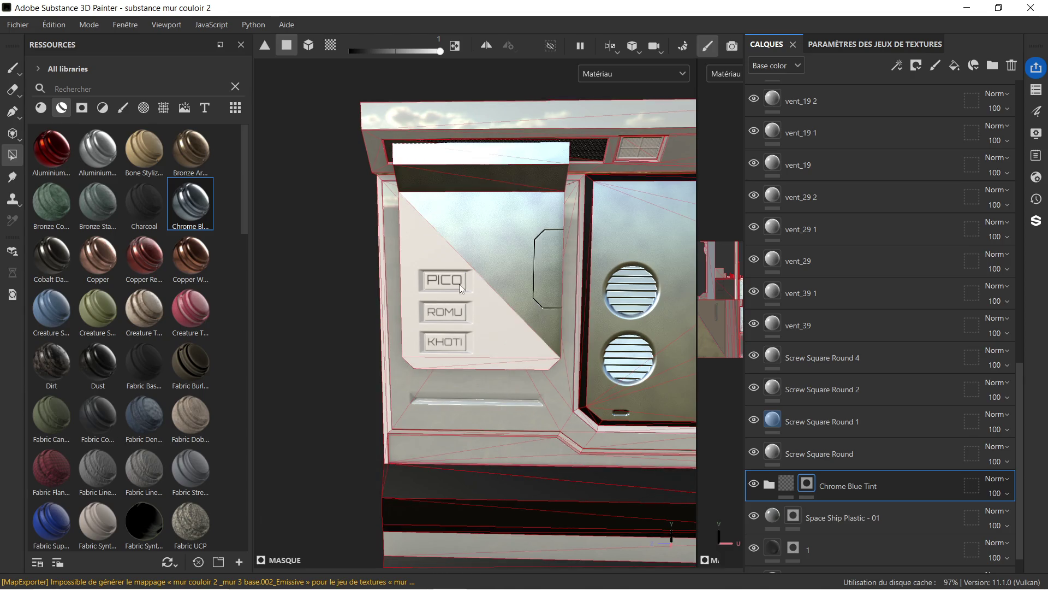
{"action": "left_click", "coordinate": [417, 240]}
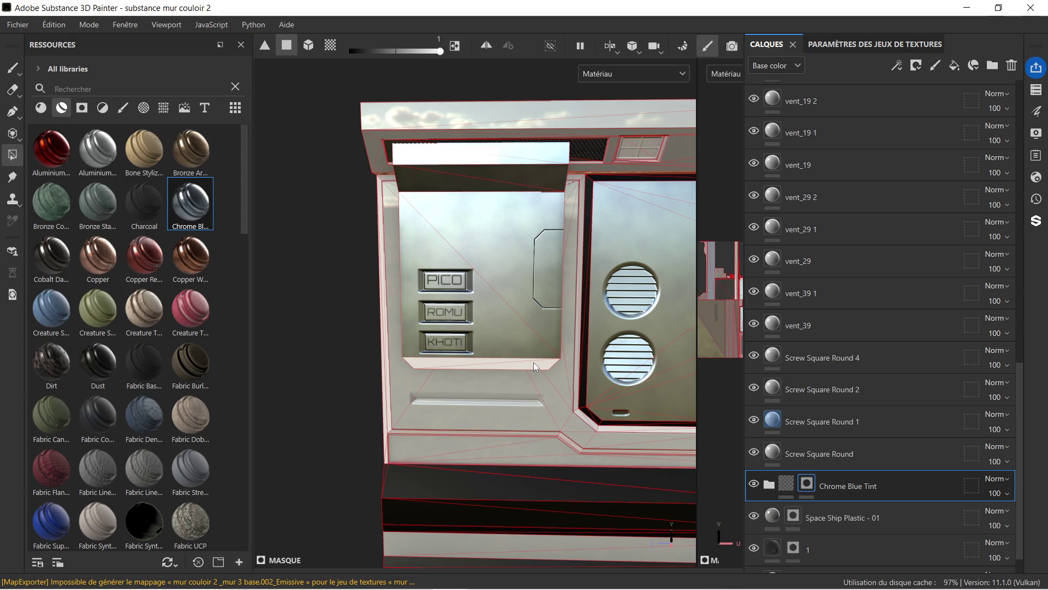
{"action": "left_click", "coordinate": [536, 362]}
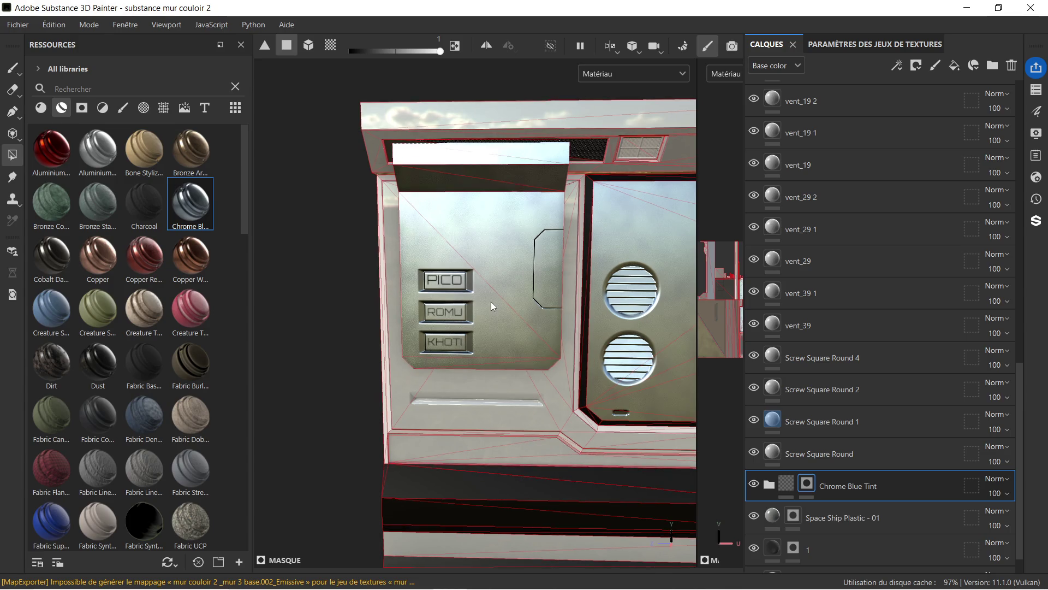
- View the wall panel from the side and add the lower strip to the mask
{"action": "scroll", "scroll_direction": "down", "scroll_amount": 3}
{"action": "left_click_drag", "start_coordinate": [559, 246], "coordinate": [478, 191]}
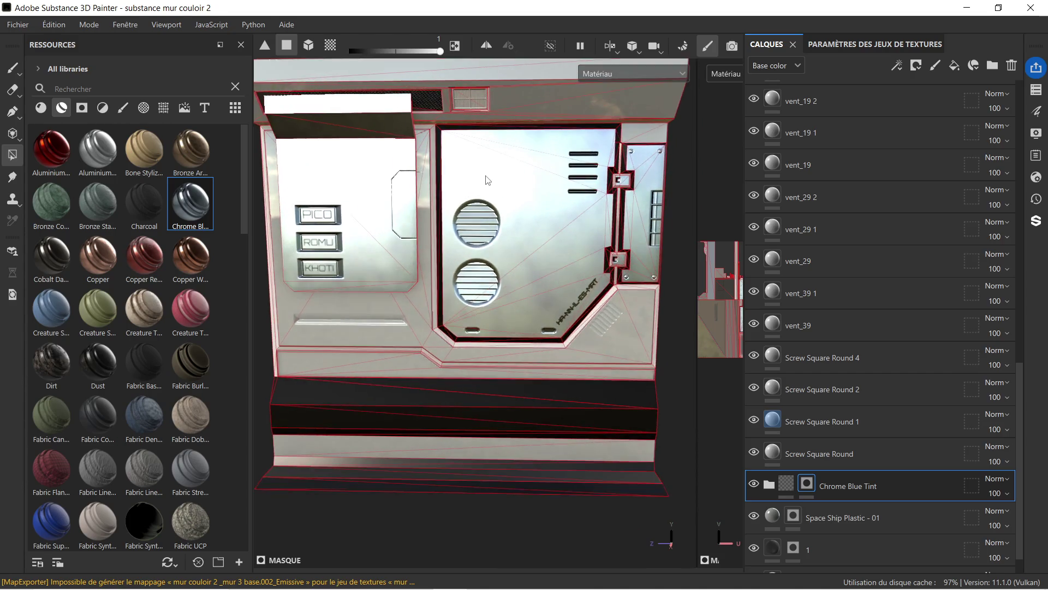
{"action": "left_click_drag", "start_coordinate": [508, 201], "coordinate": [443, 329]}
{"action": "left_click_drag", "start_coordinate": [415, 401], "coordinate": [467, 310]}
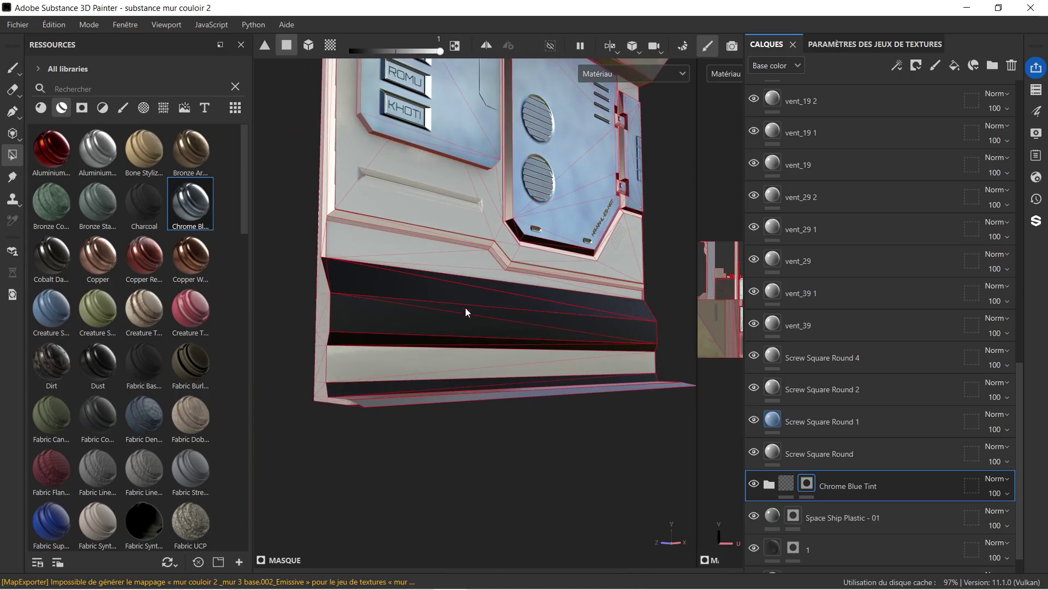
{"action": "left_click_drag", "start_coordinate": [357, 361], "coordinate": [530, 176]}
- Add the inner door-frame strip beside the PICO/ROMU/KHOTI panel to the mask
{"action": "scroll", "scroll_direction": "up", "scroll_amount": 3}
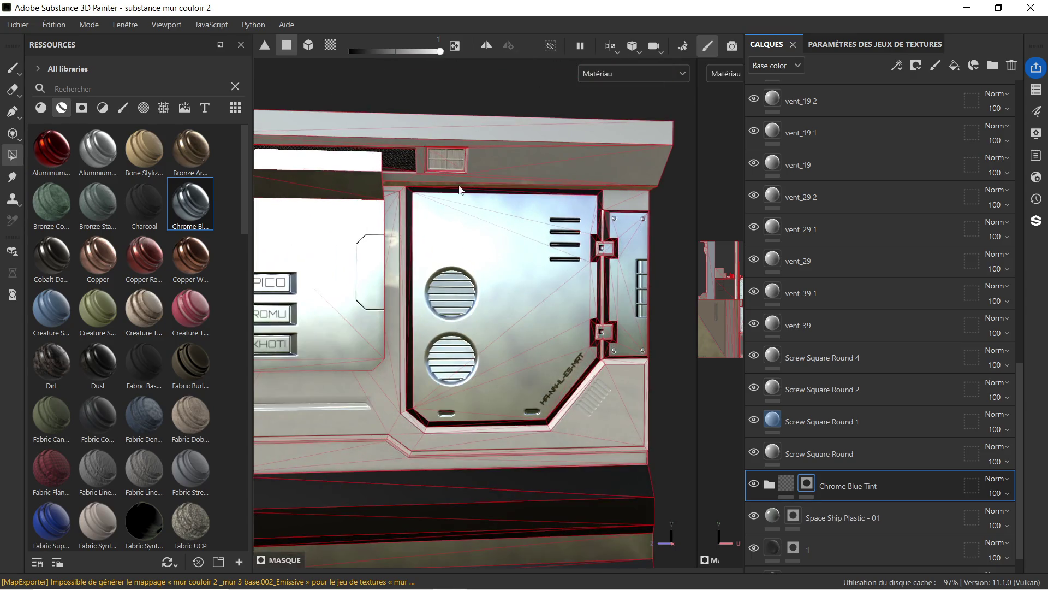
{"action": "left_click_drag", "start_coordinate": [500, 231], "coordinate": [628, 167]}
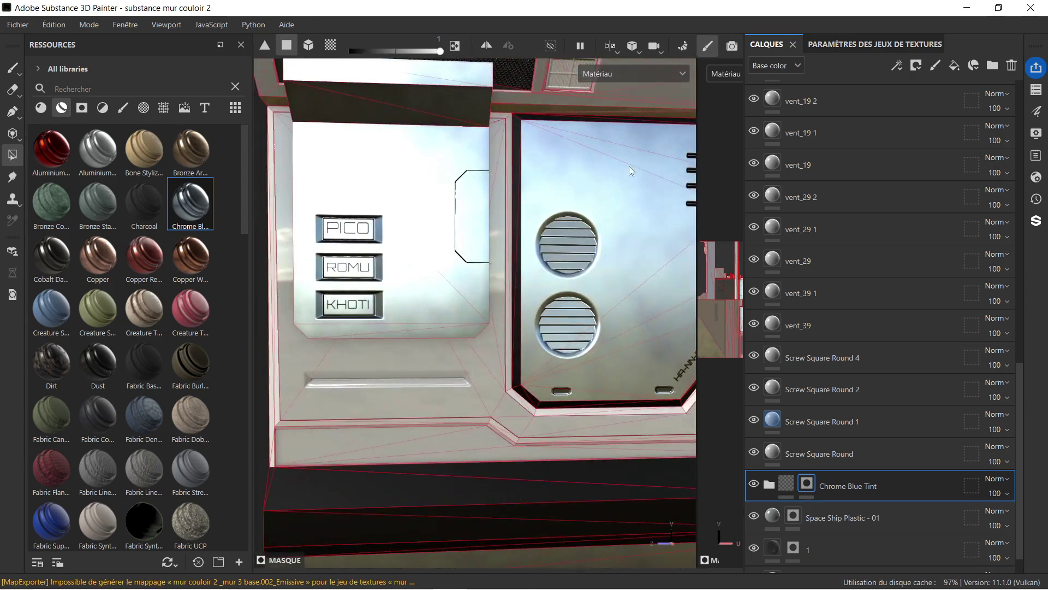
{"action": "left_click_drag", "start_coordinate": [559, 250], "coordinate": [524, 245]}
{"action": "left_click", "coordinate": [531, 232]}
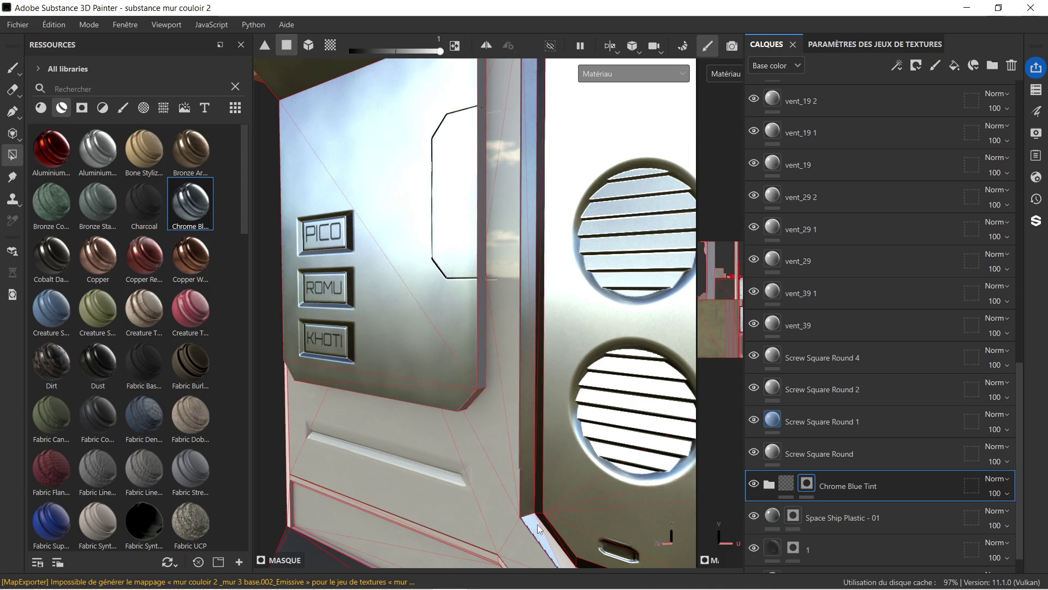
- Add the diagonal bevel, corner strip, top bevel and right vertical strip of the vent panel to the mask
{"action": "left_click_drag", "start_coordinate": [559, 529], "coordinate": [508, 349]}
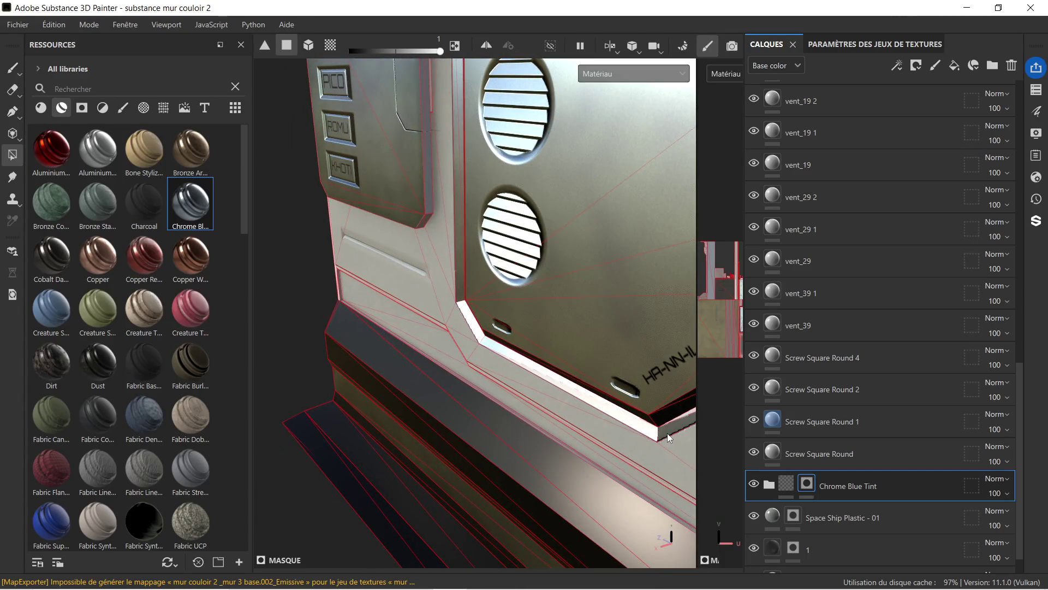
{"action": "left_click_drag", "start_coordinate": [620, 397], "coordinate": [520, 306]}
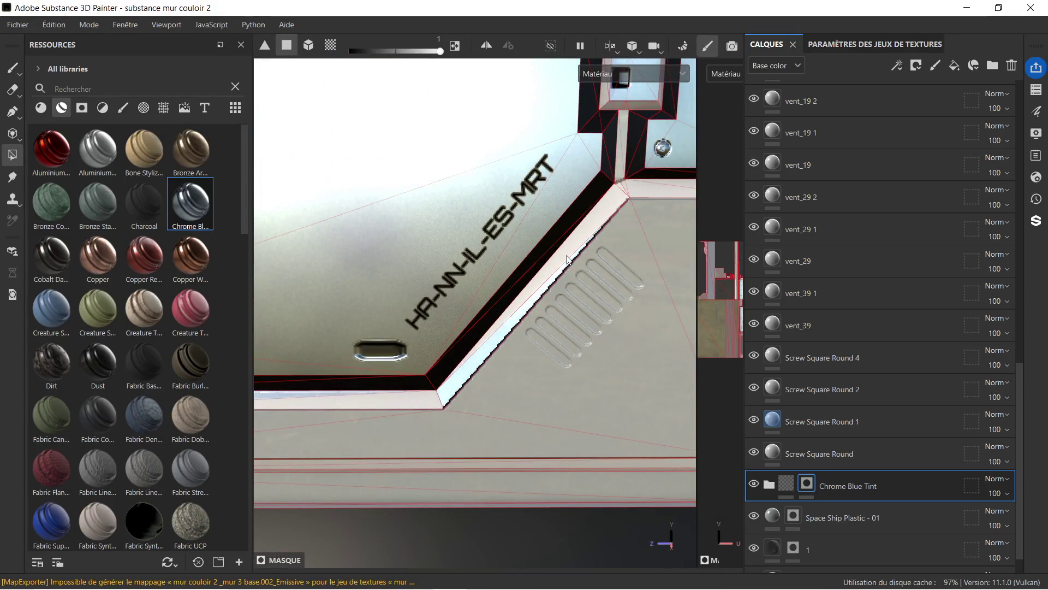
{"action": "left_click", "coordinate": [574, 249]}
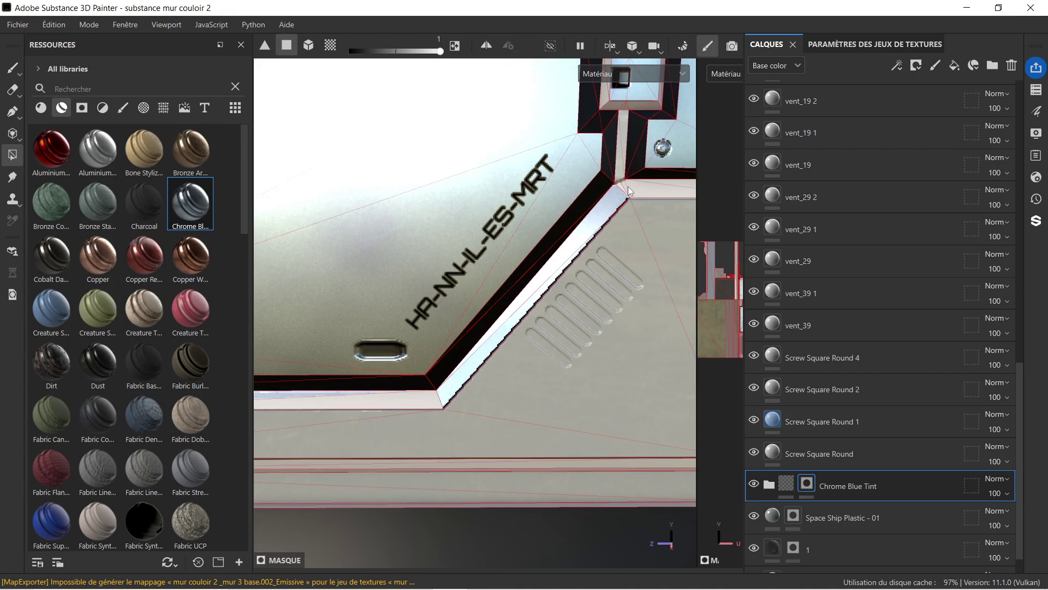
{"action": "left_click", "coordinate": [623, 188]}
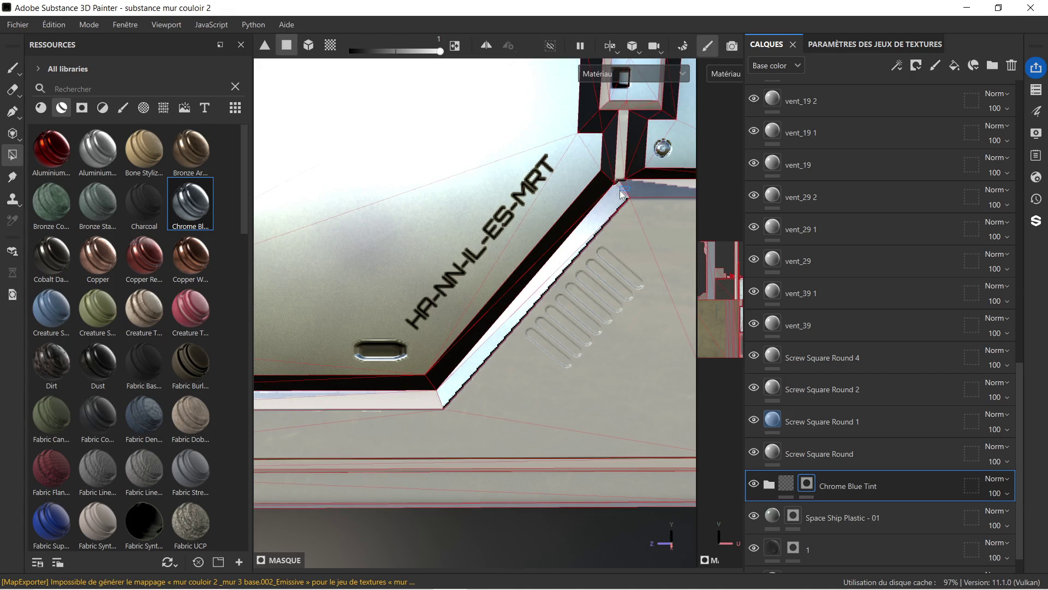
{"action": "left_click_drag", "start_coordinate": [624, 190], "coordinate": [550, 286]}
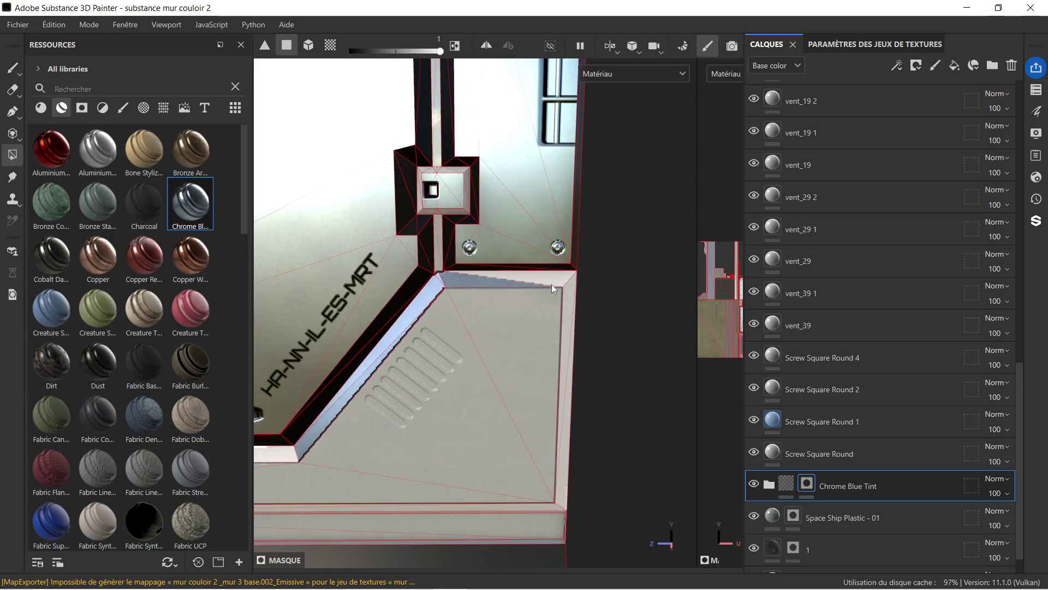
{"action": "left_click", "coordinate": [562, 276]}
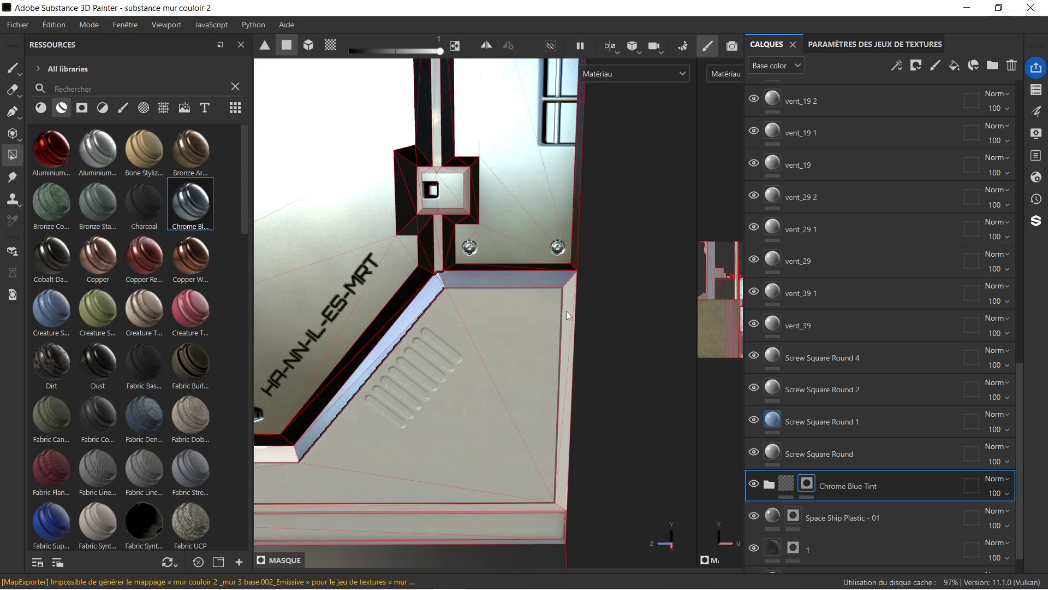
{"action": "left_click", "coordinate": [571, 337]}
- Fill the long bevel strip under the vent panel, the diagonal bevel strip and a small angled facet
{"action": "left_click_drag", "start_coordinate": [542, 431], "coordinate": [541, 316]}
{"action": "left_click_drag", "start_coordinate": [540, 316], "coordinate": [597, 237]}
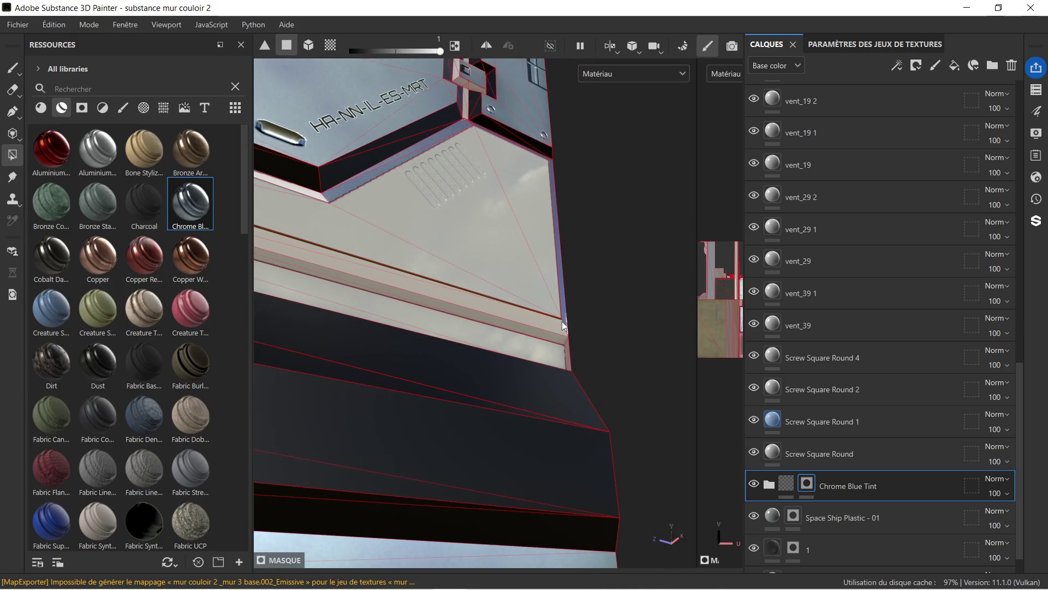
{"action": "left_click", "coordinate": [559, 323]}
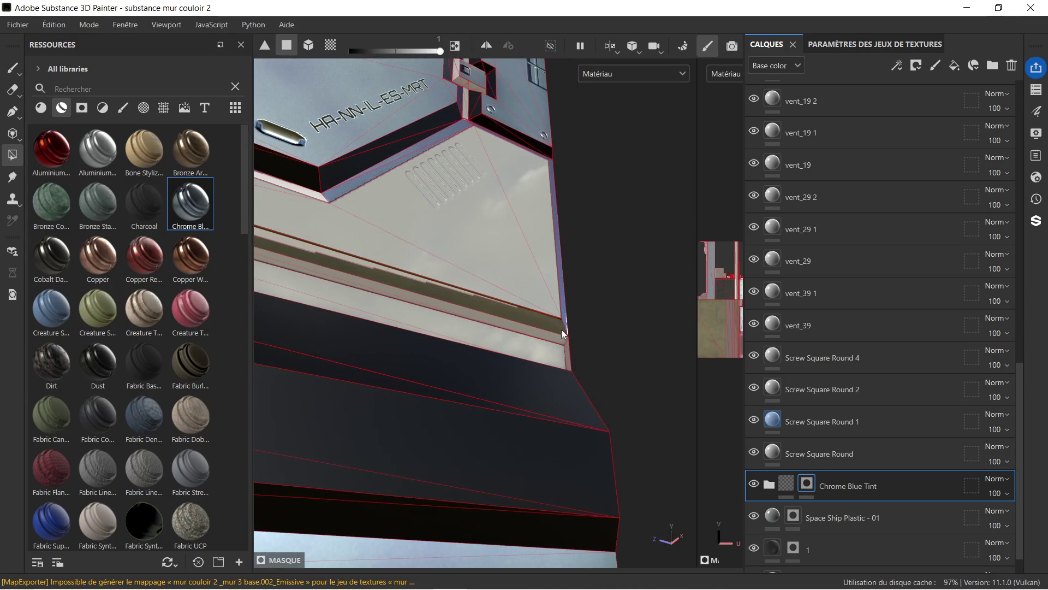
{"action": "left_click_drag", "start_coordinate": [364, 293], "coordinate": [468, 271]}
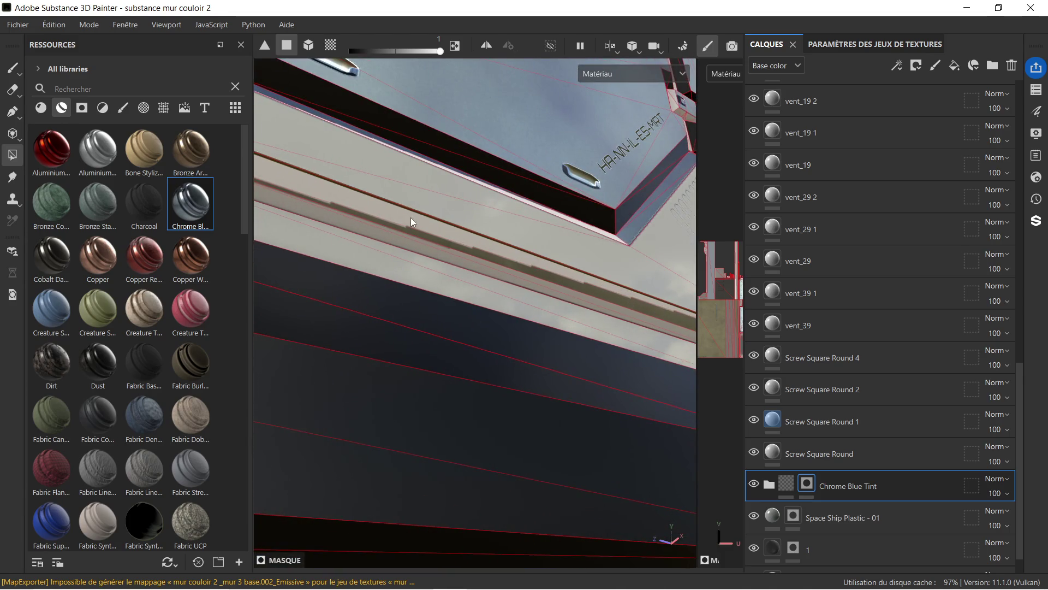
{"action": "left_click", "coordinate": [405, 207]}
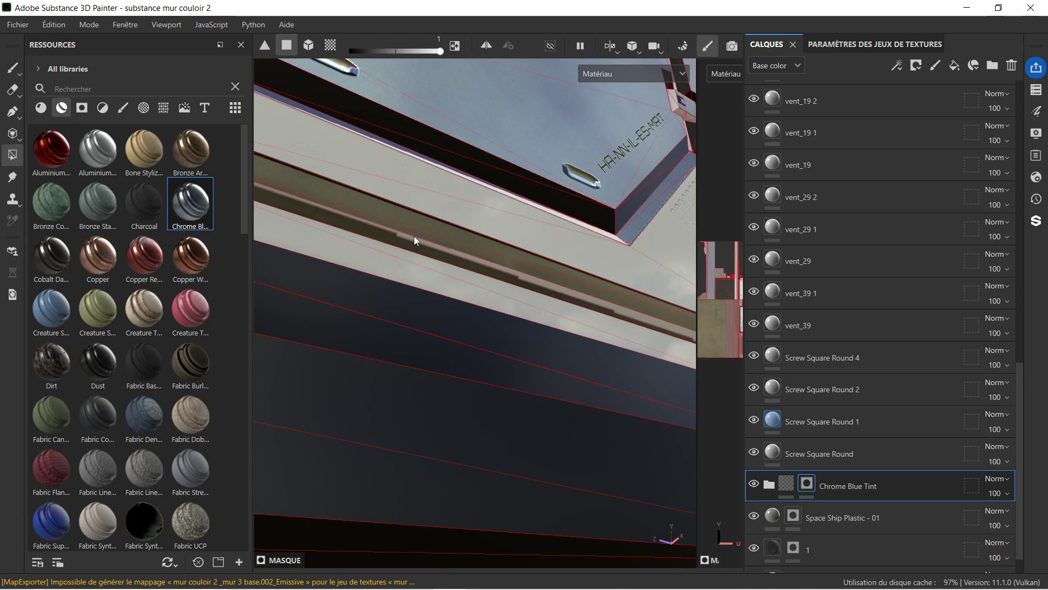
{"action": "left_click_drag", "start_coordinate": [425, 239], "coordinate": [398, 217]}
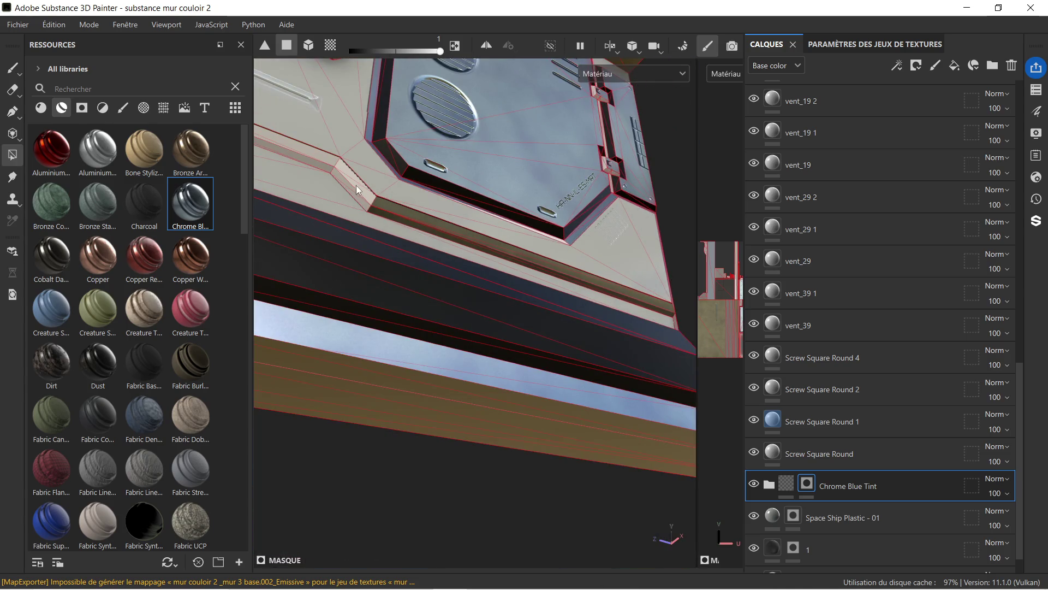
{"action": "left_click", "coordinate": [349, 179]}
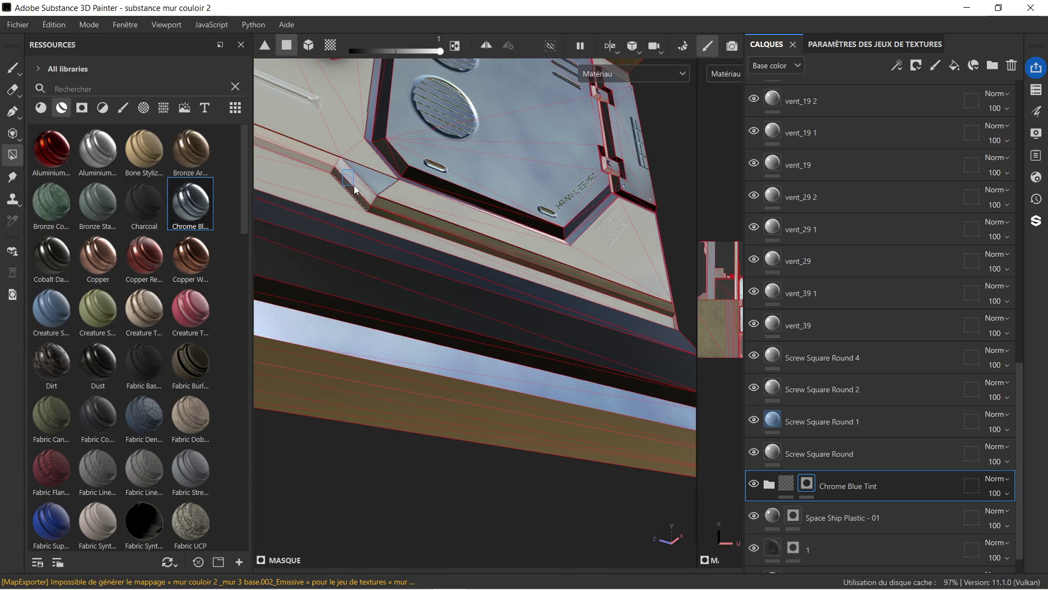
{"action": "scroll", "scroll_direction": "up", "scroll_amount": 3}
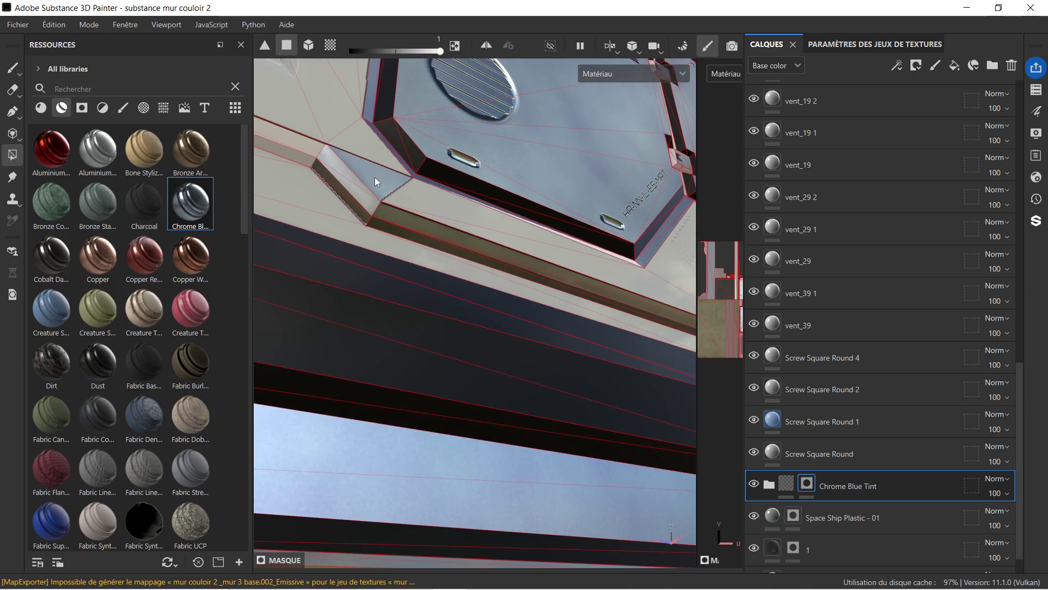
- Set the Polygon Fill color value to 0, then back to 1
{"action": "right_click", "coordinate": [374, 178]}
{"action": "left_click_drag", "start_coordinate": [504, 220], "coordinate": [430, 218]}
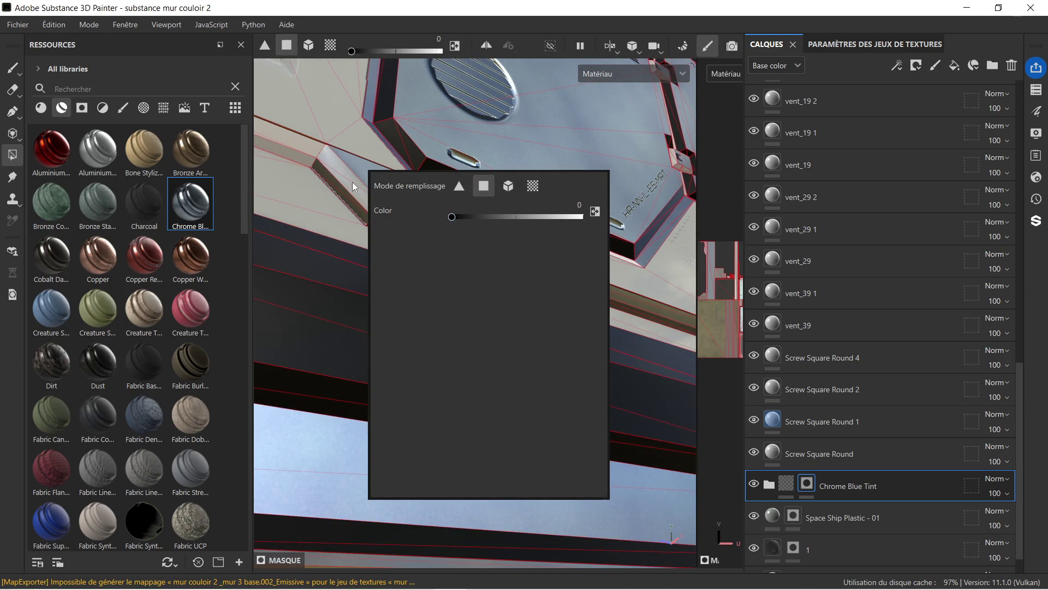
{"action": "right_click", "coordinate": [358, 193]}
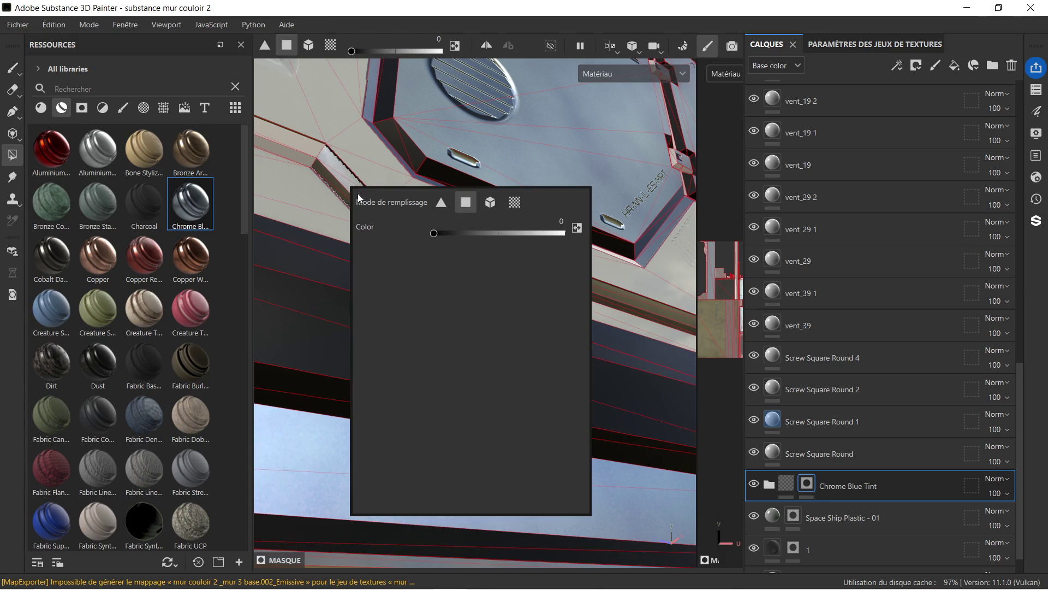
{"action": "left_click_drag", "start_coordinate": [434, 233], "coordinate": [577, 235]}
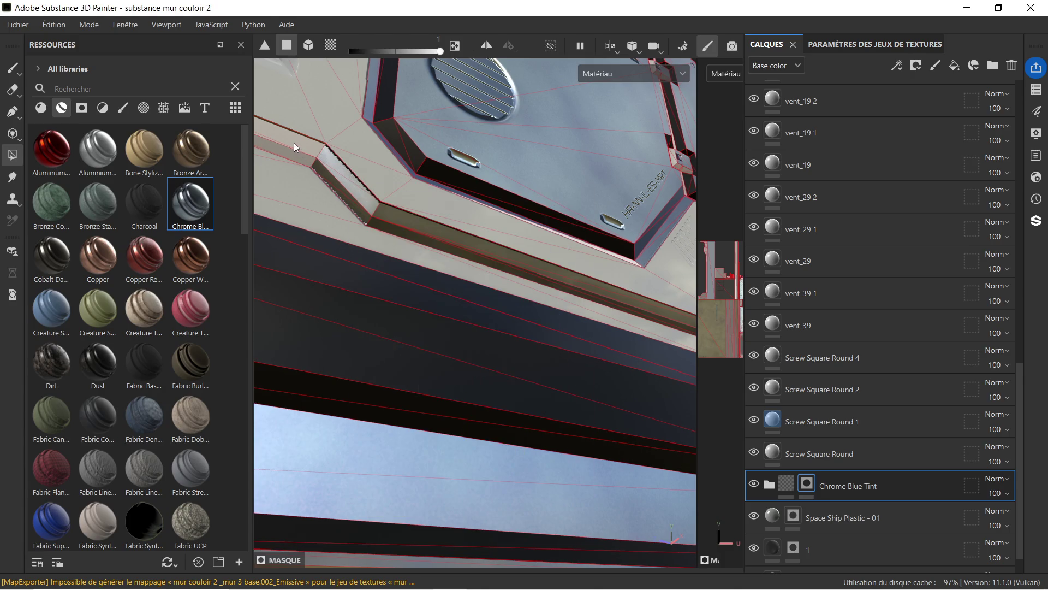
- Face the PICO/ROMU/KHOTI sign panel and add its narrow vertical strip and top ledge to the mask
{"action": "left_click_drag", "start_coordinate": [296, 149], "coordinate": [662, 288]}
{"action": "left_click_drag", "start_coordinate": [385, 188], "coordinate": [390, 313]}
{"action": "left_click_drag", "start_coordinate": [398, 217], "coordinate": [456, 289]}
{"action": "left_click", "coordinate": [437, 100]}
{"action": "left_click", "coordinate": [451, 280]}
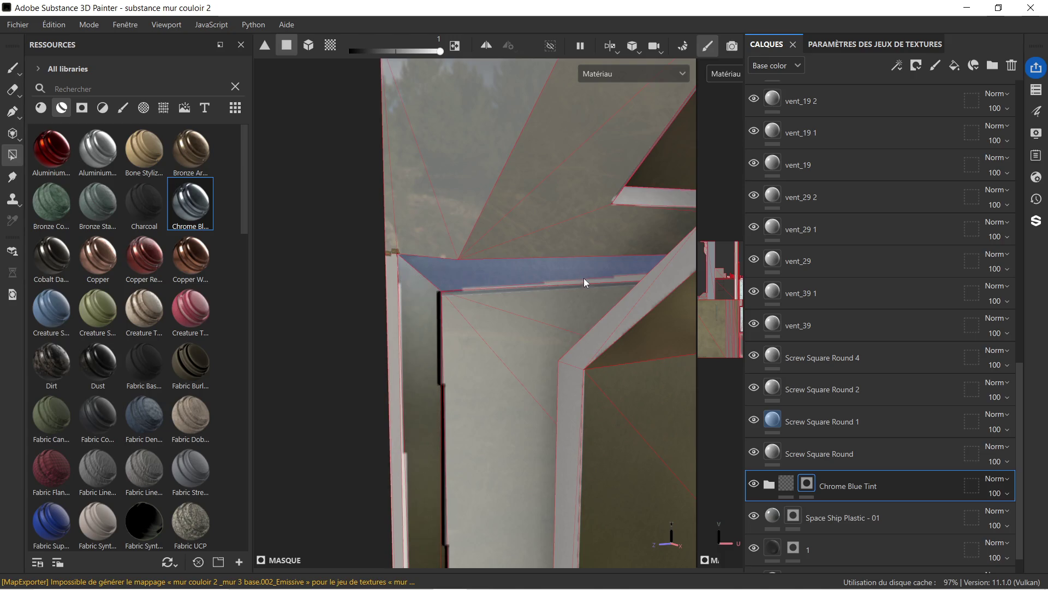
- Orbit around the window frame and up the wall to inspect the chrome mask
{"action": "left_click_drag", "start_coordinate": [500, 280], "coordinate": [506, 289]}
{"action": "scroll", "scroll_direction": "up", "scroll_amount": 3}
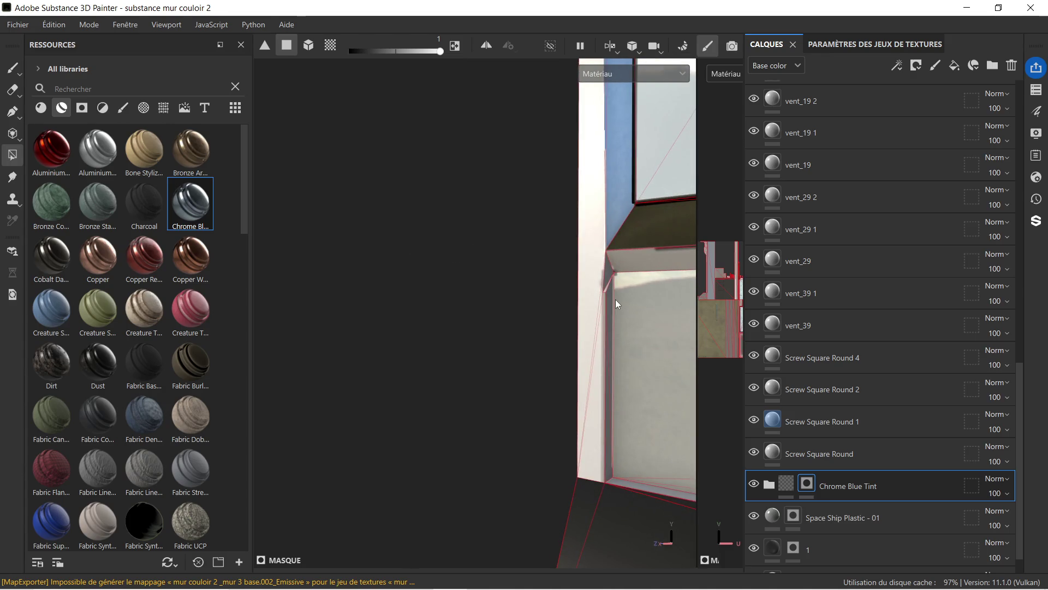
{"action": "left_click_drag", "start_coordinate": [615, 300], "coordinate": [447, 310]}
{"action": "scroll", "scroll_direction": "up", "scroll_amount": 3}
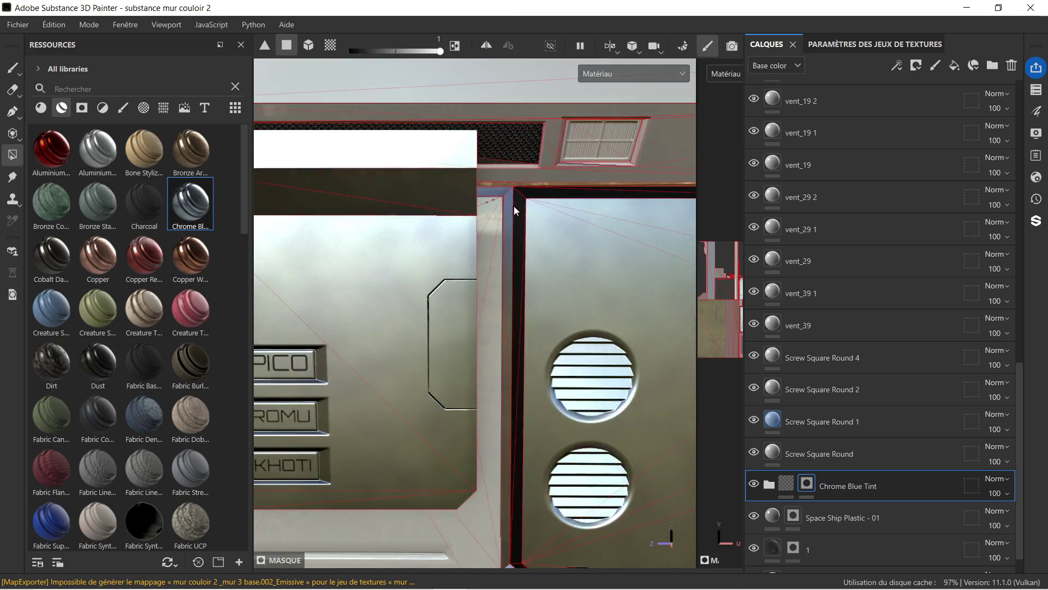
{"action": "scroll", "scroll_direction": "up", "scroll_amount": 3}
{"action": "left_click_drag", "start_coordinate": [482, 207], "coordinate": [430, 115]}
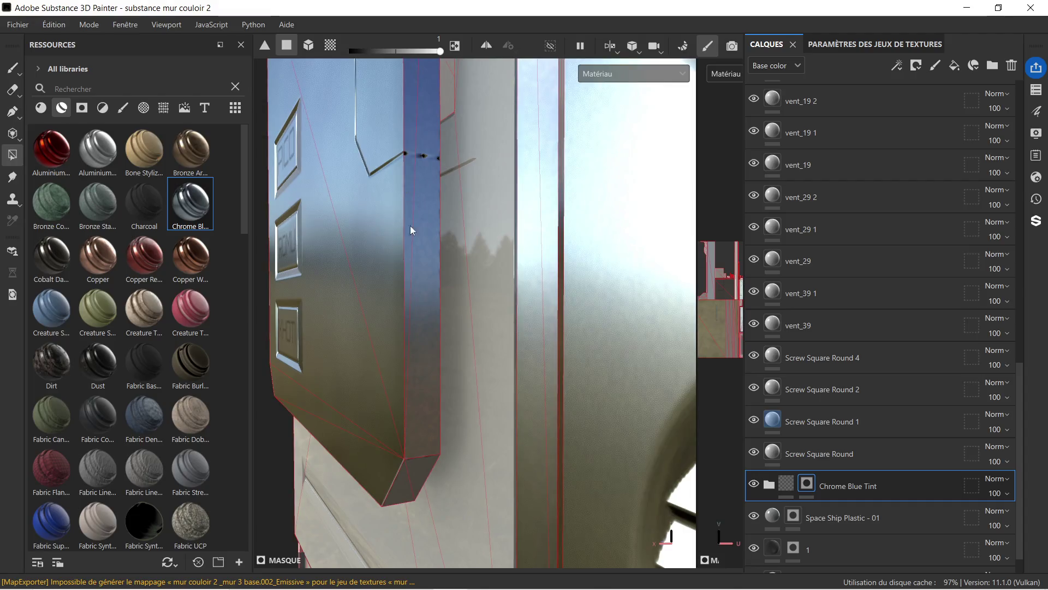
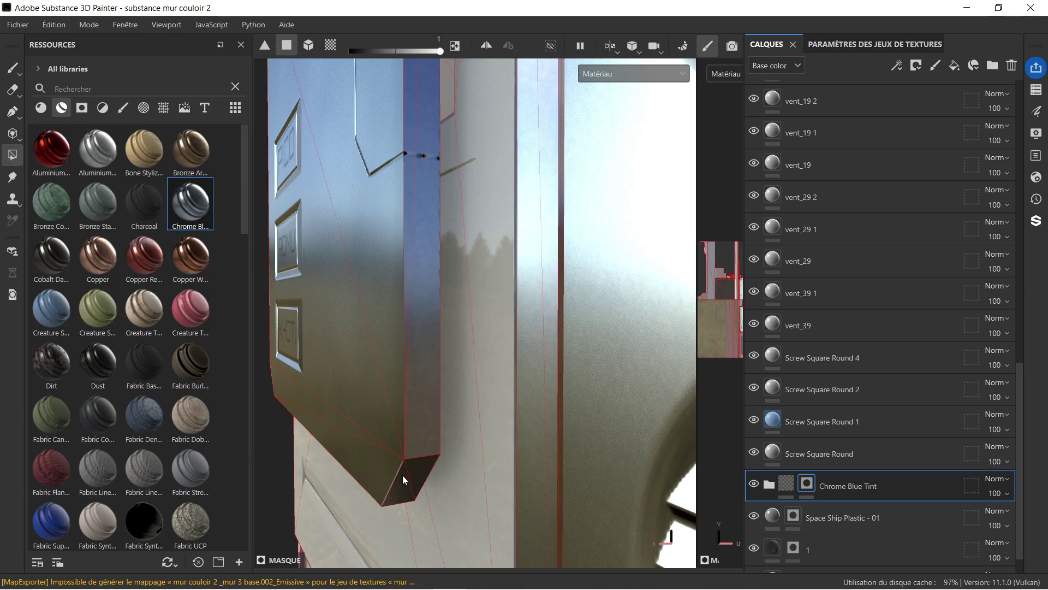
- Tint the lower face and another face of the diagonal beam with Chrome Blue Tint
{"action": "left_click_drag", "start_coordinate": [398, 485], "coordinate": [427, 382]}
{"action": "left_click_drag", "start_coordinate": [411, 405], "coordinate": [422, 380]}
{"action": "right_click", "coordinate": [429, 398]}
{"action": "key", "text": "Escape"}
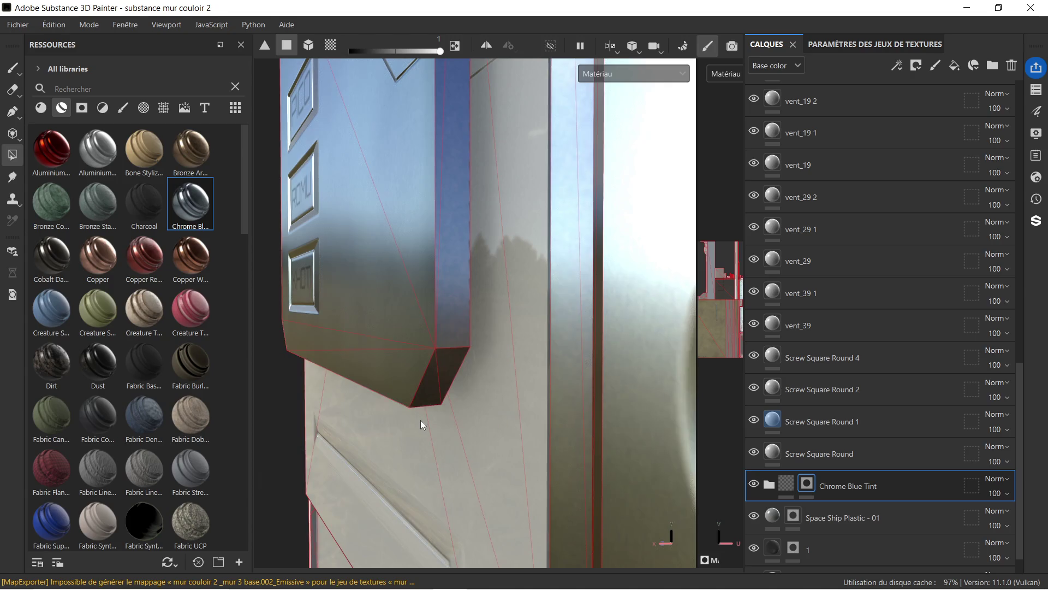
{"action": "left_click_drag", "start_coordinate": [413, 423], "coordinate": [423, 249]}
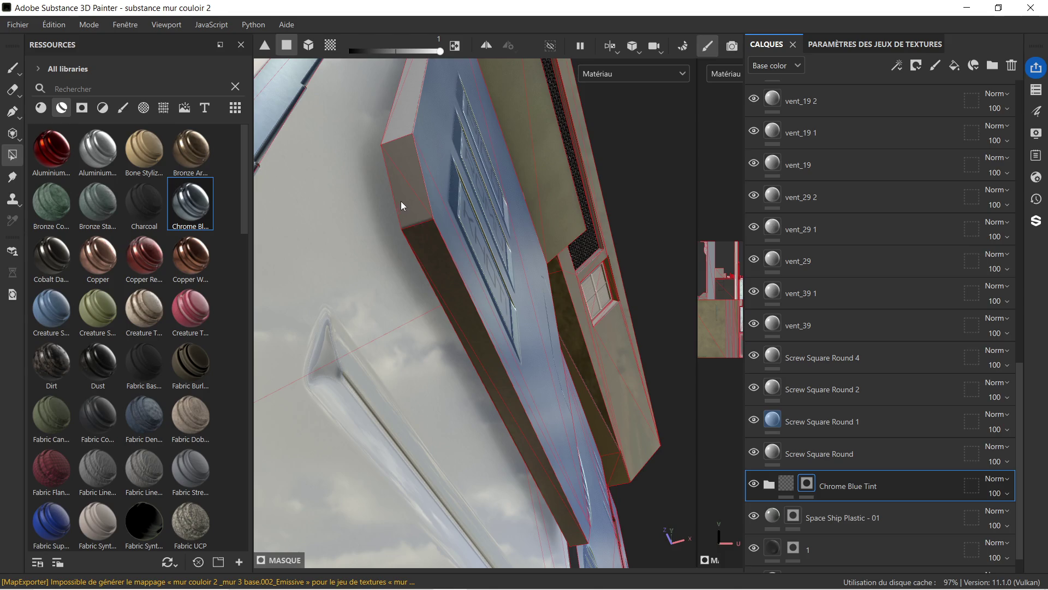
{"action": "left_click_drag", "start_coordinate": [438, 148], "coordinate": [437, 305]}
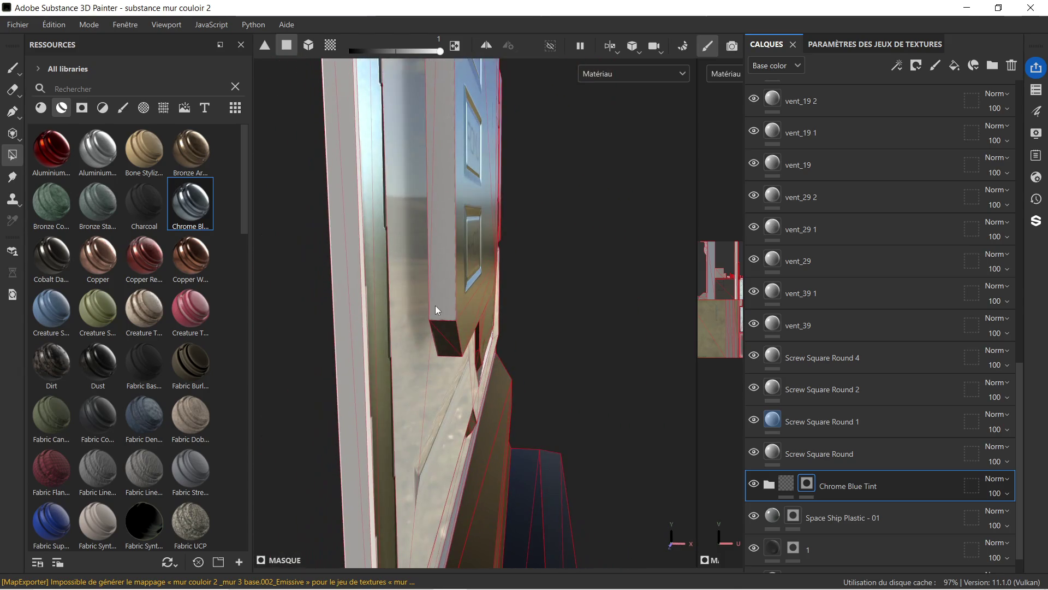
{"action": "left_click_drag", "start_coordinate": [463, 162], "coordinate": [419, 342]}
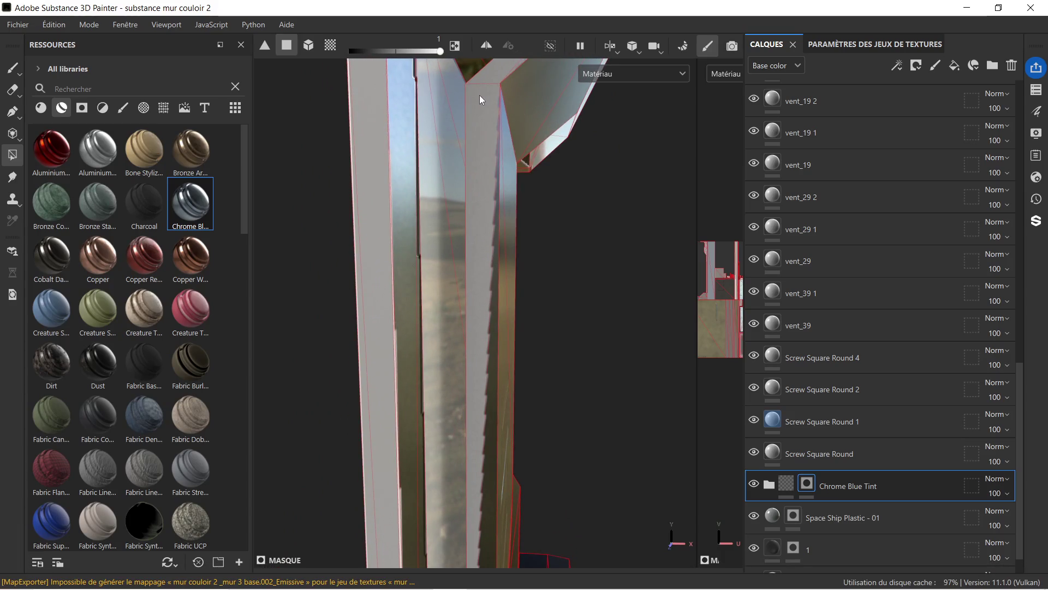
{"action": "left_click_drag", "start_coordinate": [480, 97], "coordinate": [451, 272]}
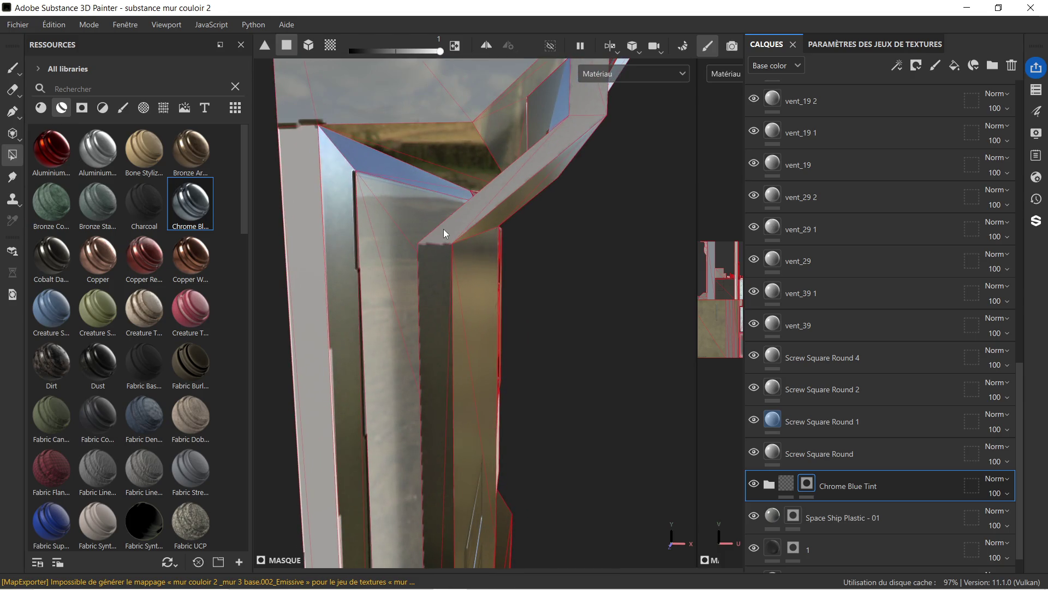
{"action": "left_click_drag", "start_coordinate": [443, 230], "coordinate": [526, 169]}
{"action": "left_click_drag", "start_coordinate": [585, 109], "coordinate": [536, 239]}
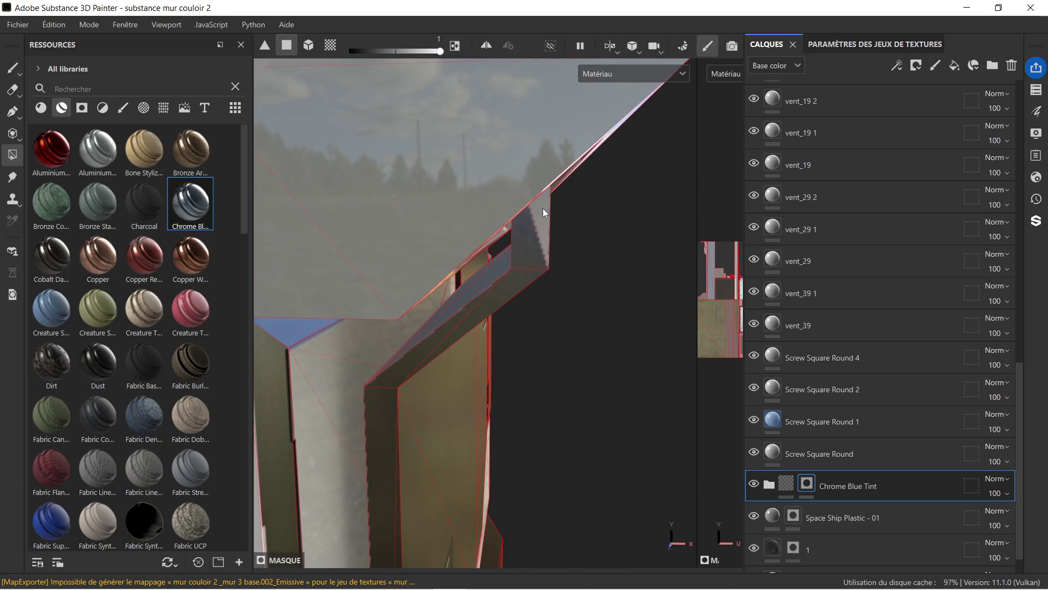
{"action": "left_click", "coordinate": [542, 210]}
- Add the ceiling duct's vertical face to the Chrome Blue Tint mask
{"action": "left_click_drag", "start_coordinate": [512, 256], "coordinate": [466, 224]}
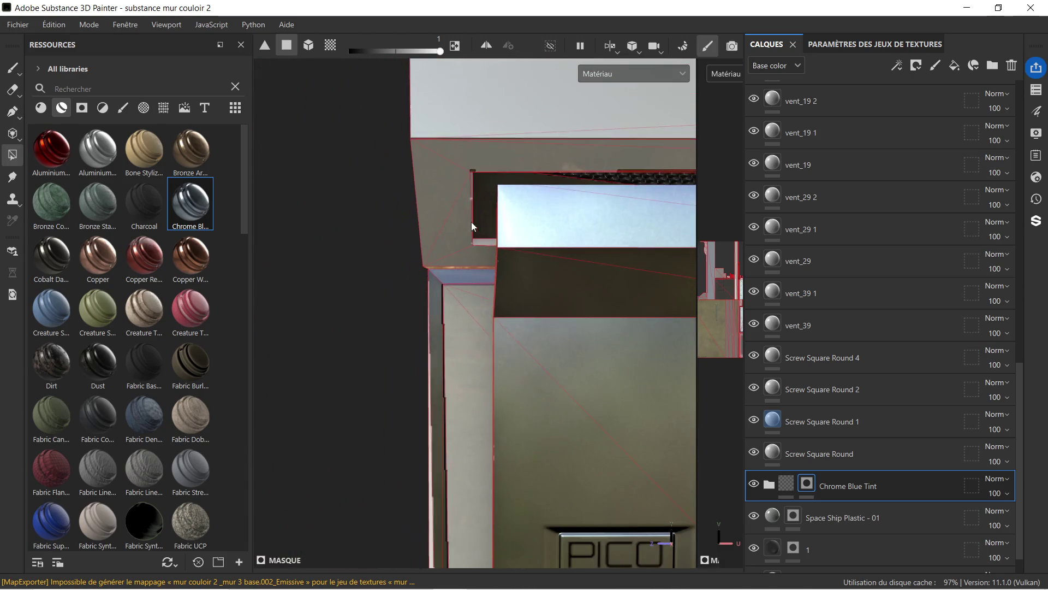
{"action": "left_click_drag", "start_coordinate": [532, 229], "coordinate": [550, 198]}
{"action": "left_click_drag", "start_coordinate": [550, 197], "coordinate": [338, 251]}
{"action": "left_click_drag", "start_coordinate": [459, 226], "coordinate": [480, 226]}
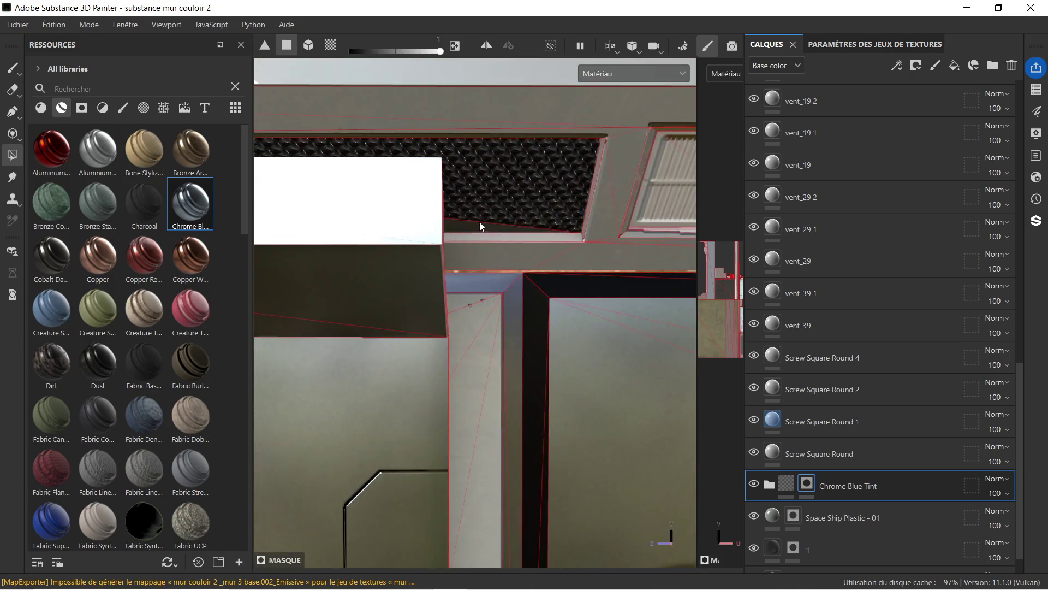
{"action": "left_click_drag", "start_coordinate": [494, 204], "coordinate": [365, 217]}
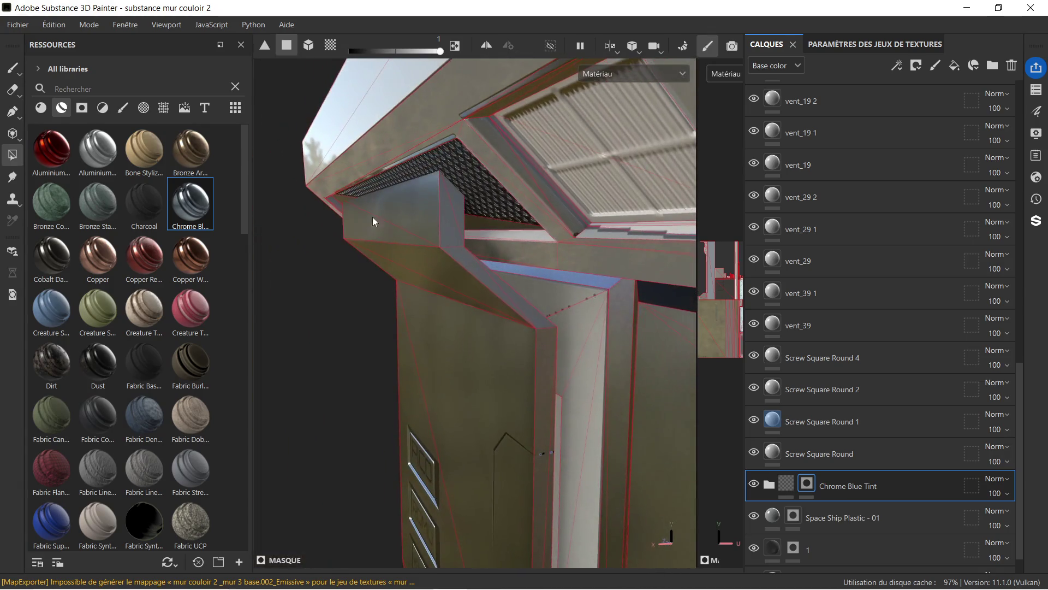
{"action": "left_click", "coordinate": [449, 221]}
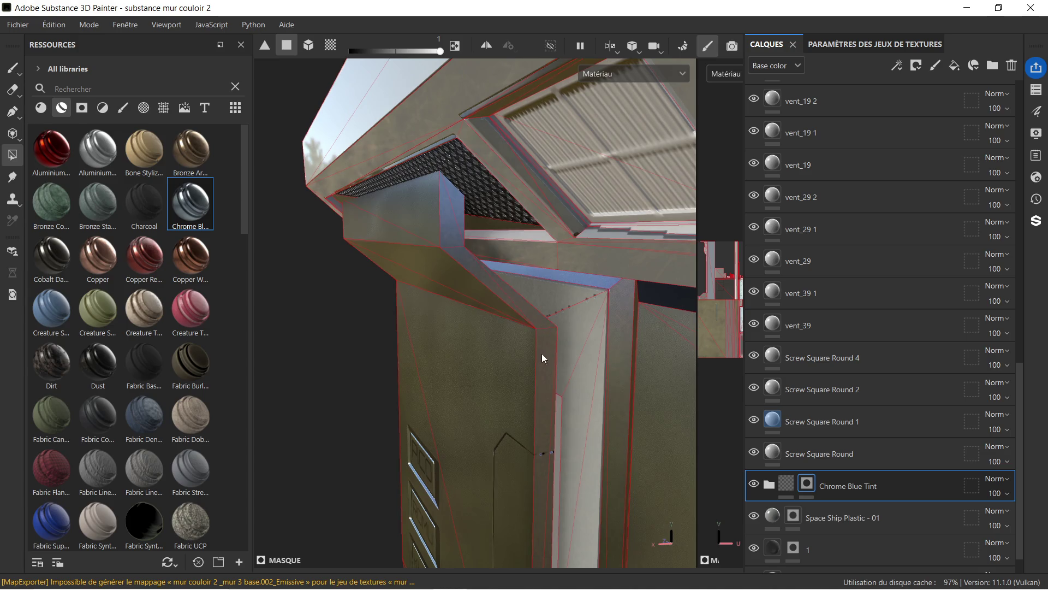
{"action": "left_click_drag", "start_coordinate": [542, 349], "coordinate": [562, 398]}
{"action": "left_click_drag", "start_coordinate": [562, 398], "coordinate": [498, 278]}
{"action": "left_click_drag", "start_coordinate": [496, 270], "coordinate": [528, 233]}
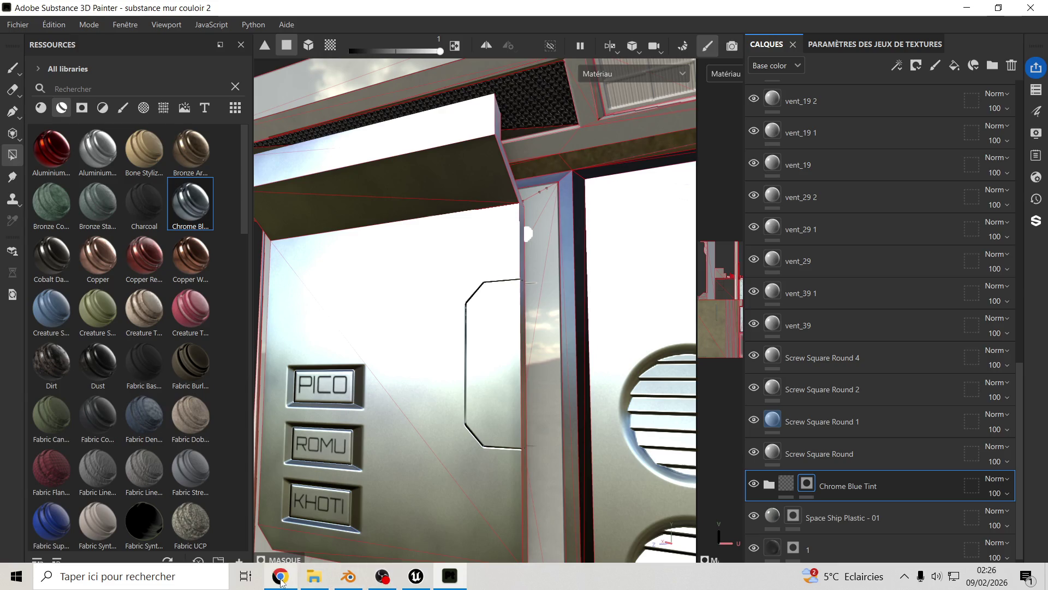
- Play the Nemo Vachez – Cyan track on YouTube, then minimize the browser
{"action": "left_click", "coordinate": [281, 578]}
{"action": "left_click", "coordinate": [596, 37]}
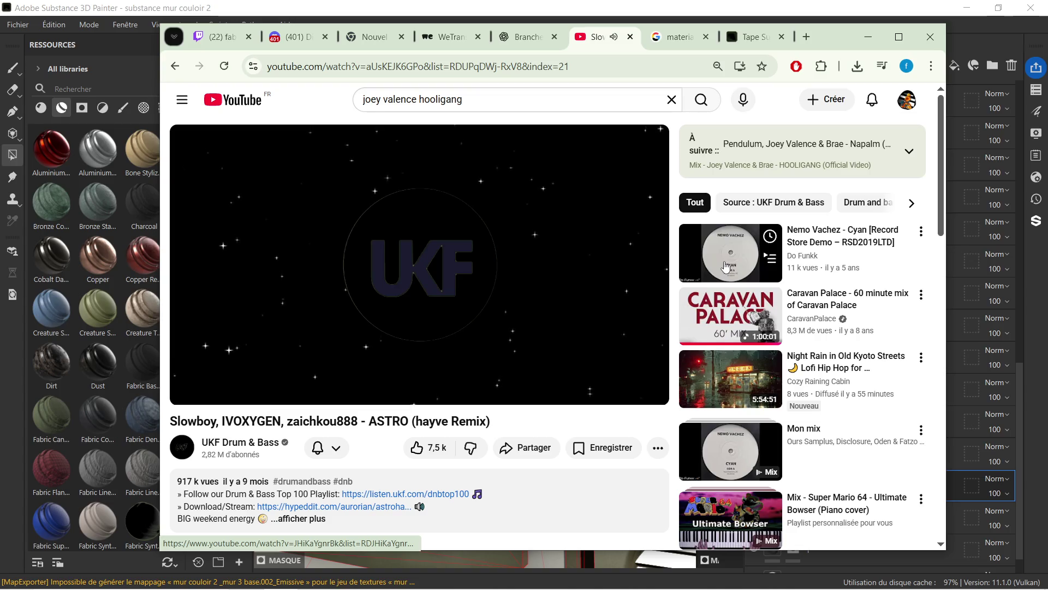
{"action": "left_click", "coordinate": [722, 262]}
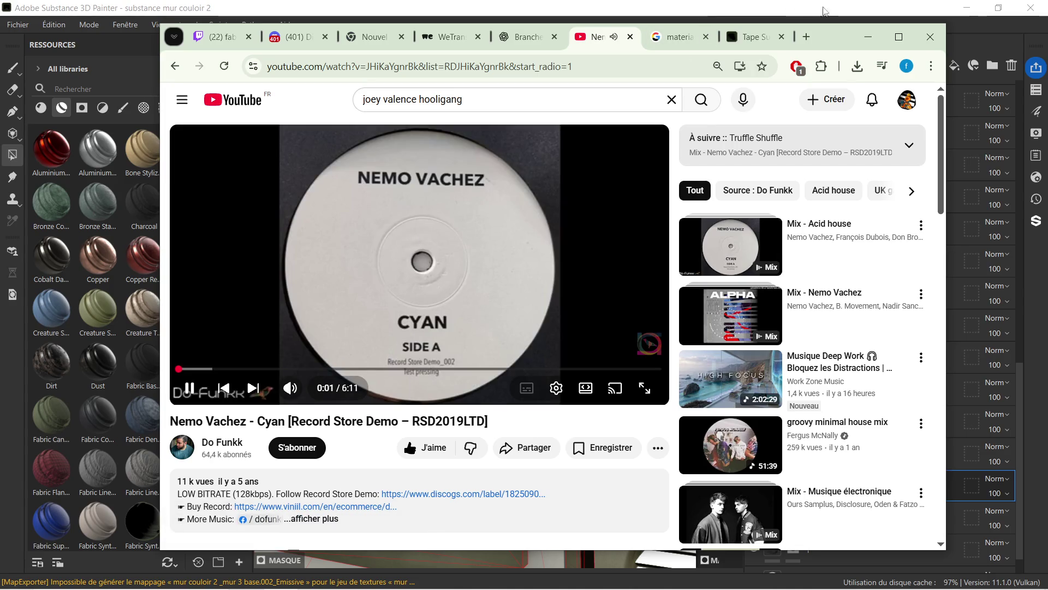
{"action": "left_click", "coordinate": [861, 36]}
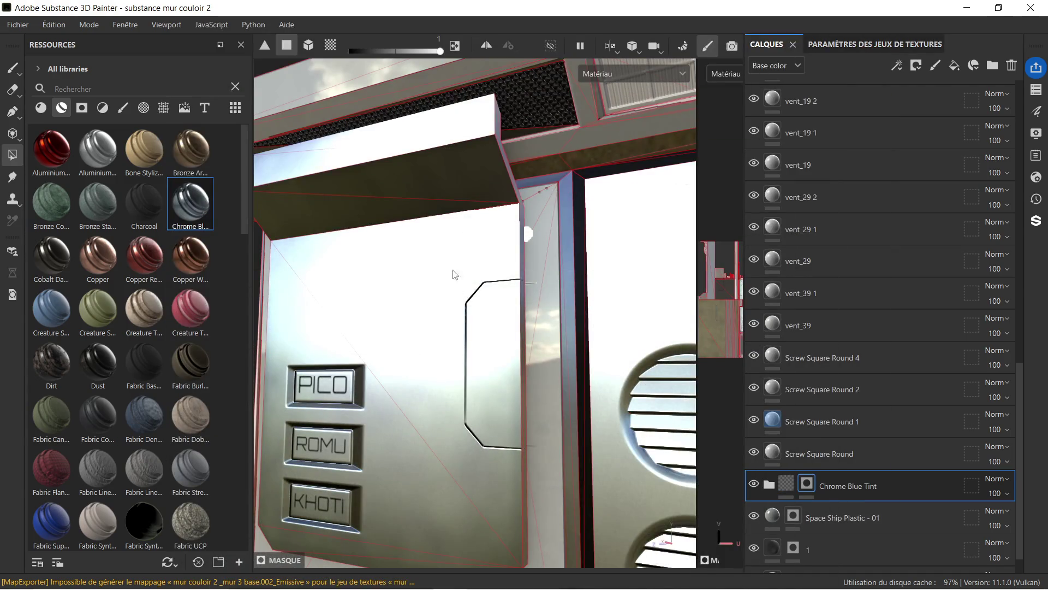
- Orbit and zoom to a near-frontal view of the vent panel
{"action": "left_click_drag", "start_coordinate": [588, 313], "coordinate": [629, 388]}
{"action": "scroll", "scroll_direction": "up", "scroll_amount": 3}
{"action": "left_click_drag", "start_coordinate": [502, 199], "coordinate": [375, 245]}
{"action": "scroll", "scroll_direction": "up", "scroll_amount": 3}
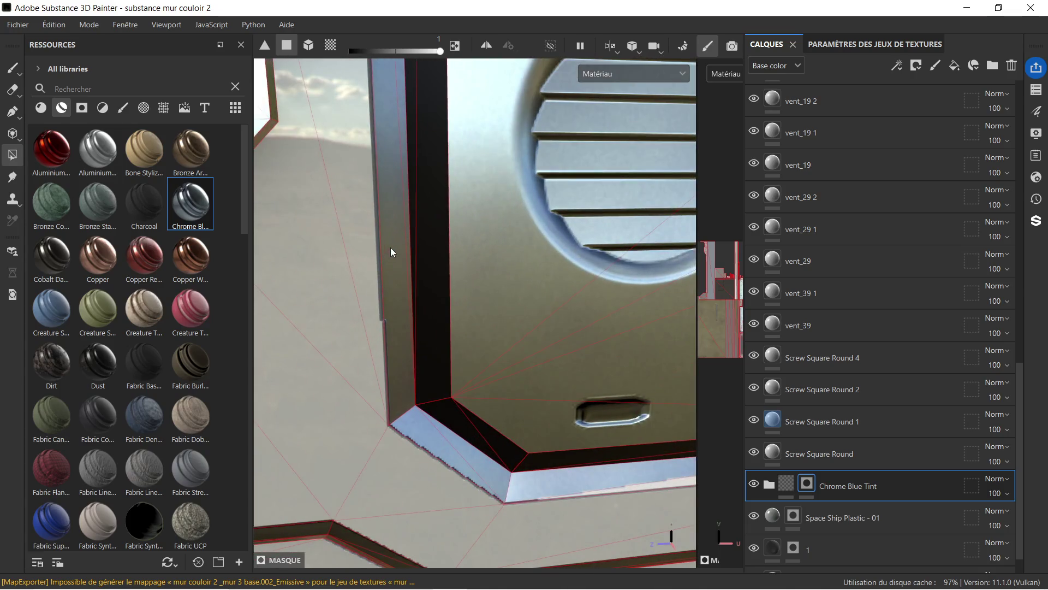
{"action": "scroll", "scroll_direction": "down", "scroll_amount": 3}
{"action": "left_click_drag", "start_coordinate": [416, 250], "coordinate": [383, 232]}
{"action": "scroll", "scroll_direction": "down", "scroll_amount": 3}
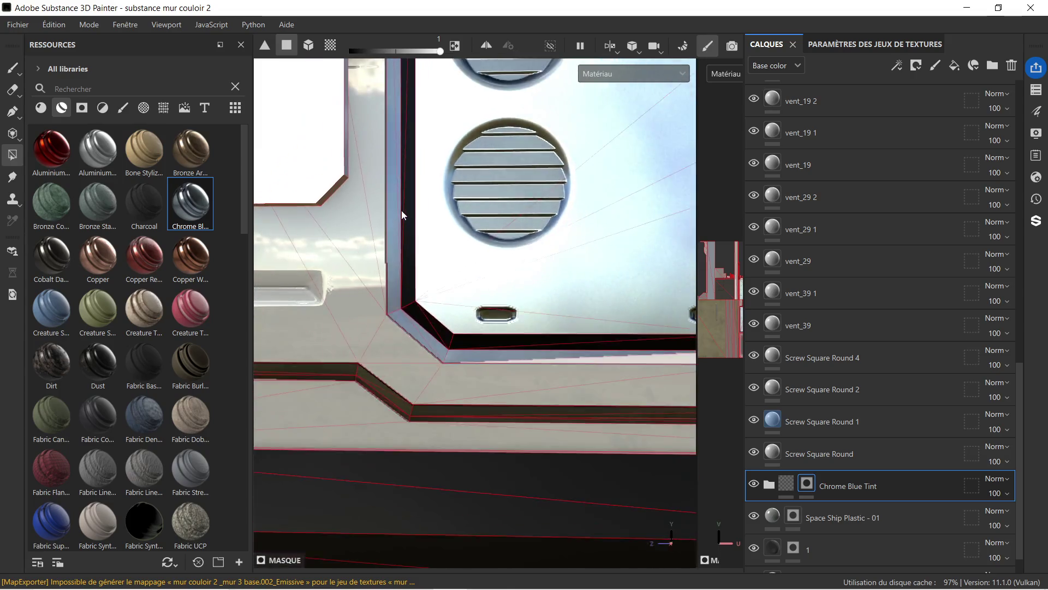
{"action": "scroll", "scroll_direction": "down", "scroll_amount": 3}
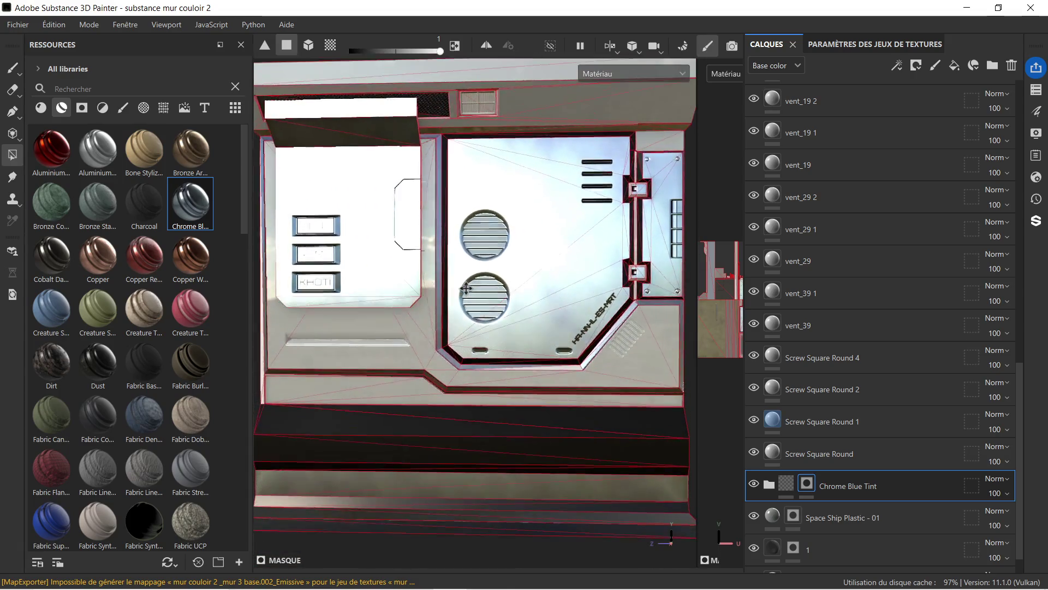
{"action": "left_click_drag", "start_coordinate": [470, 262], "coordinate": [481, 296]}
{"action": "scroll", "scroll_direction": "up", "scroll_amount": 3}
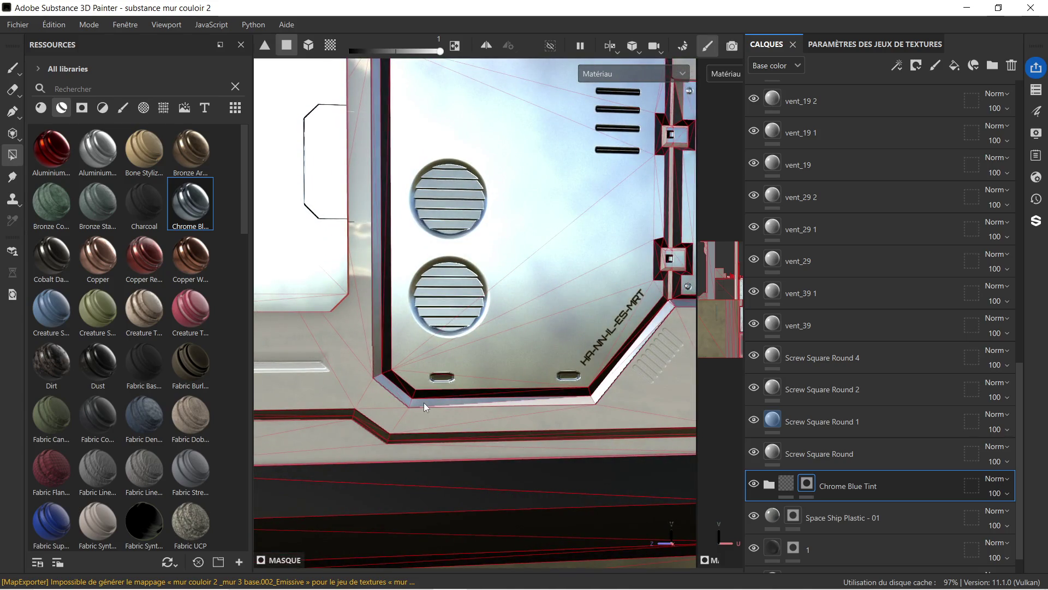
{"action": "left_click_drag", "start_coordinate": [424, 402], "coordinate": [453, 341]}
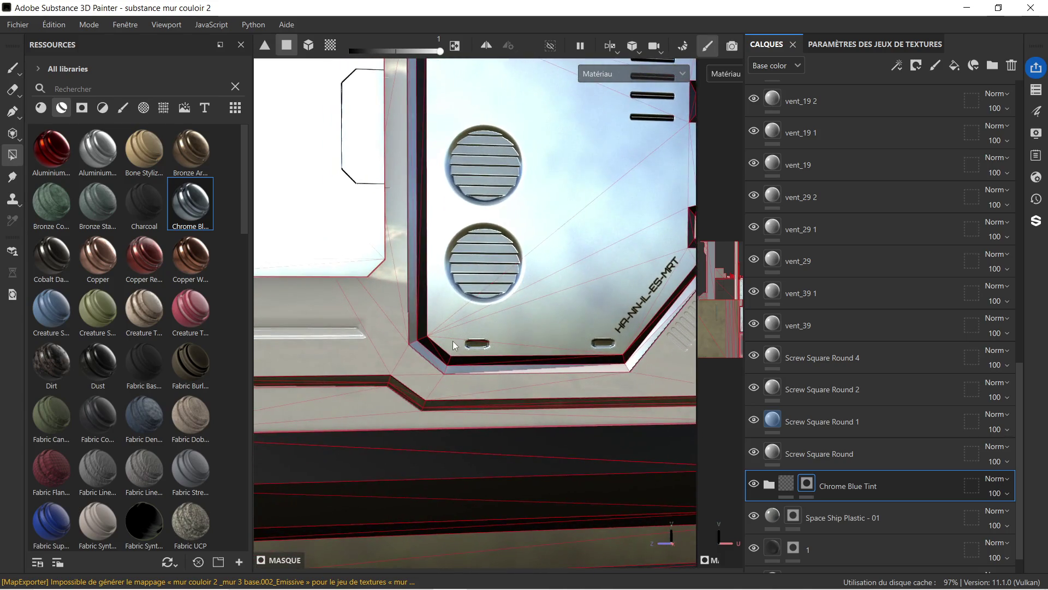
{"action": "scroll", "scroll_direction": "up", "scroll_amount": 3}
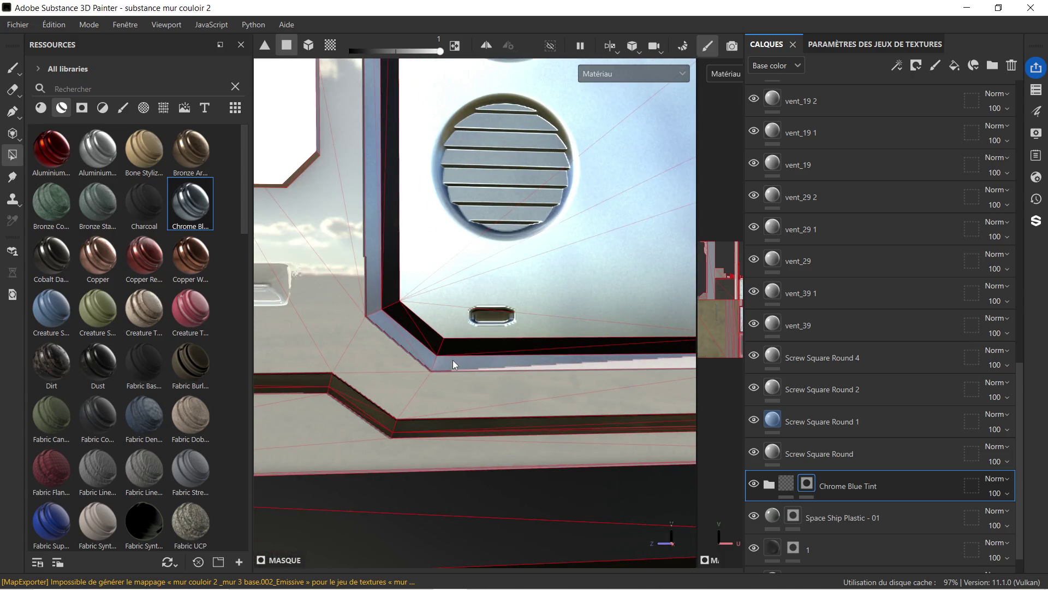
- Set the Polygon Fill colour to 0 and clear the tint from the frame's bottom bevel
{"action": "right_click", "coordinate": [453, 359]}
{"action": "left_click_drag", "start_coordinate": [544, 394], "coordinate": [529, 398]}
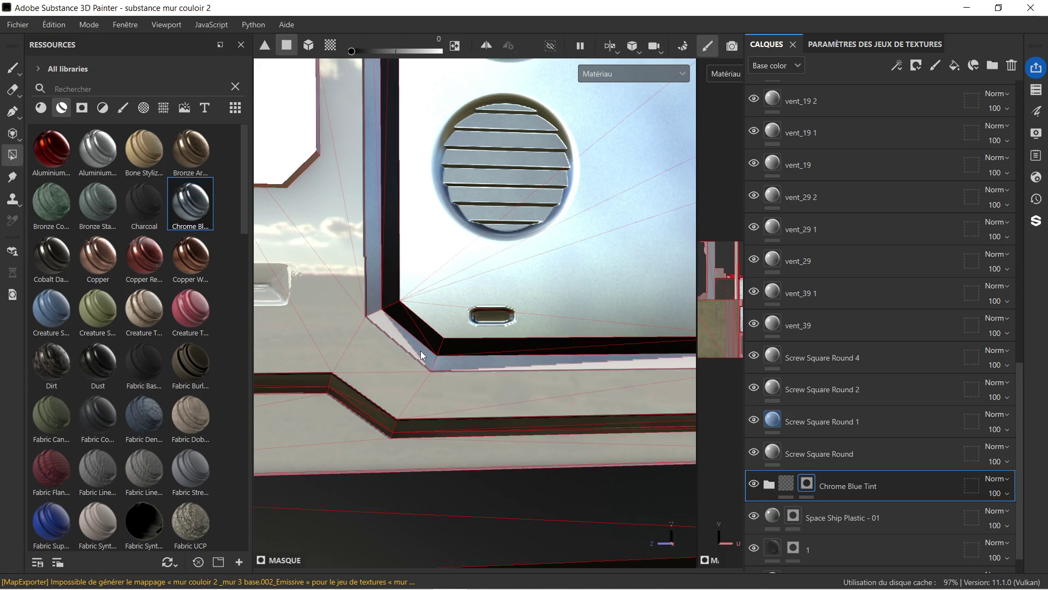
{"action": "left_click", "coordinate": [447, 368]}
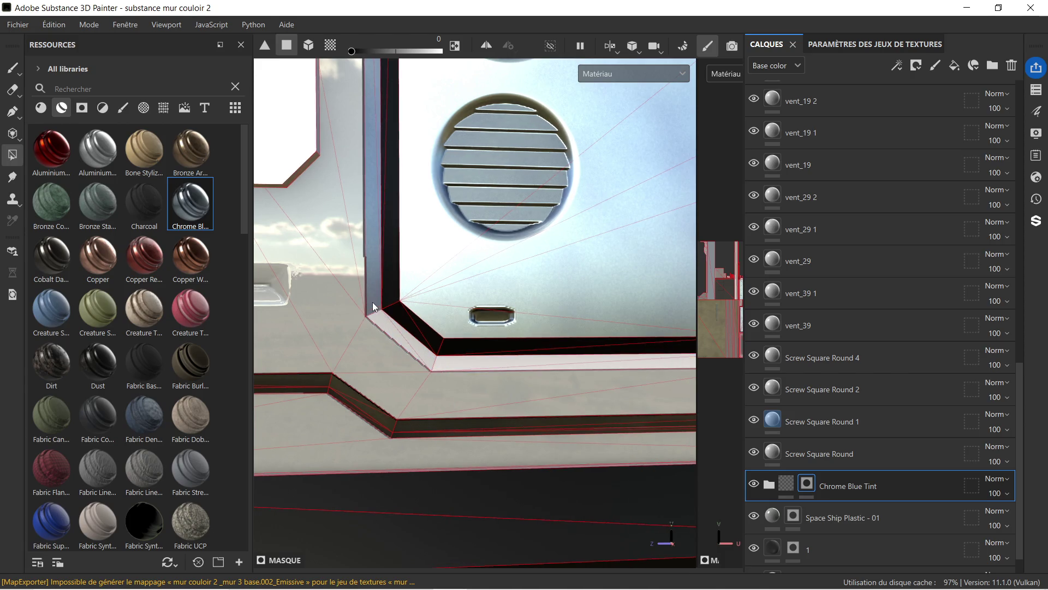
{"action": "left_click_drag", "start_coordinate": [388, 189], "coordinate": [449, 262]}
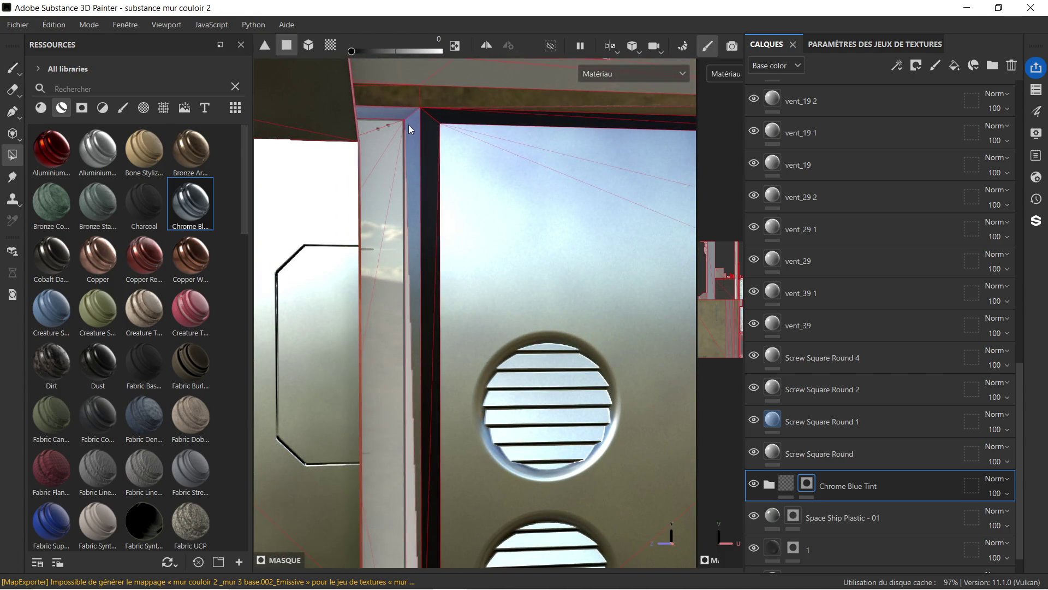
{"action": "scroll", "scroll_direction": "down", "scroll_amount": 3}
{"action": "left_click_drag", "start_coordinate": [402, 136], "coordinate": [526, 201]}
{"action": "left_click_drag", "start_coordinate": [387, 150], "coordinate": [405, 367]}
{"action": "scroll", "scroll_direction": "up", "scroll_amount": 3}
{"action": "scroll", "scroll_direction": "up", "scroll_amount": 3}
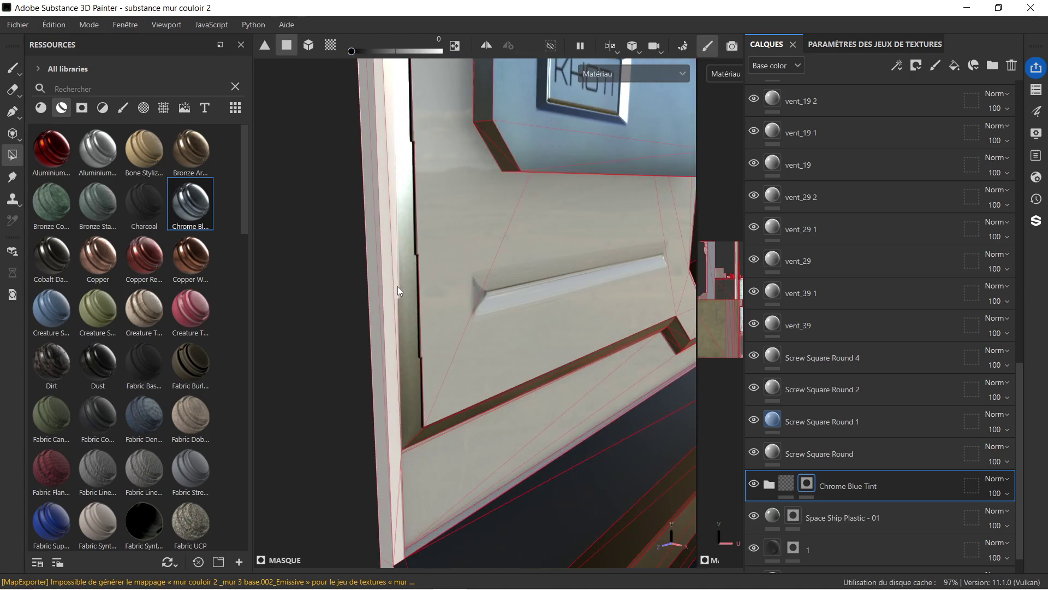
{"action": "left_click_drag", "start_coordinate": [432, 421], "coordinate": [311, 313]}
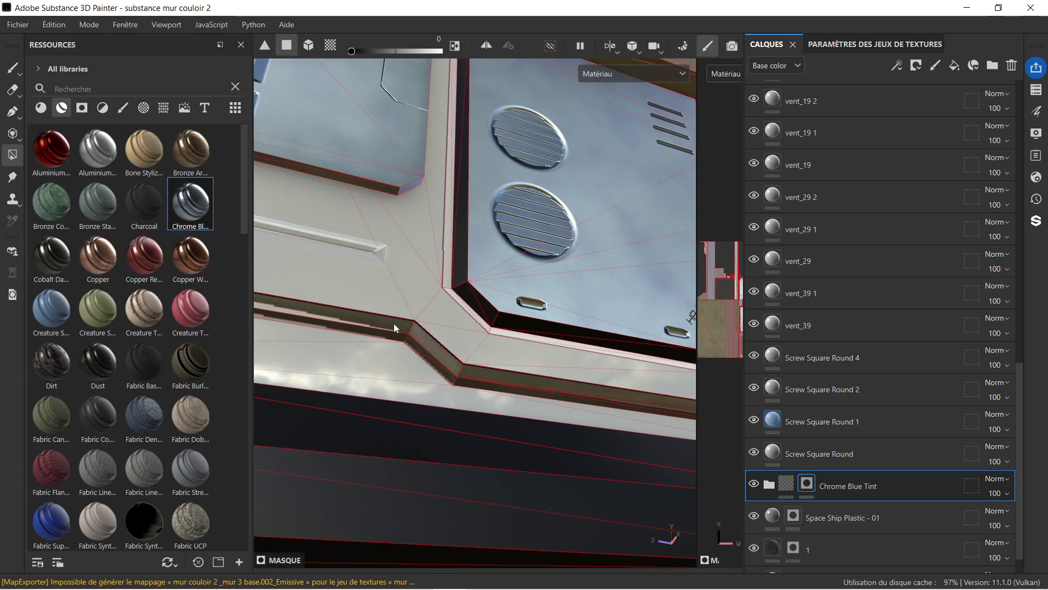
- Turn the ledge strips and bevel faces near the corner light grey
{"action": "left_click", "coordinate": [385, 323]}
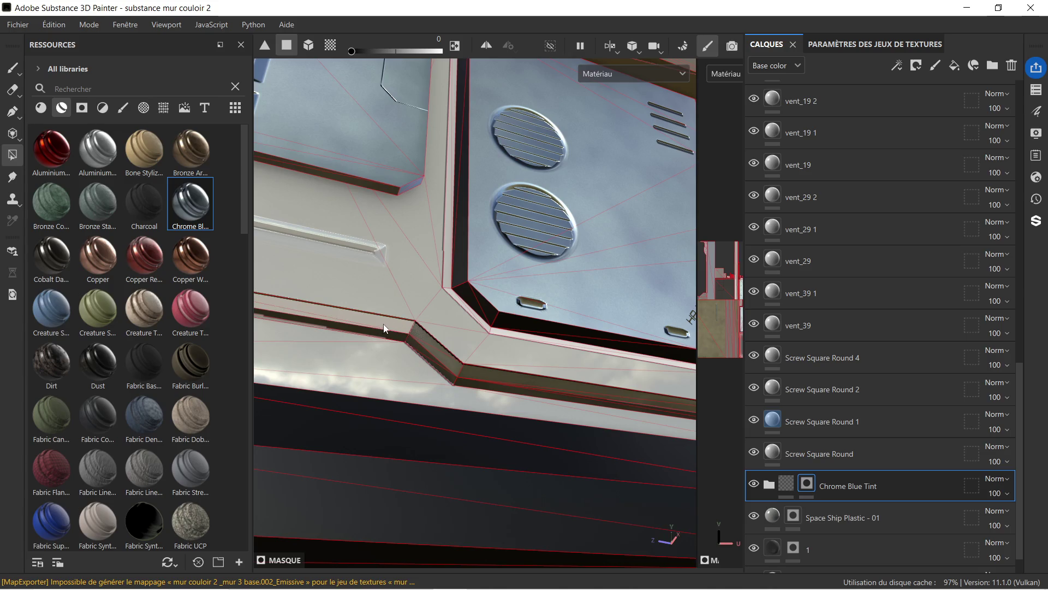
{"action": "left_click", "coordinate": [367, 334]}
{"action": "left_click", "coordinate": [416, 349]}
{"action": "left_click", "coordinate": [421, 345]}
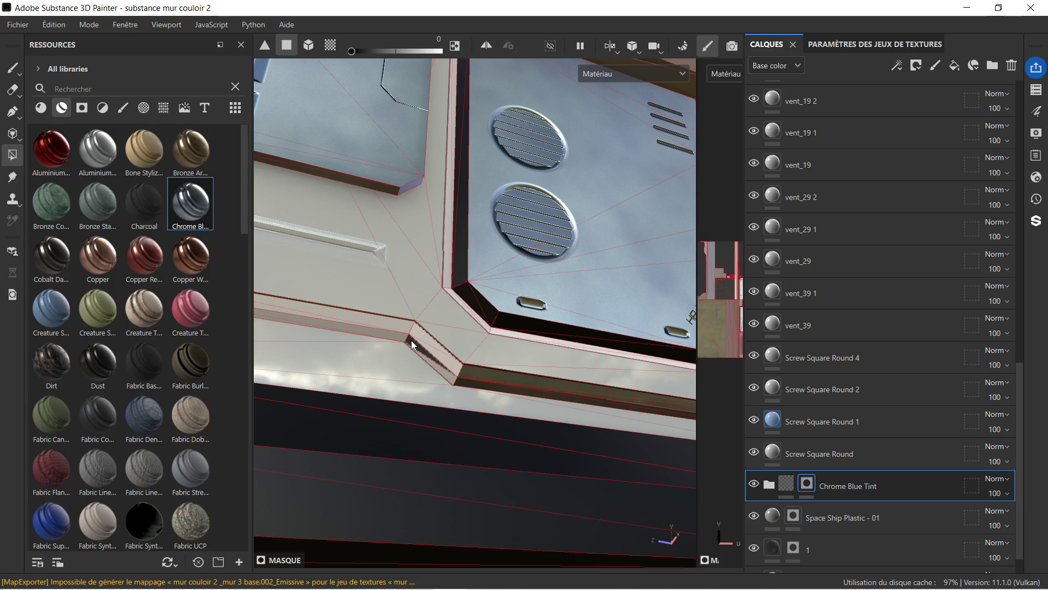
{"action": "left_click", "coordinate": [411, 343]}
{"action": "left_click", "coordinate": [460, 384]}
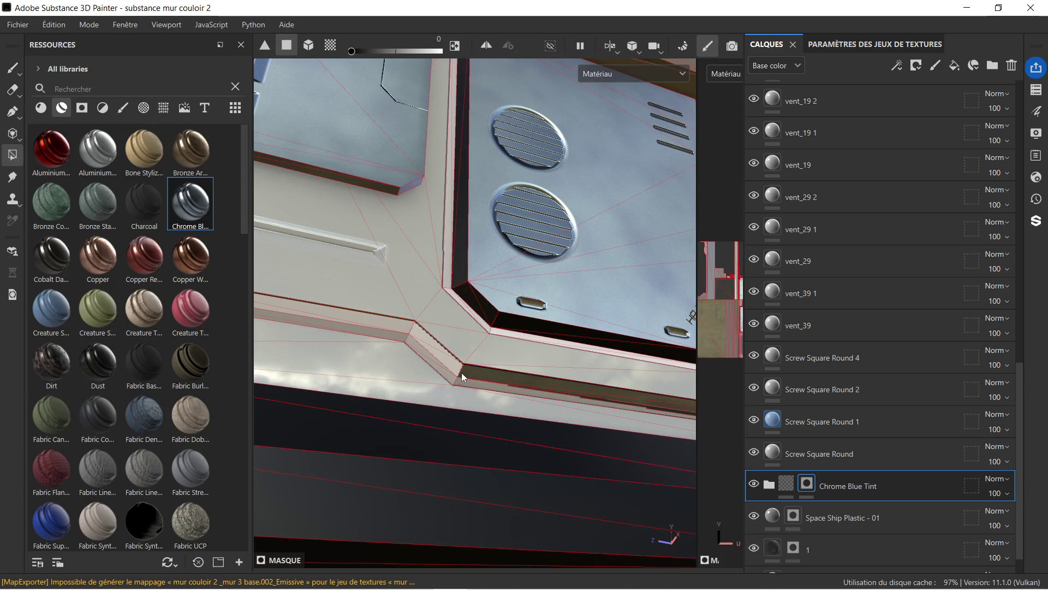
{"action": "left_click", "coordinate": [470, 372]}
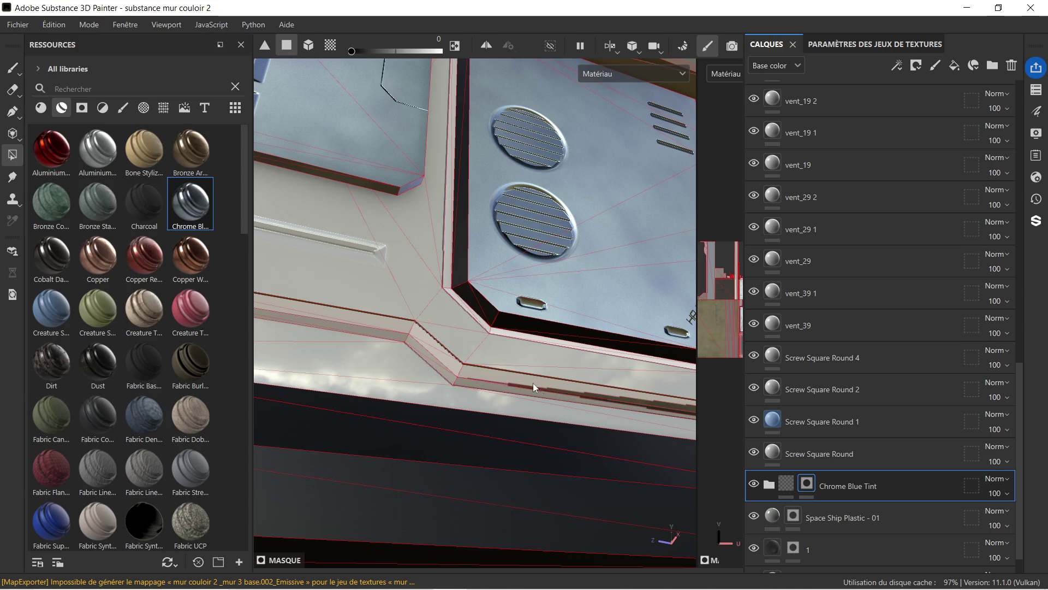
- Remove the tint from the olive ledge strips, vertical edge, diagonal strip and corner piece
{"action": "left_click_drag", "start_coordinate": [598, 362], "coordinate": [503, 274]}
{"action": "left_click", "coordinate": [563, 238]}
{"action": "left_click", "coordinate": [572, 249]}
{"action": "left_click", "coordinate": [582, 224]}
{"action": "left_click", "coordinate": [503, 274]}
{"action": "left_click", "coordinate": [496, 263]}
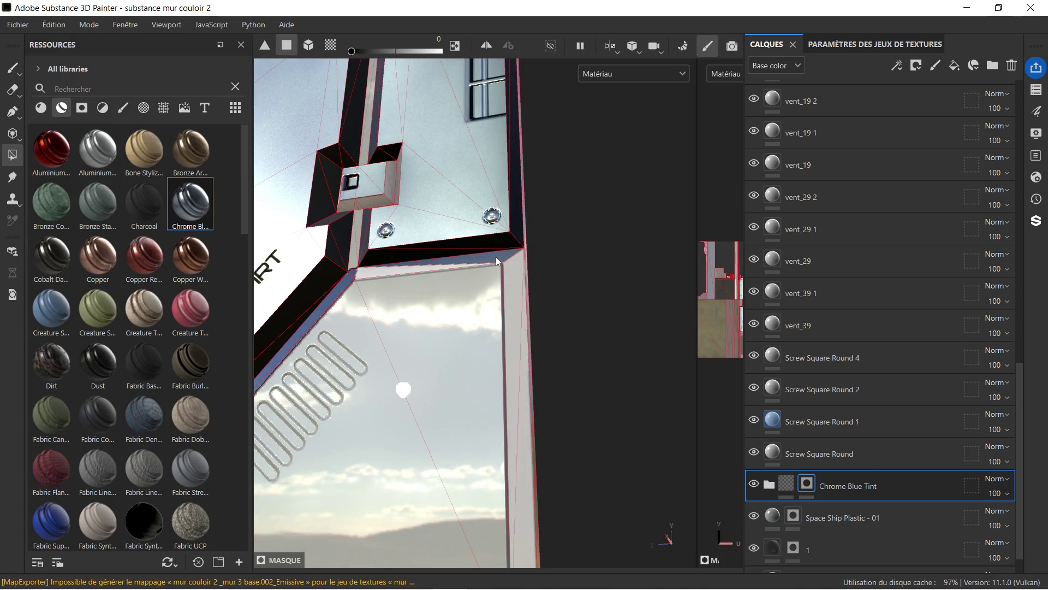
{"action": "left_click", "coordinate": [492, 259]}
{"action": "left_click", "coordinate": [348, 282]}
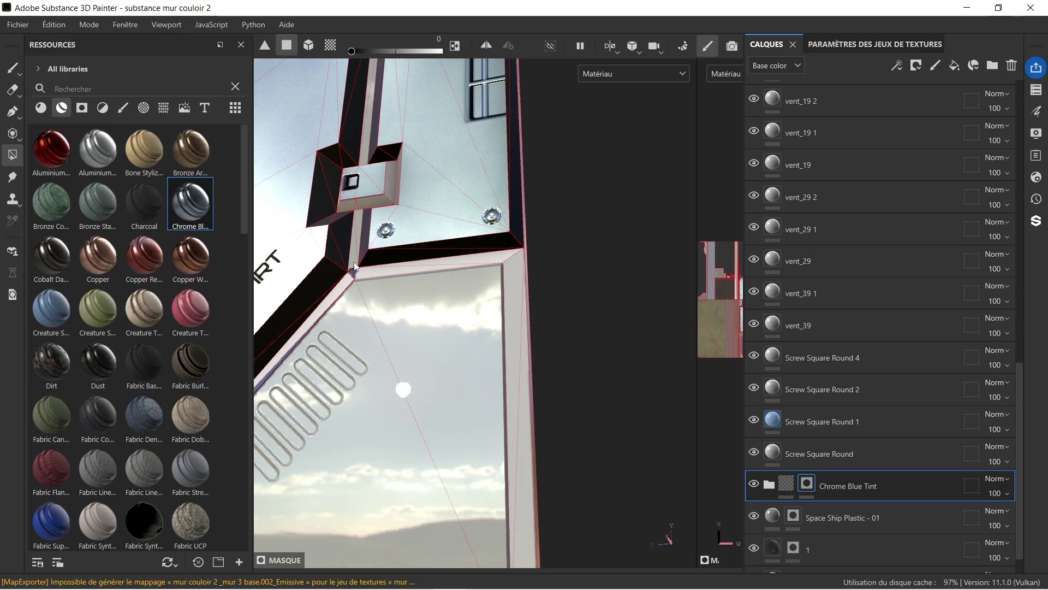
{"action": "scroll", "scroll_direction": "up", "scroll_amount": 3}
{"action": "scroll", "scroll_direction": "up", "scroll_amount": 3}
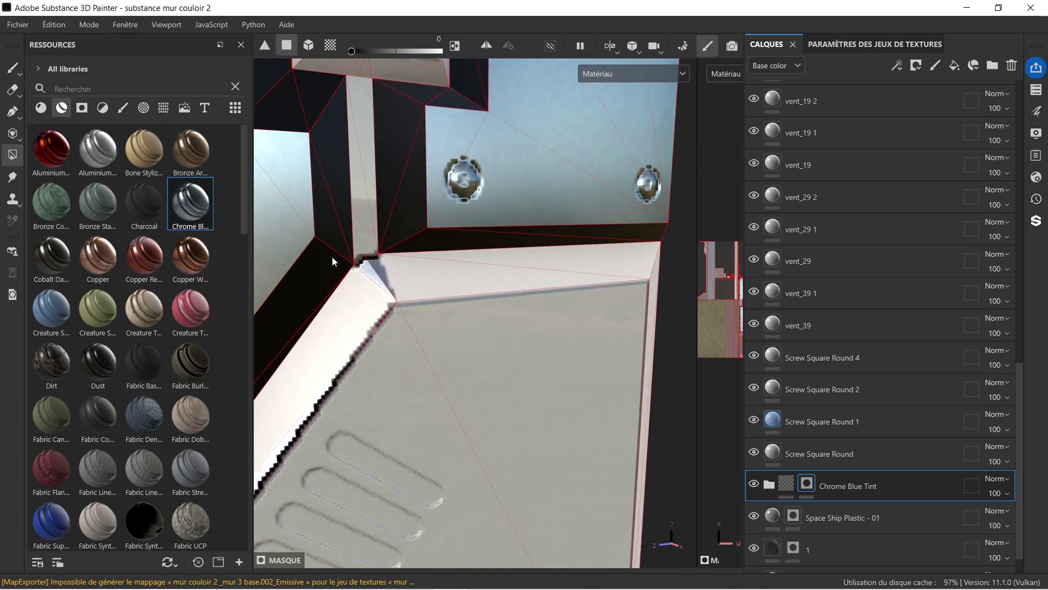
{"action": "left_click", "coordinate": [394, 274]}
{"action": "scroll", "scroll_direction": "down", "scroll_amount": 3}
{"action": "scroll", "scroll_direction": "down", "scroll_amount": 3}
- Return to a frontal vent view and set the fill value back to 1
{"action": "left_click_drag", "start_coordinate": [392, 271], "coordinate": [530, 163]}
{"action": "left_click_drag", "start_coordinate": [366, 306], "coordinate": [484, 303]}
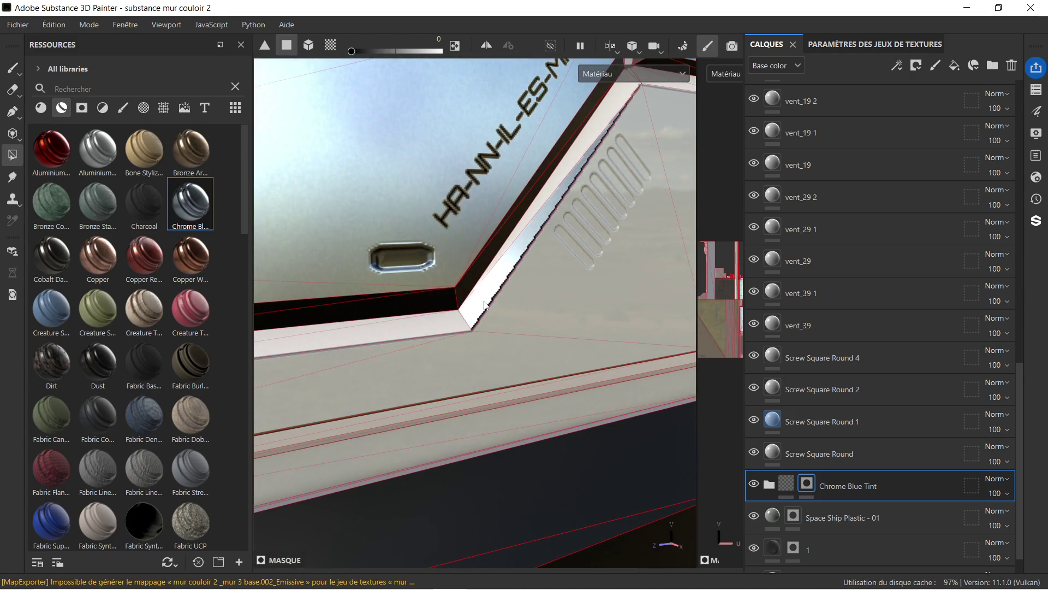
{"action": "scroll", "scroll_direction": "down", "scroll_amount": 3}
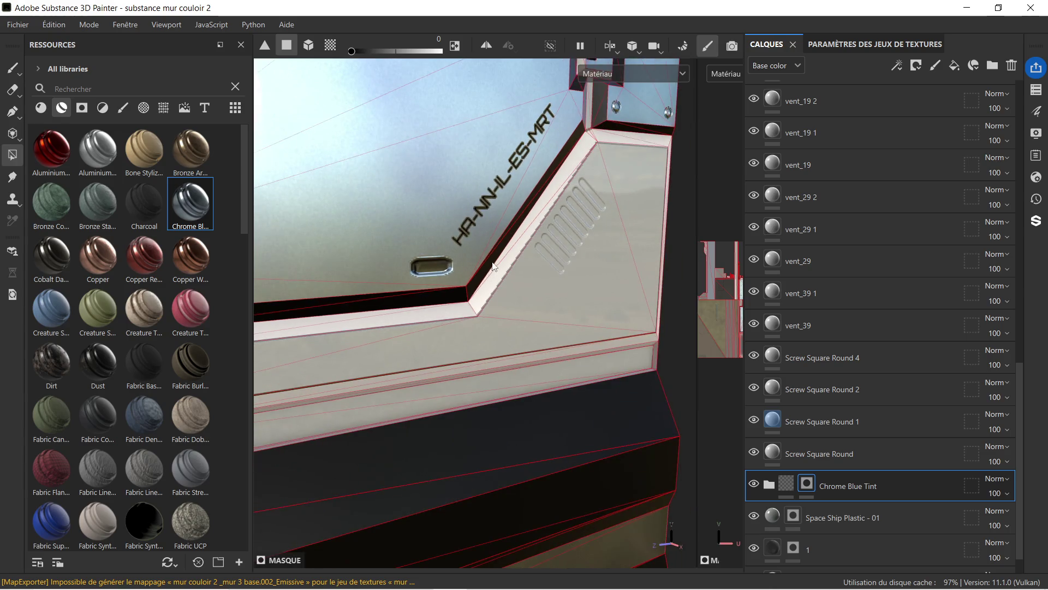
{"action": "left_click_drag", "start_coordinate": [494, 265], "coordinate": [453, 368]}
{"action": "scroll", "scroll_direction": "up", "scroll_amount": 3}
{"action": "scroll", "scroll_direction": "up", "scroll_amount": 3}
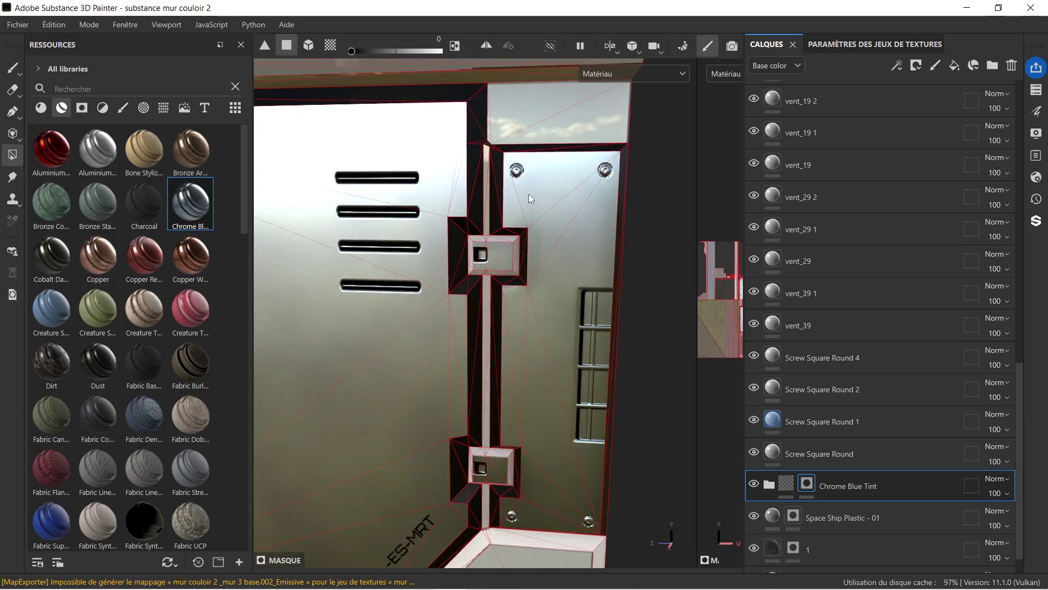
{"action": "scroll", "scroll_direction": "down", "scroll_amount": 3}
{"action": "left_click_drag", "start_coordinate": [511, 203], "coordinate": [474, 318]}
{"action": "scroll", "scroll_direction": "up", "scroll_amount": 3}
{"action": "scroll", "scroll_direction": "up", "scroll_amount": 3}
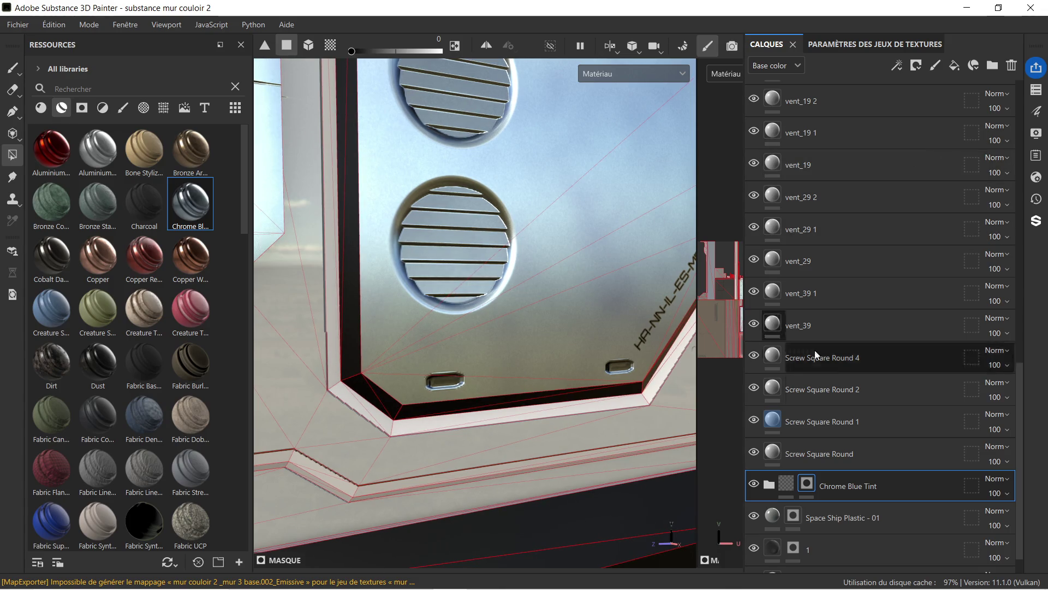
{"action": "right_click", "coordinate": [357, 341]}
{"action": "left_click_drag", "start_coordinate": [441, 374], "coordinate": [565, 375]}
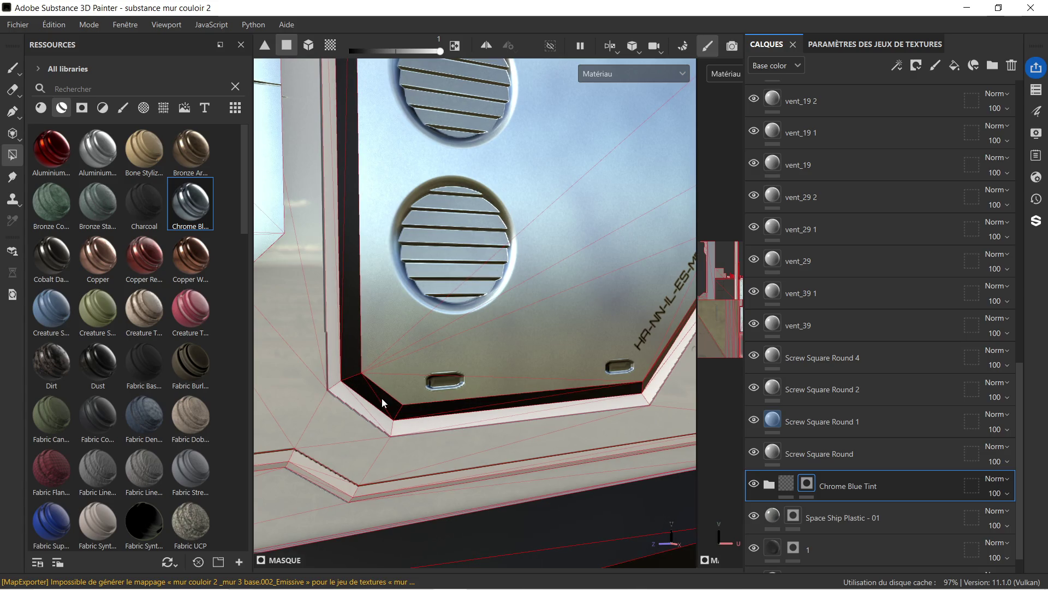
{"action": "left_click_drag", "start_coordinate": [382, 398], "coordinate": [440, 316]}
{"action": "left_click", "coordinate": [1036, 89]}
- Hide metal.001, make mur 3 base.002 active, and select the Chrome Blue Tint mask
{"action": "left_click", "coordinate": [813, 131]}
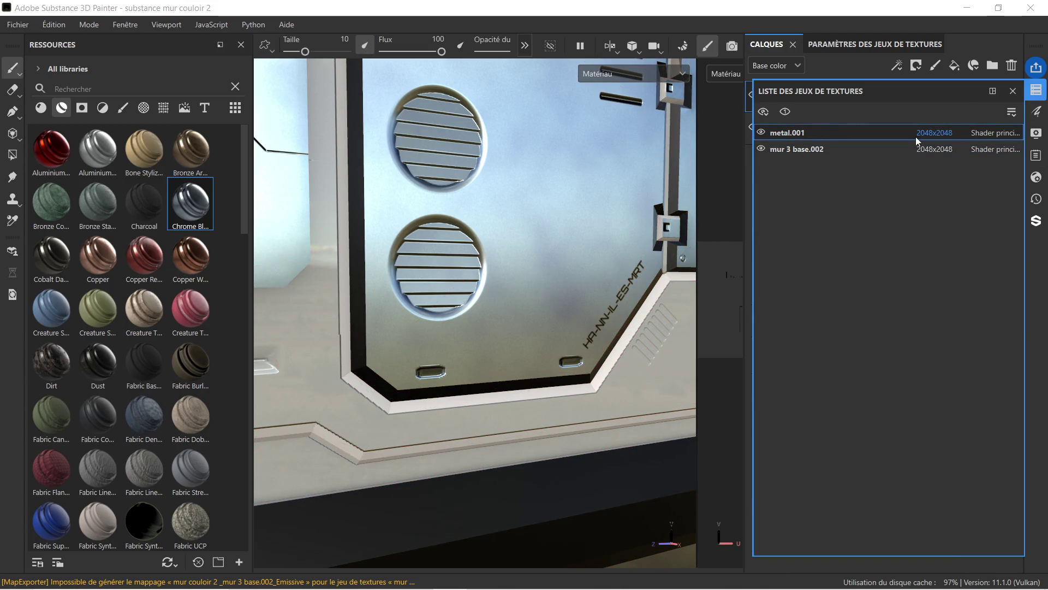
{"action": "left_click", "coordinate": [761, 133]}
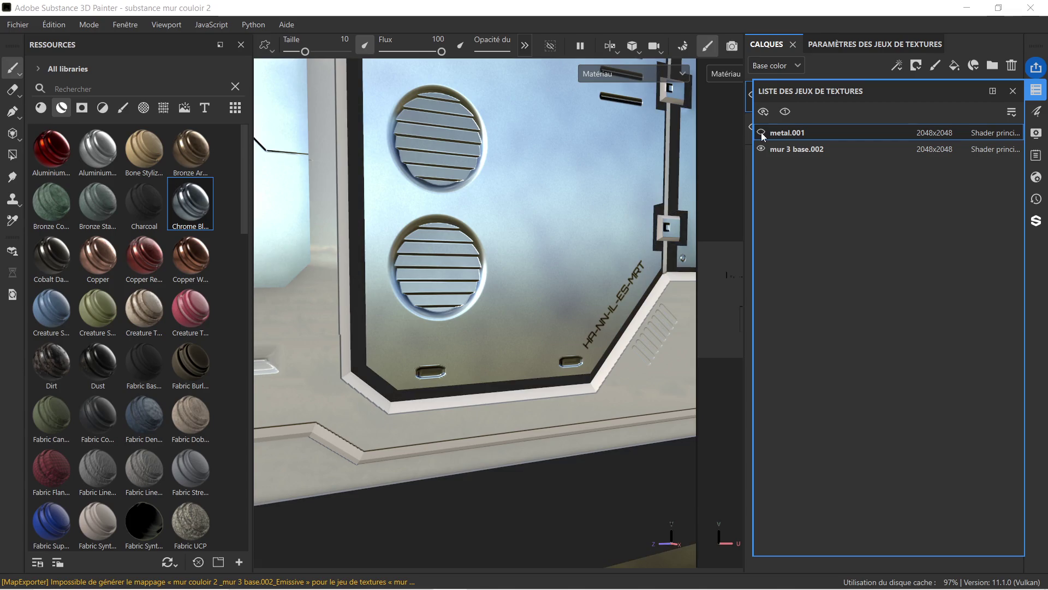
{"action": "left_click", "coordinate": [851, 150]}
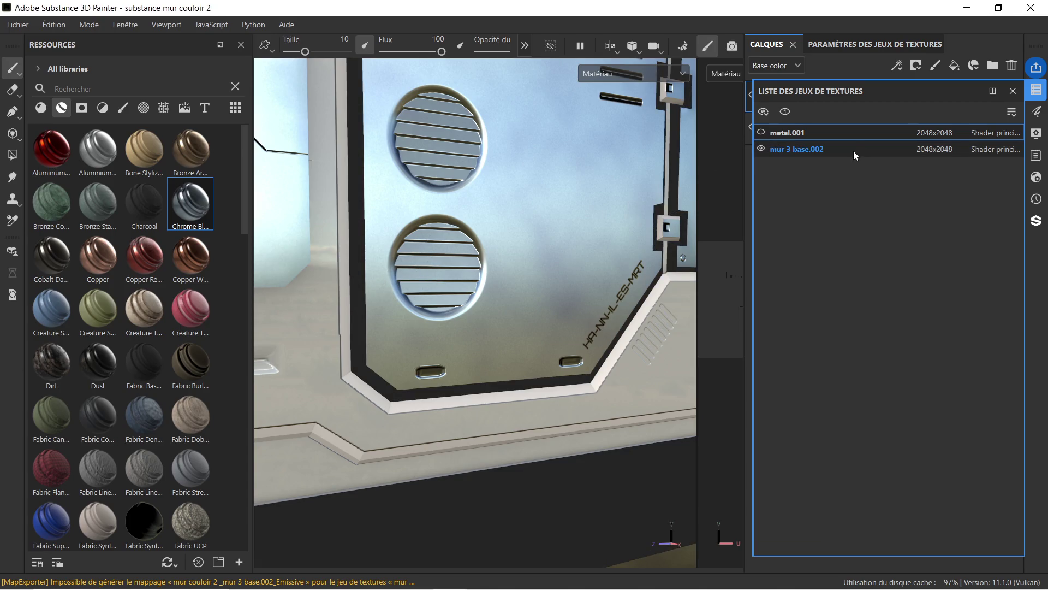
{"action": "left_click", "coordinate": [860, 152]}
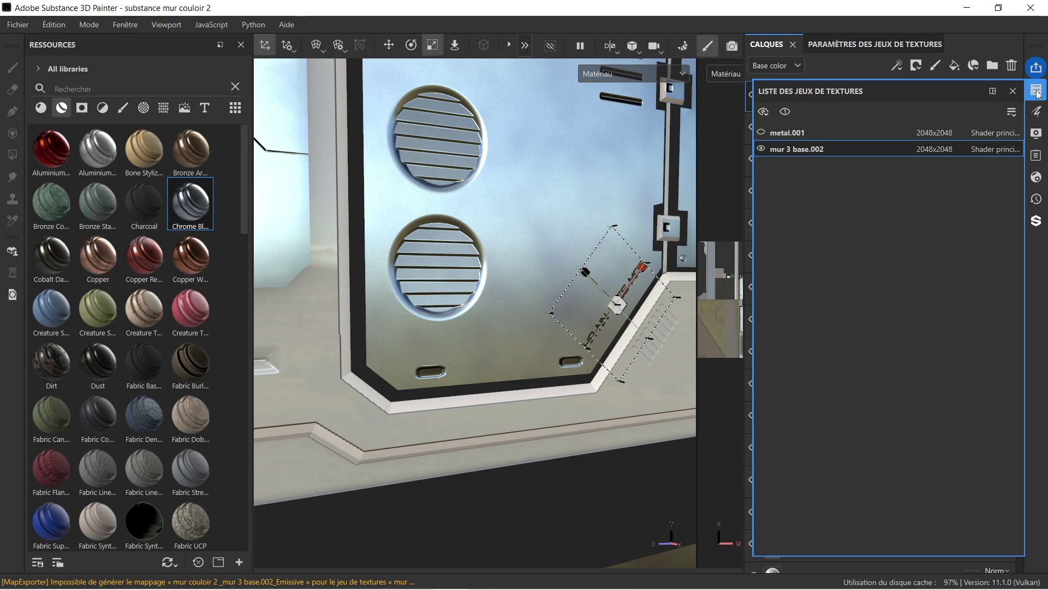
{"action": "left_click", "coordinate": [1011, 92]}
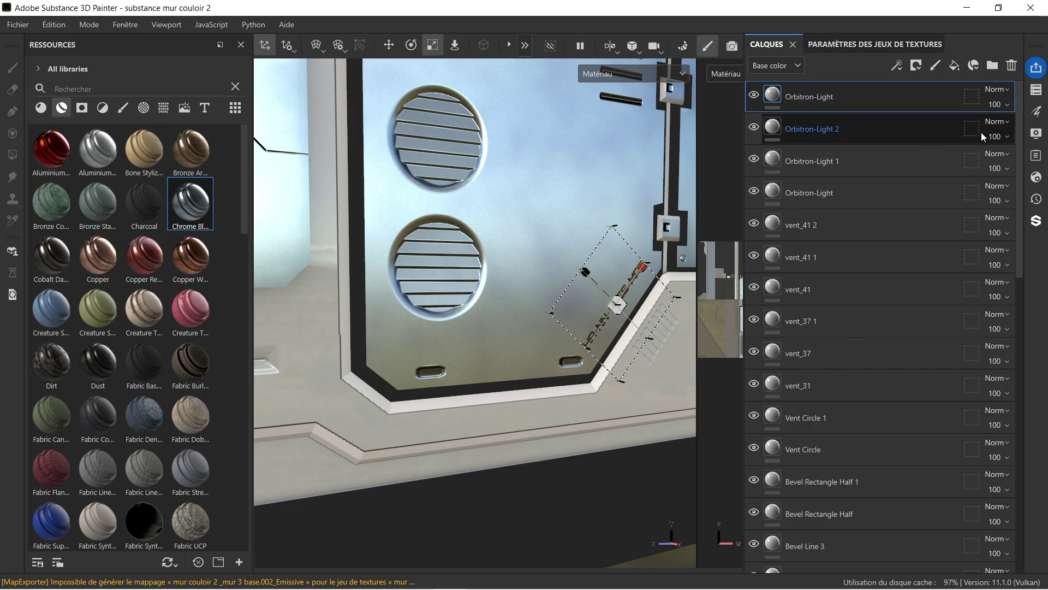
{"action": "scroll", "scroll_direction": "down", "scroll_amount": 3}
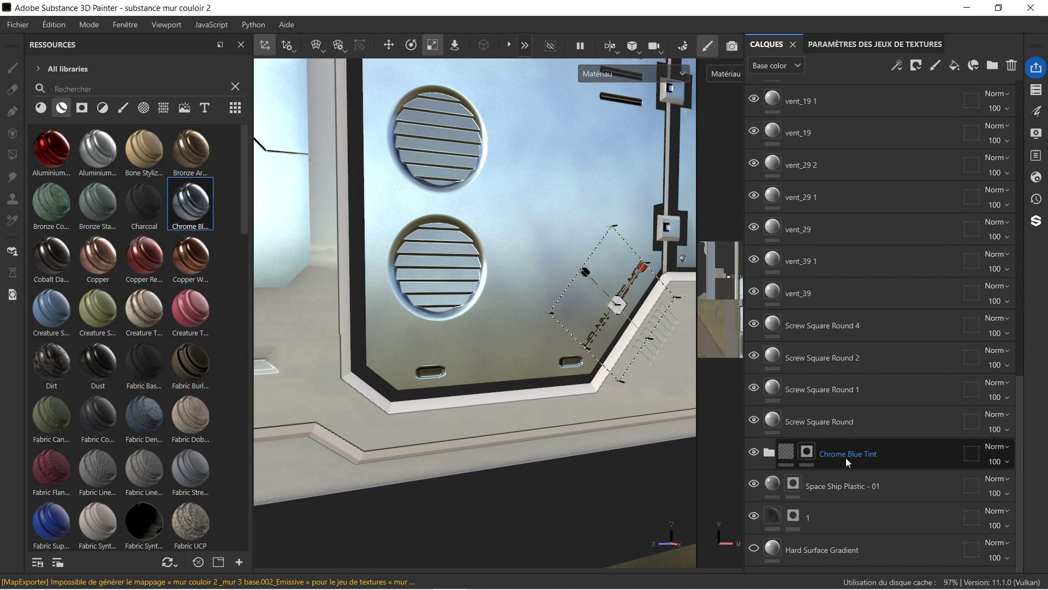
{"action": "left_click", "coordinate": [806, 452]}
{"action": "scroll", "scroll_direction": "up", "scroll_amount": 3}
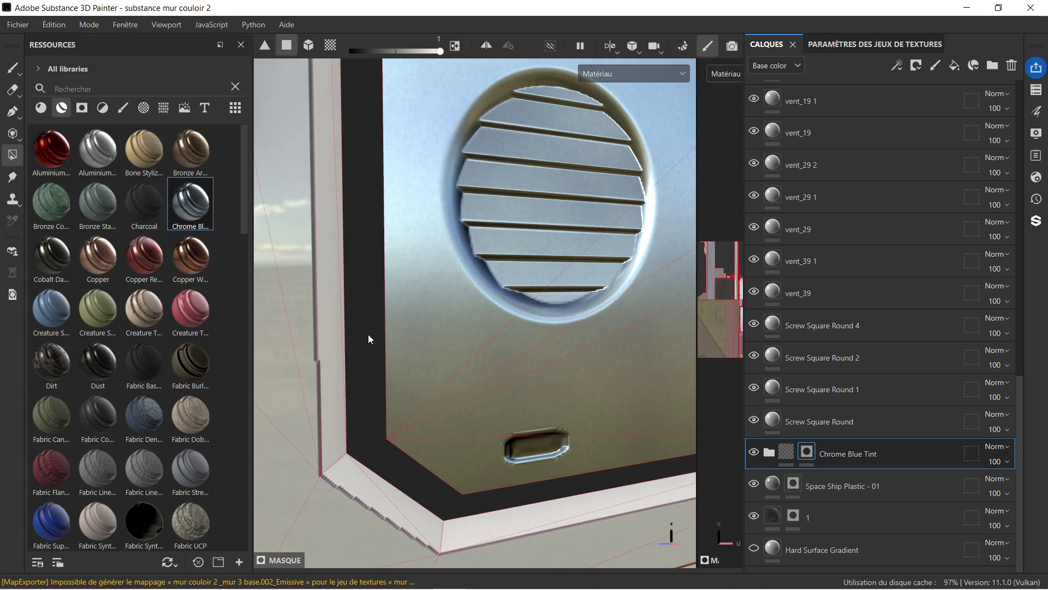
{"action": "right_click", "coordinate": [368, 336]}
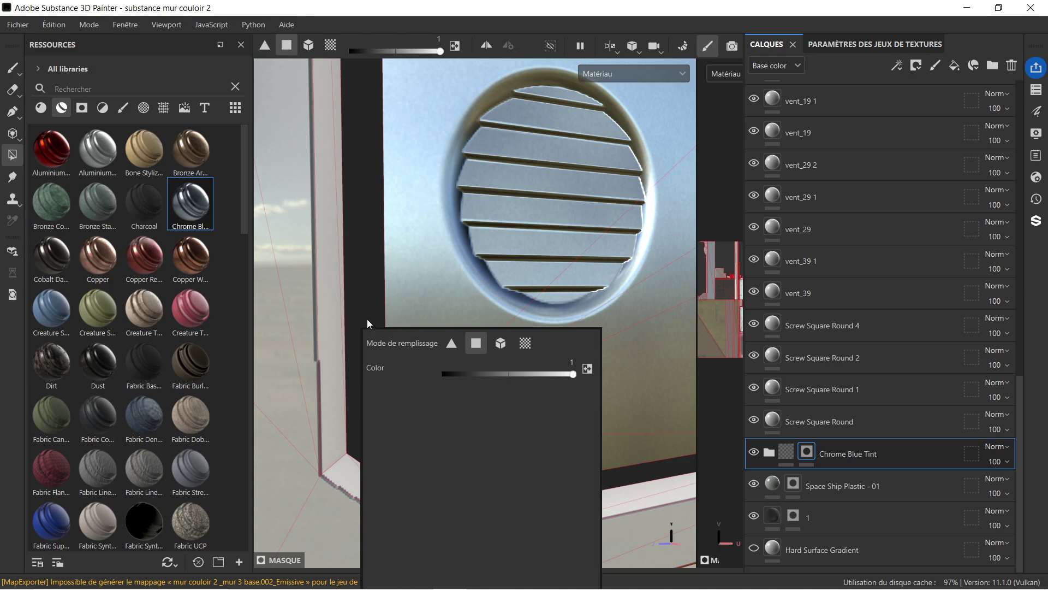
{"action": "scroll", "scroll_direction": "down", "scroll_amount": 3}
{"action": "scroll", "scroll_direction": "down", "scroll_amount": 3}
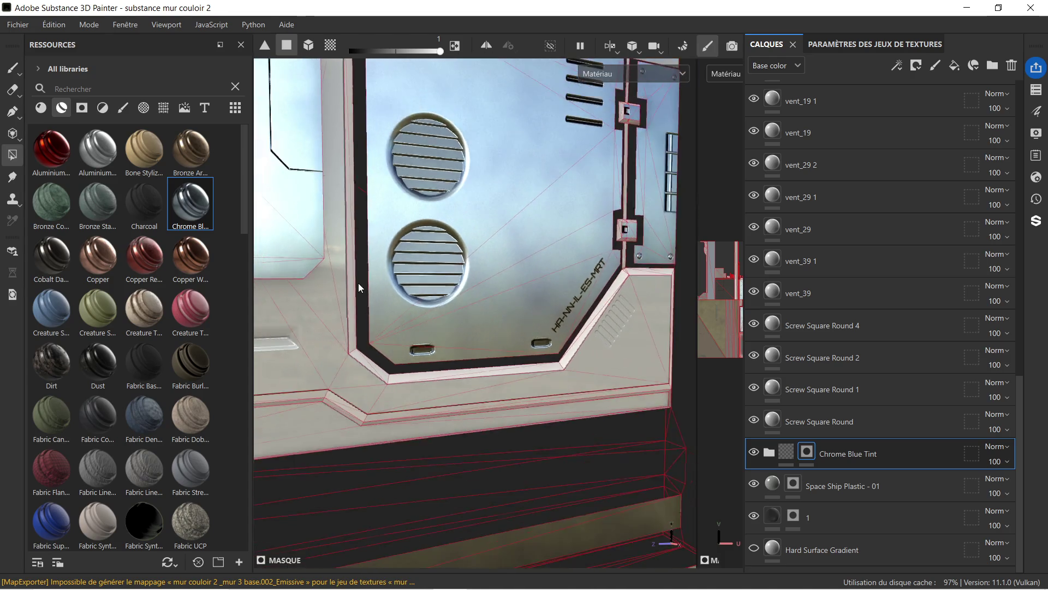
{"action": "left_click_drag", "start_coordinate": [468, 291], "coordinate": [519, 284]}
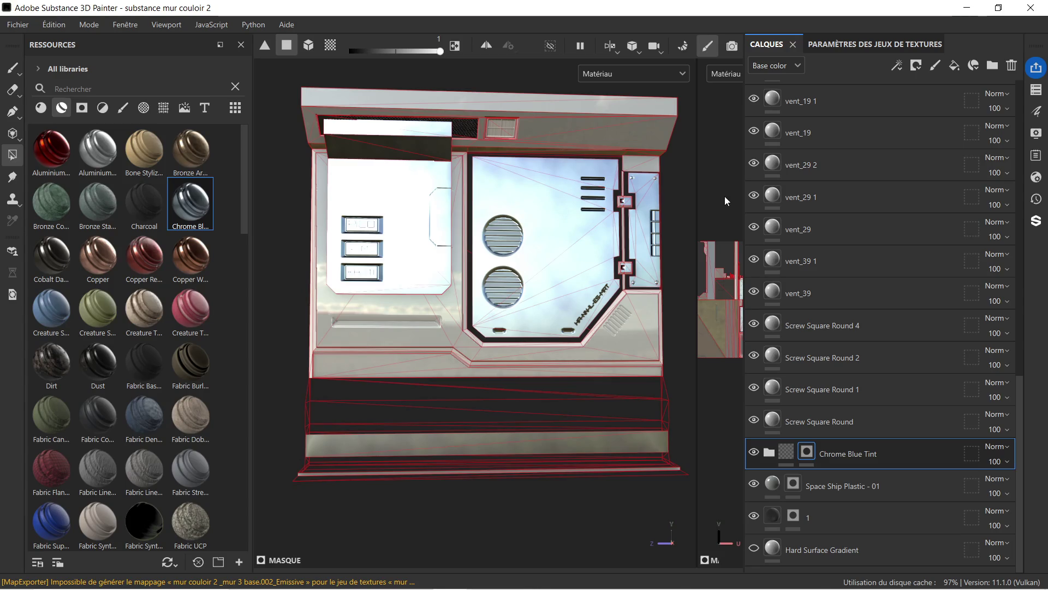
{"action": "scroll", "scroll_direction": "up", "scroll_amount": 3}
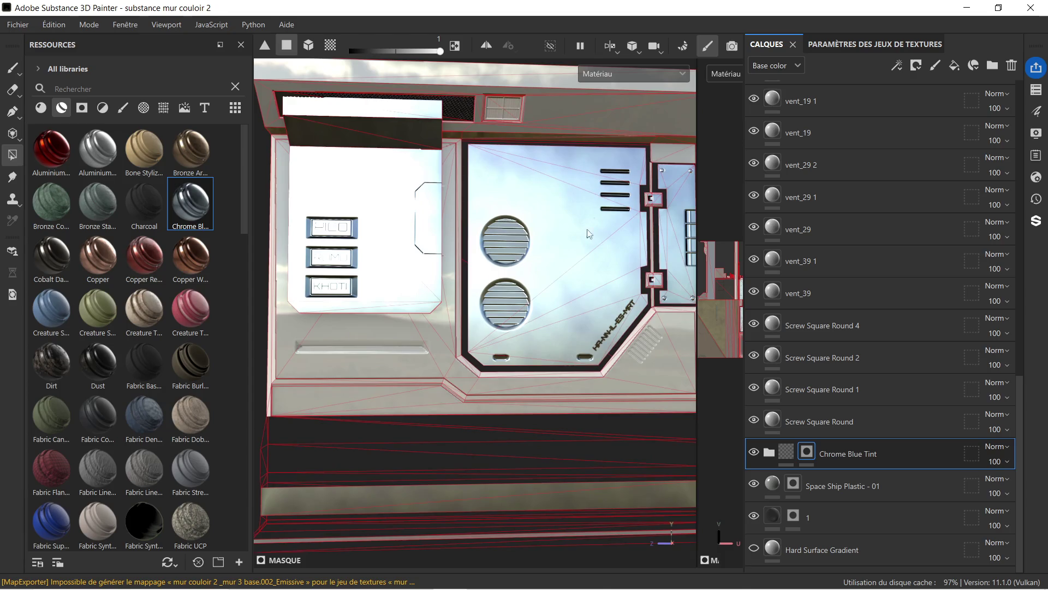
{"action": "scroll", "scroll_direction": "up", "scroll_amount": 3}
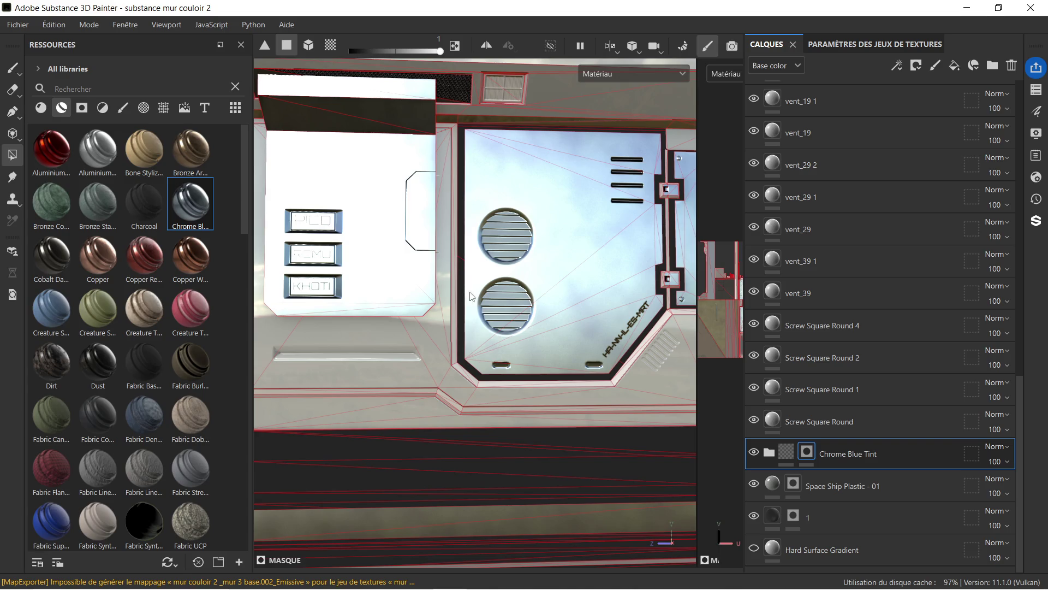
{"action": "scroll", "scroll_direction": "up", "scroll_amount": 3}
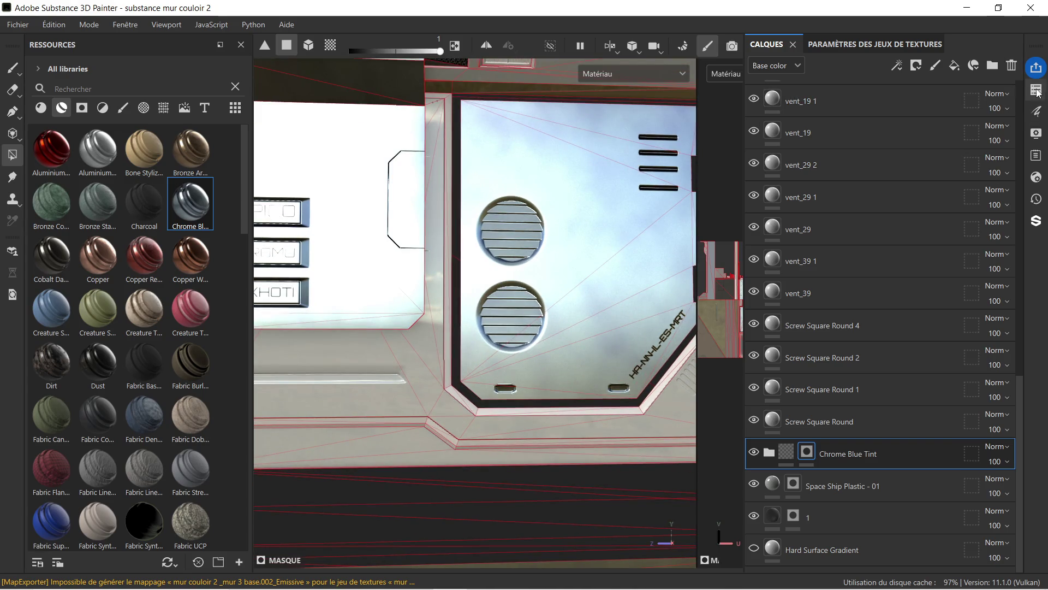
- Make metal.001 the active texture set and orbit around the vents
{"action": "left_click", "coordinate": [1035, 95]}
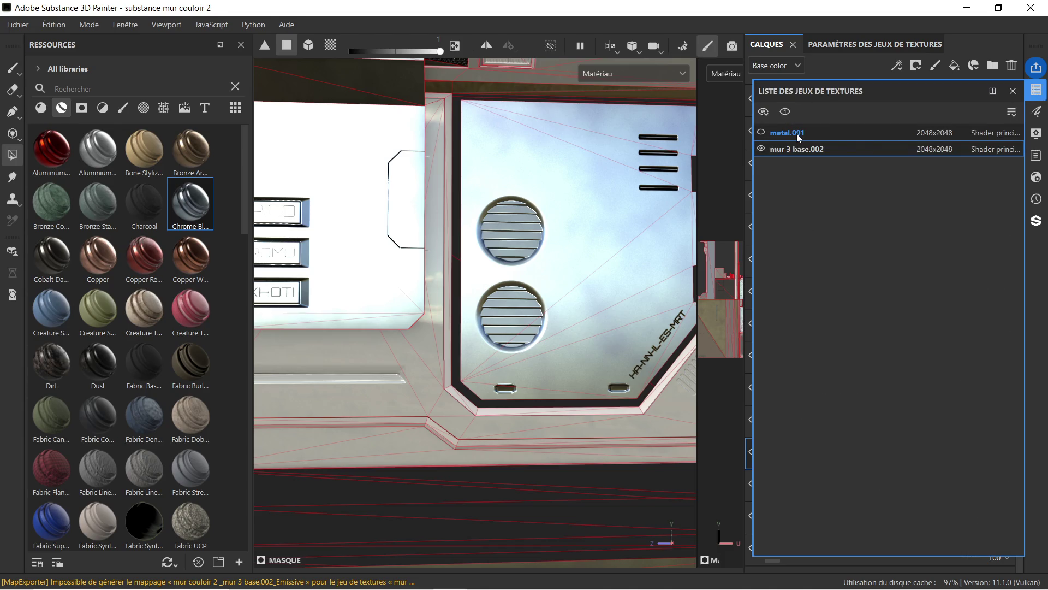
{"action": "left_click", "coordinate": [797, 133]}
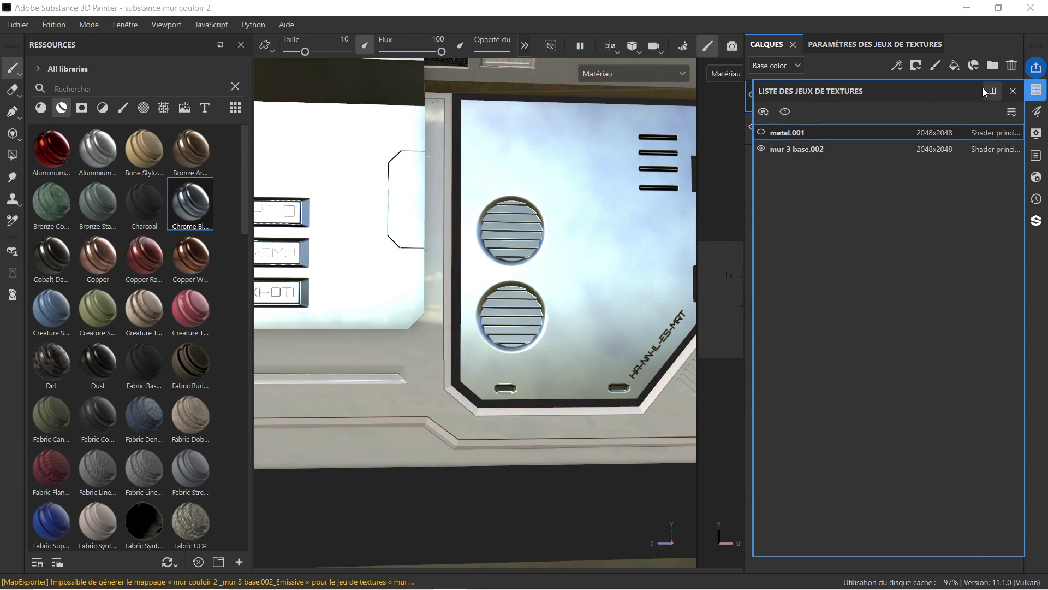
{"action": "left_click", "coordinate": [1012, 91]}
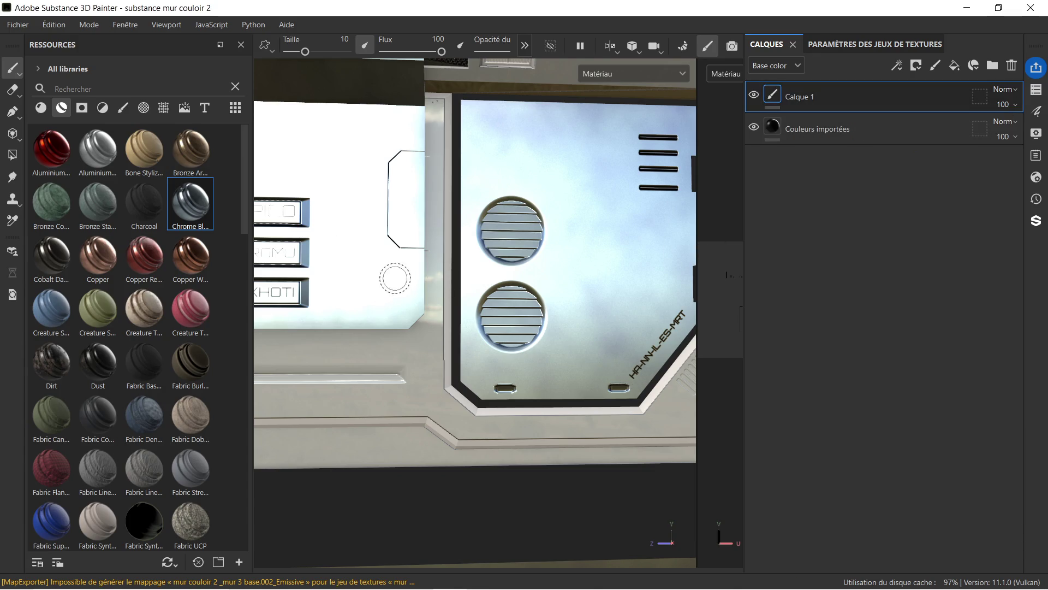
{"action": "scroll", "scroll_direction": "up", "scroll_amount": 3}
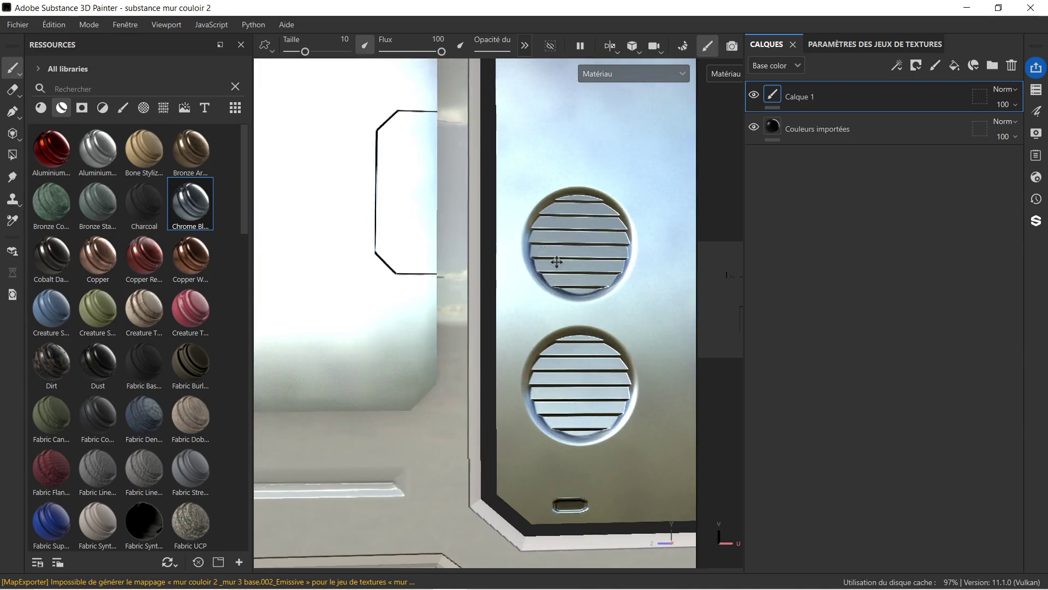
{"action": "left_click_drag", "start_coordinate": [498, 241], "coordinate": [428, 230]}
{"action": "left_click_drag", "start_coordinate": [428, 230], "coordinate": [439, 248]}
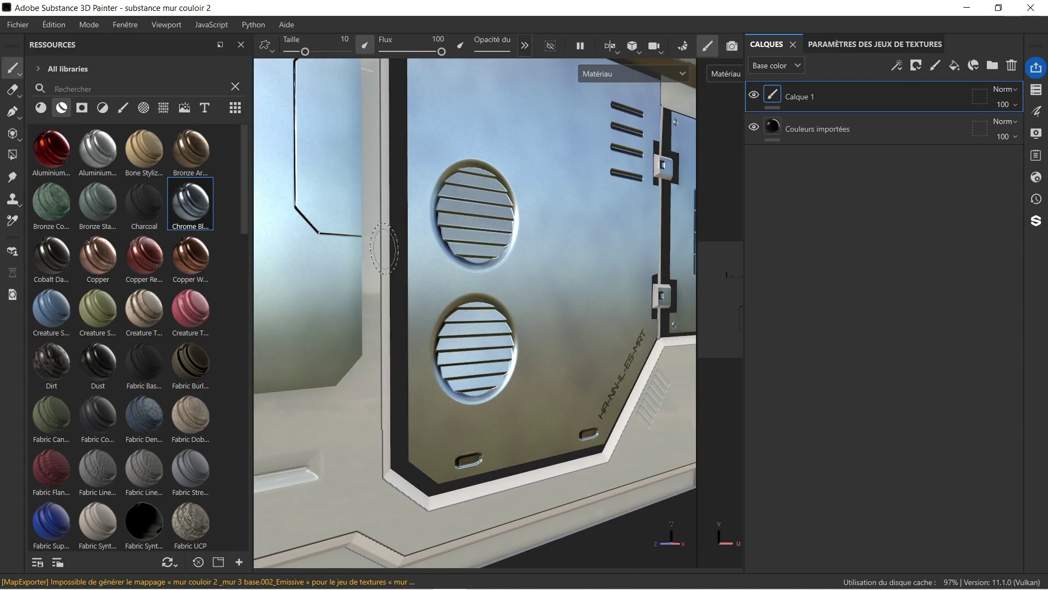
- Reopen the texture set list and frame the whole wall model with F
{"action": "left_click", "coordinate": [1036, 89]}
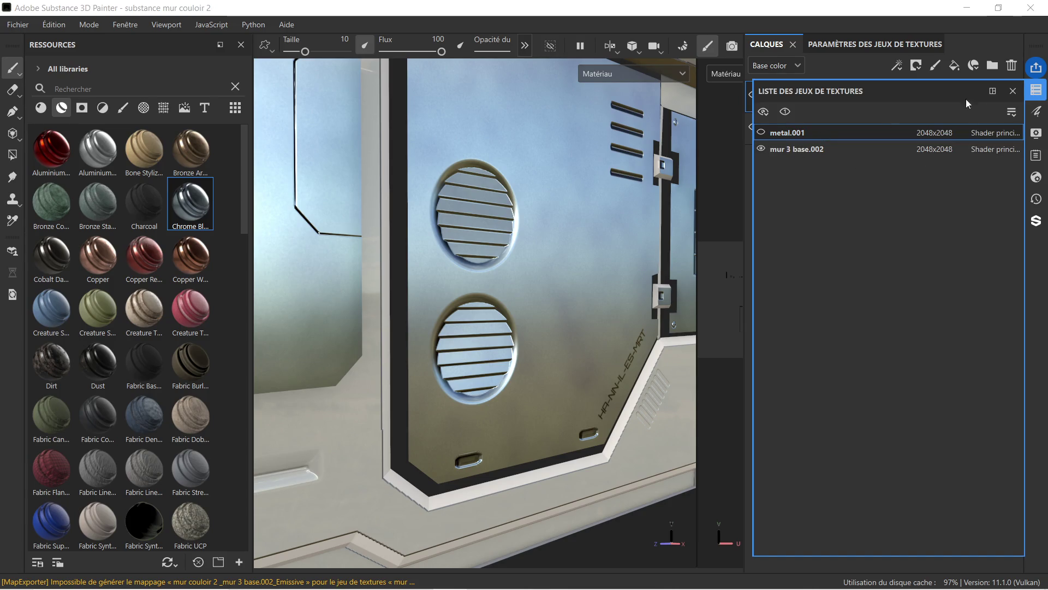
{"action": "key", "text": "f"}
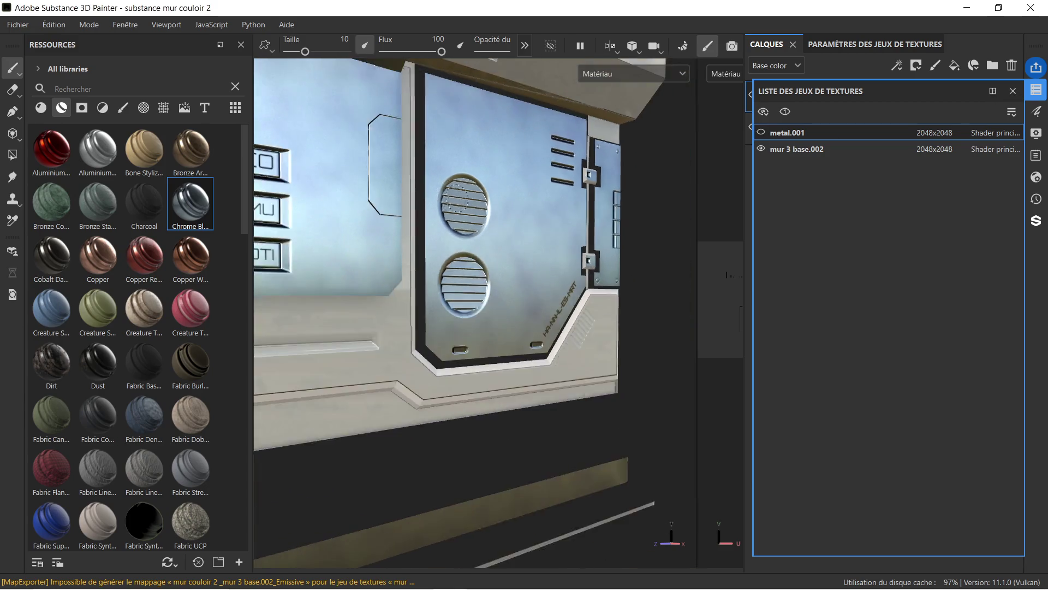
{"action": "scroll", "scroll_direction": "up", "scroll_amount": 3}
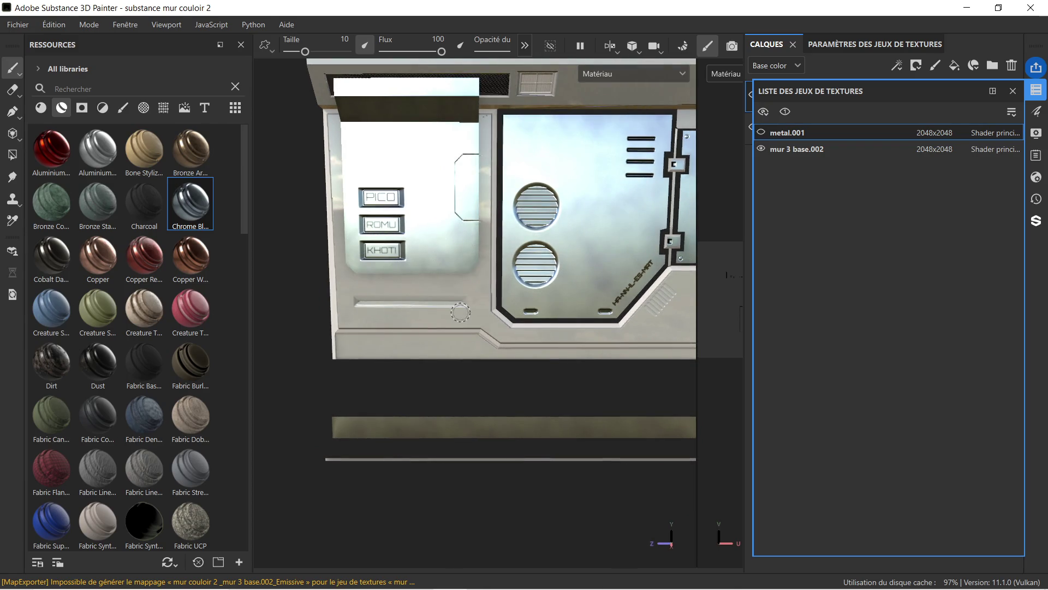
{"action": "mouse_move", "coordinate": [358, 571]}
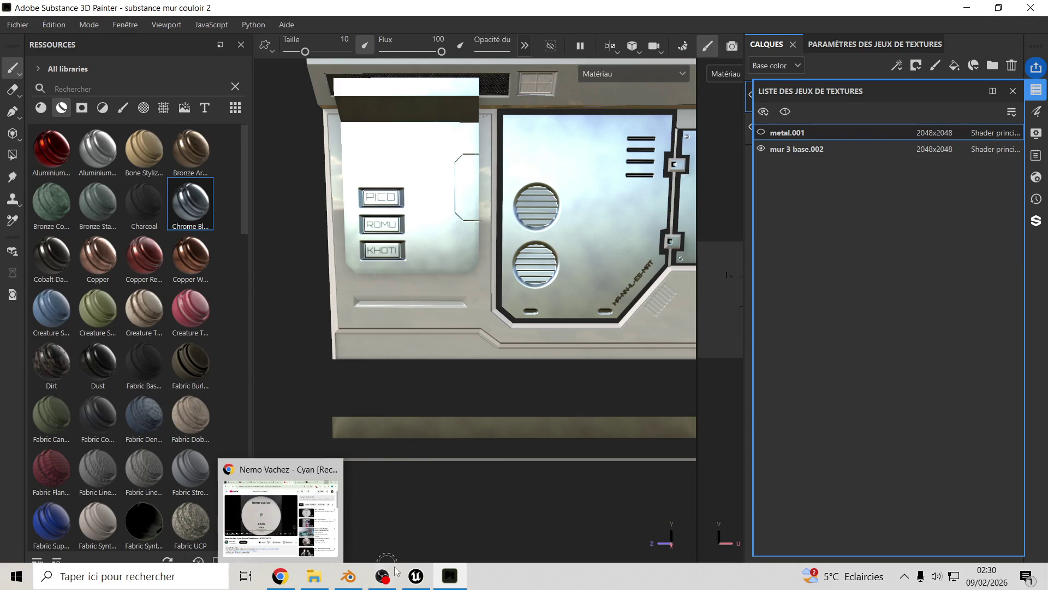
{"action": "left_click", "coordinate": [409, 578]}
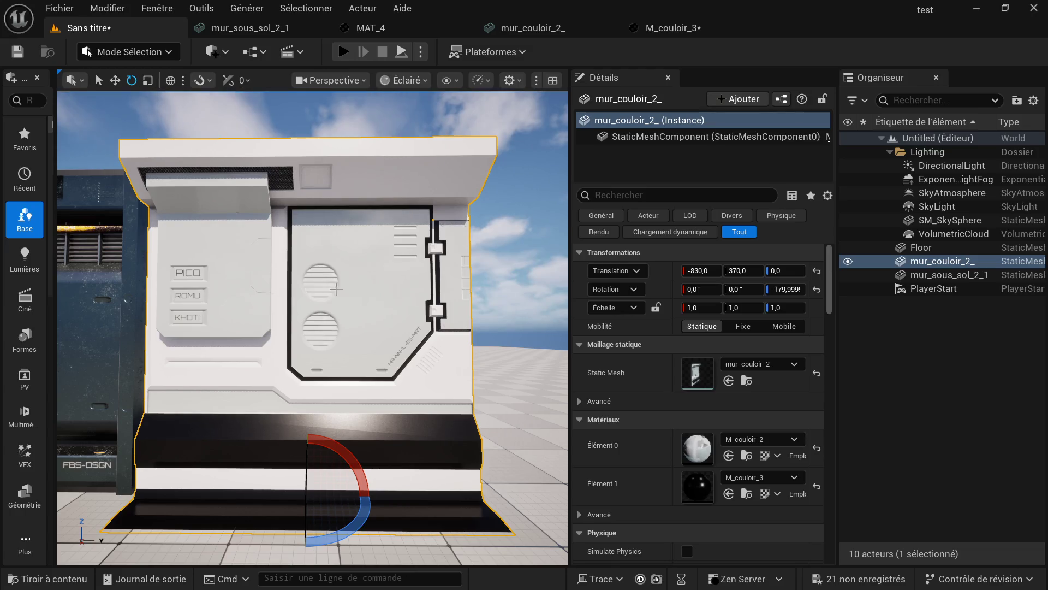
{"action": "scroll", "scroll_direction": "down", "scroll_amount": 3}
{"action": "left_click_drag", "start_coordinate": [172, 326], "coordinate": [324, 375]}
{"action": "scroll", "scroll_direction": "up", "scroll_amount": 3}
{"action": "scroll", "scroll_direction": "down", "scroll_amount": 3}
{"action": "scroll", "scroll_direction": "up", "scroll_amount": 3}
{"action": "scroll", "scroll_direction": "down", "scroll_amount": 3}
{"action": "left_click_drag", "start_coordinate": [323, 375], "coordinate": [377, 374]}
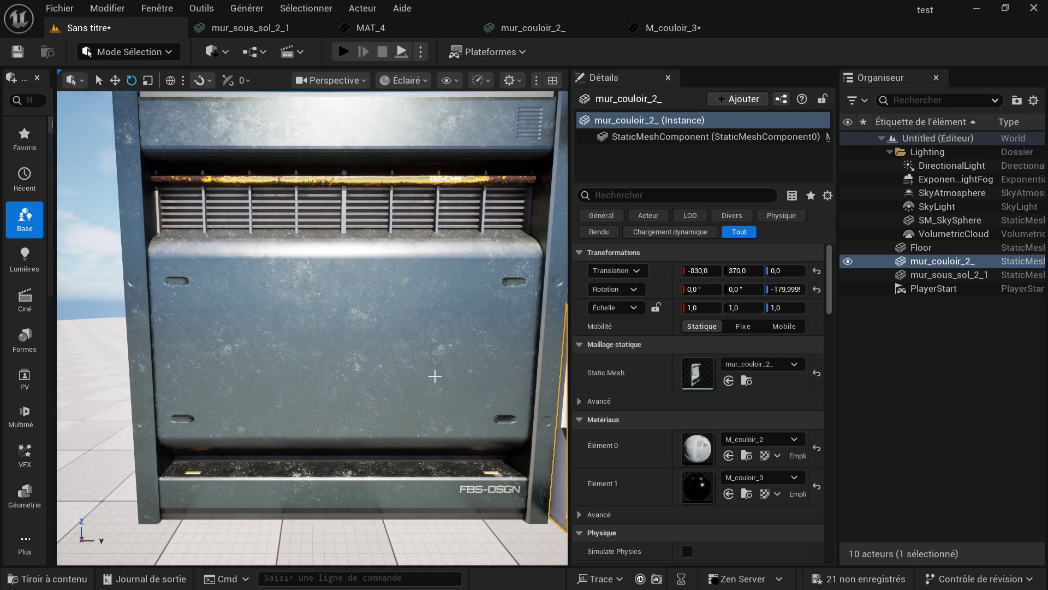
{"action": "scroll", "scroll_direction": "down", "scroll_amount": 3}
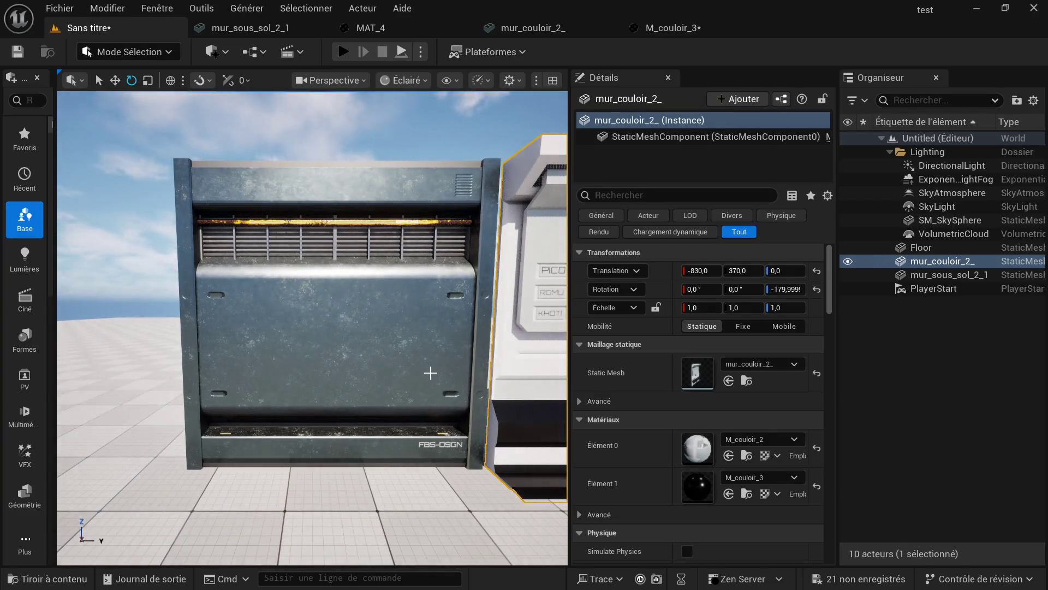
{"action": "scroll", "scroll_direction": "up", "scroll_amount": 3}
{"action": "scroll", "scroll_direction": "down", "scroll_amount": 3}
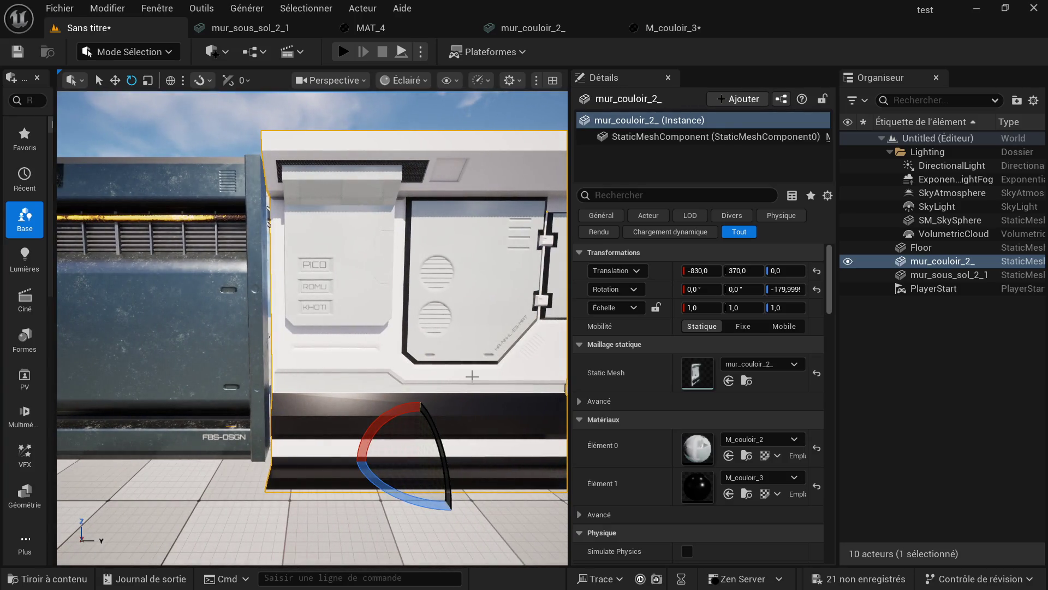
{"action": "left_click_drag", "start_coordinate": [377, 375], "coordinate": [321, 386]}
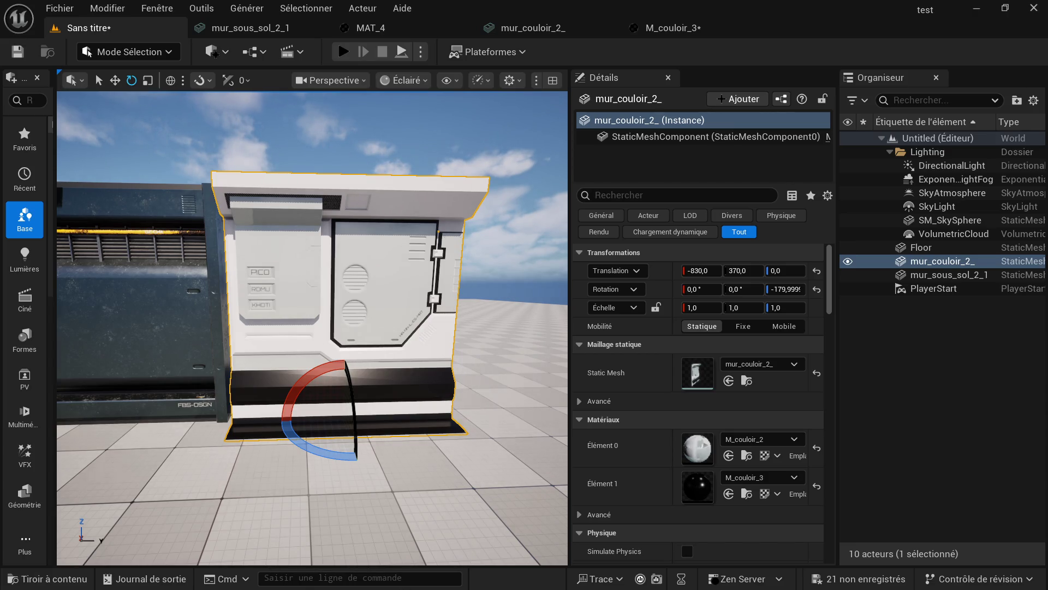
{"action": "key", "text": "super"}
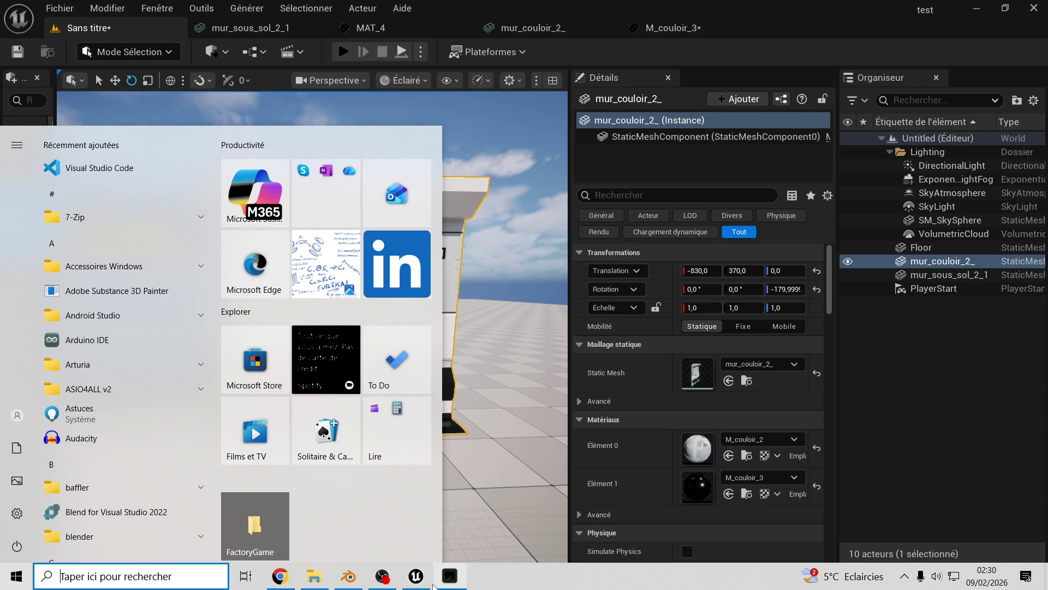
- In Blender, hide the MUR simple wall object
{"action": "left_click", "coordinate": [352, 579]}
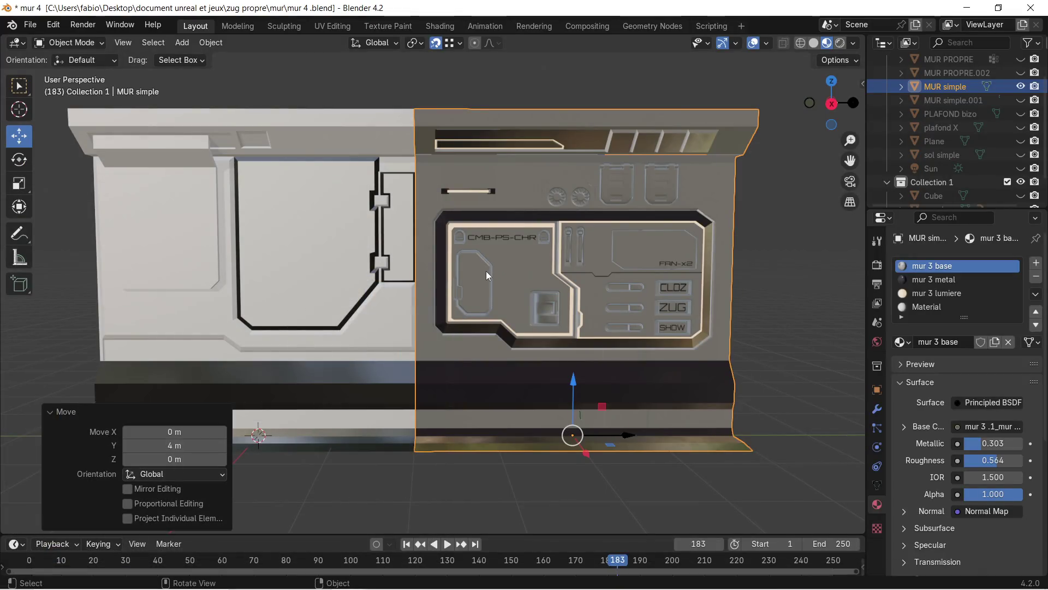
{"action": "scroll", "scroll_direction": "down", "scroll_amount": 3}
{"action": "scroll", "scroll_direction": "up", "scroll_amount": 3}
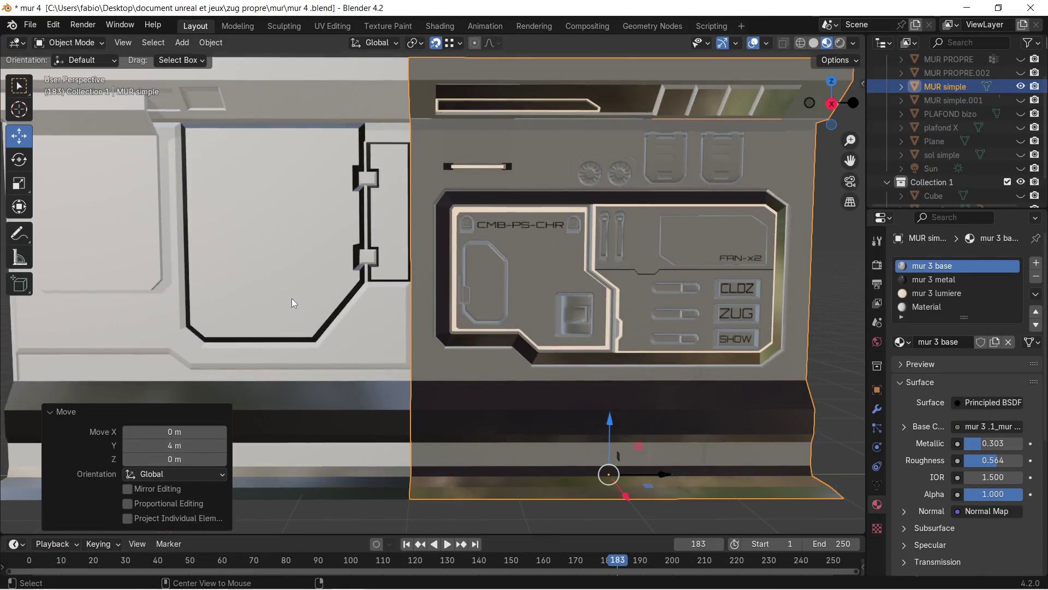
{"action": "left_click_drag", "start_coordinate": [291, 298], "coordinate": [420, 295]}
{"action": "left_click_drag", "start_coordinate": [592, 267], "coordinate": [434, 261]}
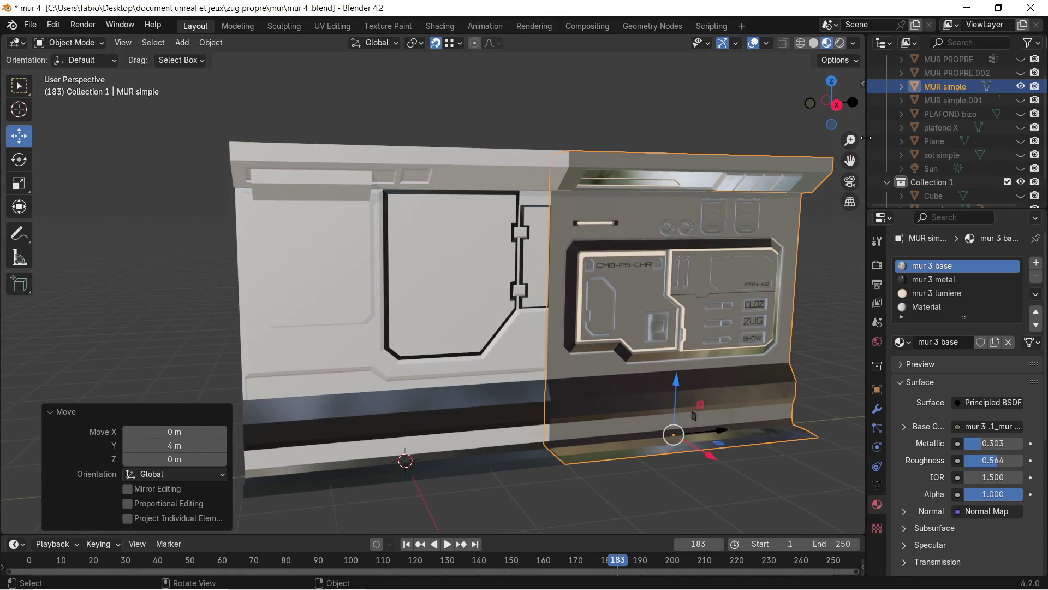
{"action": "key", "text": "h"}
{"action": "scroll", "scroll_direction": "down", "scroll_amount": 3}
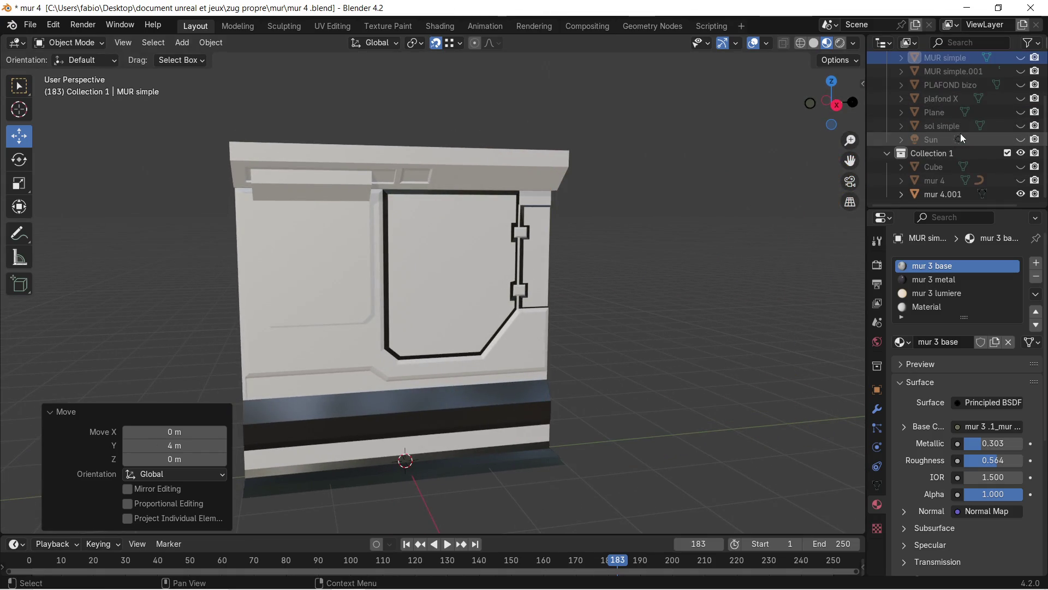
- Remove the metal.001 material slot from the mur 4.001 wall
{"action": "left_click", "coordinate": [935, 194]}
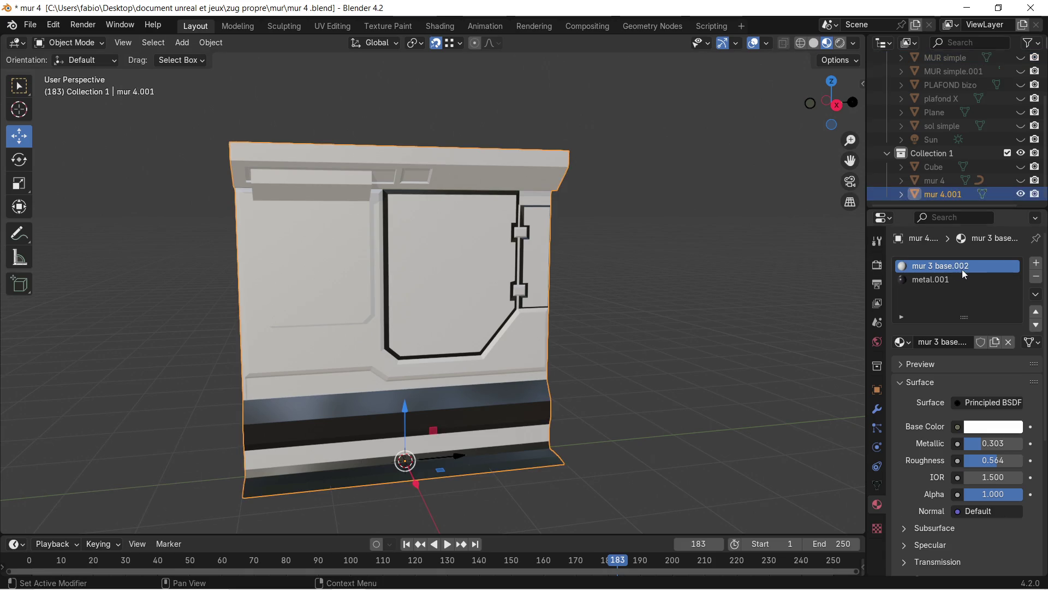
{"action": "left_click", "coordinate": [966, 279]}
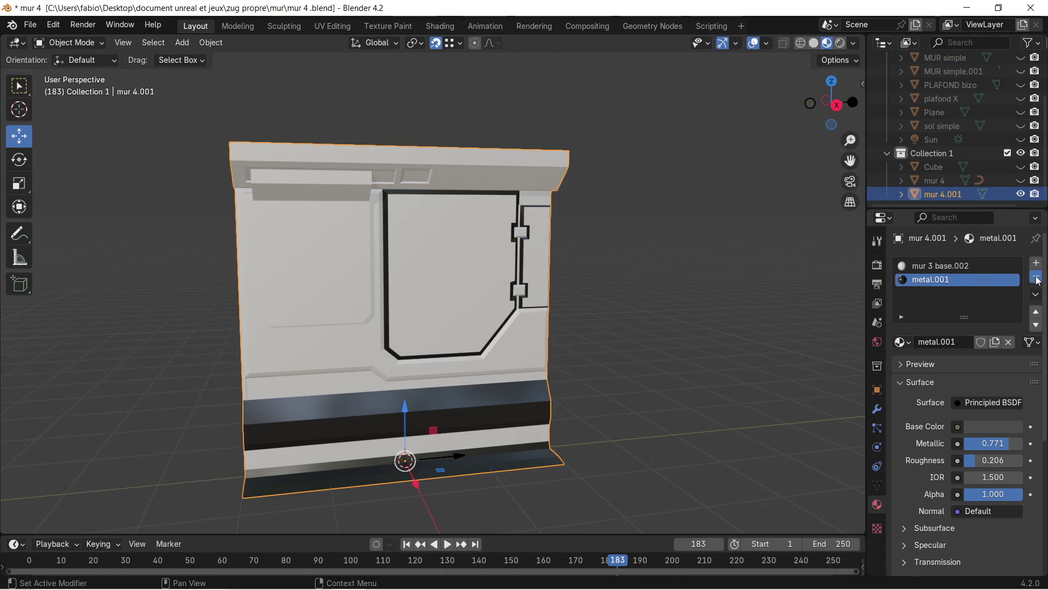
{"action": "left_click", "coordinate": [1036, 276]}
{"action": "scroll", "scroll_direction": "up", "scroll_amount": 3}
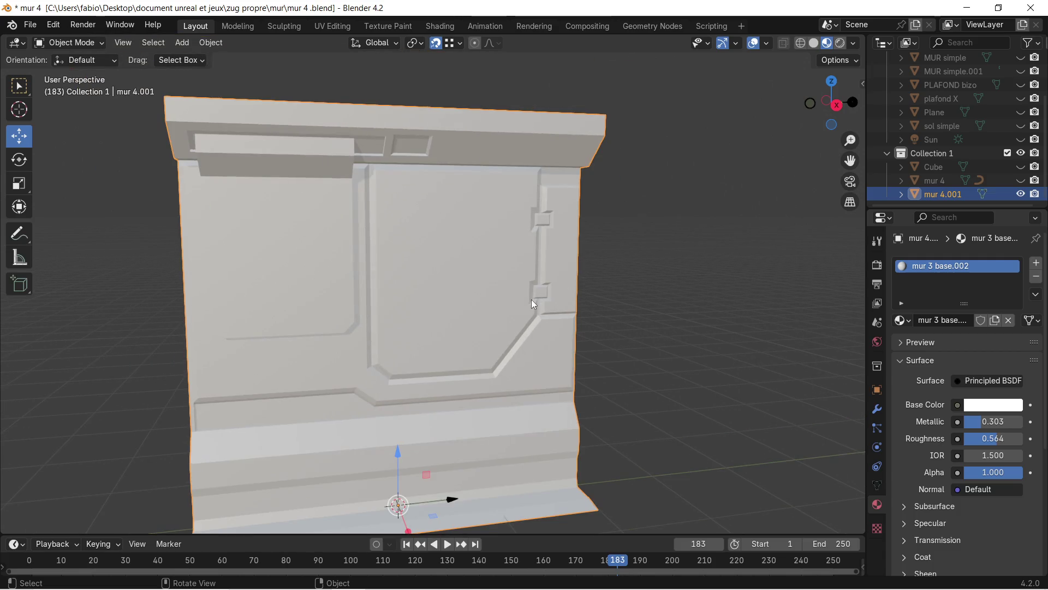
{"action": "scroll", "scroll_direction": "down", "scroll_amount": 3}
- Export the wall as glTF 2.0 to mur couloir 2 .glb
{"action": "left_click", "coordinate": [41, 27]}
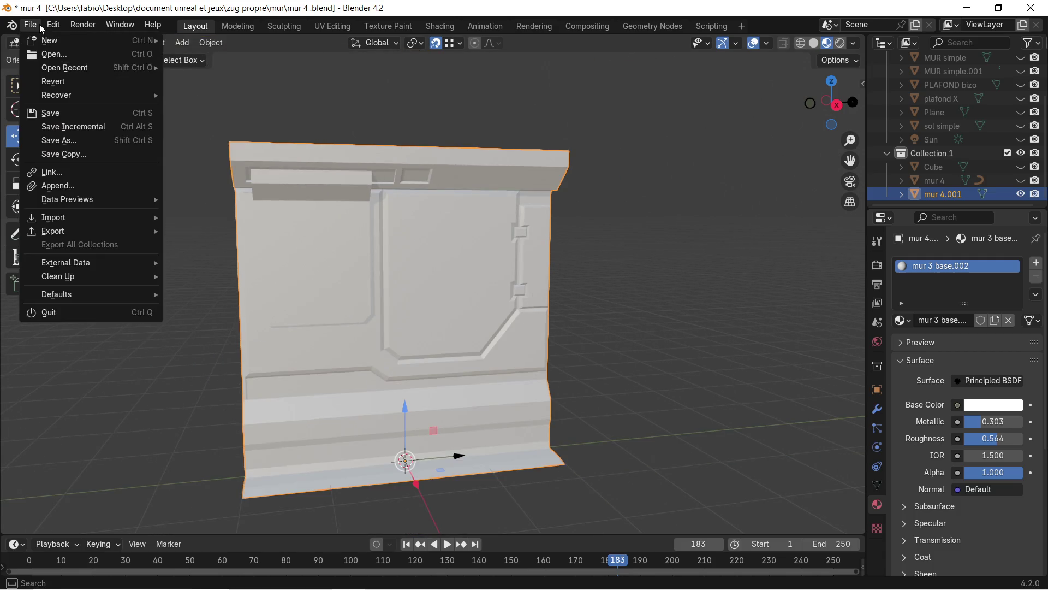
{"action": "mouse_move", "coordinate": [78, 232]}
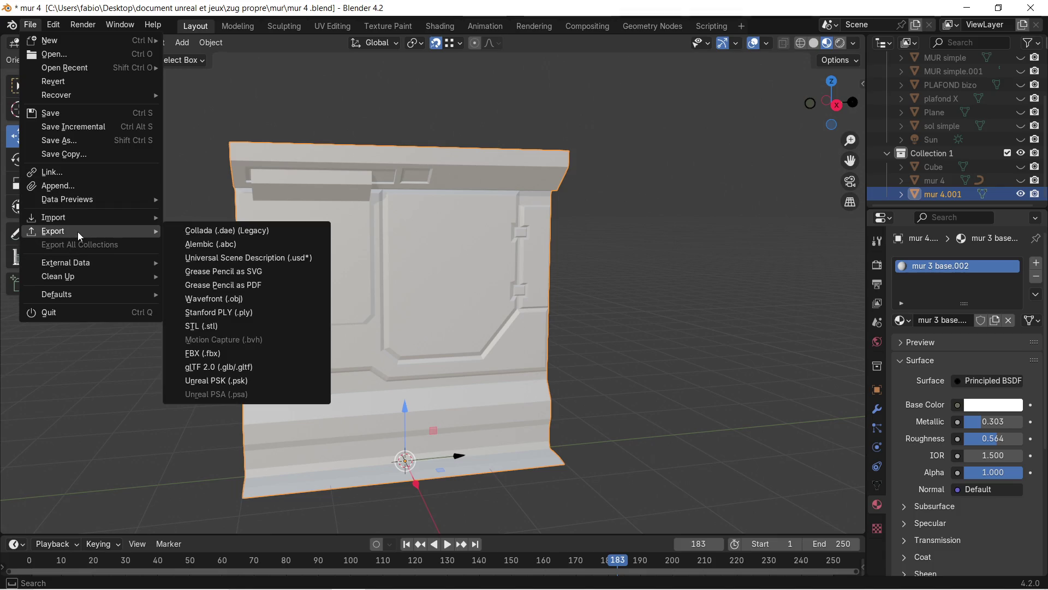
{"action": "left_click", "coordinate": [236, 366]}
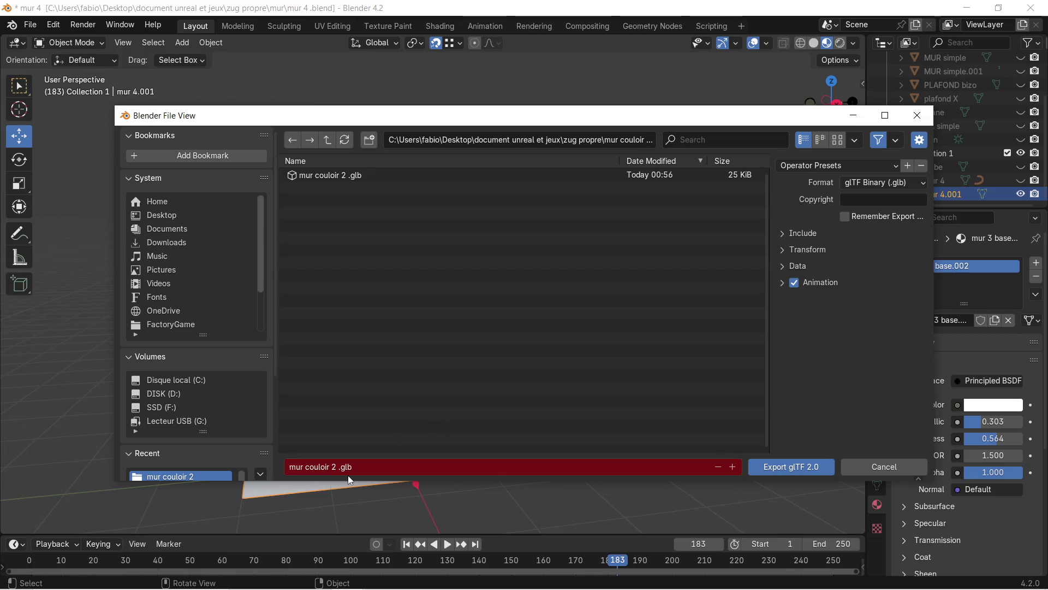
{"action": "left_click", "coordinate": [798, 467]}
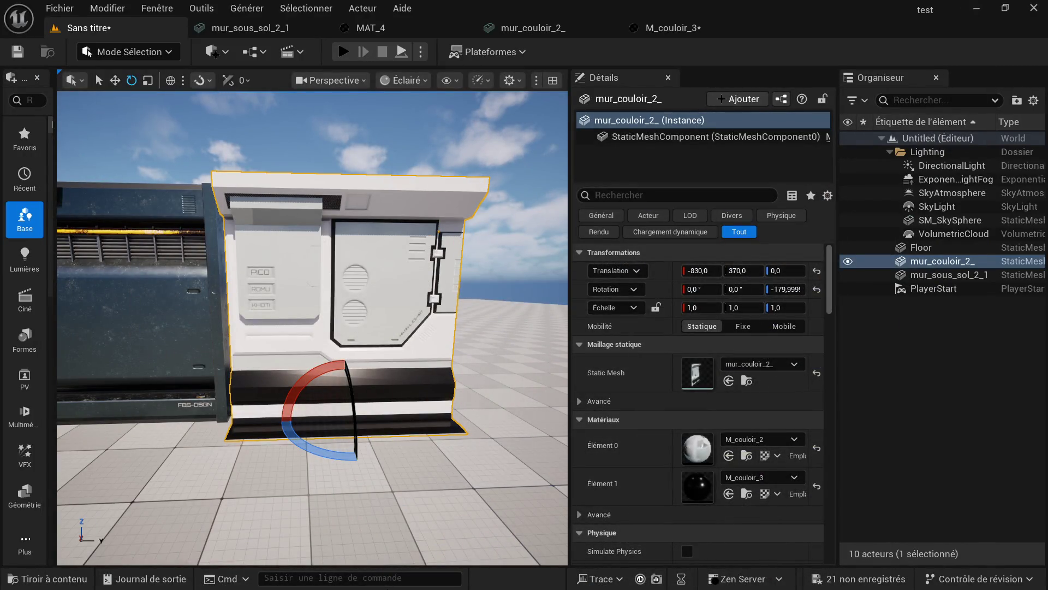
- Save the Substance 3D Painter project
{"action": "key", "text": "super"}
{"action": "left_click", "coordinate": [445, 580]}
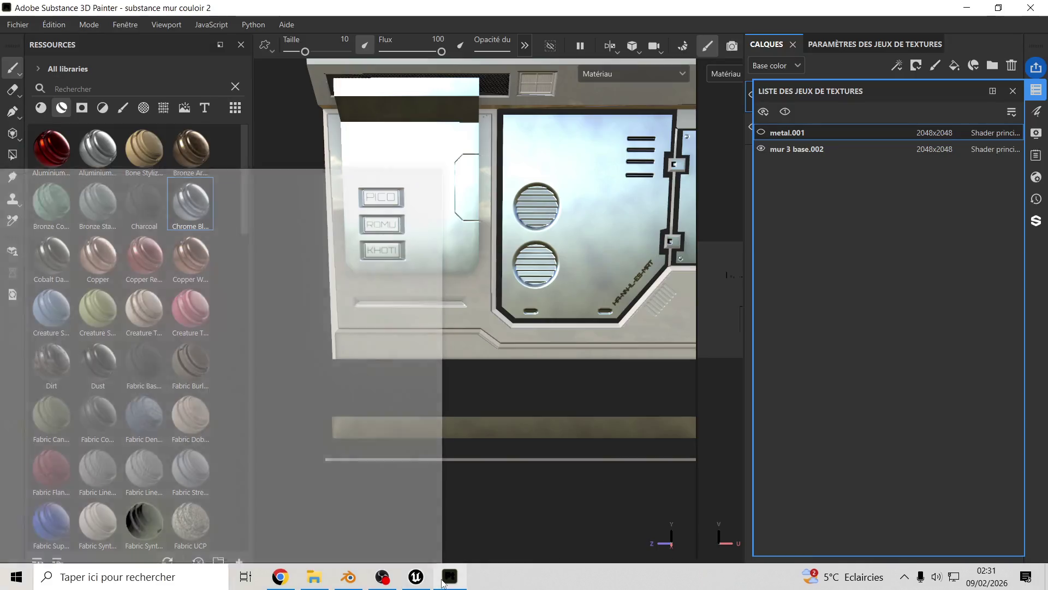
{"action": "left_click", "coordinate": [18, 25]}
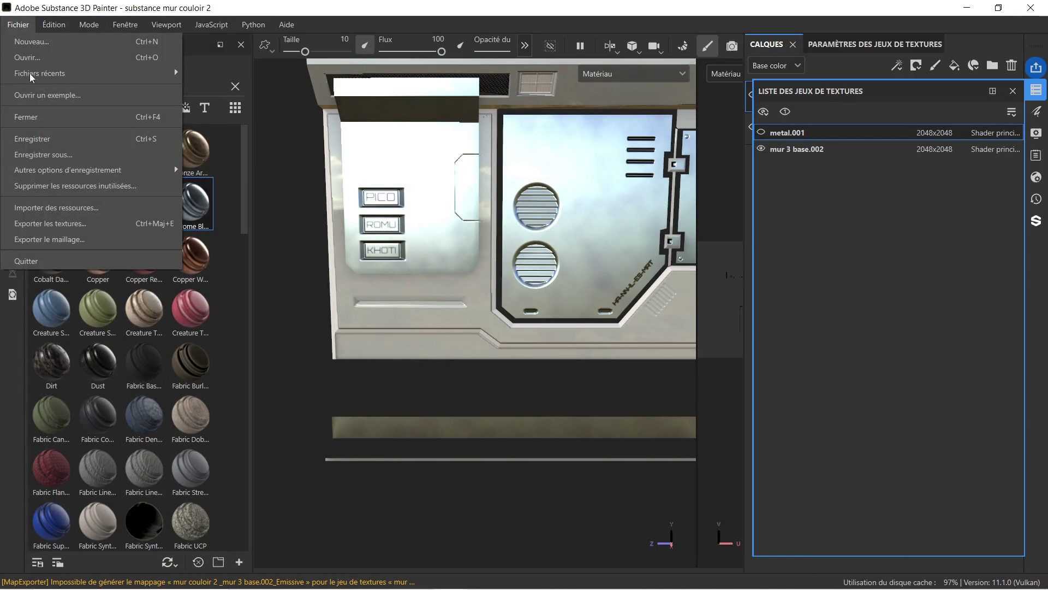
{"action": "left_click", "coordinate": [58, 137]}
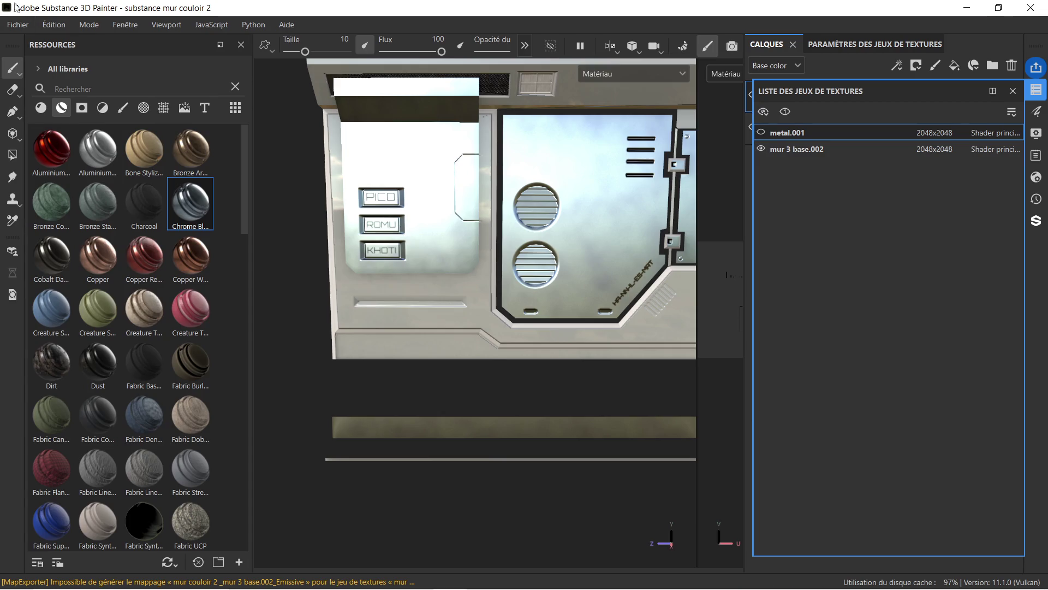
- Reimport the updated wall mesh from Blender and check it from the side
{"action": "left_click", "coordinate": [18, 25]}
{"action": "left_click", "coordinate": [18, 24]}
{"action": "left_click", "coordinate": [44, 25]}
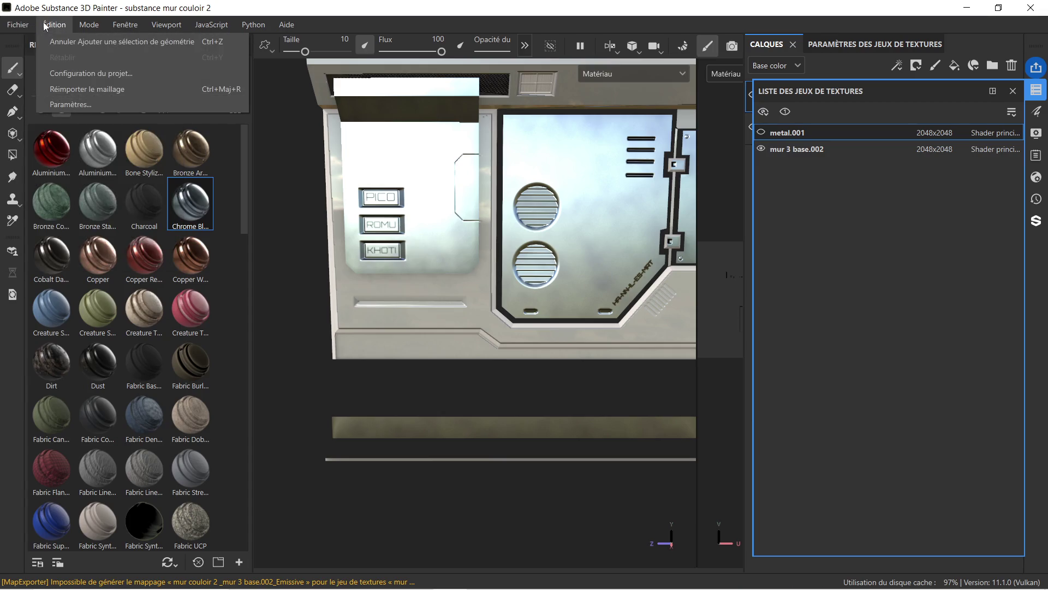
{"action": "left_click", "coordinate": [93, 89]}
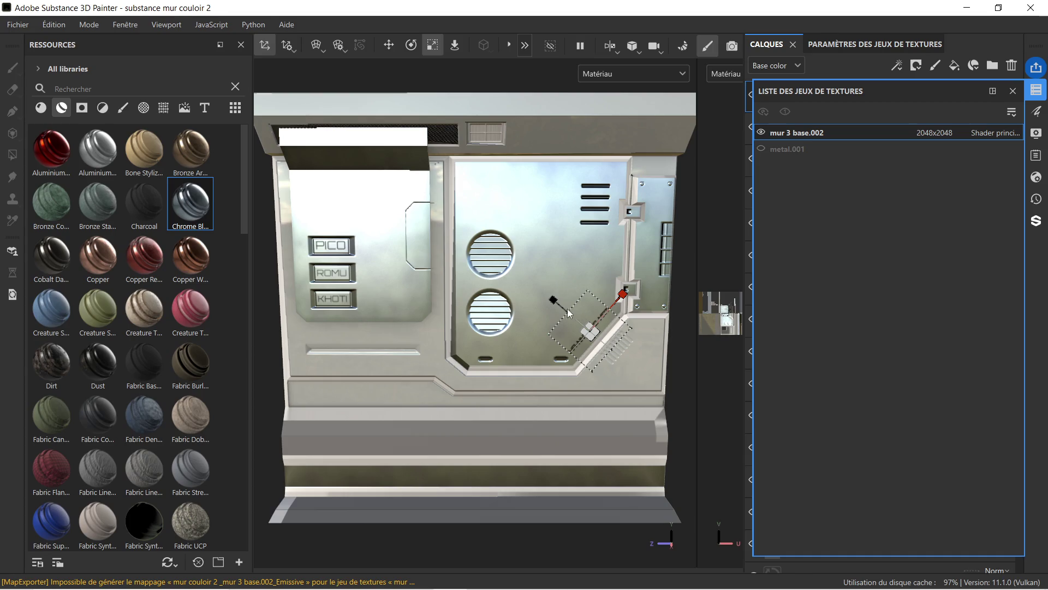
{"action": "scroll", "scroll_direction": "up", "scroll_amount": 3}
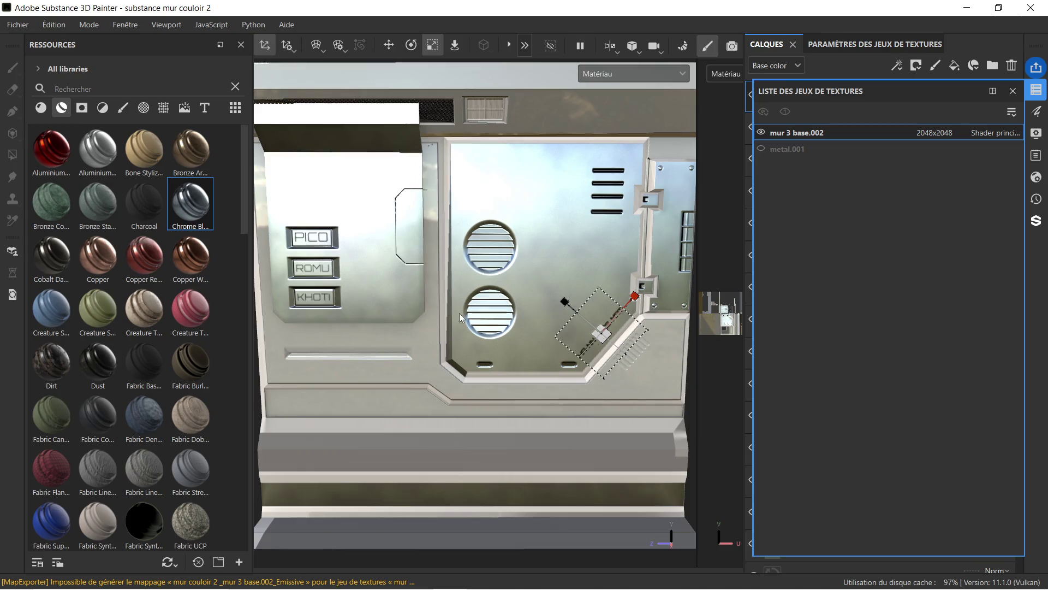
{"action": "left_click_drag", "start_coordinate": [402, 334], "coordinate": [427, 305]}
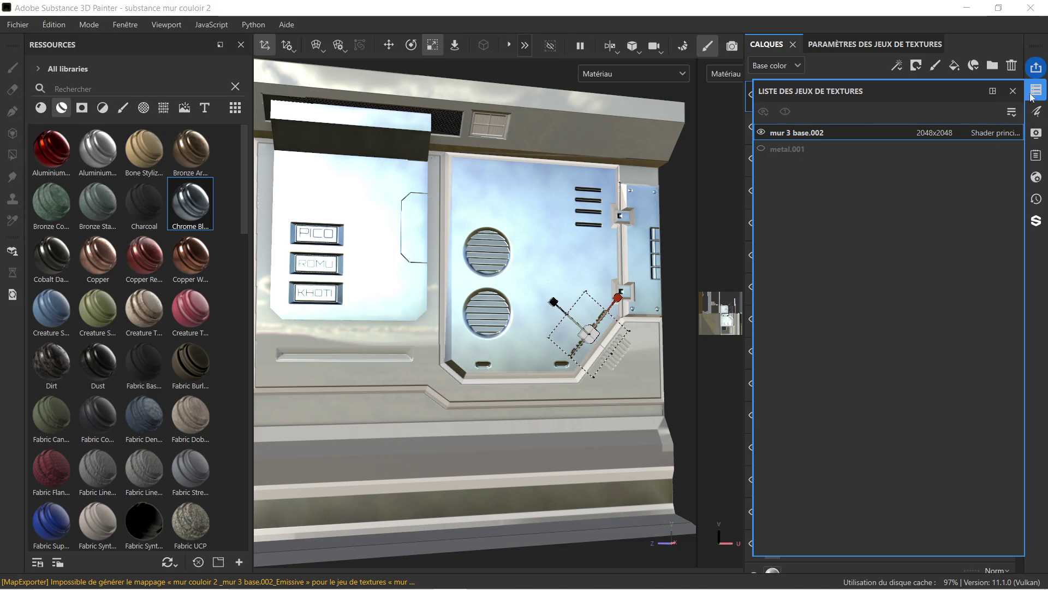
- Select the Chrome Blue Tint folder's mask in the layer stack for editing
{"action": "left_click", "coordinate": [1038, 92]}
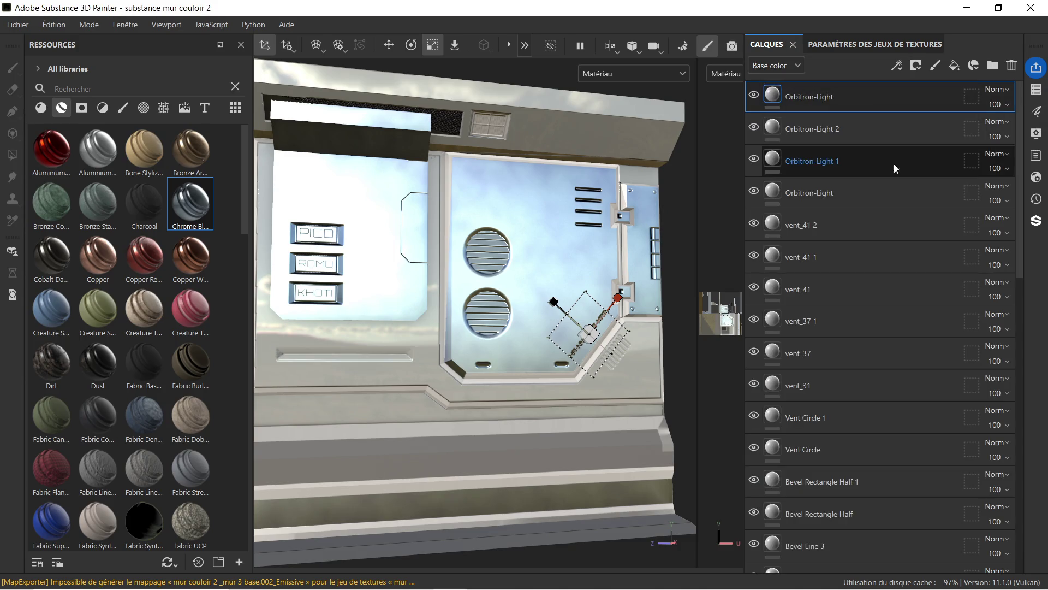
{"action": "left_click_drag", "start_coordinate": [1020, 173], "coordinate": [1029, 434]}
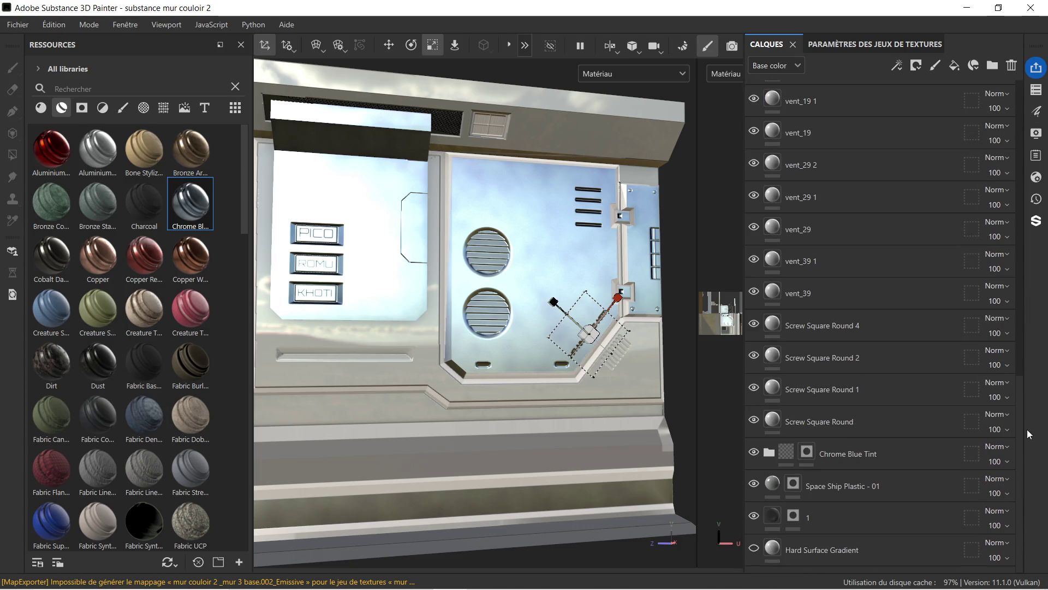
{"action": "left_click", "coordinate": [829, 519]}
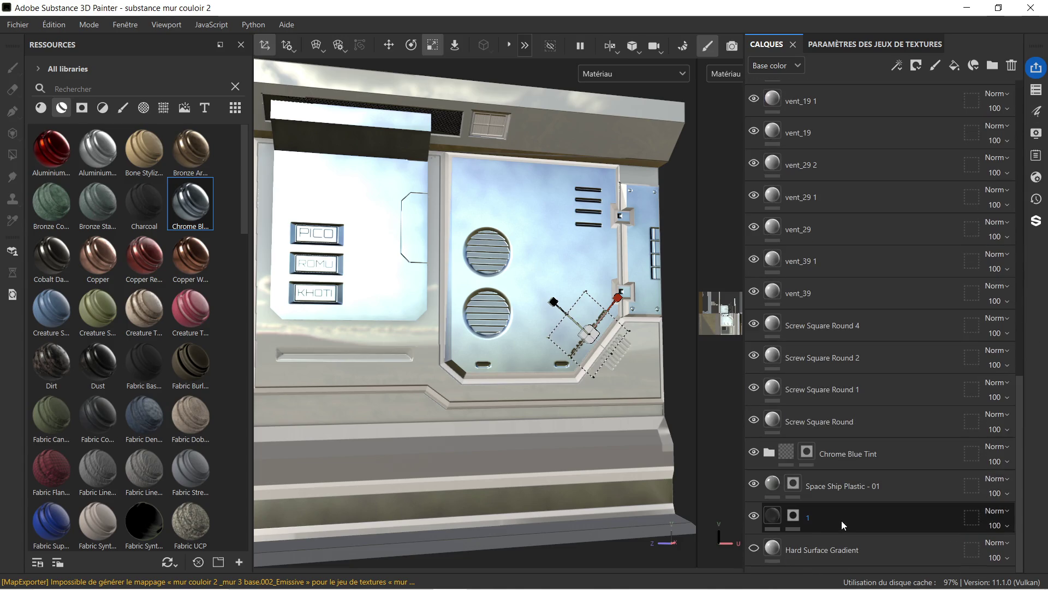
{"action": "left_click", "coordinate": [884, 489]}
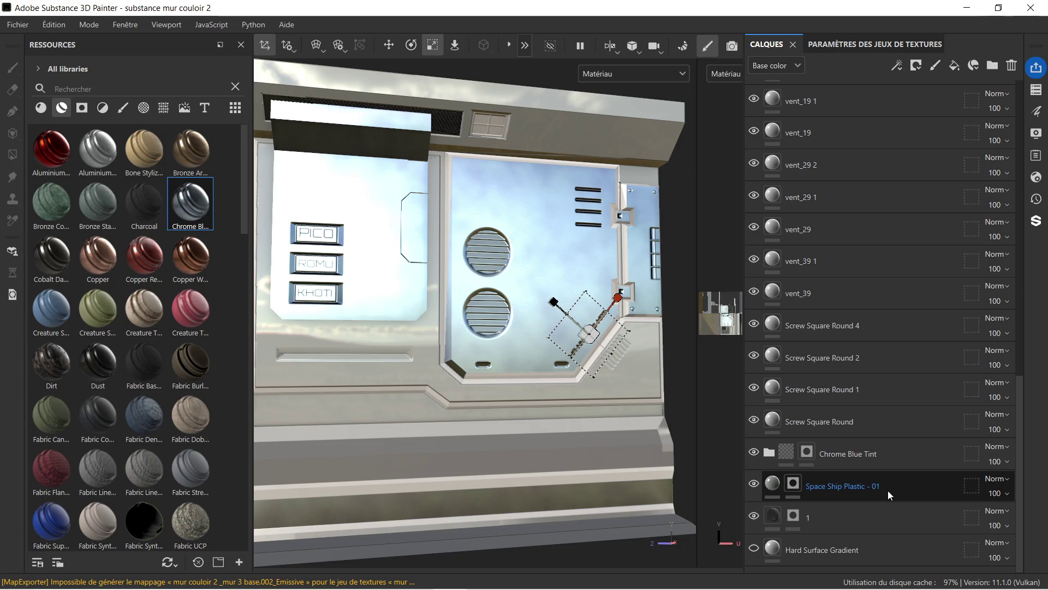
{"action": "left_click", "coordinate": [859, 460]}
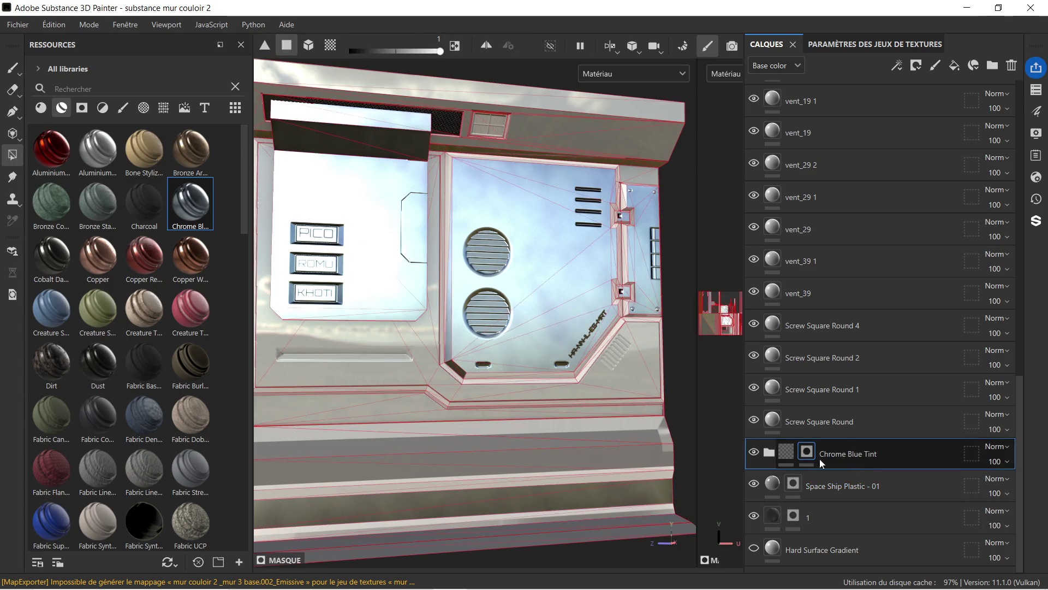
- Tint the triangle faces at the panel corner, its inner edge and below the square boss Chrome Blue
{"action": "scroll", "scroll_direction": "up", "scroll_amount": 3}
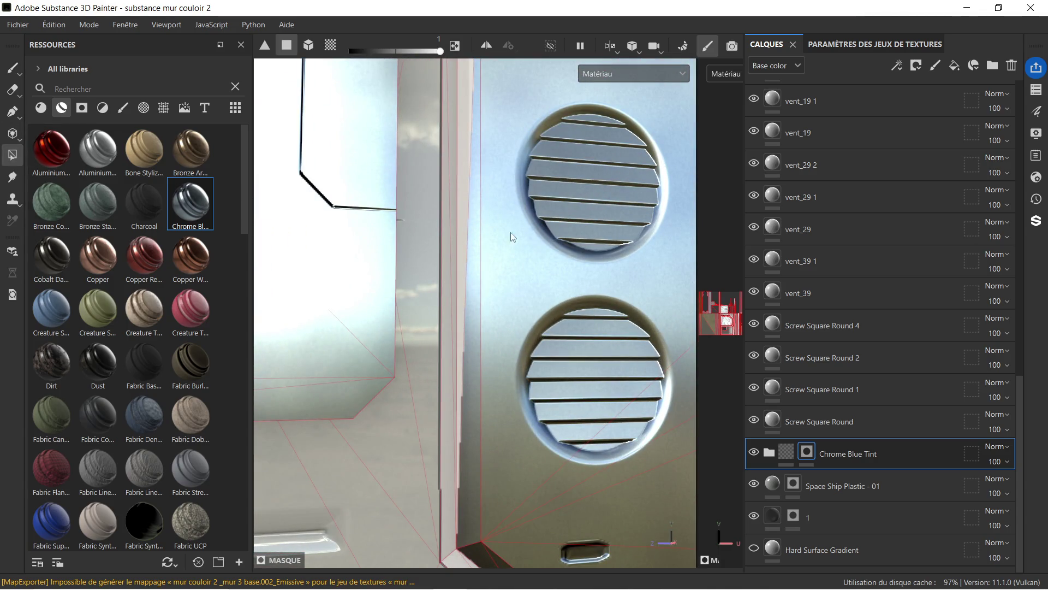
{"action": "scroll", "scroll_direction": "up", "scroll_amount": 3}
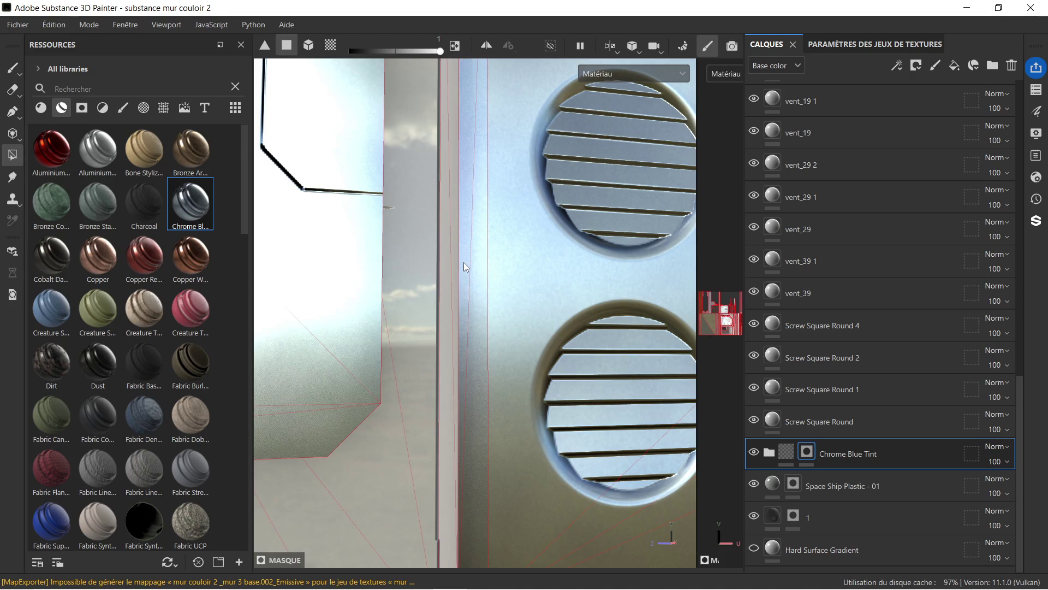
{"action": "scroll", "scroll_direction": "down", "scroll_amount": 3}
{"action": "left_click_drag", "start_coordinate": [487, 180], "coordinate": [376, 315]}
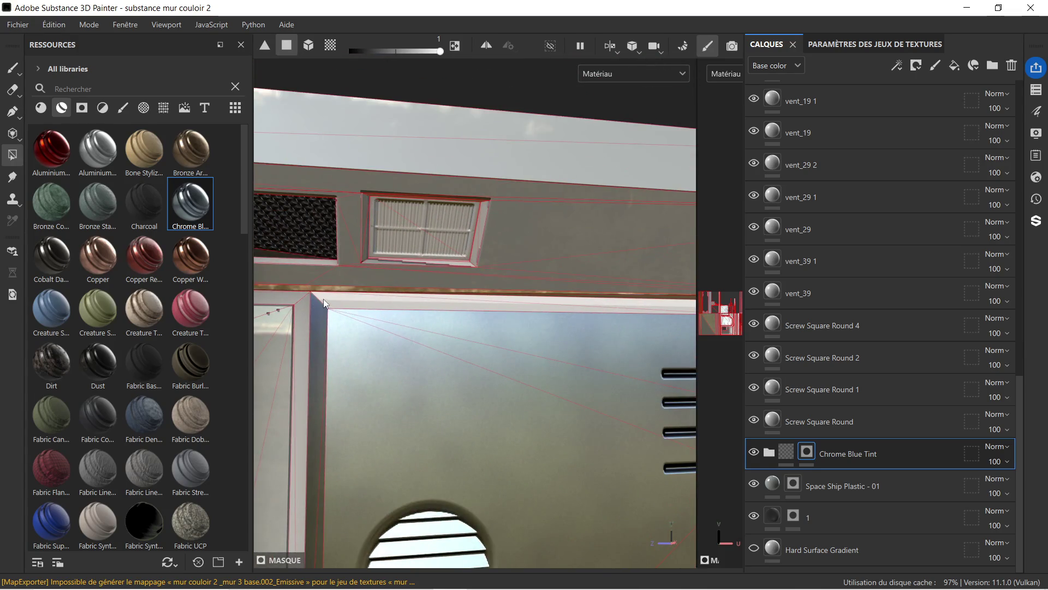
{"action": "left_click_drag", "start_coordinate": [584, 308], "coordinate": [480, 330]}
{"action": "left_click", "coordinate": [483, 335]}
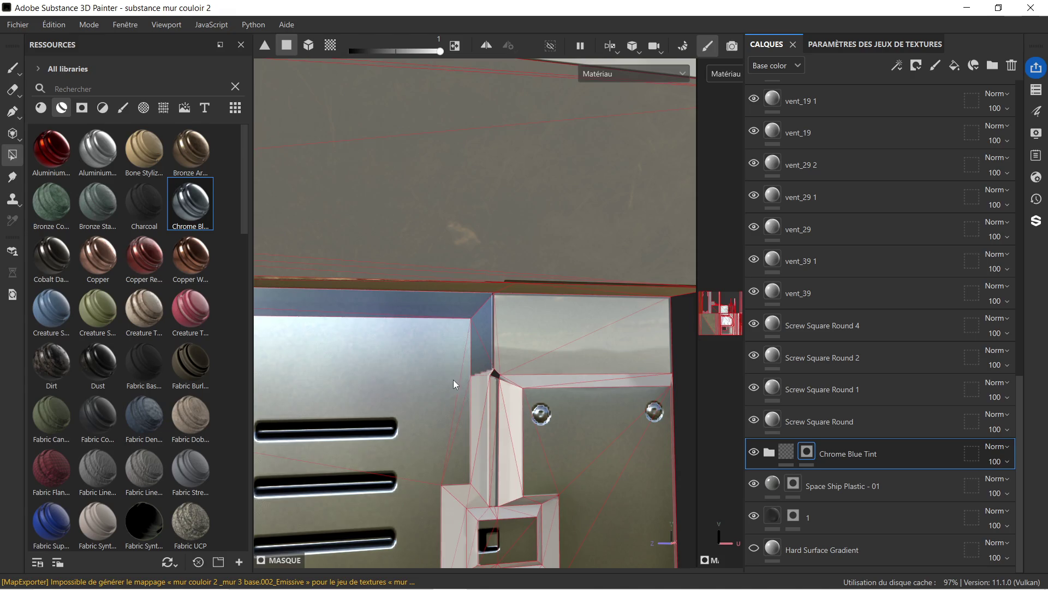
{"action": "left_click_drag", "start_coordinate": [512, 381], "coordinate": [485, 373]}
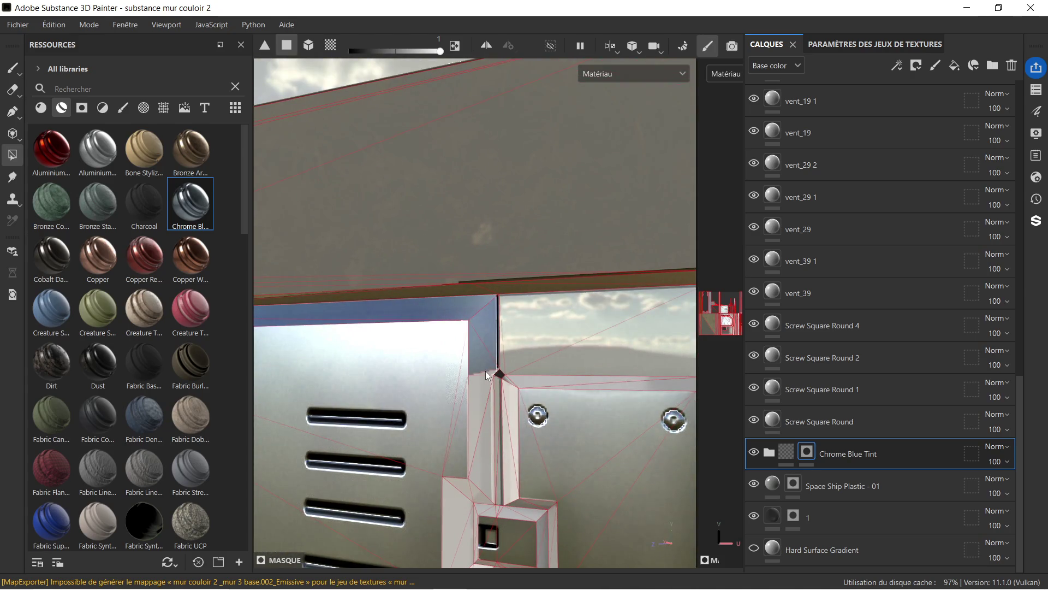
{"action": "left_click", "coordinate": [477, 428]}
{"action": "left_click", "coordinate": [485, 448]}
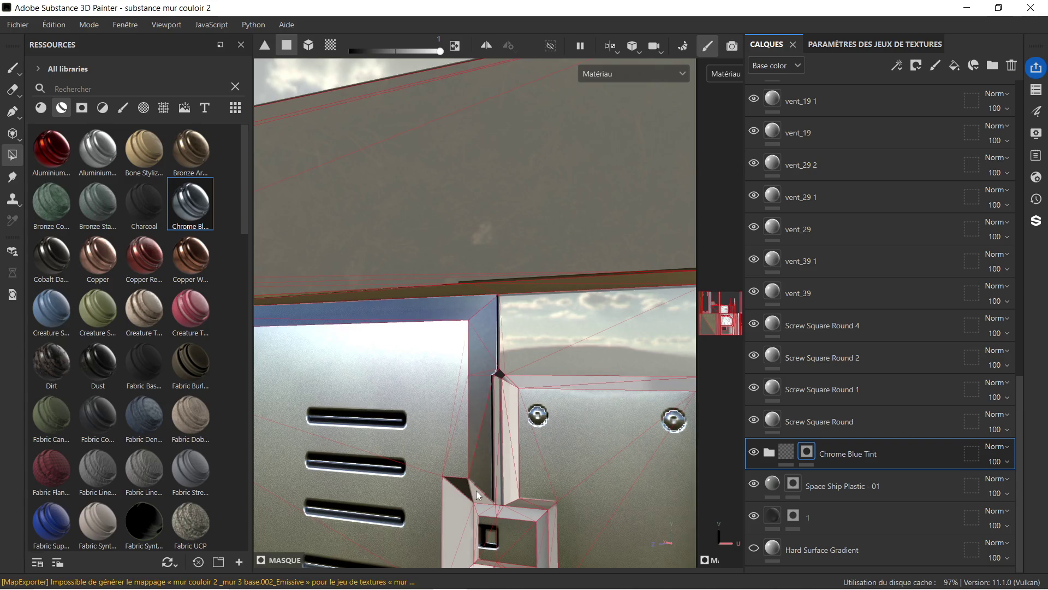
{"action": "left_click_drag", "start_coordinate": [477, 483], "coordinate": [481, 343]}
{"action": "scroll", "scroll_direction": "up", "scroll_amount": 3}
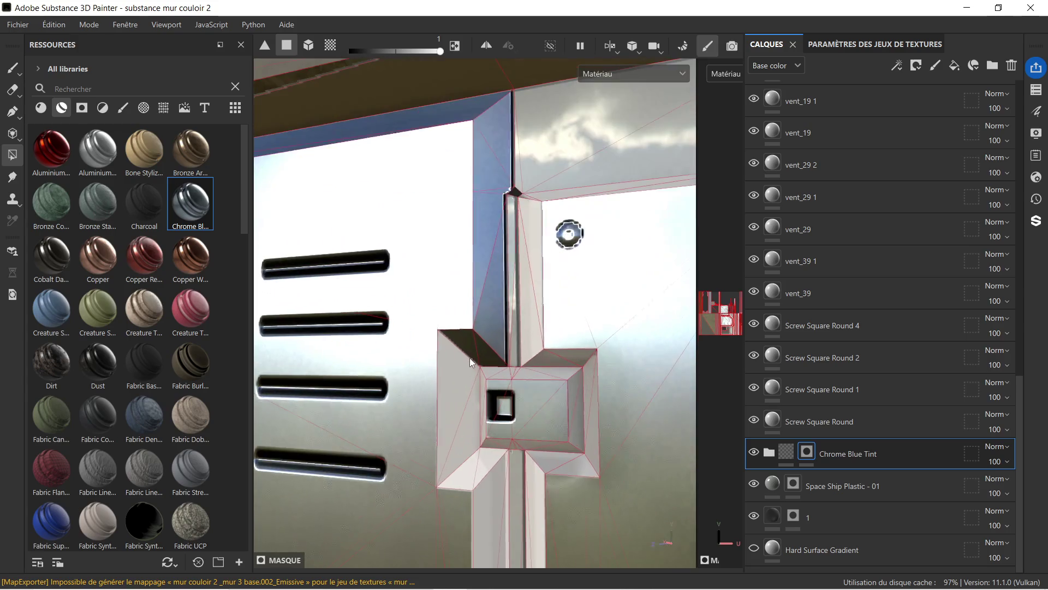
{"action": "left_click", "coordinate": [481, 463]}
- Fill the tall vertical strip face, the boss's left bevel and the strip's lower patches with Chrome Blue Tint
{"action": "left_click_drag", "start_coordinate": [489, 479], "coordinate": [491, 72]}
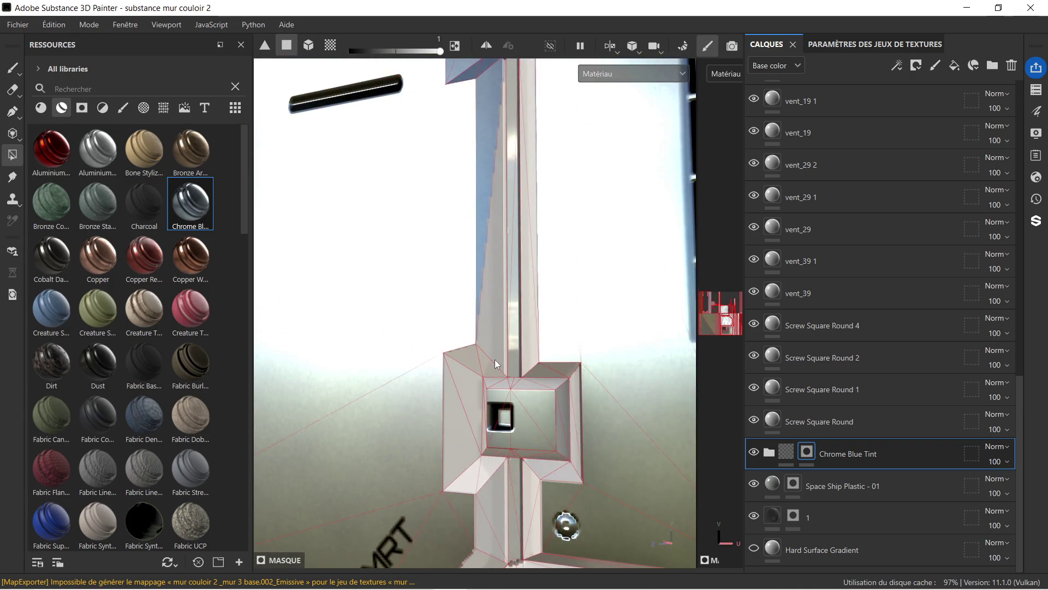
{"action": "left_click", "coordinate": [494, 359]}
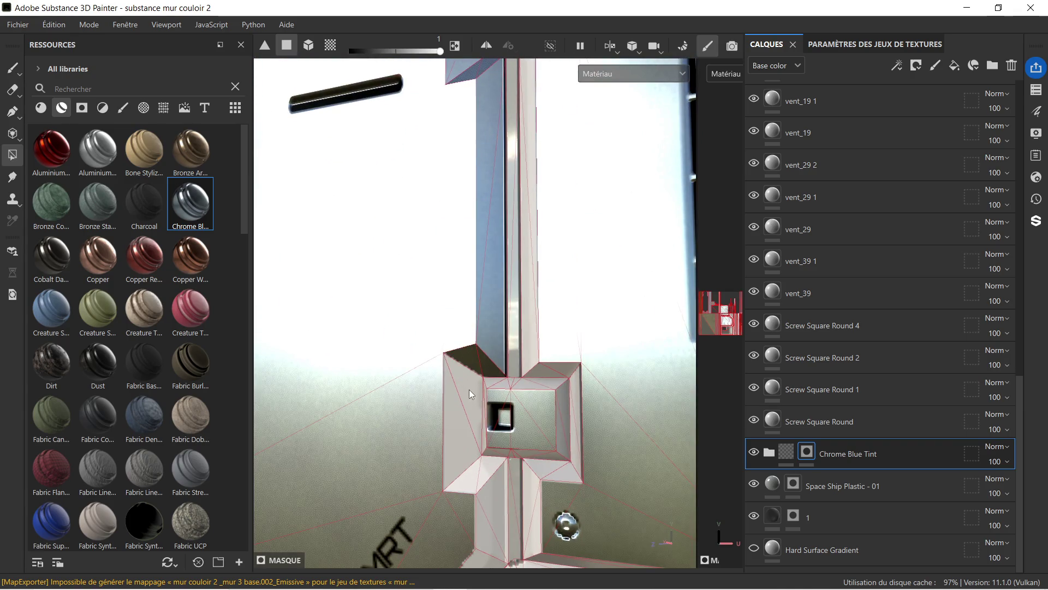
{"action": "left_click", "coordinate": [467, 396]}
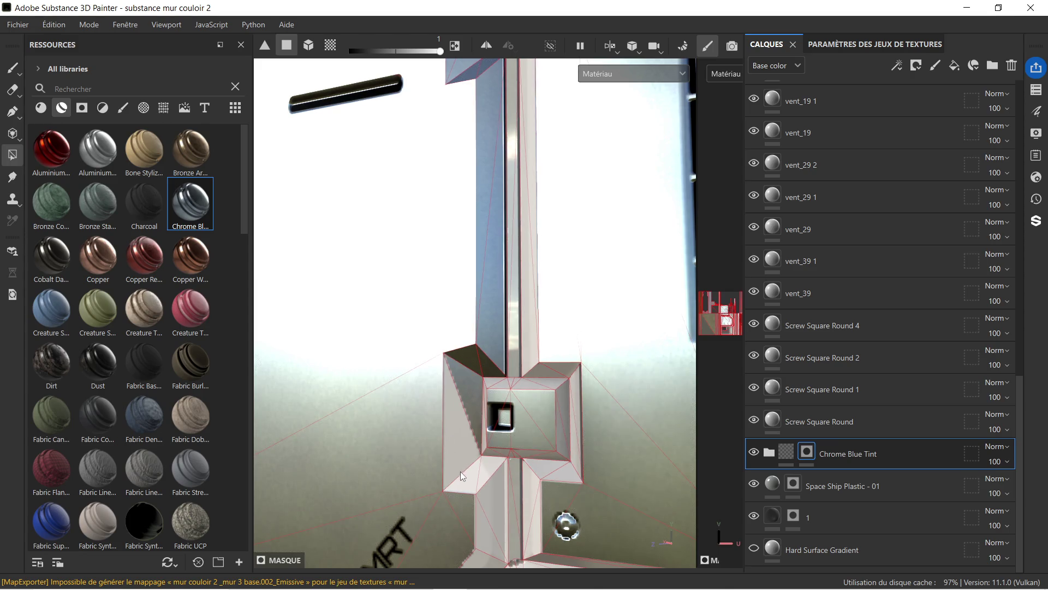
{"action": "left_click", "coordinate": [451, 470]}
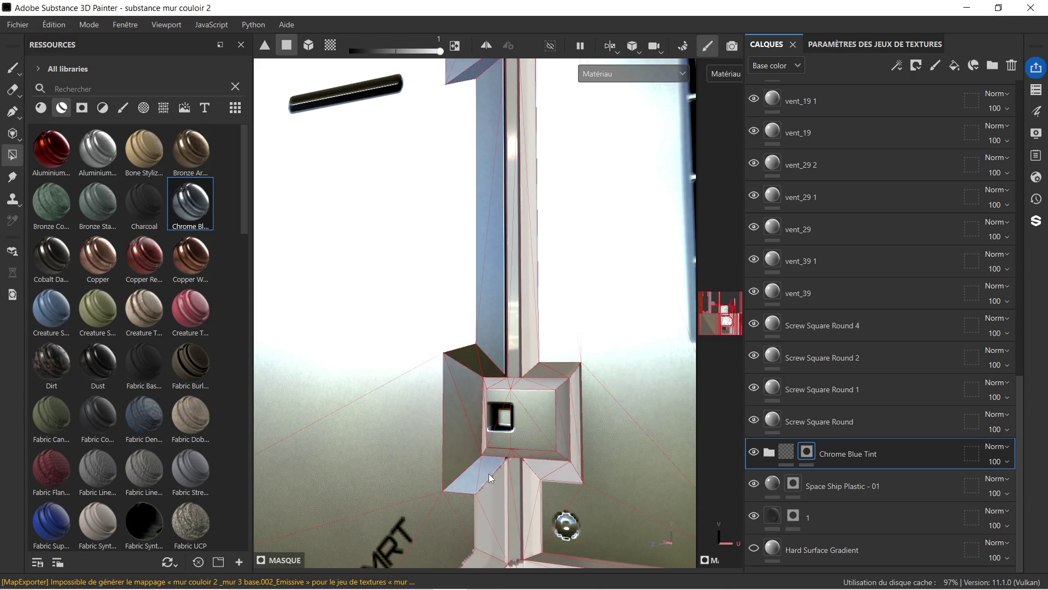
{"action": "left_click", "coordinate": [489, 490]}
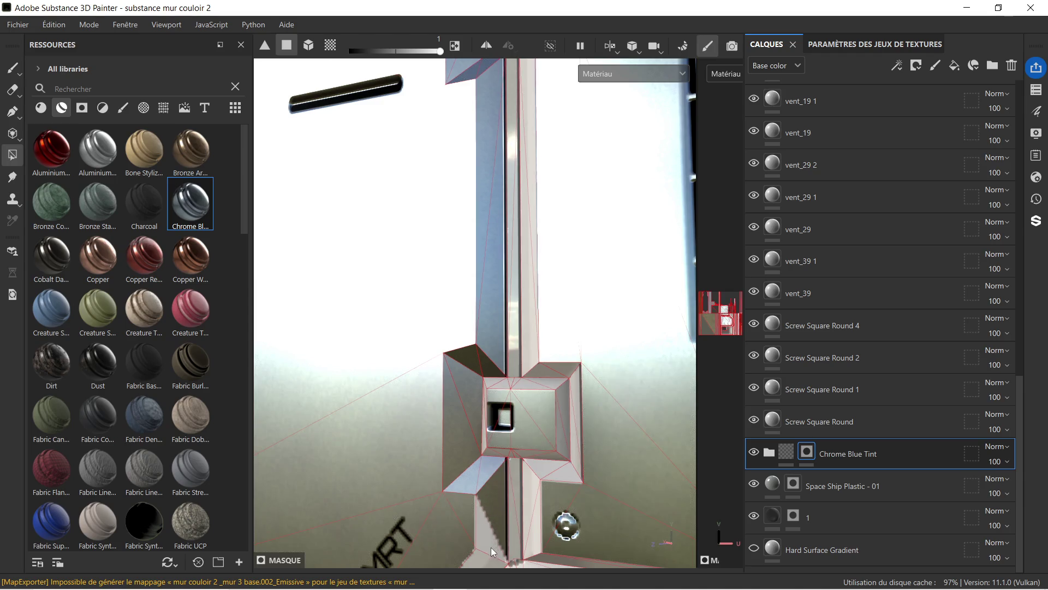
{"action": "left_click", "coordinate": [490, 541]}
{"action": "left_click_drag", "start_coordinate": [493, 525], "coordinate": [499, 384]}
{"action": "left_click", "coordinate": [490, 415]}
- Tint the diagonal strip faces up to the opening's corner, clearing one stray face
{"action": "left_click_drag", "start_coordinate": [464, 427], "coordinate": [595, 237]}
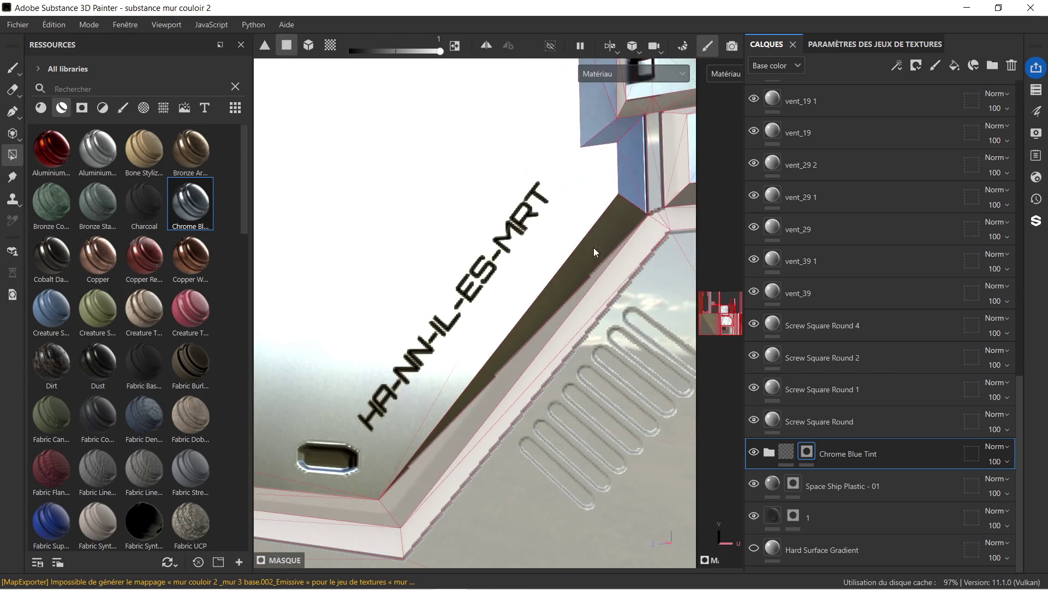
{"action": "left_click", "coordinate": [396, 486]}
{"action": "left_click_drag", "start_coordinate": [392, 474], "coordinate": [442, 444]}
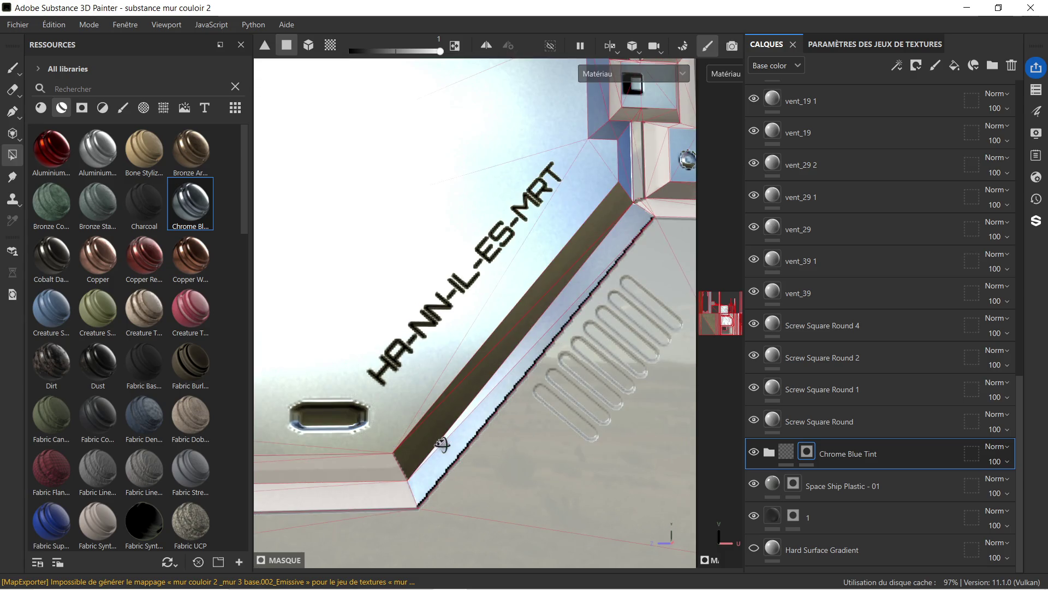
{"action": "left_click", "coordinate": [443, 444]}
{"action": "left_click_drag", "start_coordinate": [391, 461], "coordinate": [423, 368]}
{"action": "left_click", "coordinate": [453, 374]}
{"action": "left_click", "coordinate": [418, 347]}
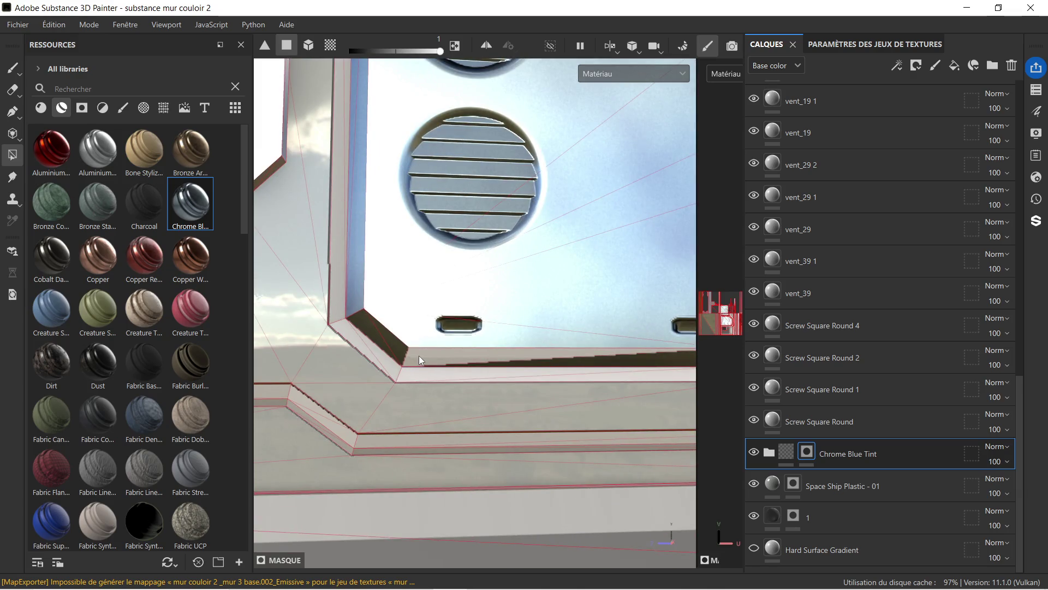
{"action": "left_click", "coordinate": [412, 356]}
- Fill the strip below the vent box, the vent box's right face and the narrow strip beside the trim
{"action": "left_click_drag", "start_coordinate": [412, 355], "coordinate": [470, 347]}
{"action": "scroll", "scroll_direction": "up", "scroll_amount": 3}
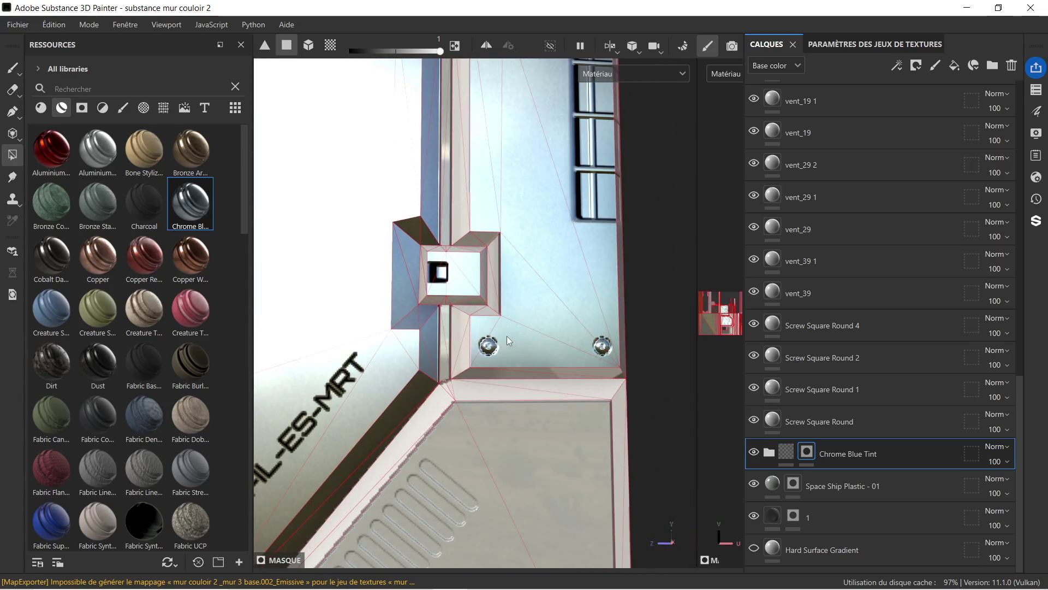
{"action": "left_click", "coordinate": [460, 318]}
{"action": "left_click", "coordinate": [468, 315]}
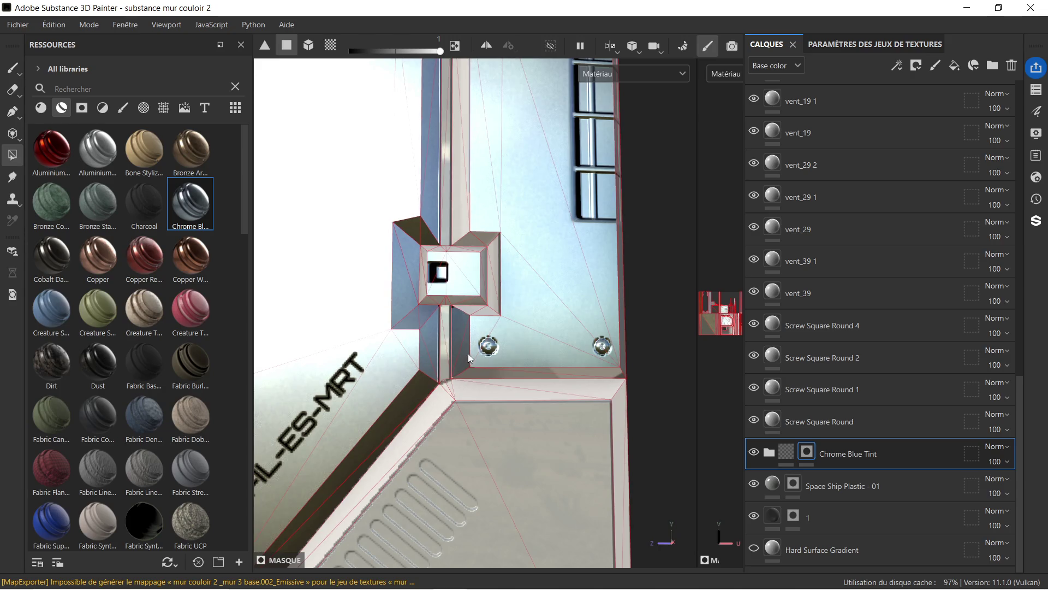
{"action": "left_click", "coordinate": [496, 296]}
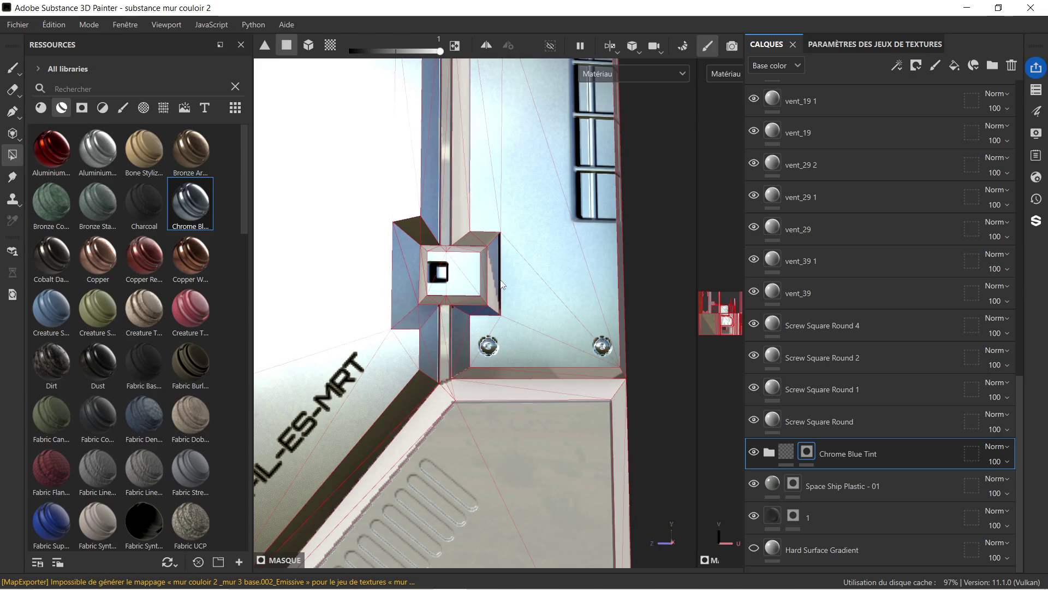
{"action": "scroll", "scroll_direction": "up", "scroll_amount": 3}
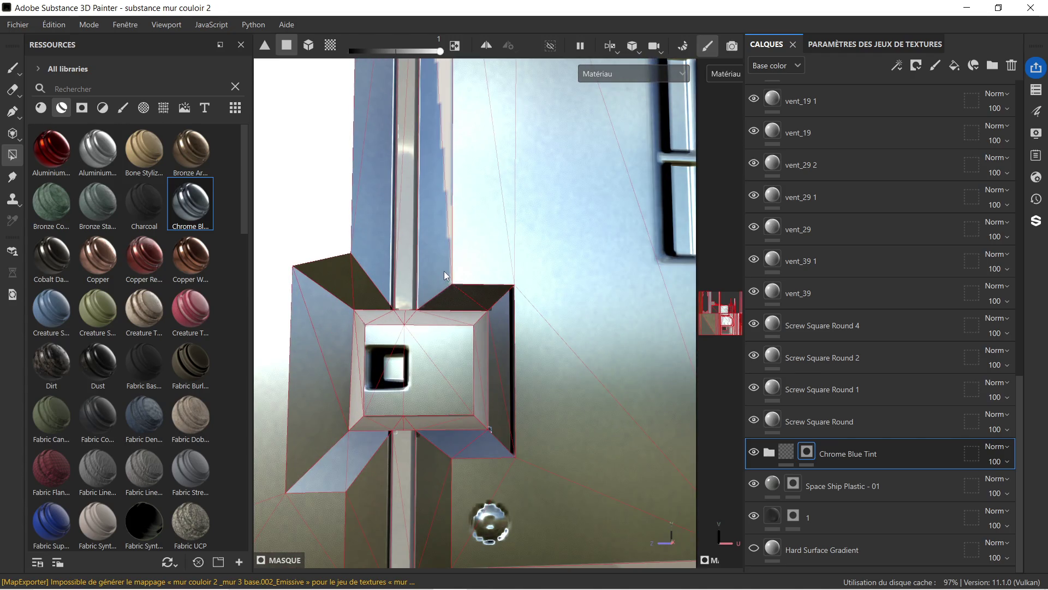
{"action": "scroll", "scroll_direction": "down", "scroll_amount": 3}
{"action": "left_click_drag", "start_coordinate": [451, 195], "coordinate": [460, 358]}
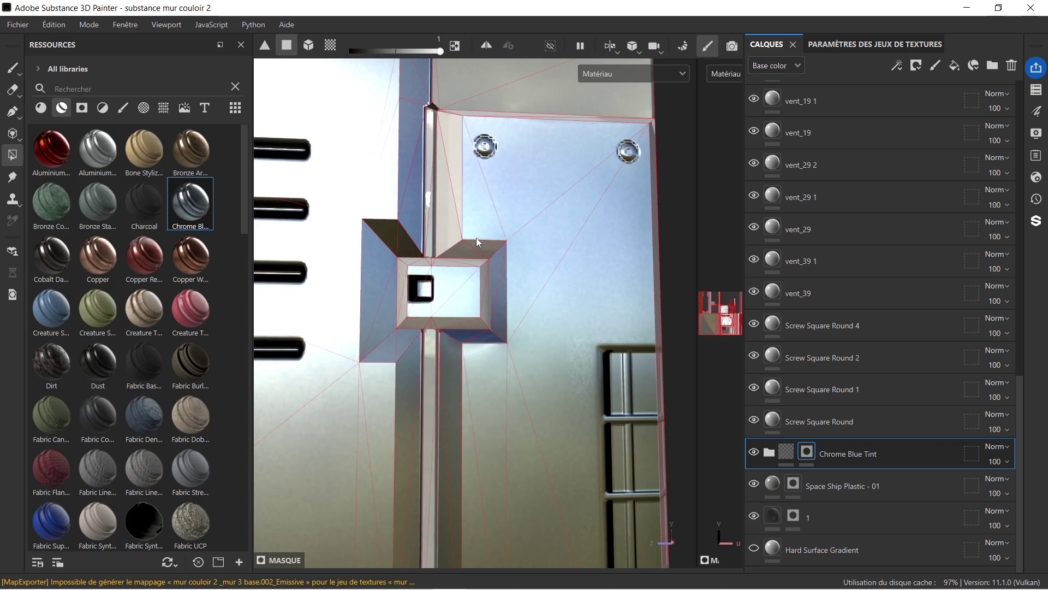
{"action": "left_click", "coordinate": [457, 240]}
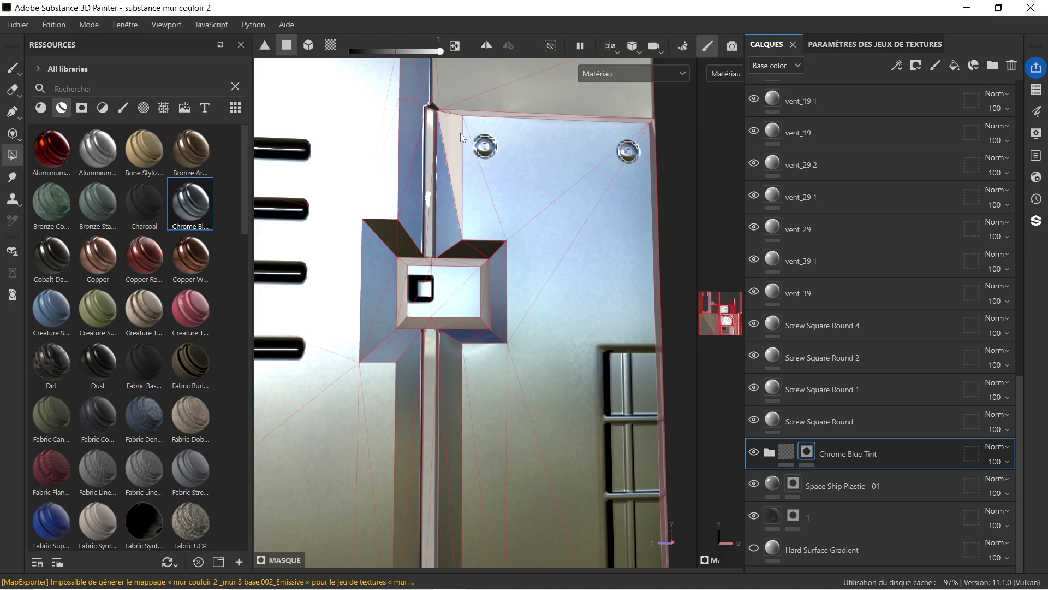
{"action": "scroll", "scroll_direction": "down", "scroll_amount": 3}
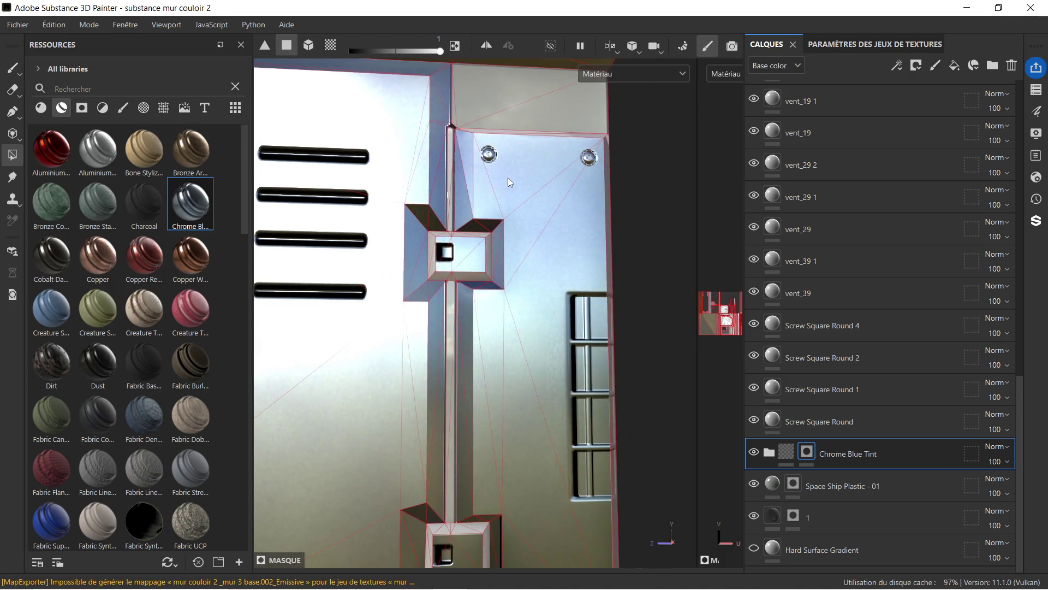
- Orbit and zoom around the top trim strip and the dark wall corner
{"action": "left_click_drag", "start_coordinate": [508, 178], "coordinate": [478, 120]}
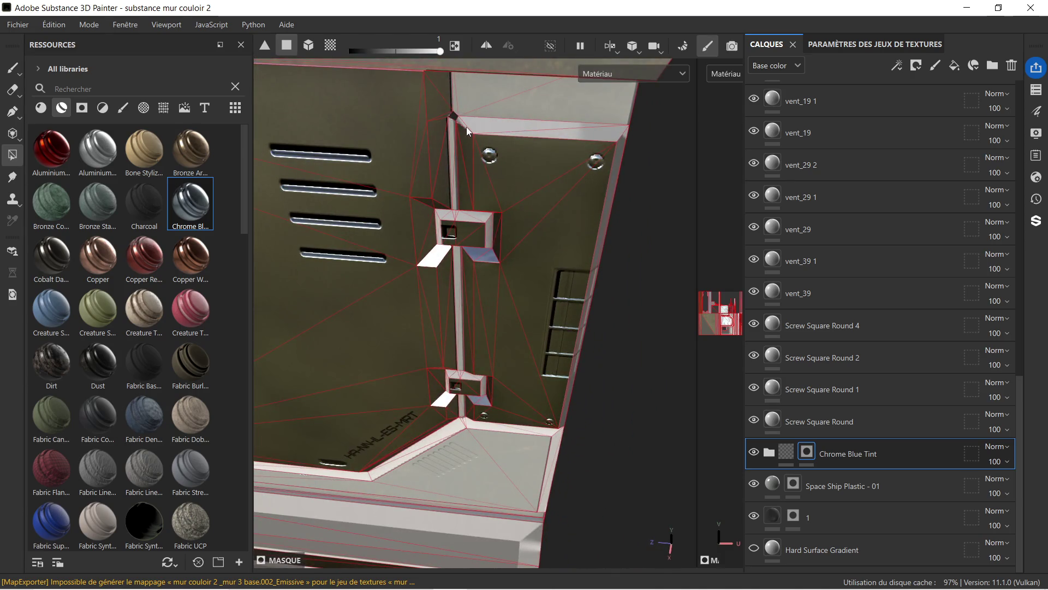
{"action": "scroll", "scroll_direction": "up", "scroll_amount": 3}
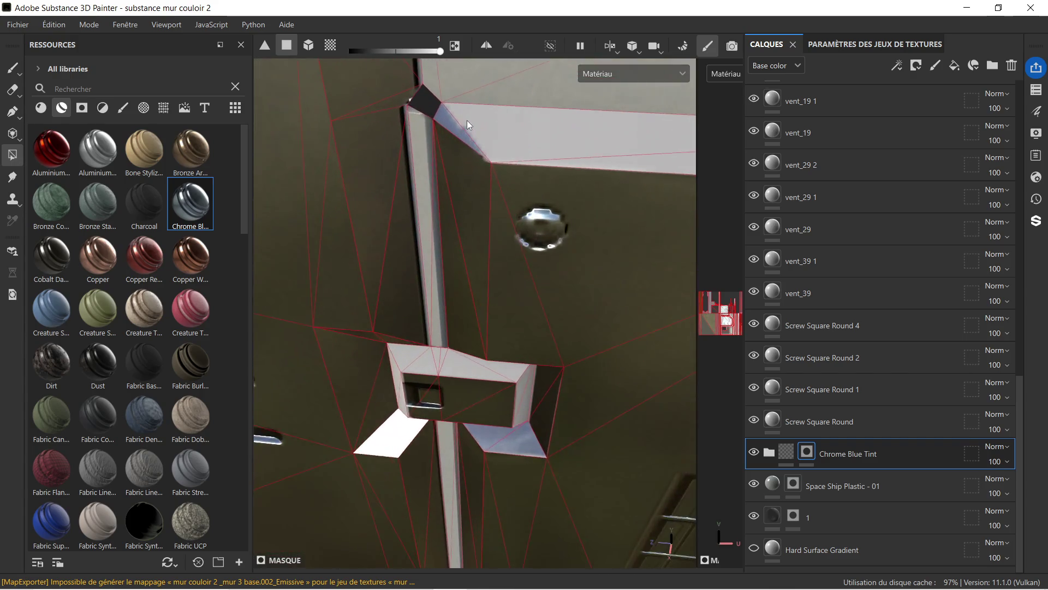
{"action": "scroll", "scroll_direction": "down", "scroll_amount": 3}
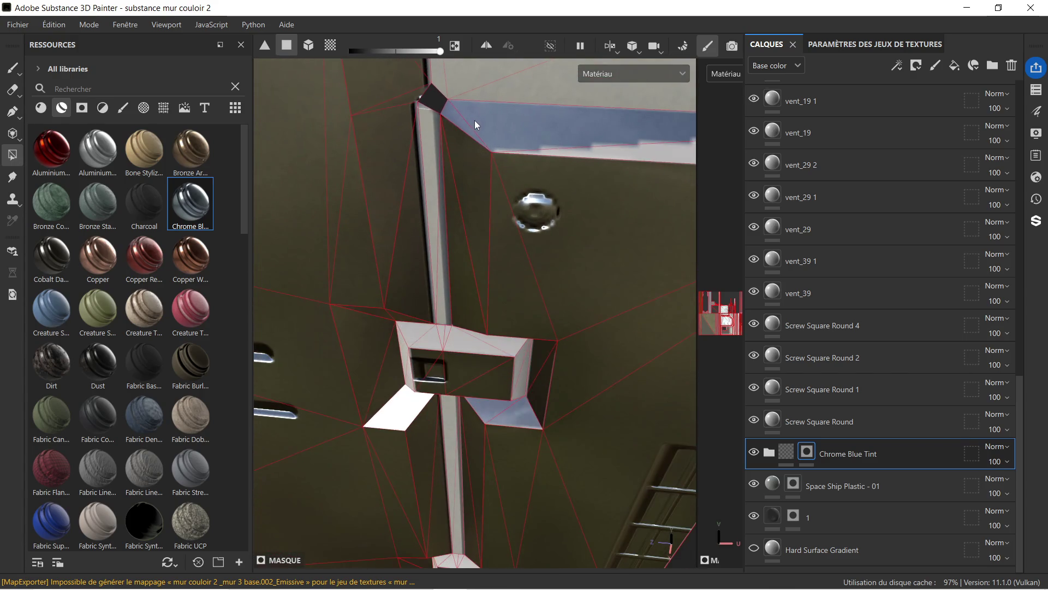
{"action": "scroll", "scroll_direction": "up", "scroll_amount": 3}
{"action": "left_click_drag", "start_coordinate": [446, 183], "coordinate": [325, 181]}
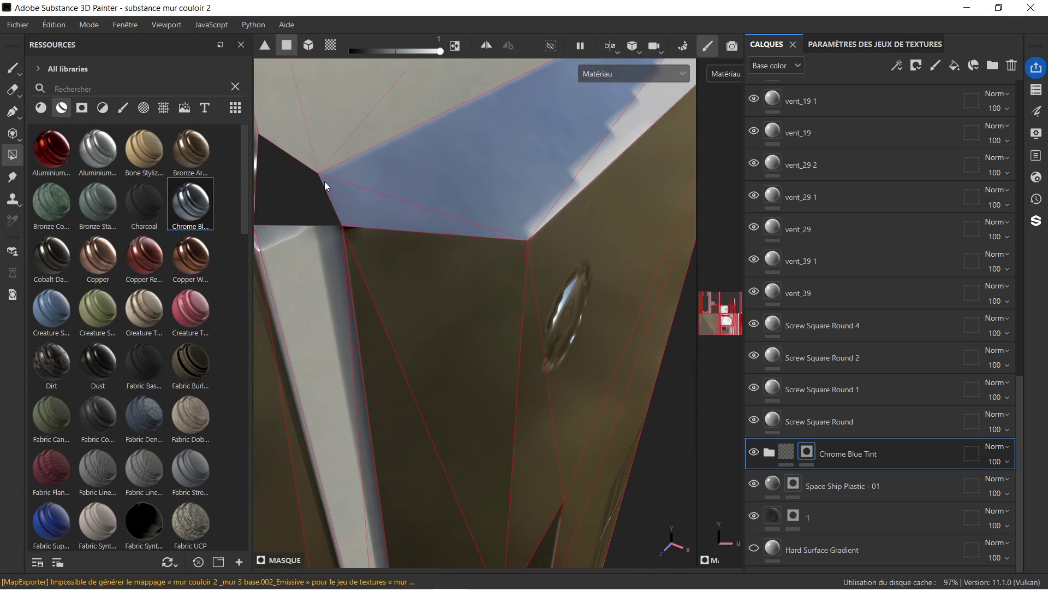
{"action": "scroll", "scroll_direction": "up", "scroll_amount": 3}
{"action": "left_click_drag", "start_coordinate": [261, 169], "coordinate": [443, 161]}
{"action": "scroll", "scroll_direction": "down", "scroll_amount": 3}
{"action": "left_click_drag", "start_coordinate": [363, 113], "coordinate": [484, 214]}
- Try fill Color values of 0 and 0.0663 in the quick settings, then return it to 1
{"action": "right_click", "coordinate": [484, 216]}
{"action": "left_click_drag", "start_coordinate": [623, 256], "coordinate": [550, 260]}
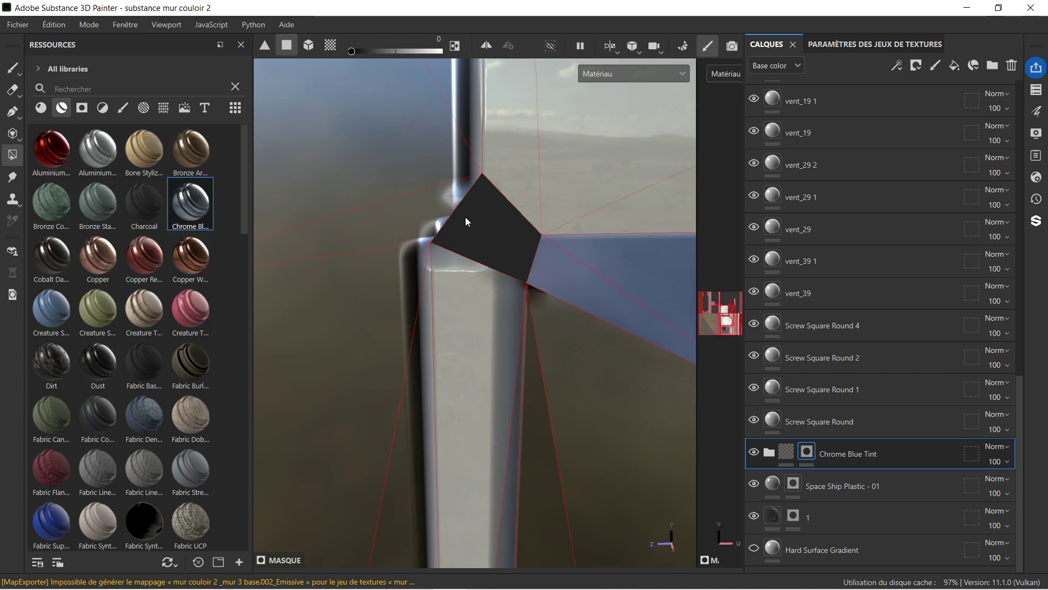
{"action": "right_click", "coordinate": [497, 239]}
{"action": "left_click", "coordinate": [581, 274]}
{"action": "left_click_drag", "start_coordinate": [603, 278], "coordinate": [452, 287]}
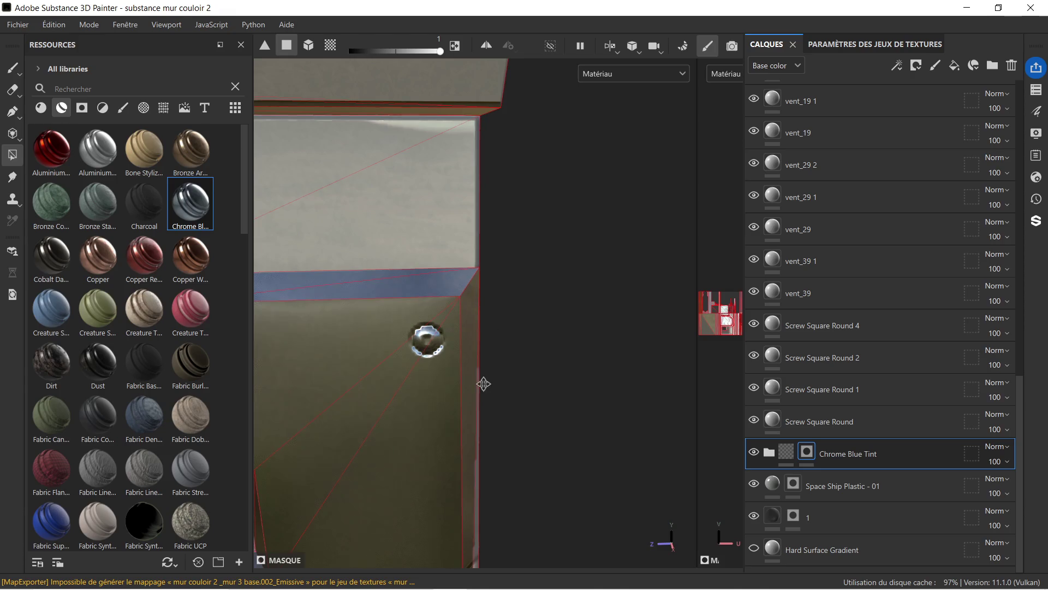
- Orbit to a frontal view of the whole wall panel and select the Space Ship Plastic - 01 layer
{"action": "left_click_drag", "start_coordinate": [484, 383], "coordinate": [481, 119]}
{"action": "left_click_drag", "start_coordinate": [484, 333], "coordinate": [475, 215]}
{"action": "left_click_drag", "start_coordinate": [466, 316], "coordinate": [535, 297]}
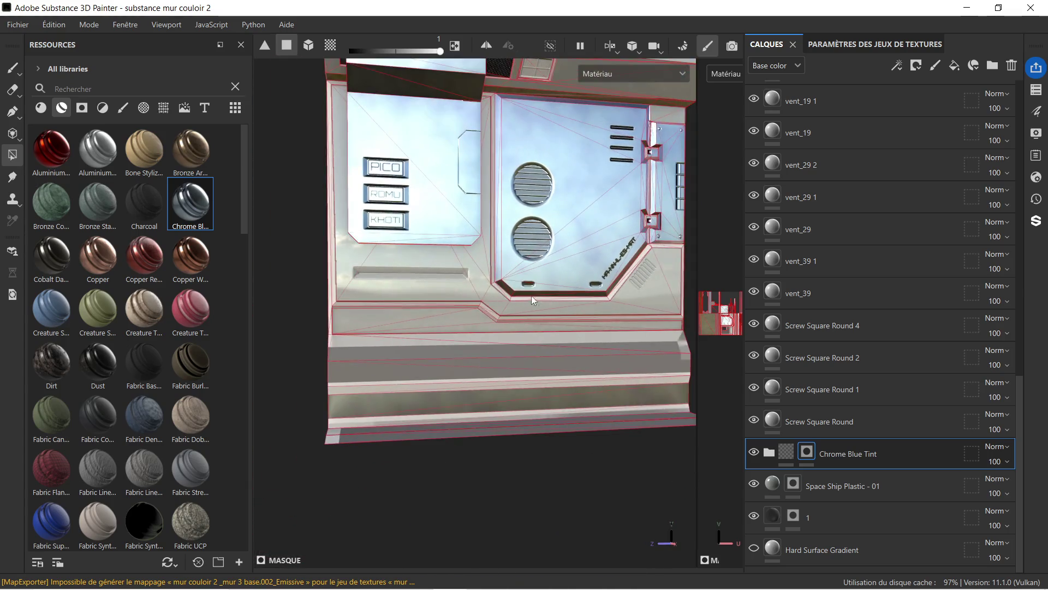
{"action": "left_click_drag", "start_coordinate": [447, 298], "coordinate": [448, 330]}
{"action": "left_click_drag", "start_coordinate": [637, 300], "coordinate": [561, 268]}
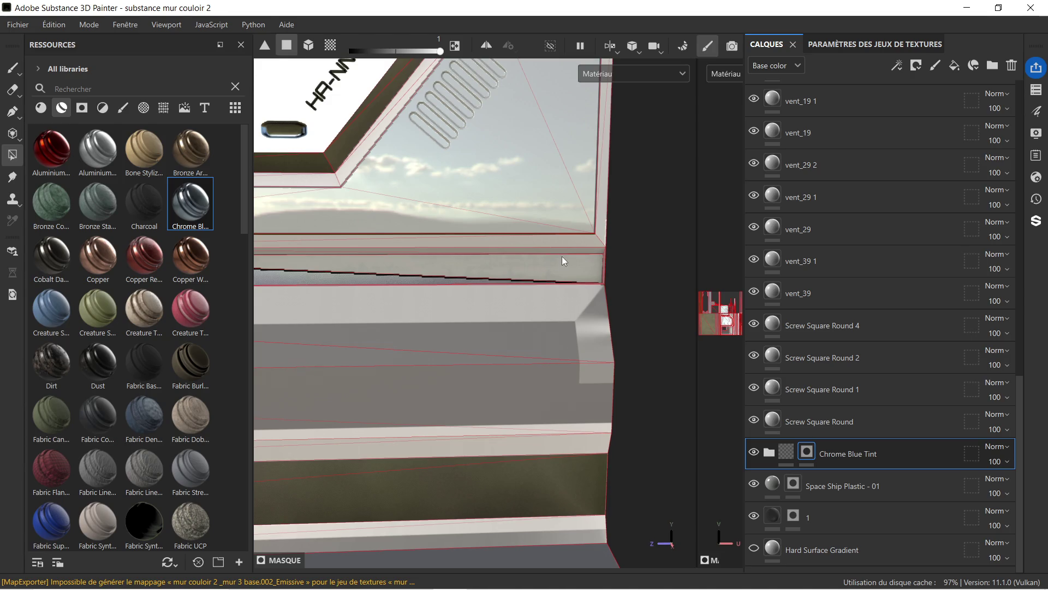
{"action": "scroll", "scroll_direction": "down", "scroll_amount": 3}
{"action": "left_click_drag", "start_coordinate": [552, 251], "coordinate": [486, 243]}
{"action": "scroll", "scroll_direction": "up", "scroll_amount": 3}
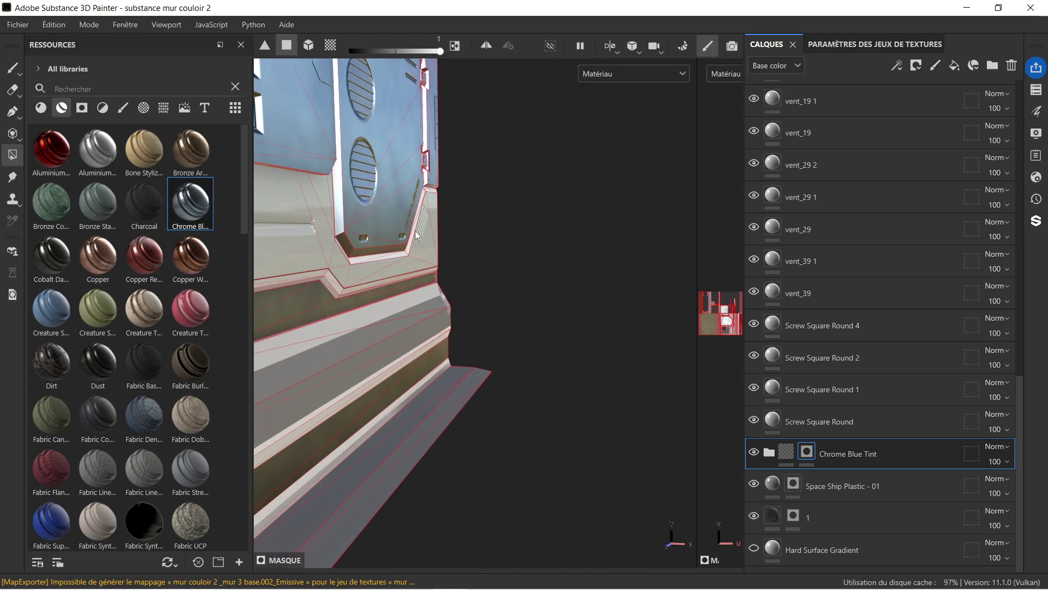
{"action": "left_click_drag", "start_coordinate": [418, 231], "coordinate": [485, 253]}
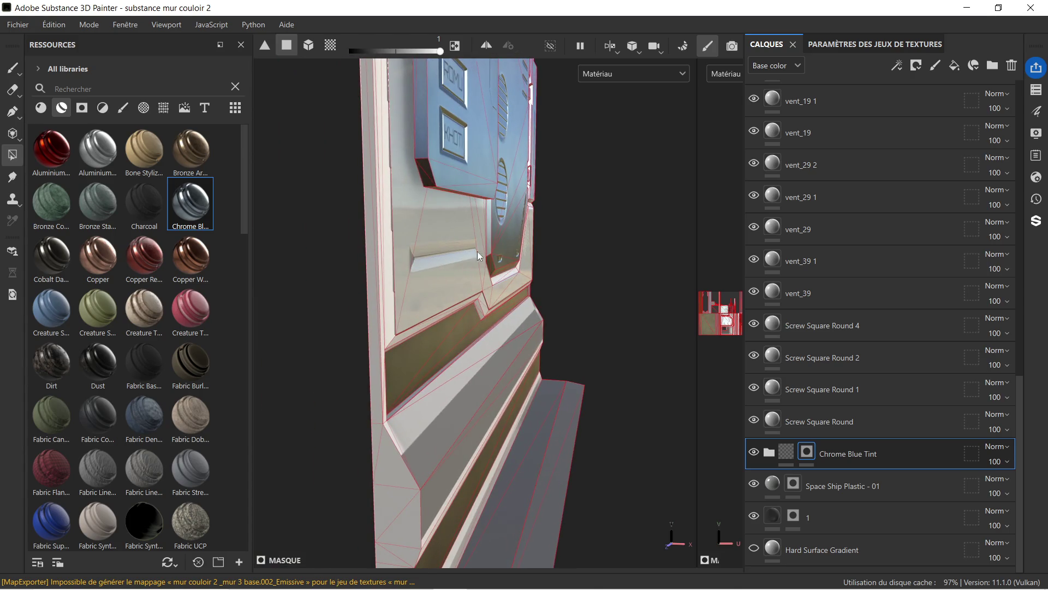
{"action": "left_click_drag", "start_coordinate": [538, 245], "coordinate": [439, 283]}
{"action": "scroll", "scroll_direction": "down", "scroll_amount": 3}
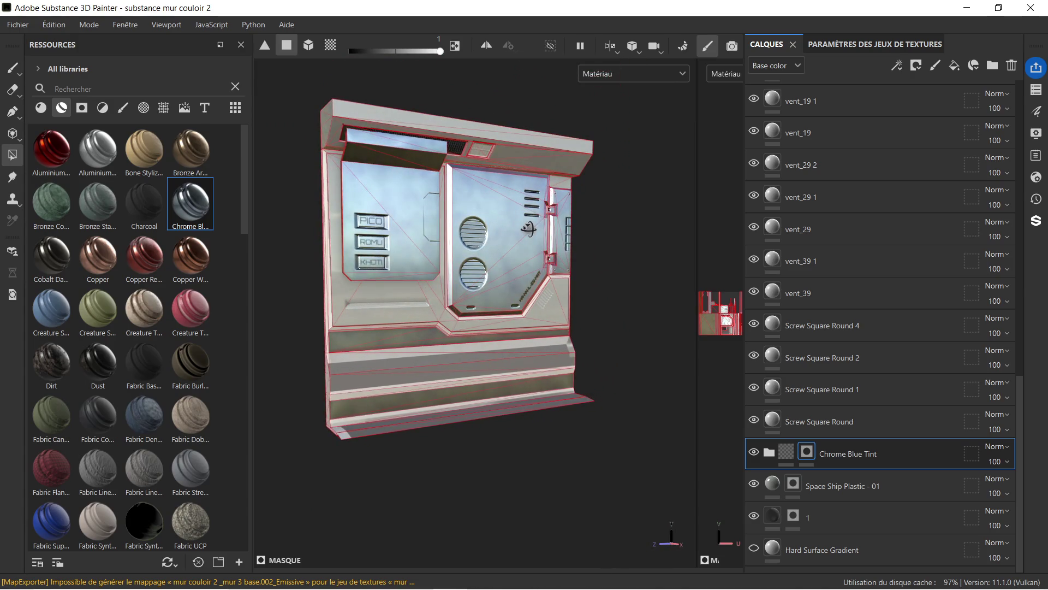
{"action": "left_click", "coordinate": [811, 489]}
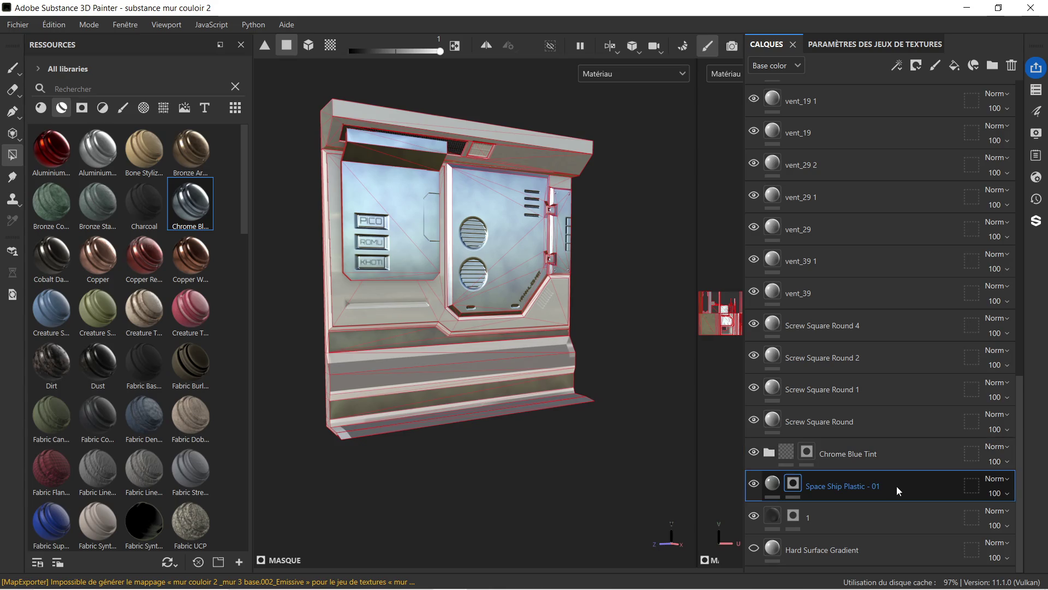
- Drop the Cobalt Damaged material into the layer stack above Space Ship Plastic - 01
{"action": "scroll", "scroll_direction": "up", "scroll_amount": 3}
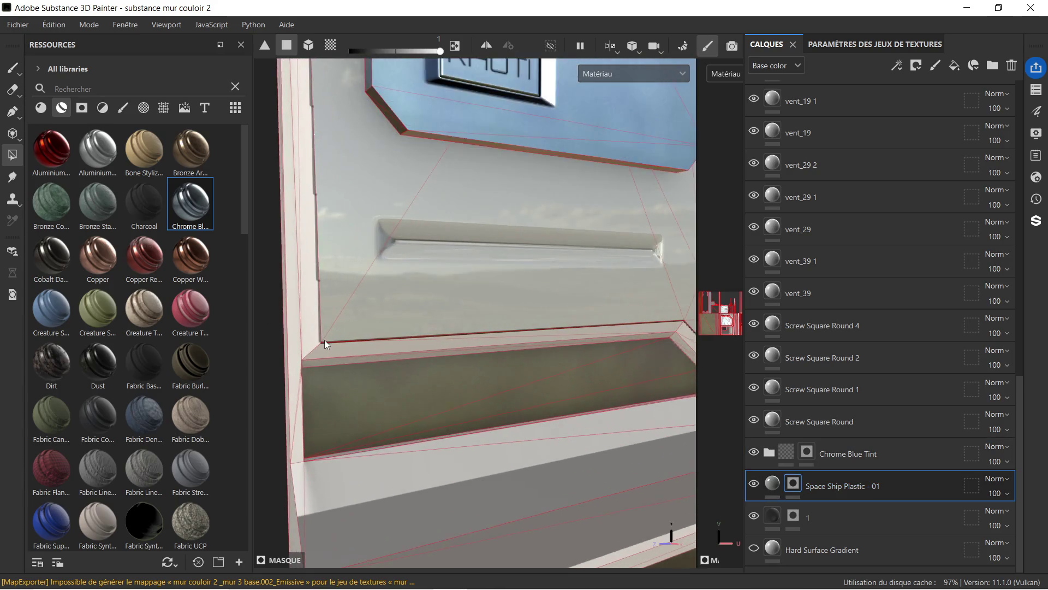
{"action": "scroll", "scroll_direction": "down", "scroll_amount": 3}
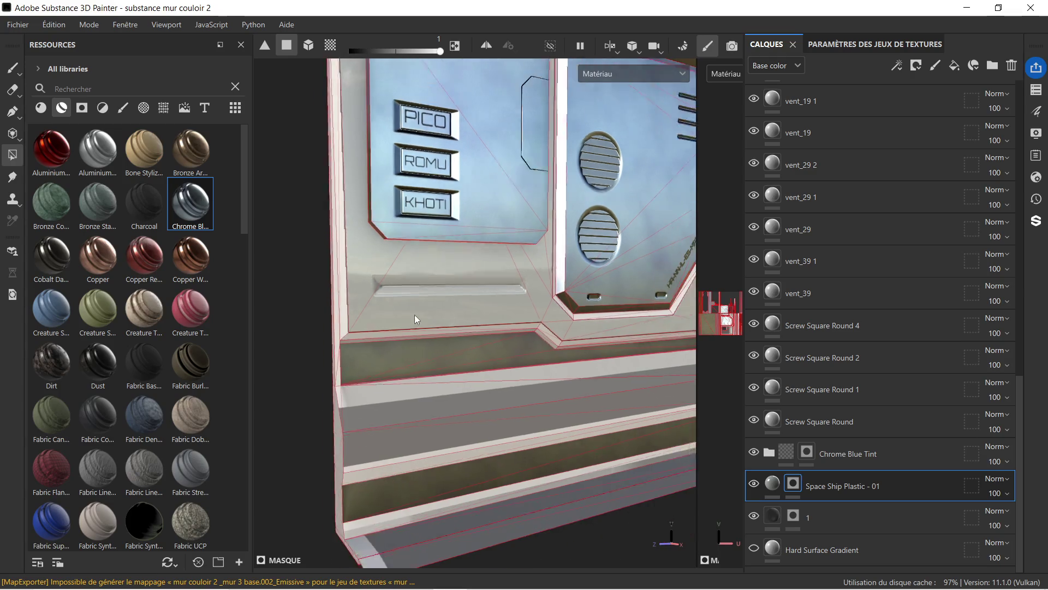
{"action": "left_click_drag", "start_coordinate": [556, 287], "coordinate": [528, 264]}
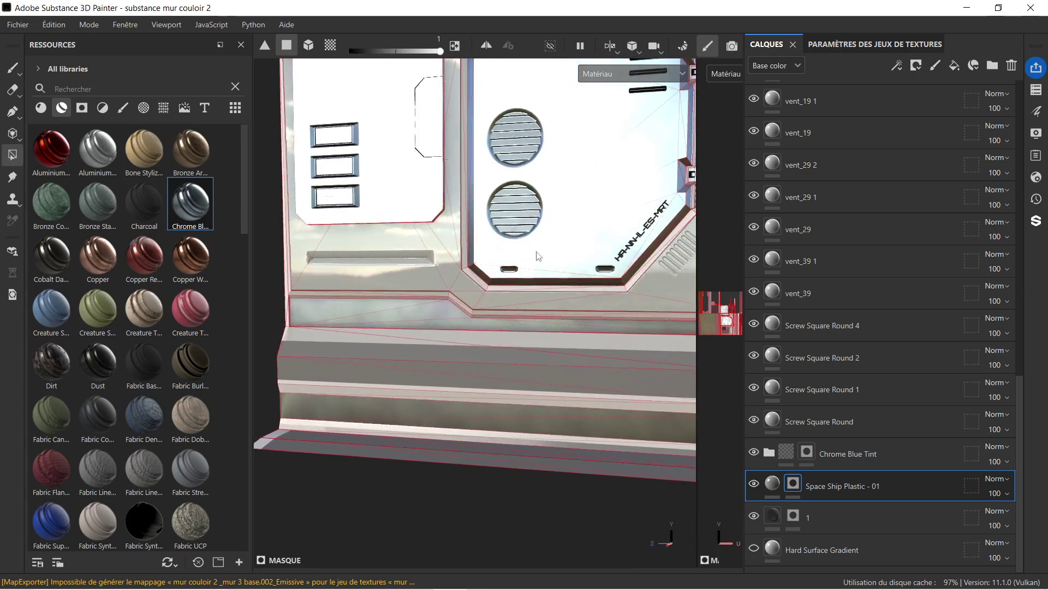
{"action": "scroll", "scroll_direction": "down", "scroll_amount": 3}
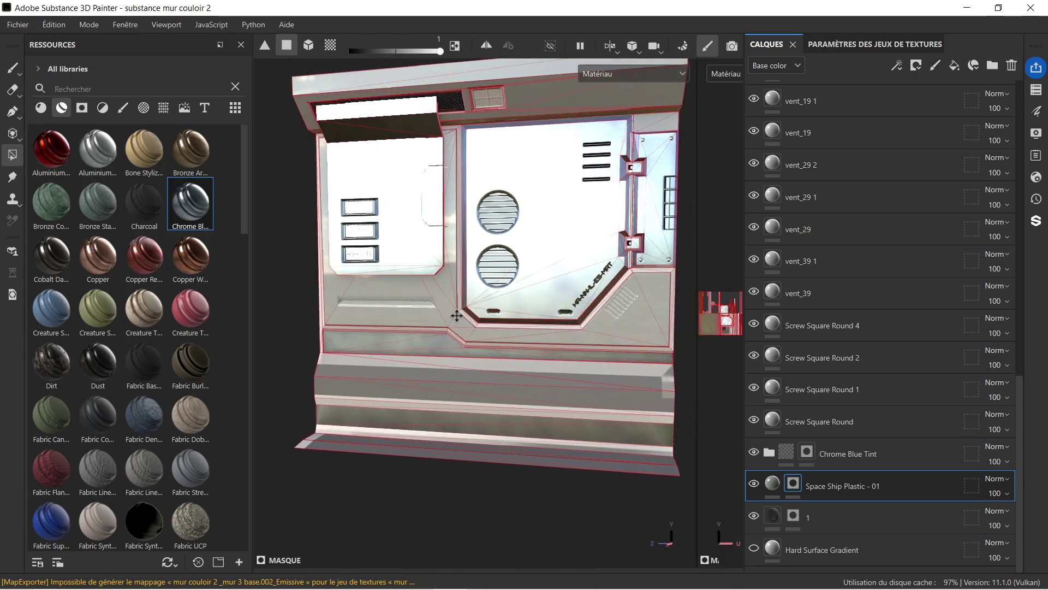
{"action": "left_click_drag", "start_coordinate": [464, 296], "coordinate": [393, 269]}
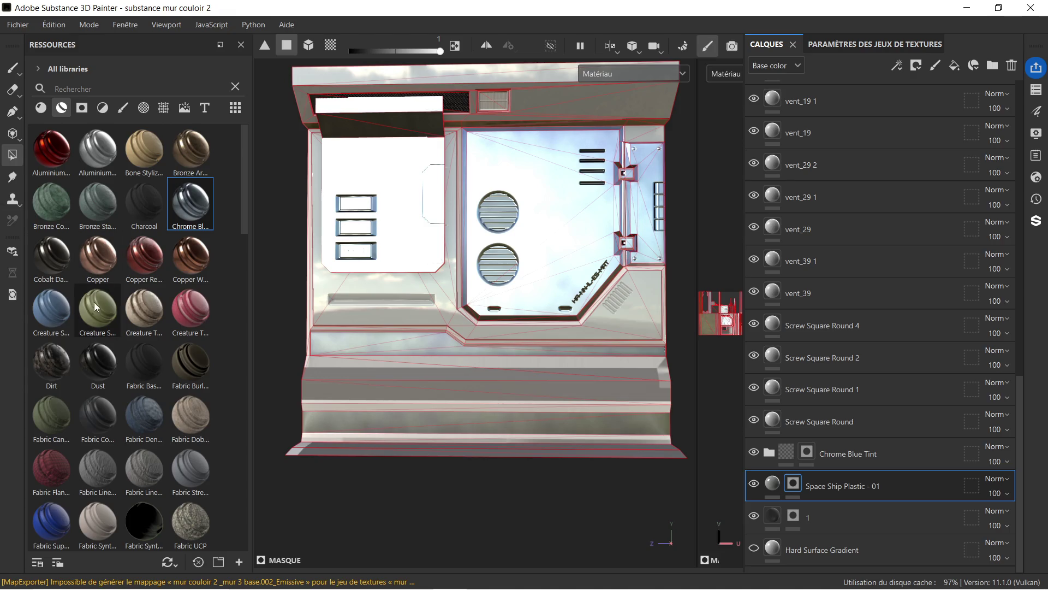
{"action": "left_click", "coordinate": [41, 261]}
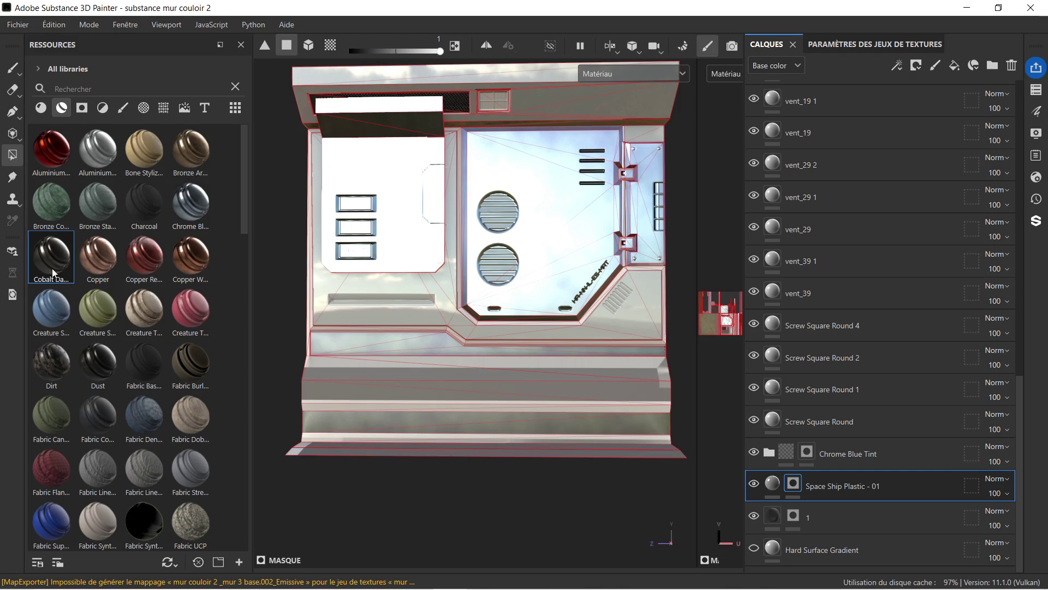
{"action": "mouse_move", "coordinate": [63, 258]}
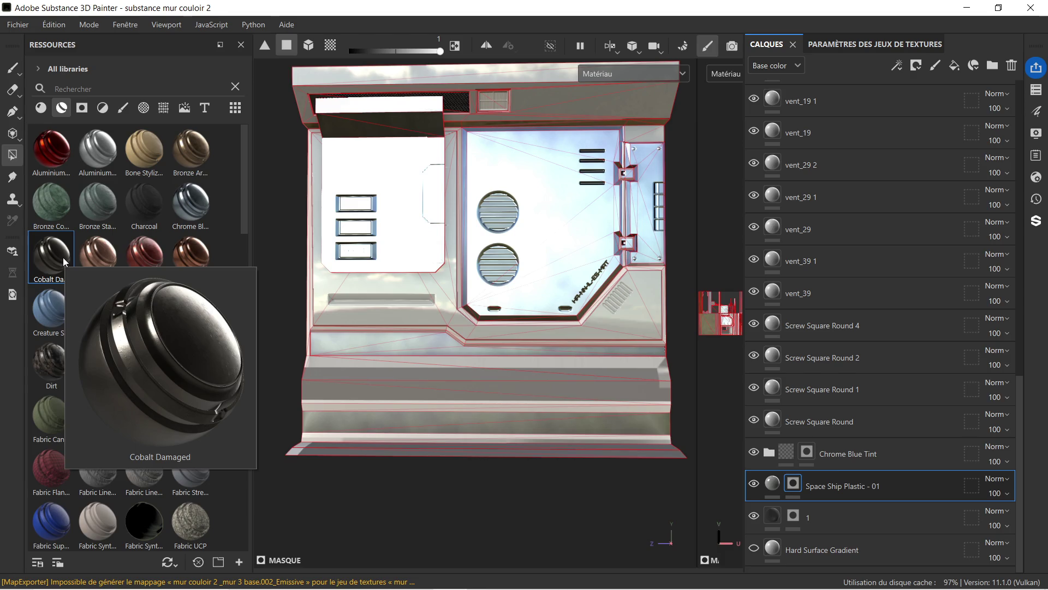
{"action": "left_click_drag", "start_coordinate": [63, 257], "coordinate": [833, 468]}
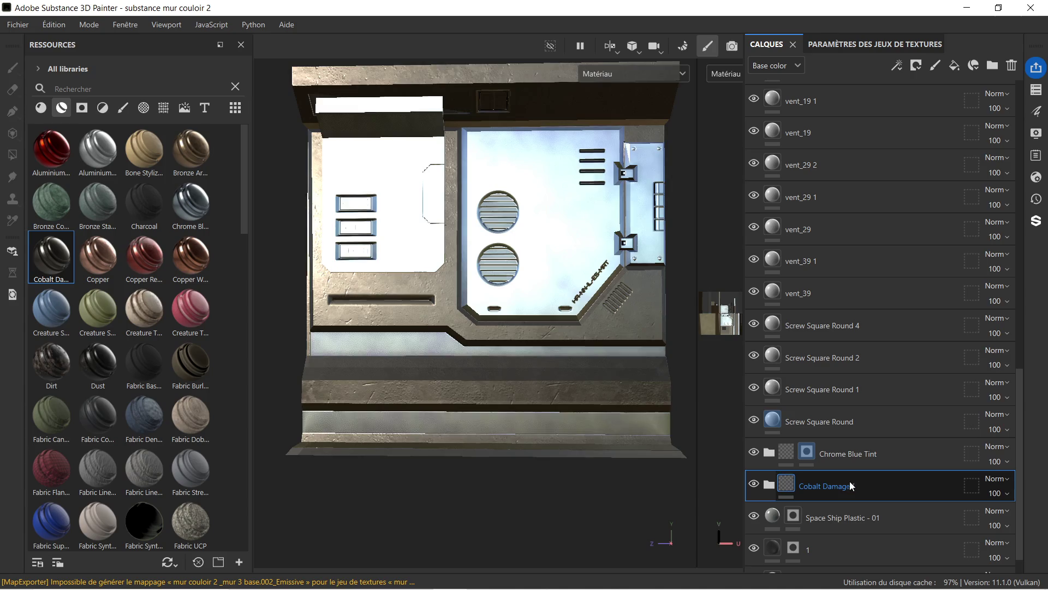
- Orbit and pan across the wall to inspect the worn dark metal frame
{"action": "scroll", "scroll_direction": "up", "scroll_amount": 3}
{"action": "scroll", "scroll_direction": "down", "scroll_amount": 3}
{"action": "left_click_drag", "start_coordinate": [442, 266], "coordinate": [425, 293]}
{"action": "scroll", "scroll_direction": "up", "scroll_amount": 3}
{"action": "left_click_drag", "start_coordinate": [379, 332], "coordinate": [443, 295]}
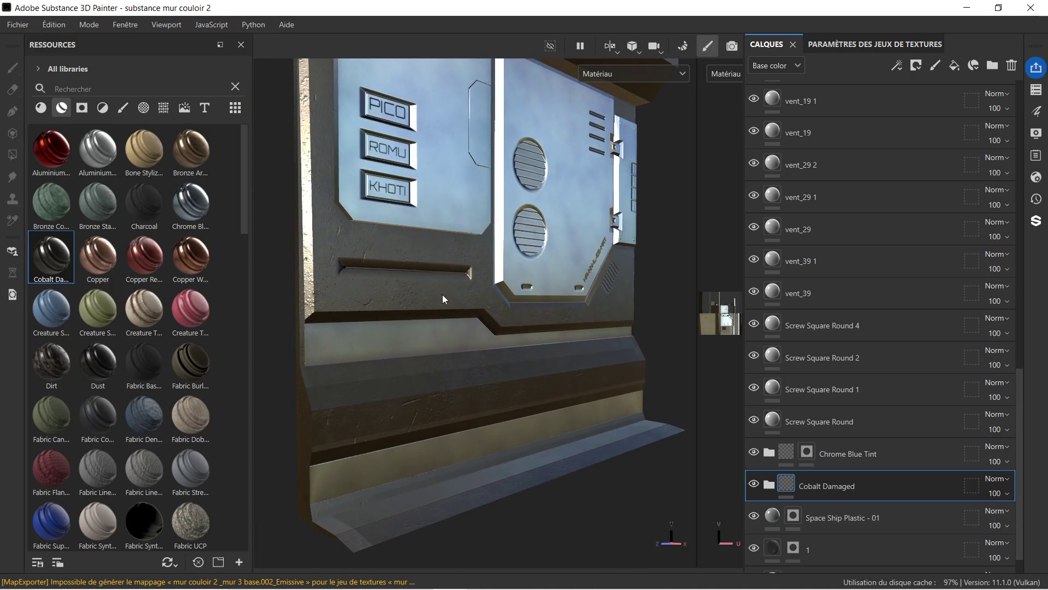
- Give Cobalt Damaged a black mask and reveal it on the lower ledge, left strip and chamfer faces
{"action": "right_click", "coordinate": [875, 485]}
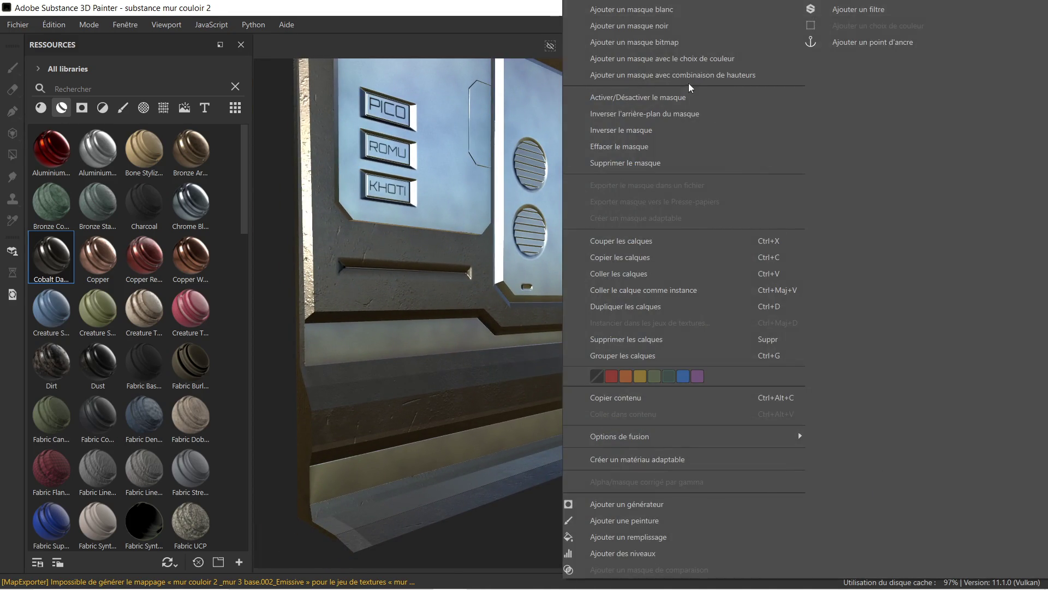
{"action": "left_click", "coordinate": [680, 31]}
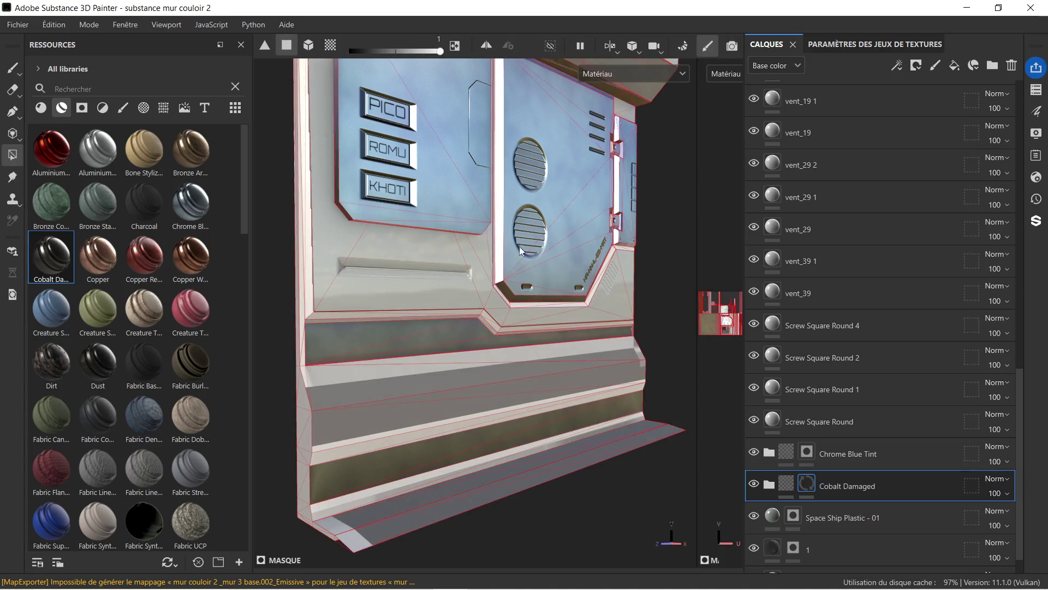
{"action": "scroll", "scroll_direction": "up", "scroll_amount": 3}
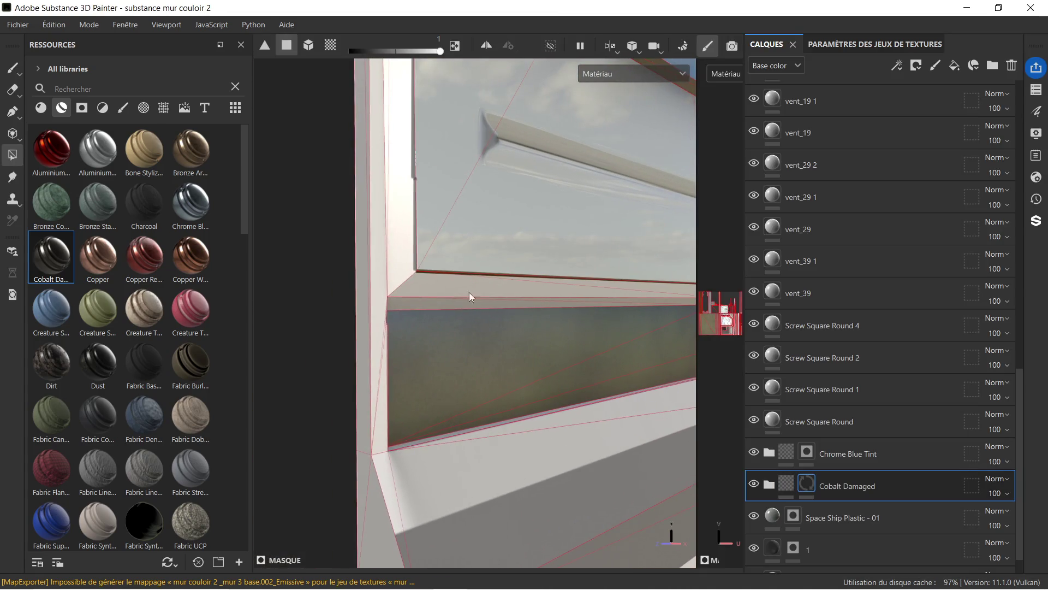
{"action": "left_click", "coordinate": [417, 276]}
{"action": "left_click", "coordinate": [403, 256]}
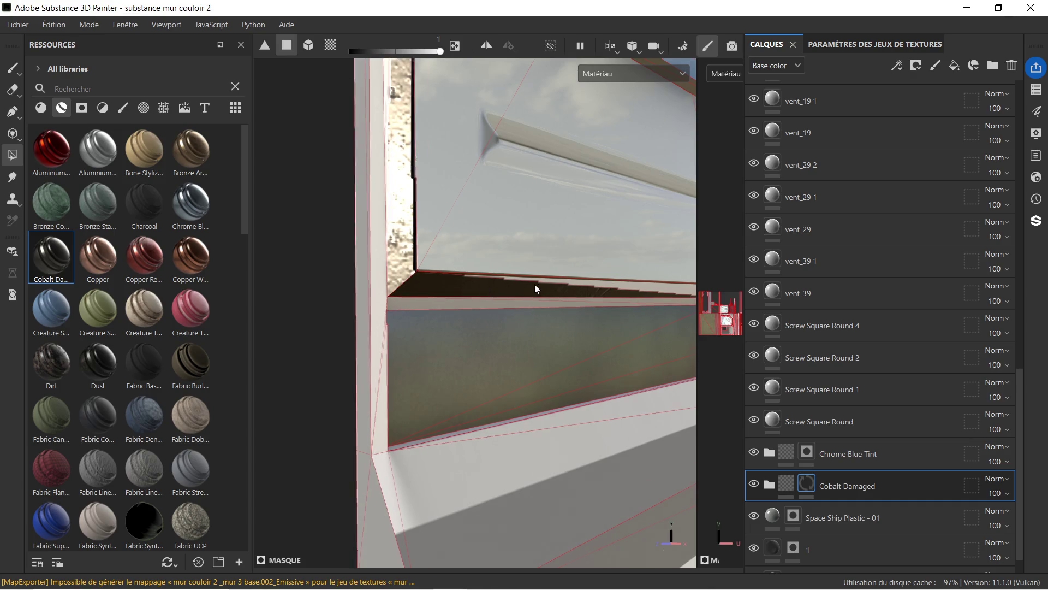
{"action": "scroll", "scroll_direction": "down", "scroll_amount": 3}
{"action": "scroll", "scroll_direction": "up", "scroll_amount": 3}
{"action": "left_click", "coordinate": [508, 282]}
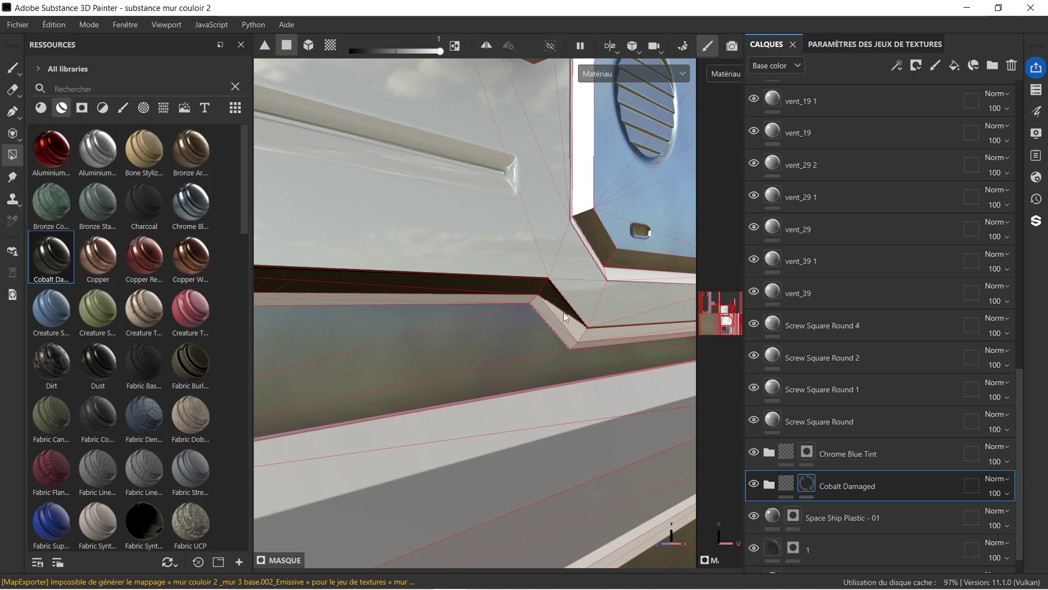
{"action": "left_click", "coordinate": [545, 317]}
{"action": "left_click", "coordinate": [511, 295]}
- Reveal it on the strip below the ledge, then delete the Cobalt Damaged layer
{"action": "left_click_drag", "start_coordinate": [509, 293], "coordinate": [516, 294]}
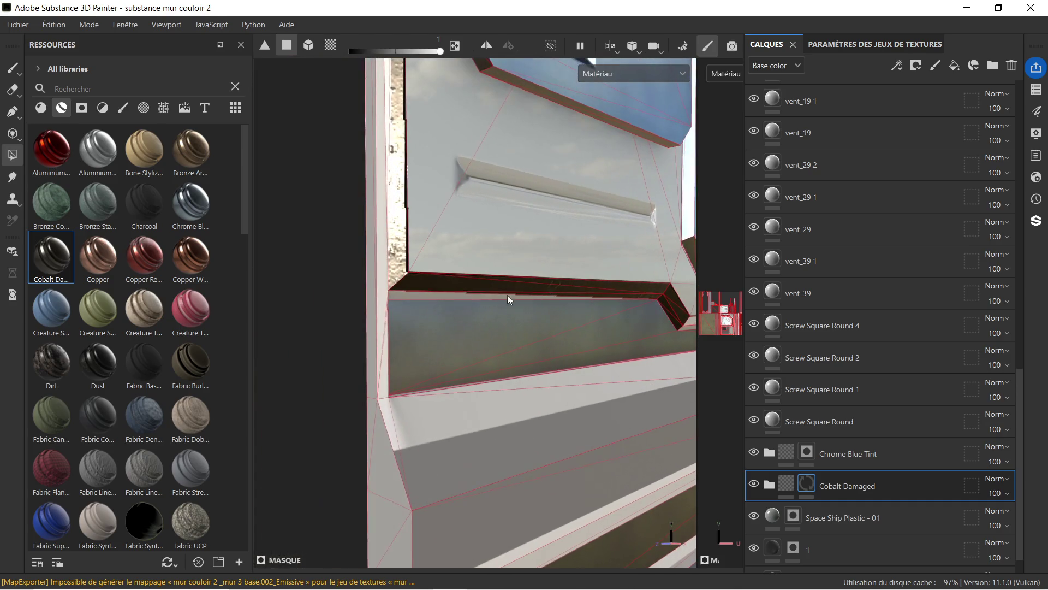
{"action": "left_click", "coordinate": [397, 293]}
{"action": "left_click_drag", "start_coordinate": [404, 293], "coordinate": [425, 302]}
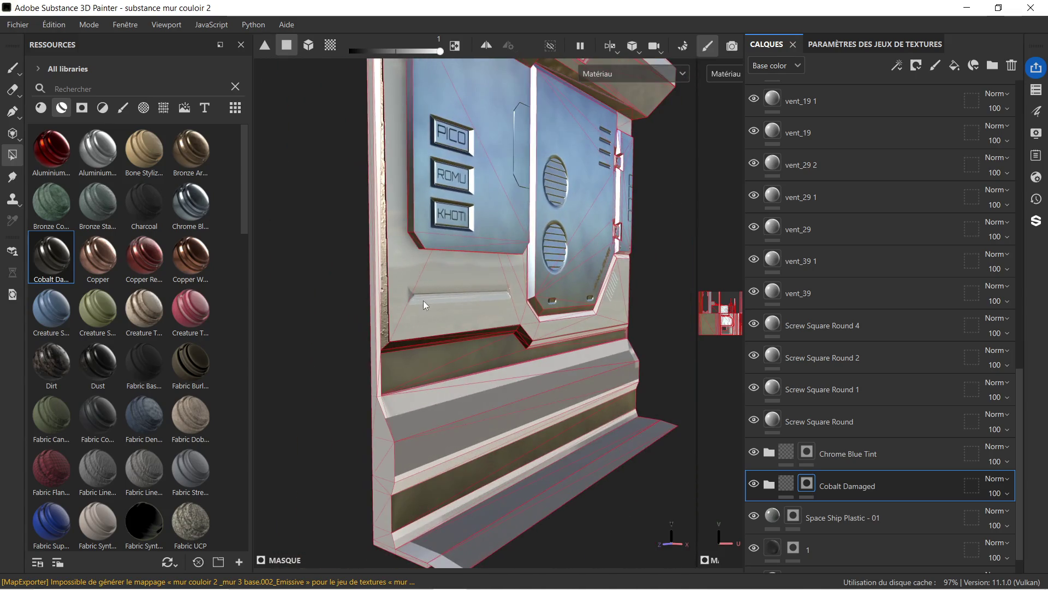
{"action": "scroll", "scroll_direction": "down", "scroll_amount": 3}
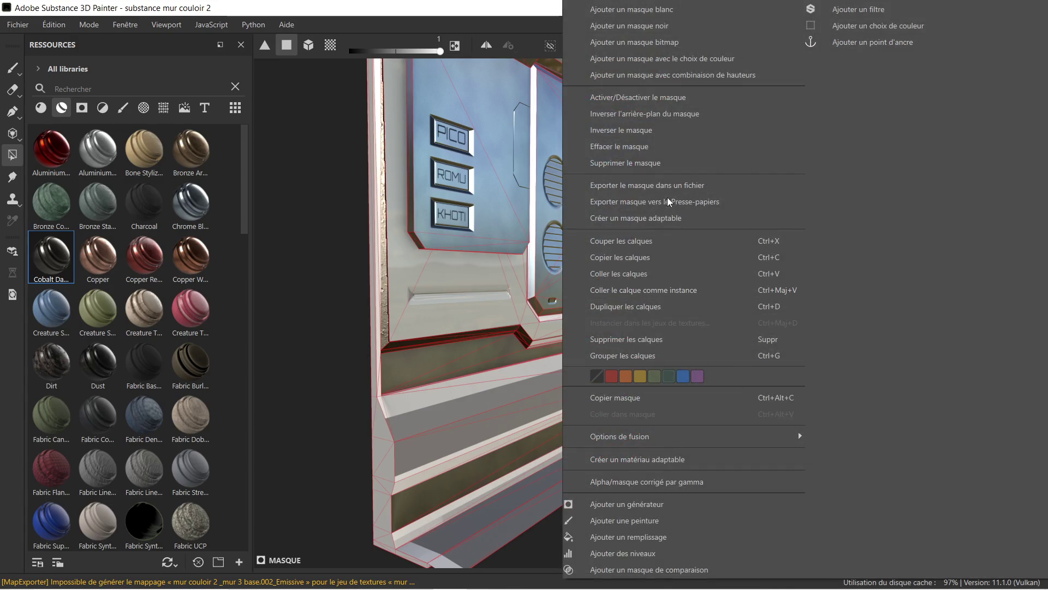
{"action": "left_click", "coordinate": [300, 404]}
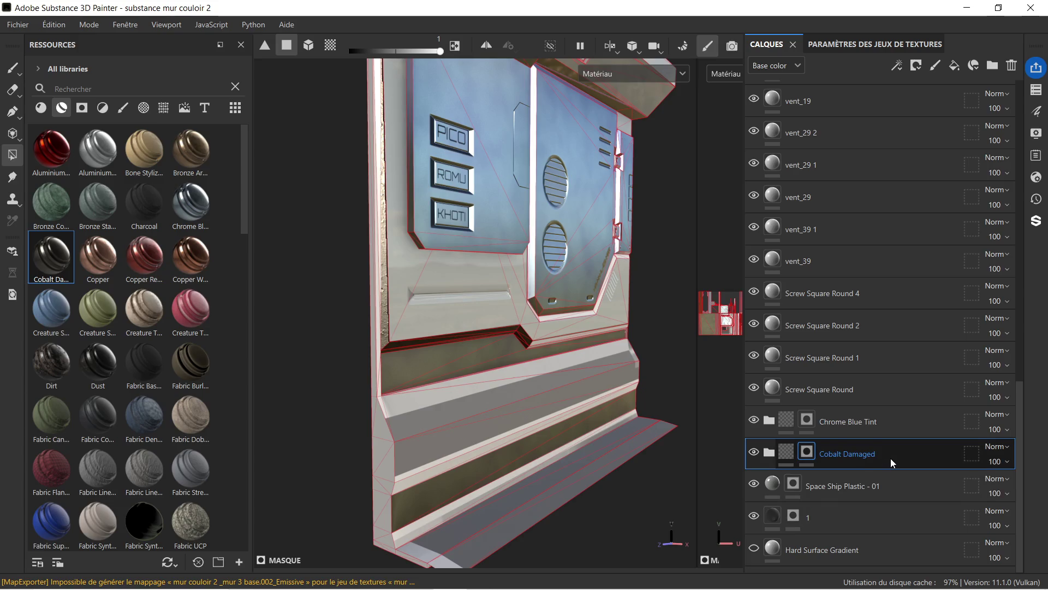
{"action": "key", "text": "Delete"}
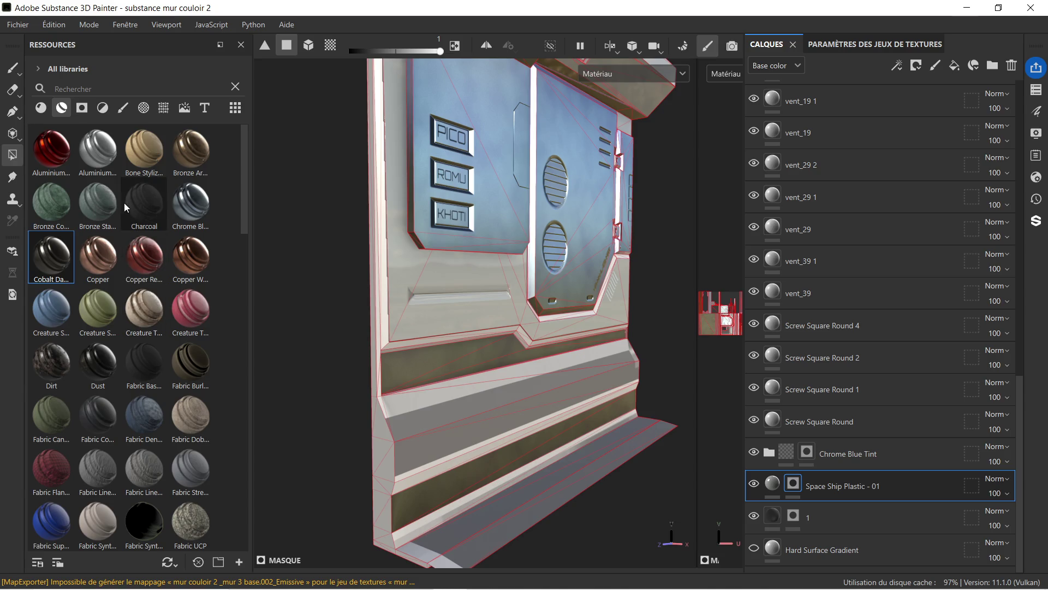
- Drop Fabric Composite Reinforced Used above Space Ship Plastic - 01 and orbit to view the darkened wall
{"action": "scroll", "scroll_direction": "down", "scroll_amount": 3}
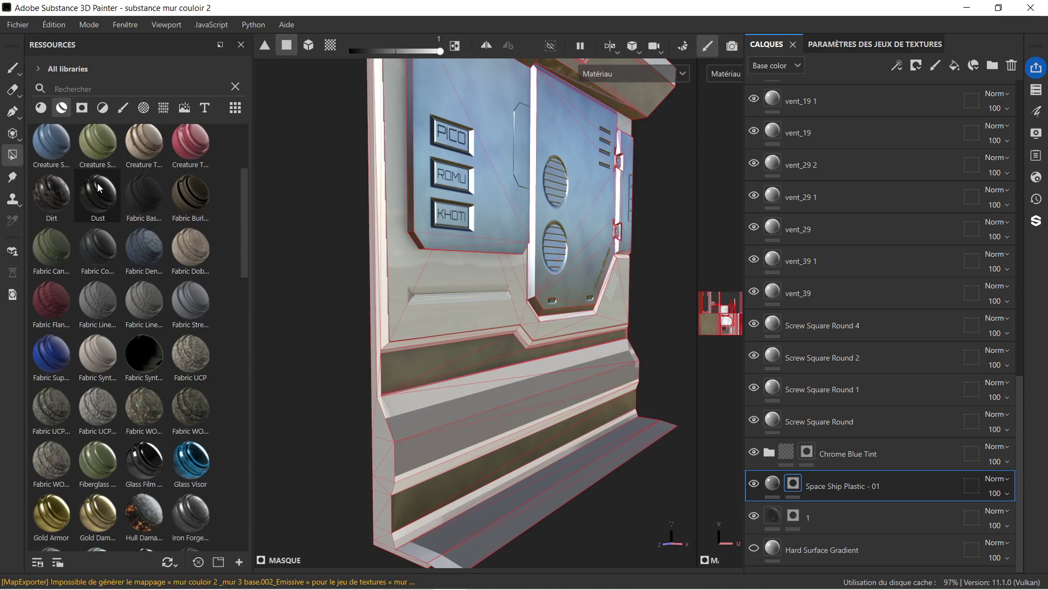
{"action": "mouse_move", "coordinate": [157, 189]}
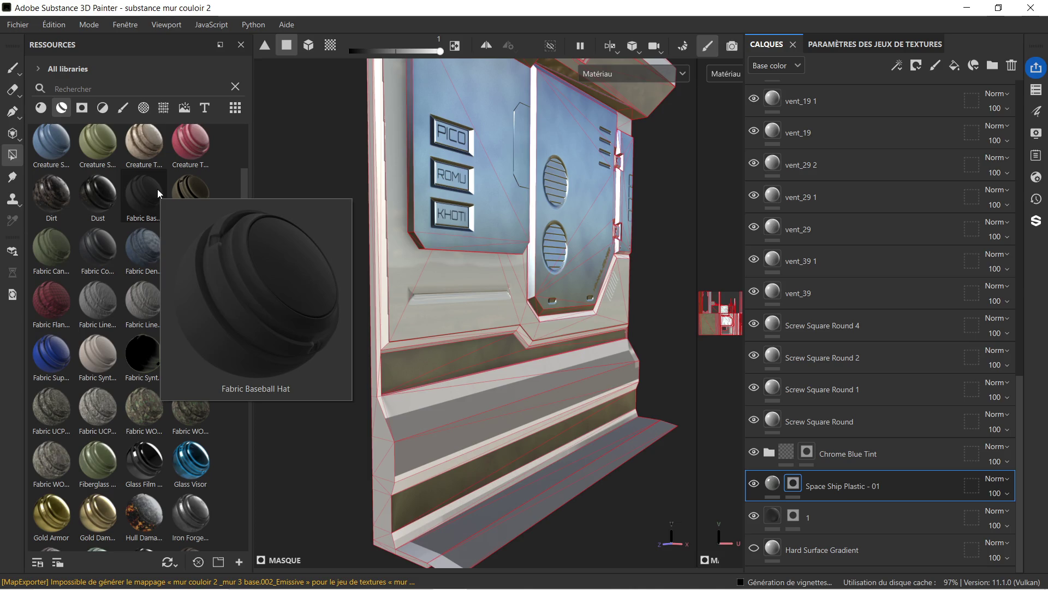
{"action": "mouse_move", "coordinate": [77, 240]}
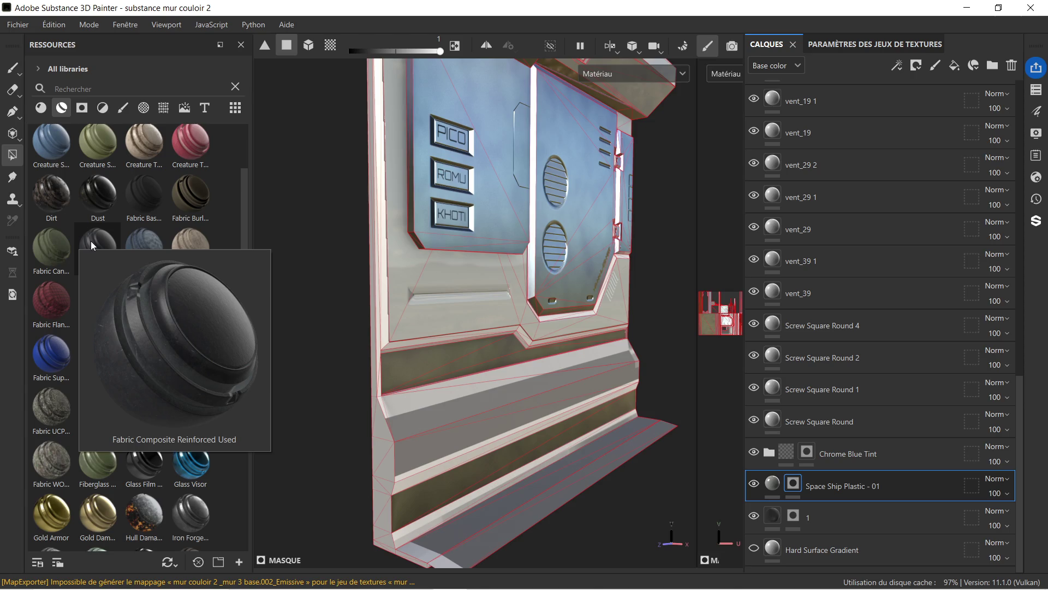
{"action": "left_click_drag", "start_coordinate": [90, 241], "coordinate": [851, 469]}
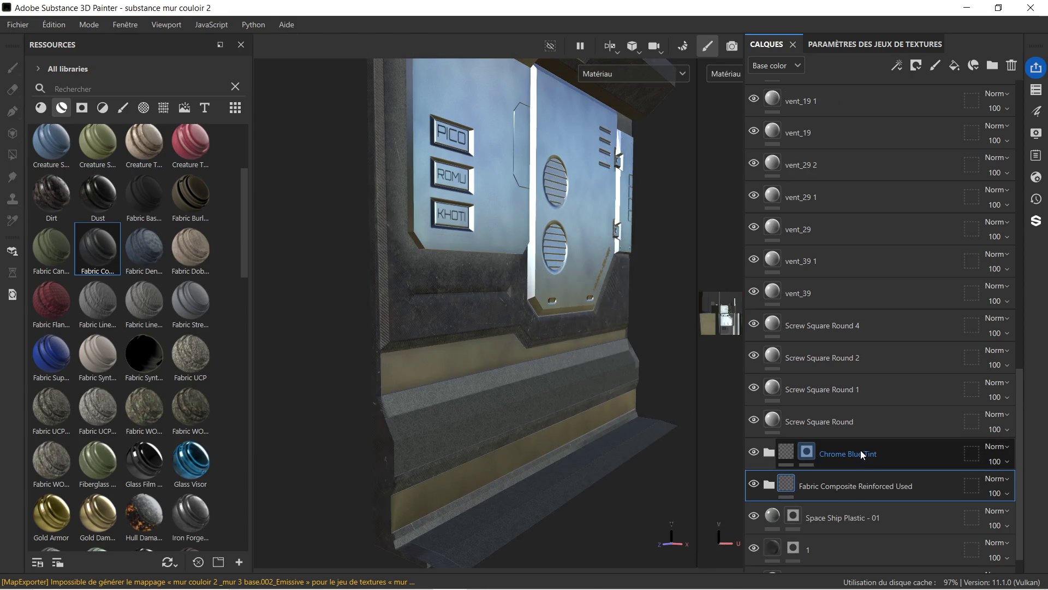
{"action": "left_click_drag", "start_coordinate": [435, 345], "coordinate": [412, 302]}
{"action": "left_click_drag", "start_coordinate": [506, 293], "coordinate": [339, 290]}
{"action": "scroll", "scroll_direction": "up", "scroll_amount": 3}
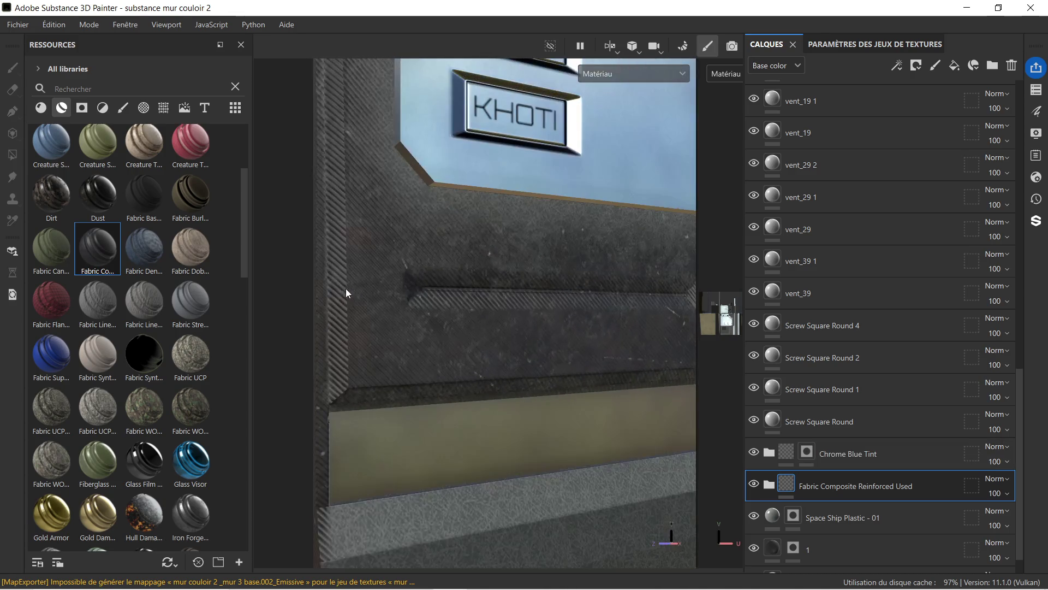
{"action": "scroll", "scroll_direction": "down", "scroll_amount": 3}
{"action": "left_click_drag", "start_coordinate": [544, 310], "coordinate": [492, 294]}
- Give the Fabric Composite layer a black mask and reveal fabric on the lower and diagonal ledge segments
{"action": "right_click", "coordinate": [855, 480]}
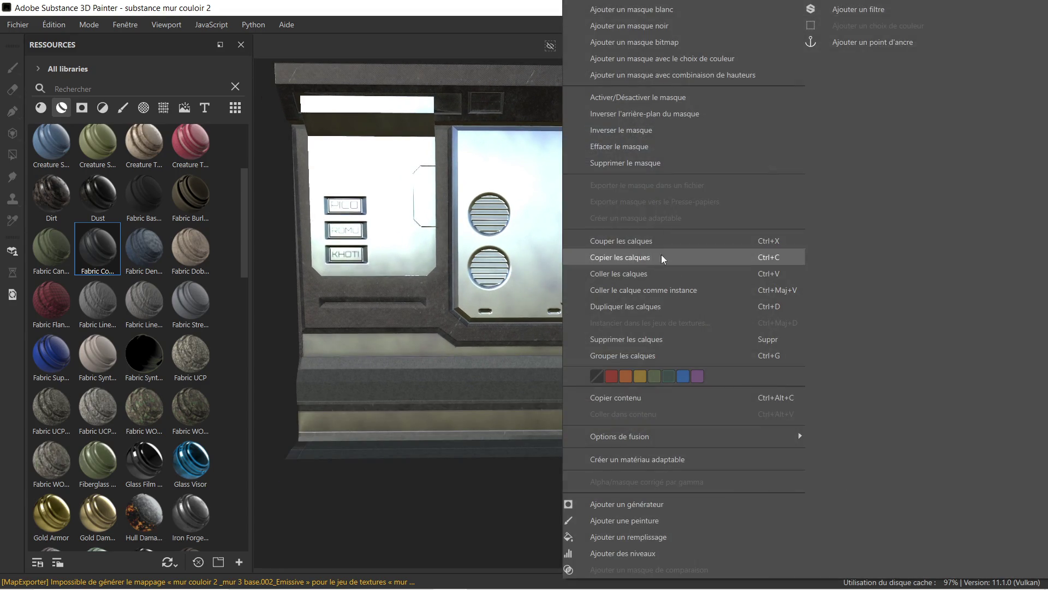
{"action": "left_click", "coordinate": [660, 27]}
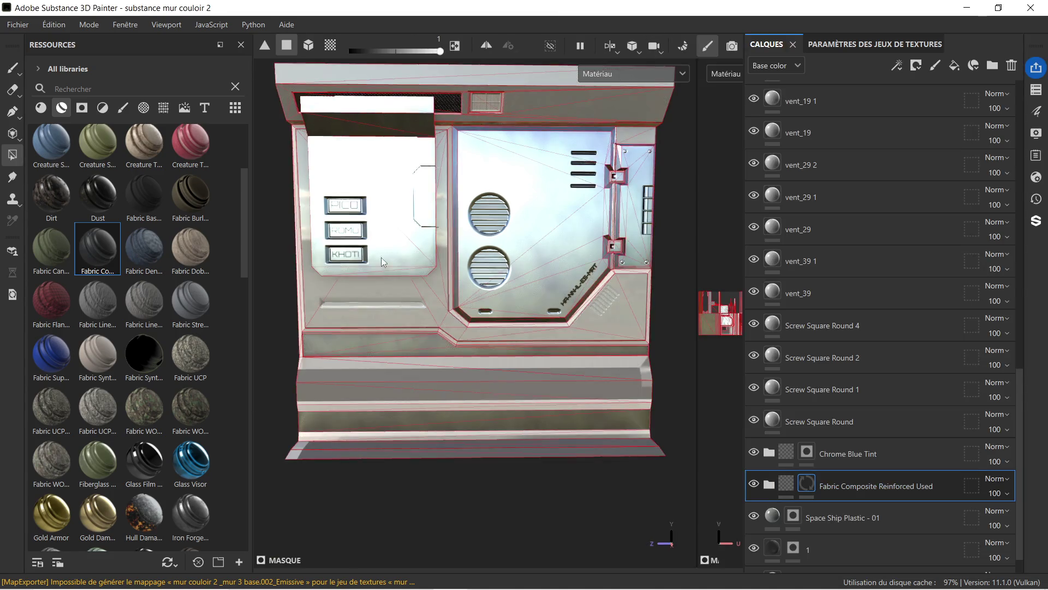
{"action": "scroll", "scroll_direction": "up", "scroll_amount": 3}
{"action": "left_click_drag", "start_coordinate": [386, 327], "coordinate": [398, 326]}
{"action": "left_click", "coordinate": [408, 331]}
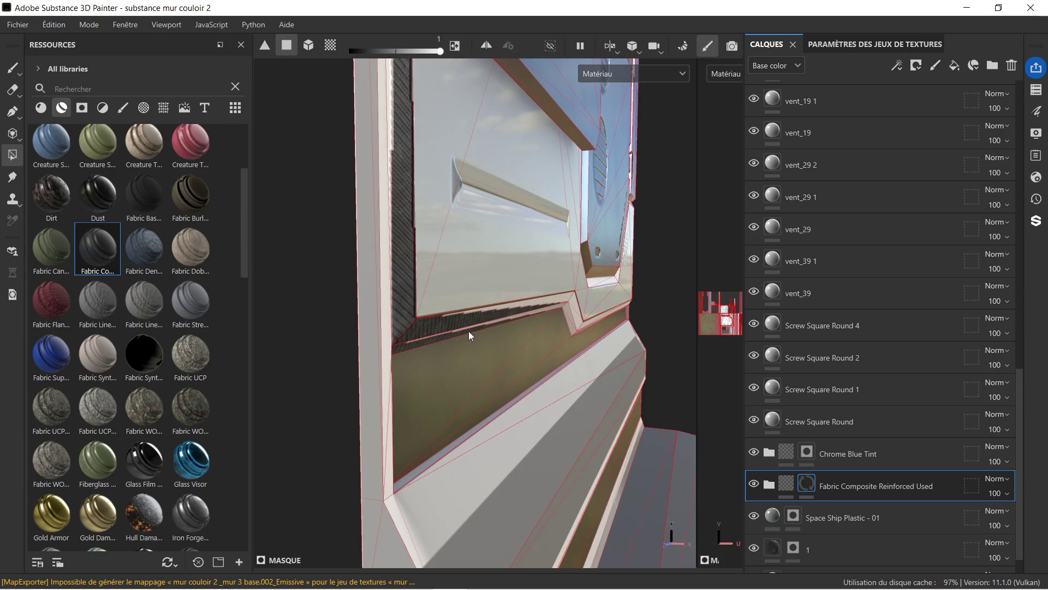
{"action": "left_click_drag", "start_coordinate": [517, 322], "coordinate": [430, 295]}
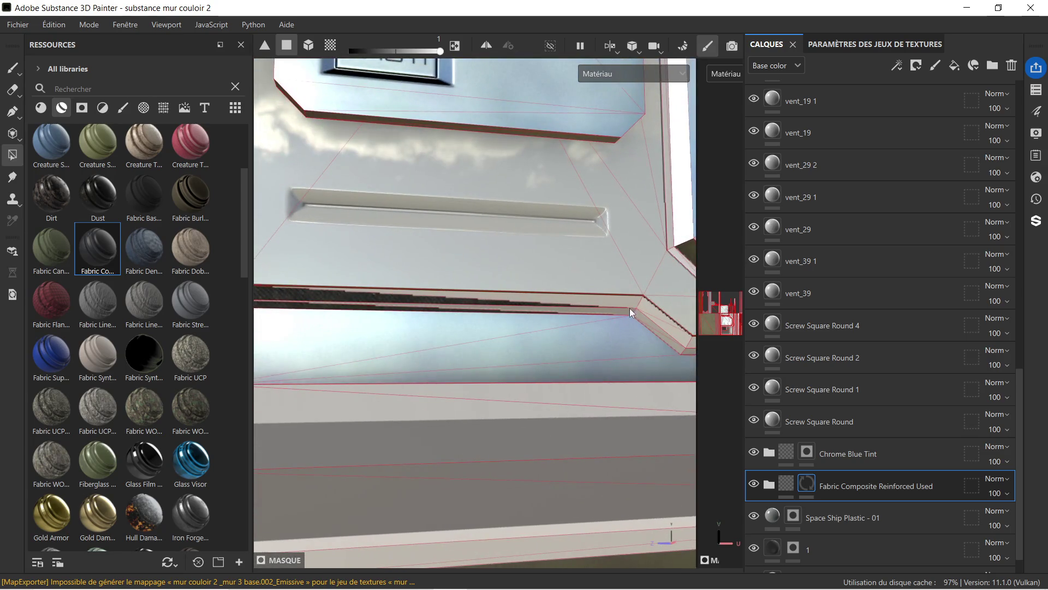
{"action": "left_click", "coordinate": [657, 319]}
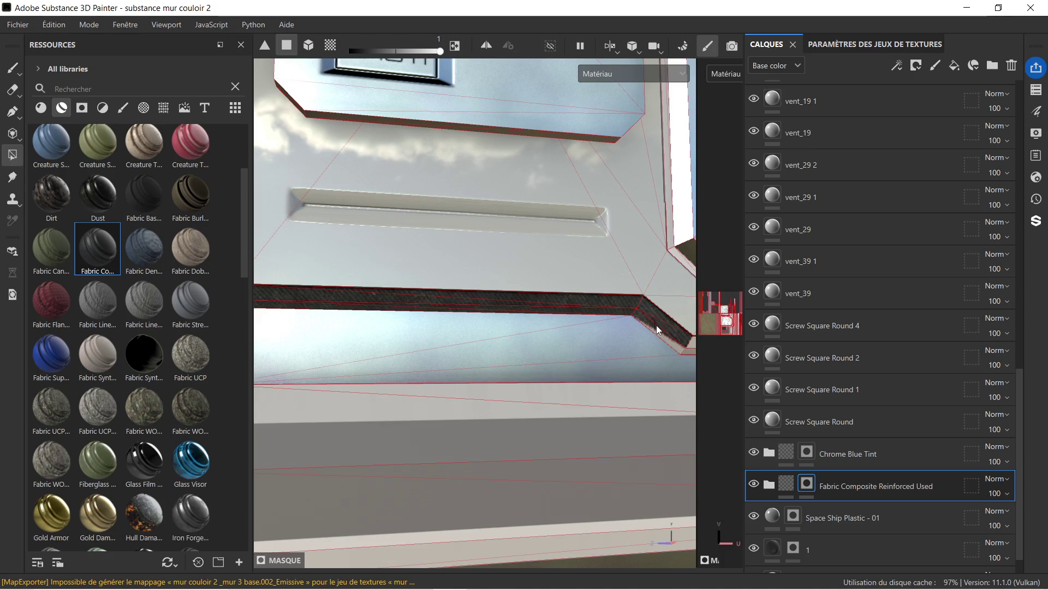
- Fill the right ledge segment, the ledge's lower strips and the window frame's vertical side strip
{"action": "scroll", "scroll_direction": "down", "scroll_amount": 3}
{"action": "left_click_drag", "start_coordinate": [628, 321], "coordinate": [473, 300]}
{"action": "left_click", "coordinate": [469, 296]}
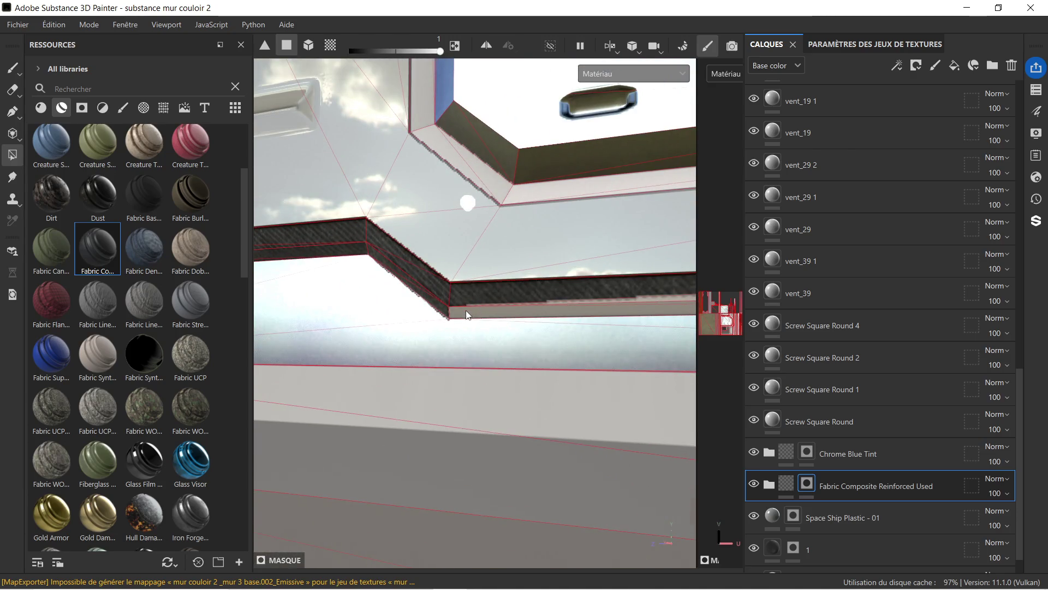
{"action": "left_click", "coordinate": [479, 315]}
{"action": "left_click_drag", "start_coordinate": [599, 313], "coordinate": [492, 279]}
{"action": "left_click", "coordinate": [554, 320]}
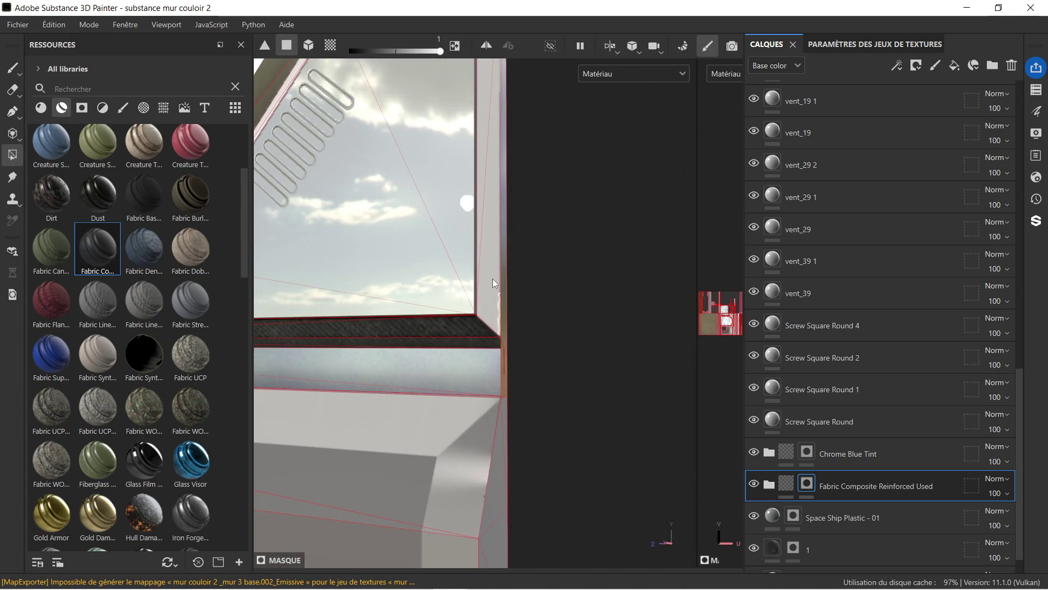
{"action": "left_click", "coordinate": [492, 270]}
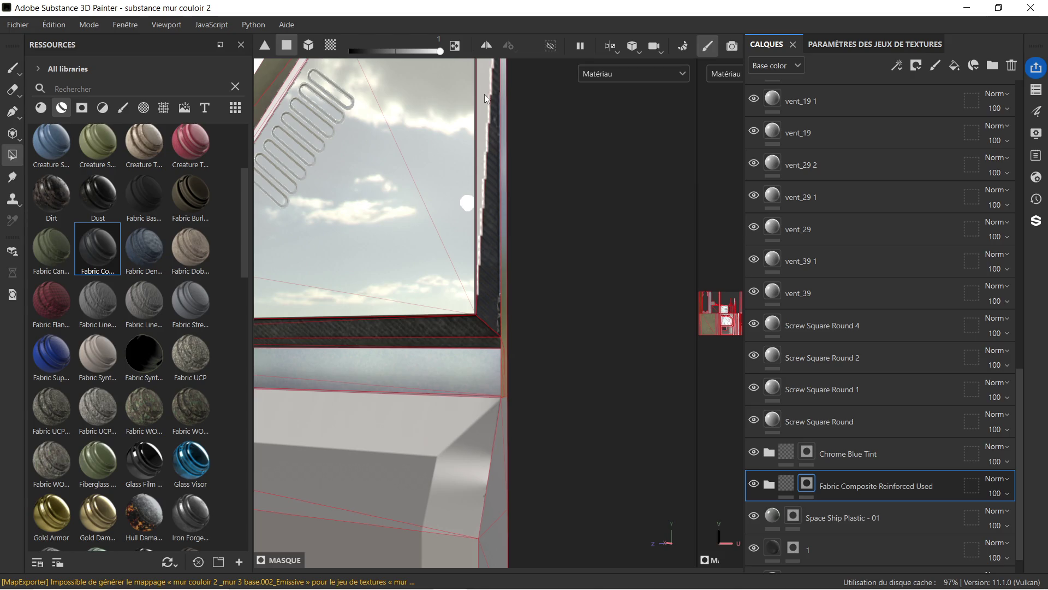
- Fill the ledge and top strip with ribbed fabric, then pull back to review the wider panel
{"action": "left_click_drag", "start_coordinate": [492, 113], "coordinate": [426, 255]}
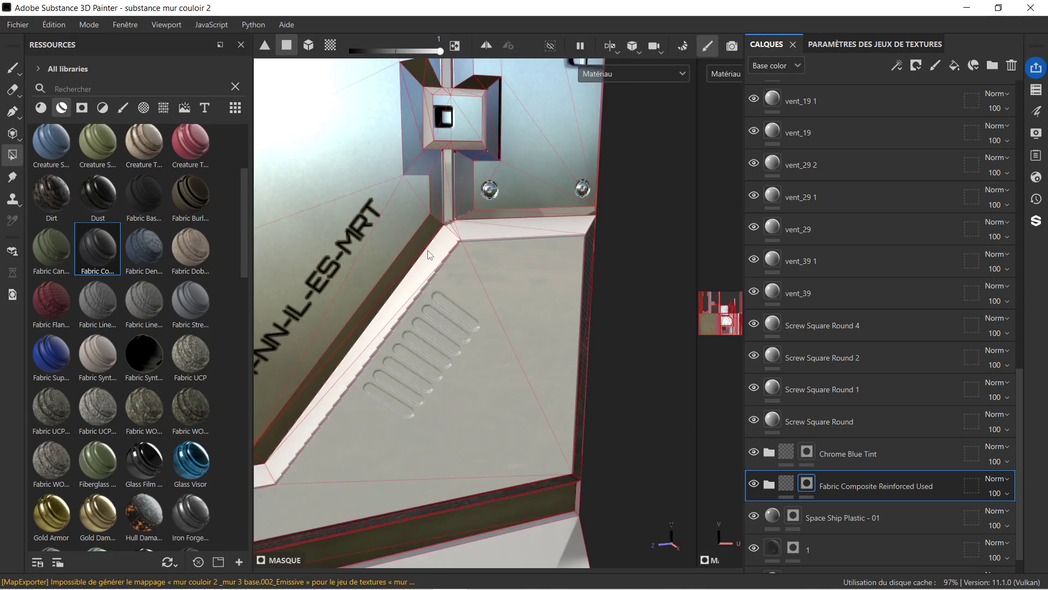
{"action": "scroll", "scroll_direction": "up", "scroll_amount": 3}
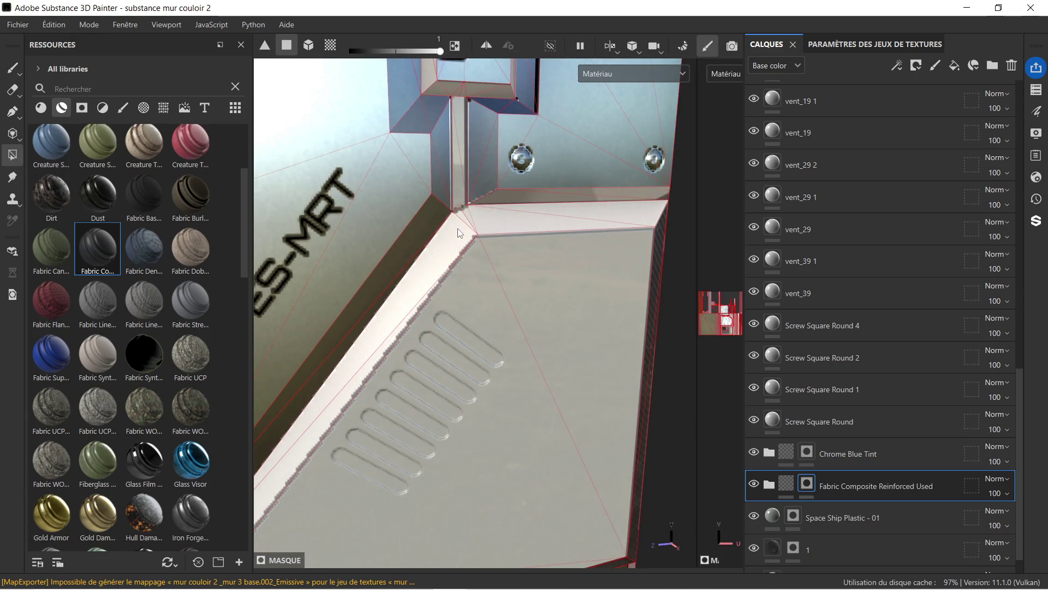
{"action": "left_click", "coordinate": [485, 218]}
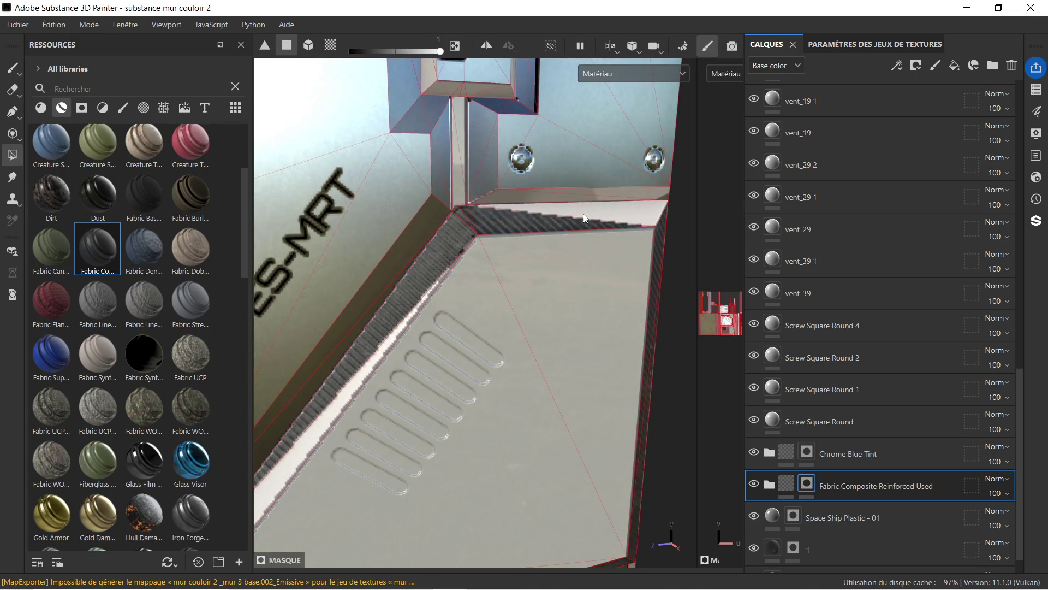
{"action": "left_click_drag", "start_coordinate": [359, 332], "coordinate": [483, 328]}
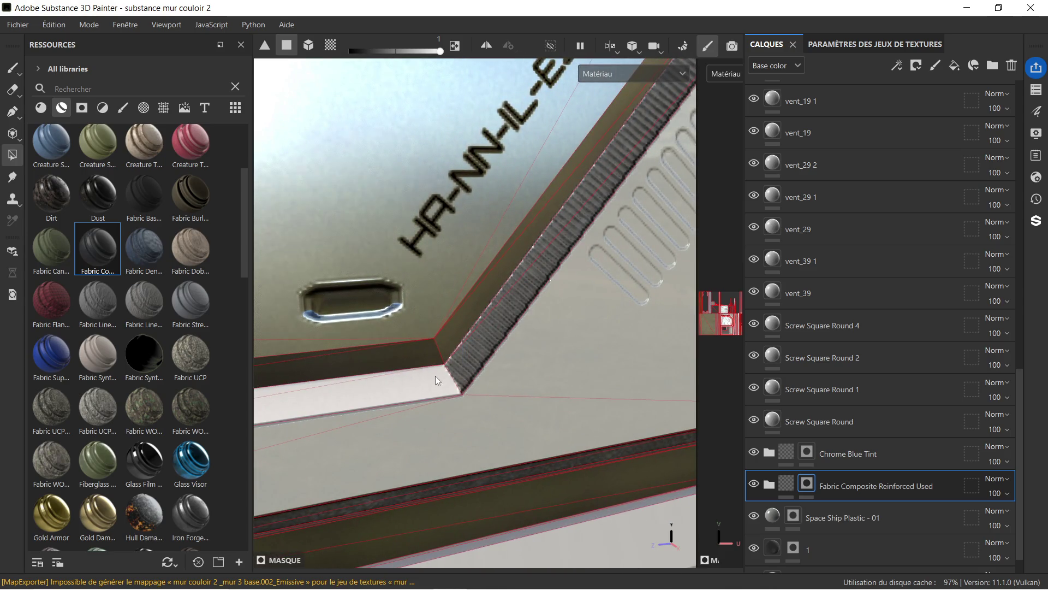
{"action": "left_click_drag", "start_coordinate": [422, 381], "coordinate": [481, 326]}
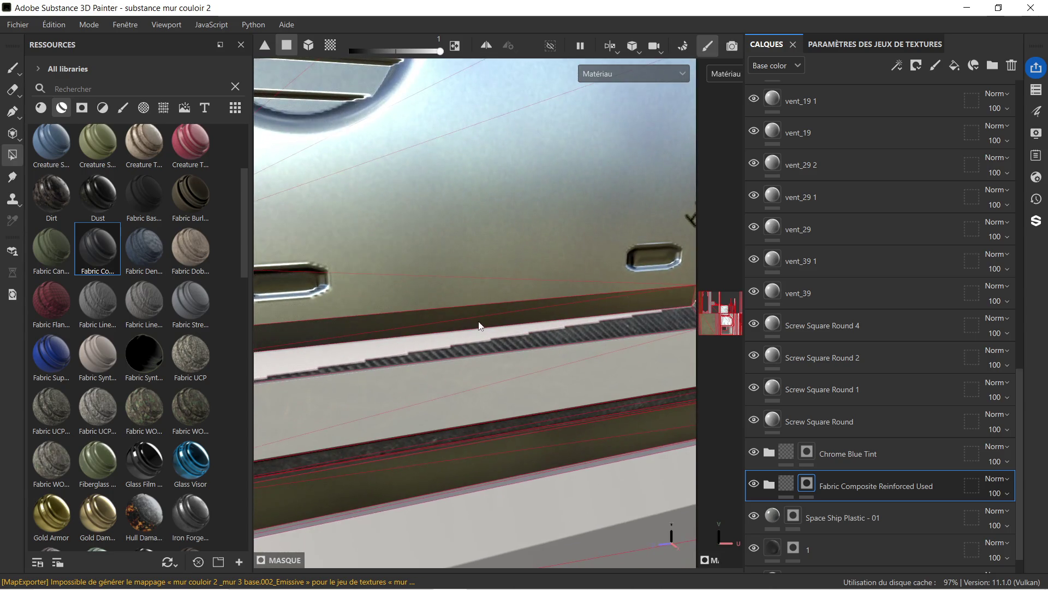
{"action": "left_click_drag", "start_coordinate": [372, 346], "coordinate": [568, 313]}
{"action": "left_click_drag", "start_coordinate": [568, 313], "coordinate": [465, 277]}
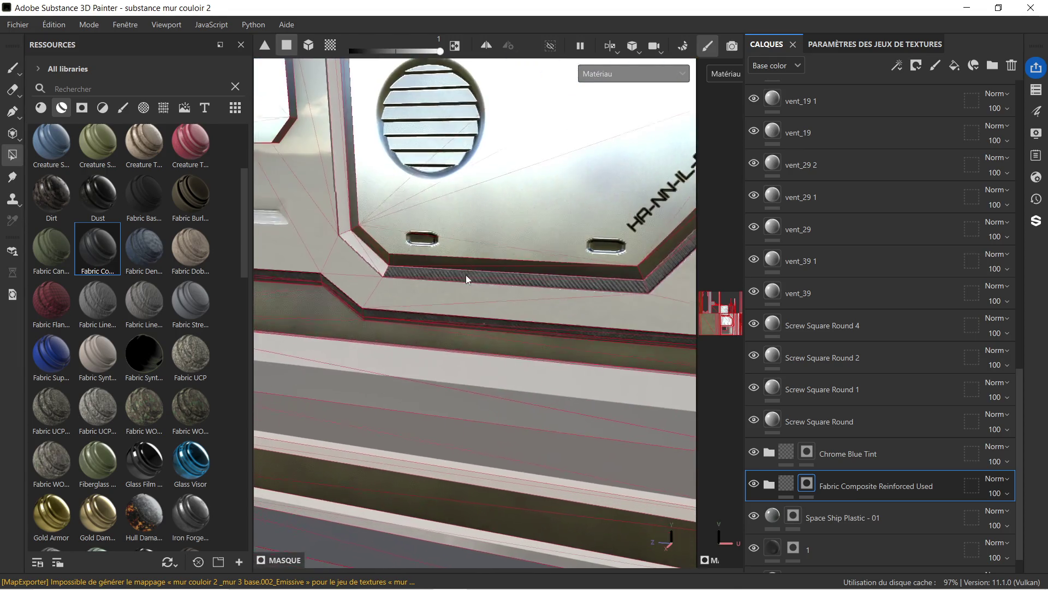
{"action": "scroll", "scroll_direction": "down", "scroll_amount": 3}
{"action": "left_click_drag", "start_coordinate": [498, 220], "coordinate": [472, 219]}
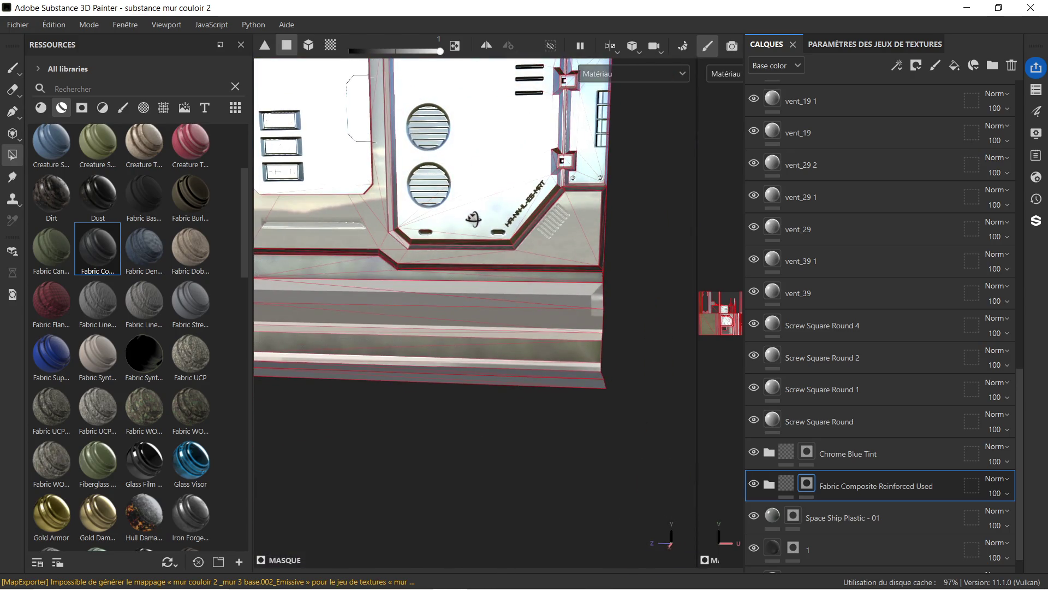
{"action": "scroll", "scroll_direction": "up", "scroll_amount": 3}
{"action": "scroll", "scroll_direction": "up", "scroll_amount": 3}
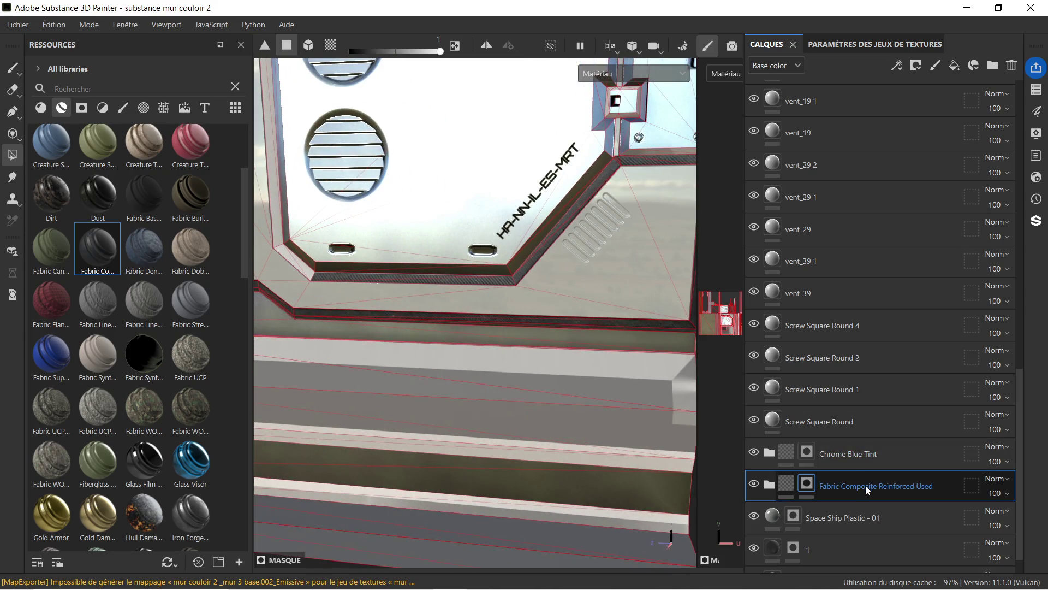
{"action": "right_click", "coordinate": [865, 486]}
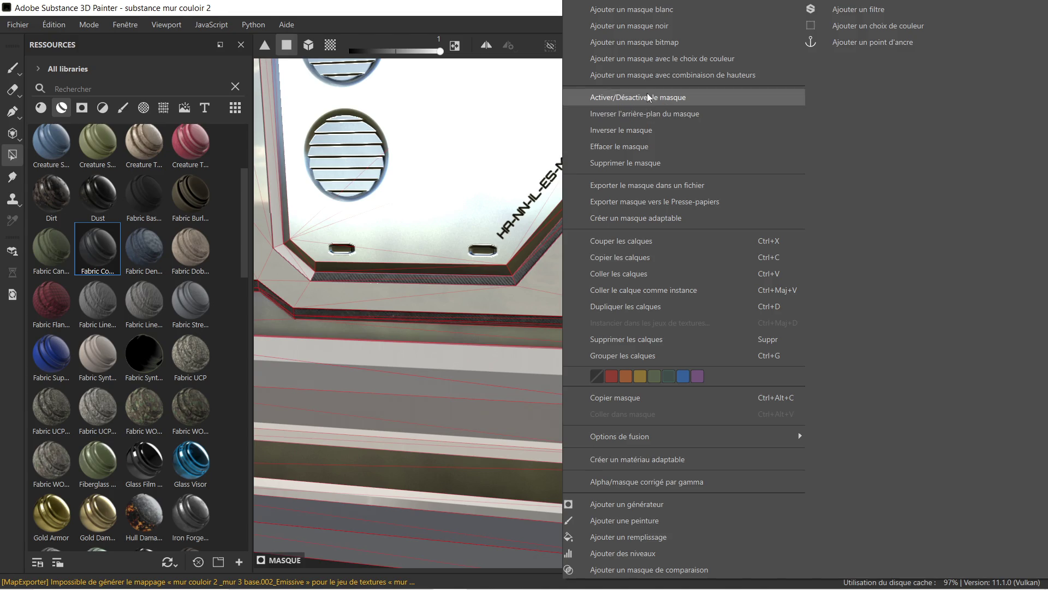
{"action": "left_click", "coordinate": [492, 272]}
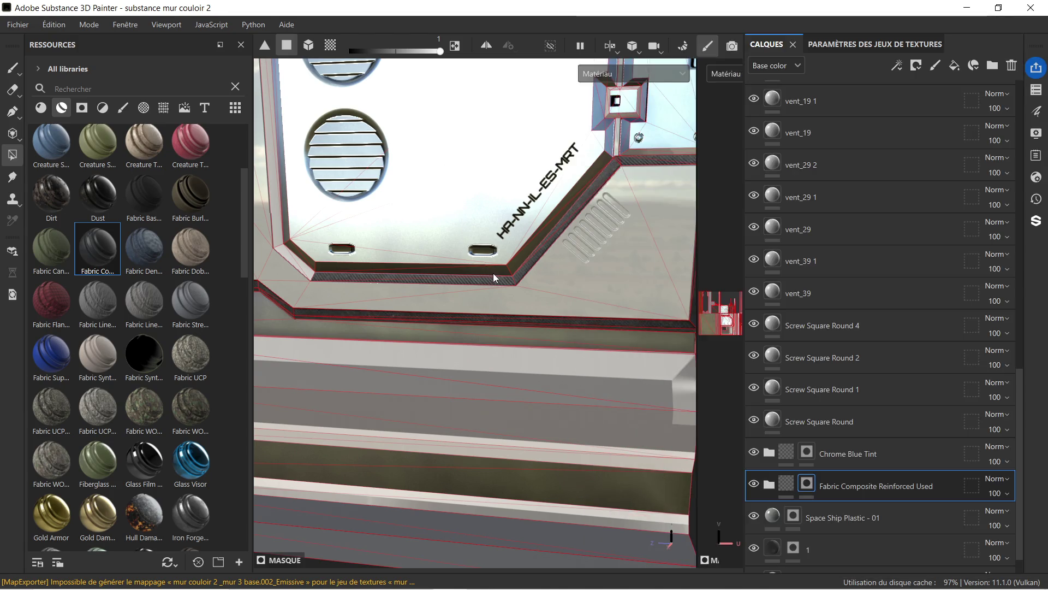
{"action": "scroll", "scroll_direction": "up", "scroll_amount": 3}
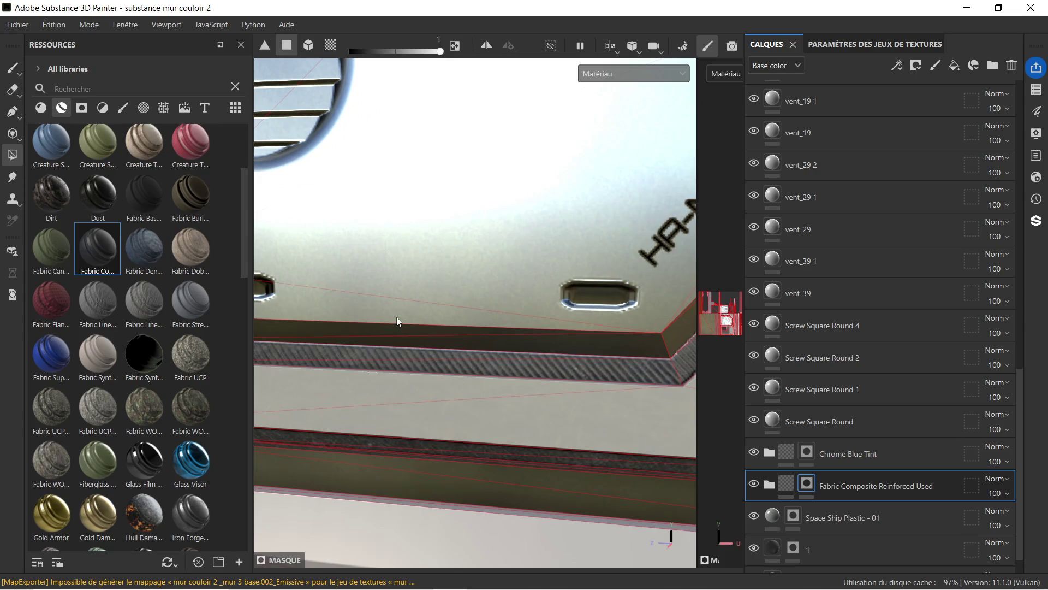
{"action": "scroll", "scroll_direction": "down", "scroll_amount": 3}
{"action": "left_click_drag", "start_coordinate": [340, 322], "coordinate": [470, 338]}
{"action": "scroll", "scroll_direction": "up", "scroll_amount": 3}
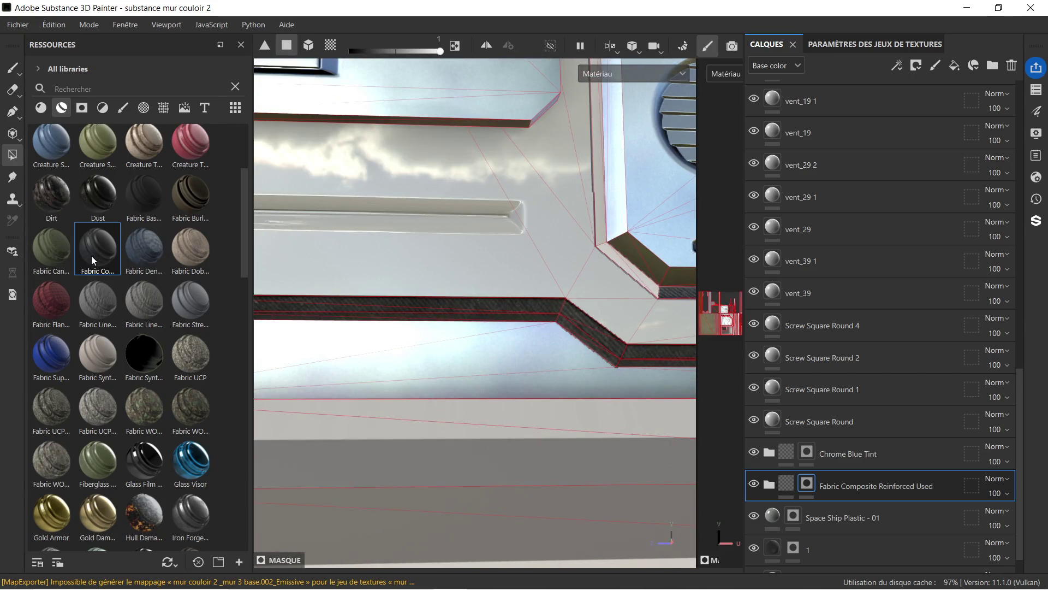
- Try Leather Creased on the wall panel, then undo it
{"action": "mouse_move", "coordinate": [90, 255]}
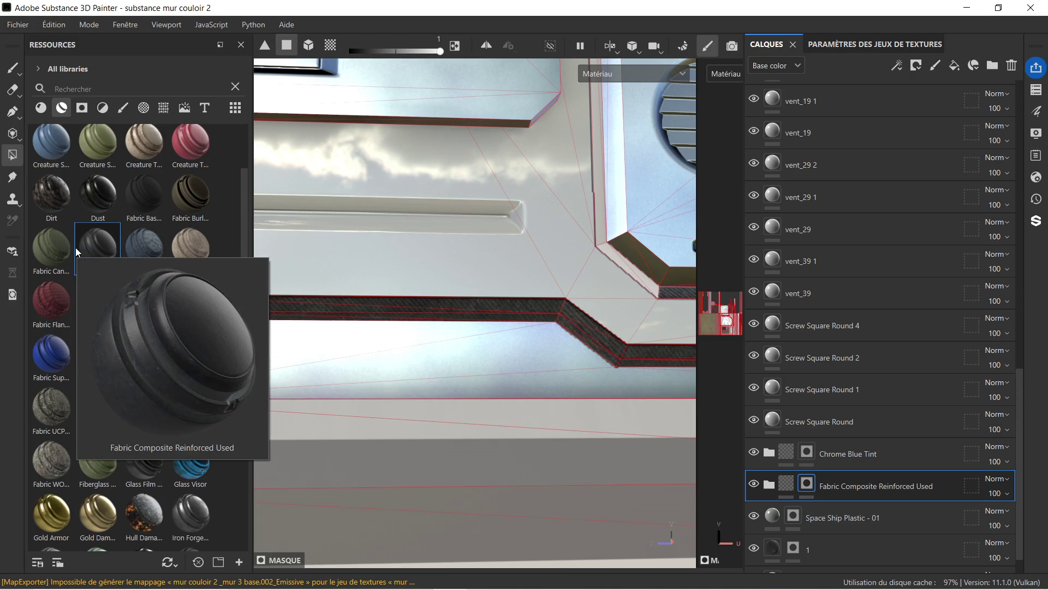
{"action": "scroll", "scroll_direction": "down", "scroll_amount": 3}
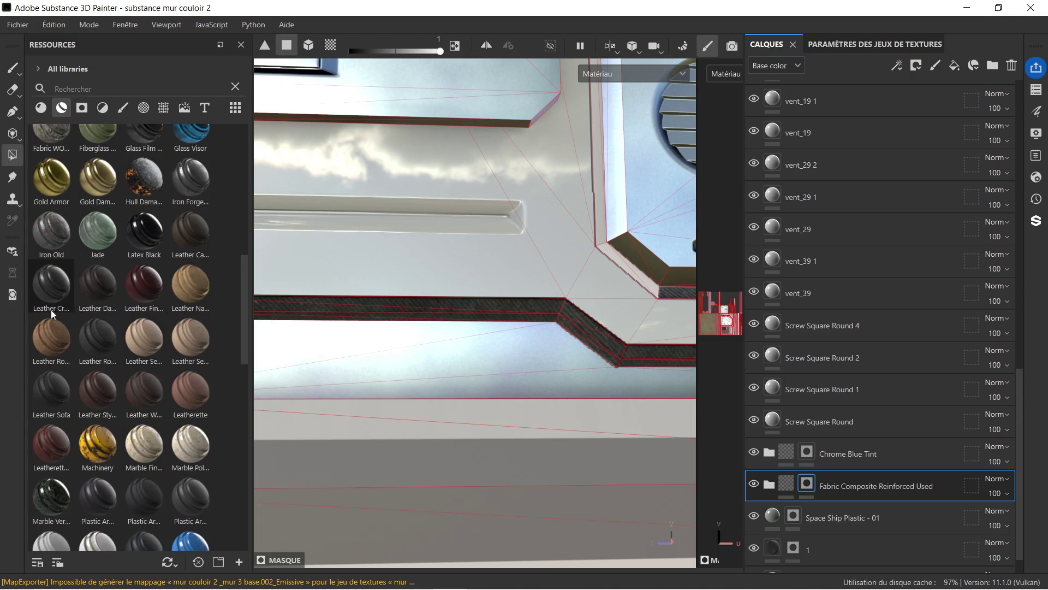
{"action": "mouse_move", "coordinate": [52, 293]}
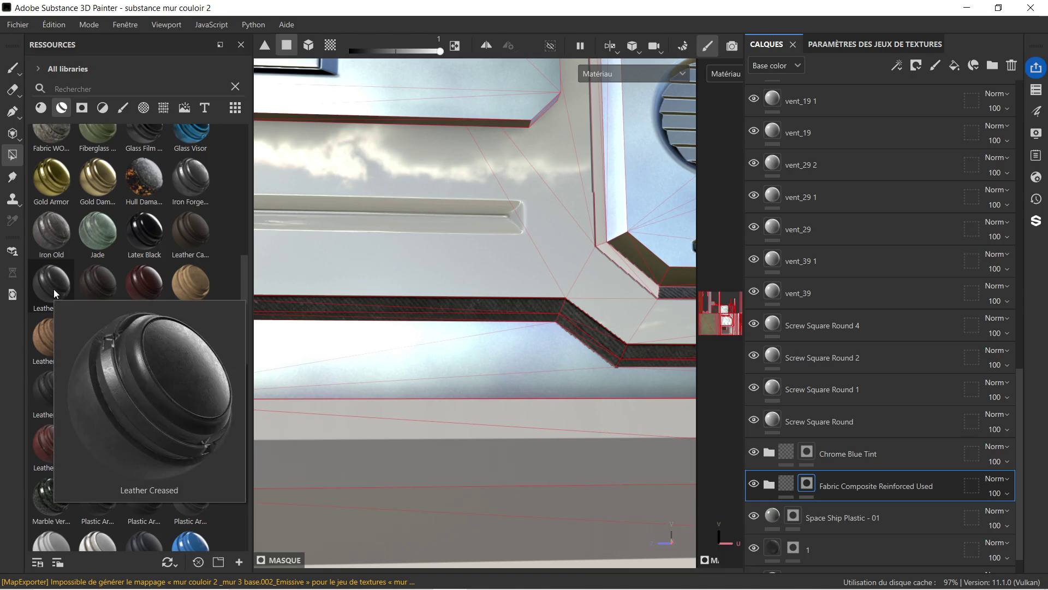
{"action": "left_click_drag", "start_coordinate": [50, 285], "coordinate": [412, 329]}
{"action": "scroll", "scroll_direction": "down", "scroll_amount": 3}
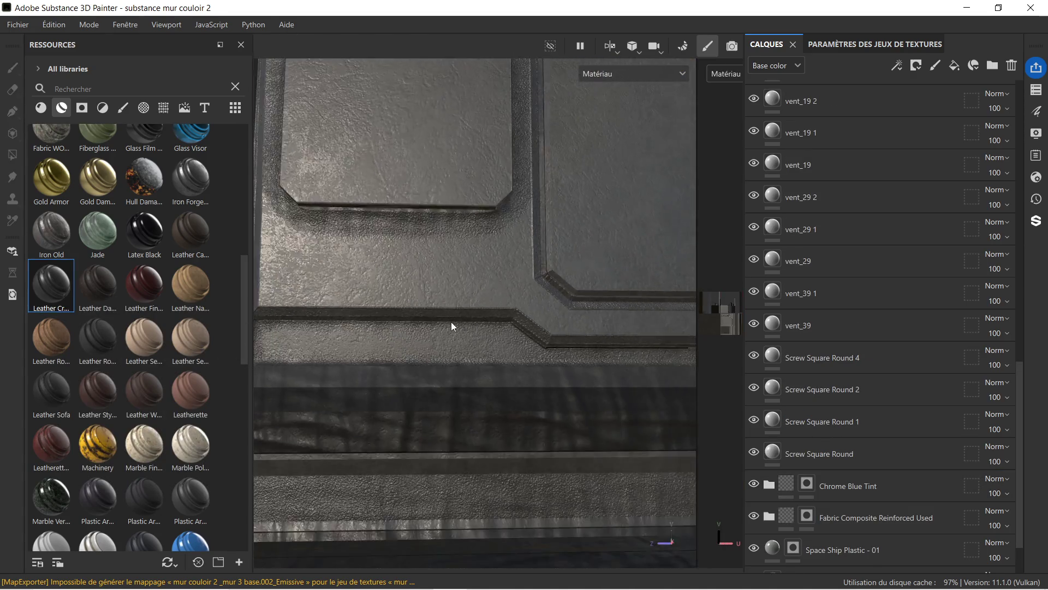
{"action": "scroll", "scroll_direction": "up", "scroll_amount": 3}
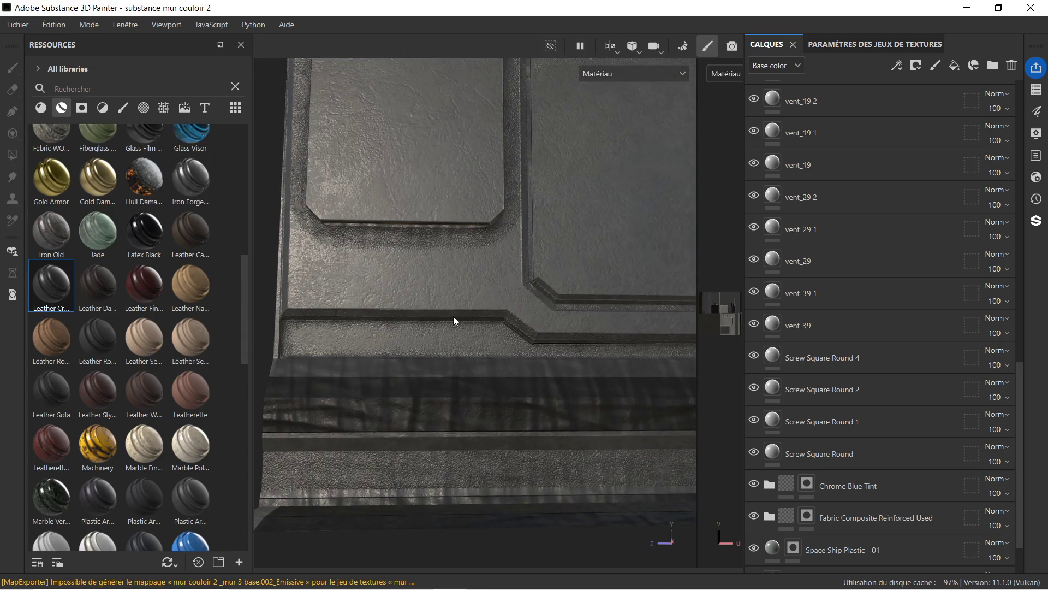
{"action": "key", "text": "ctrl+z"}
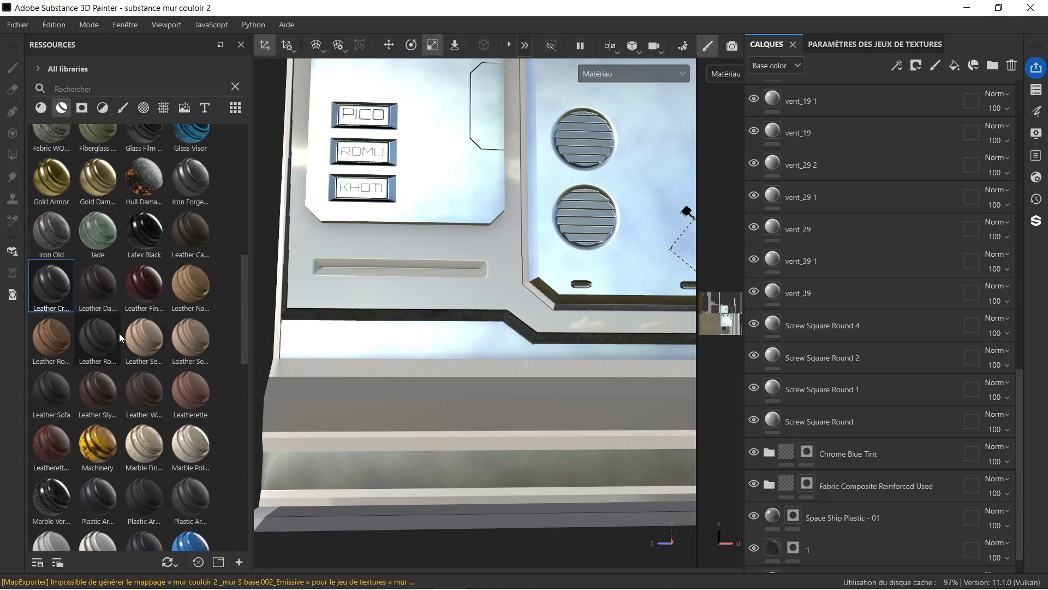
- Drop Plastic Hexagon onto the mesh so it covers the whole wall panel
{"action": "scroll", "scroll_direction": "down", "scroll_amount": 3}
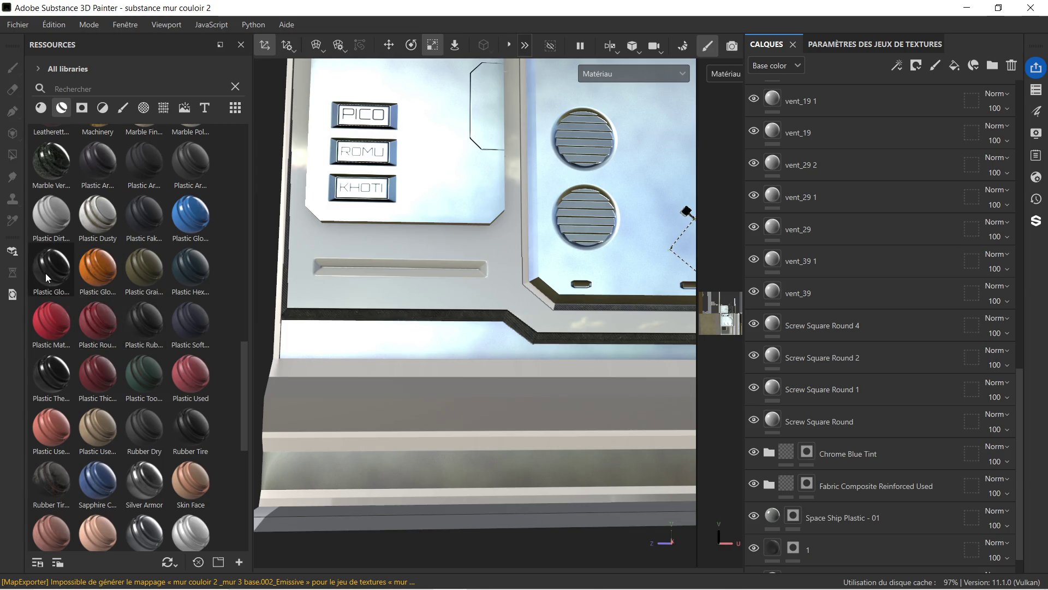
{"action": "mouse_move", "coordinate": [48, 275]}
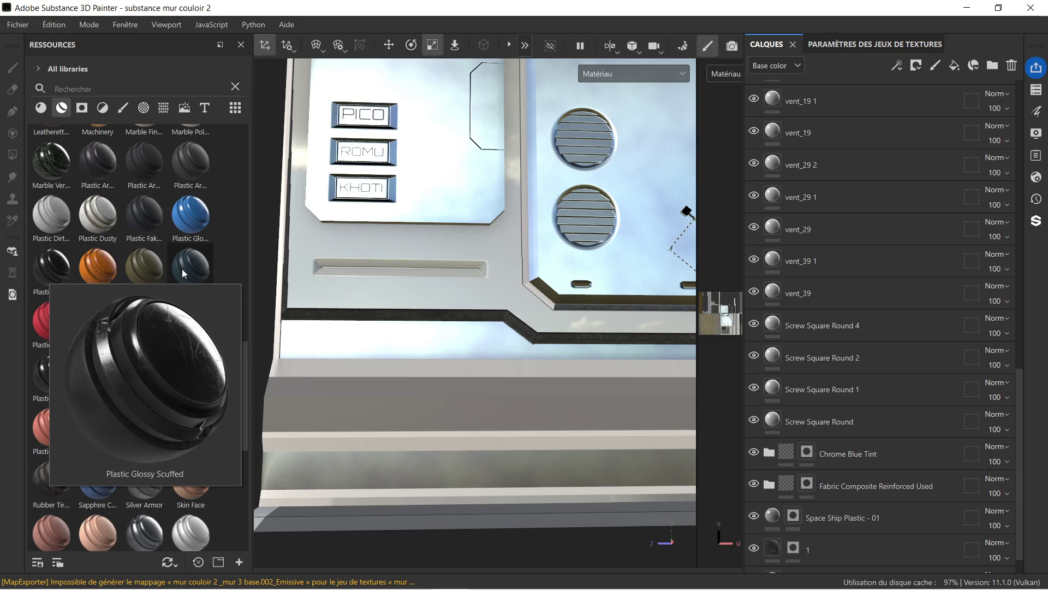
{"action": "mouse_move", "coordinate": [182, 268]}
{"action": "left_click_drag", "start_coordinate": [181, 269], "coordinate": [404, 322]}
{"action": "scroll", "scroll_direction": "up", "scroll_amount": 3}
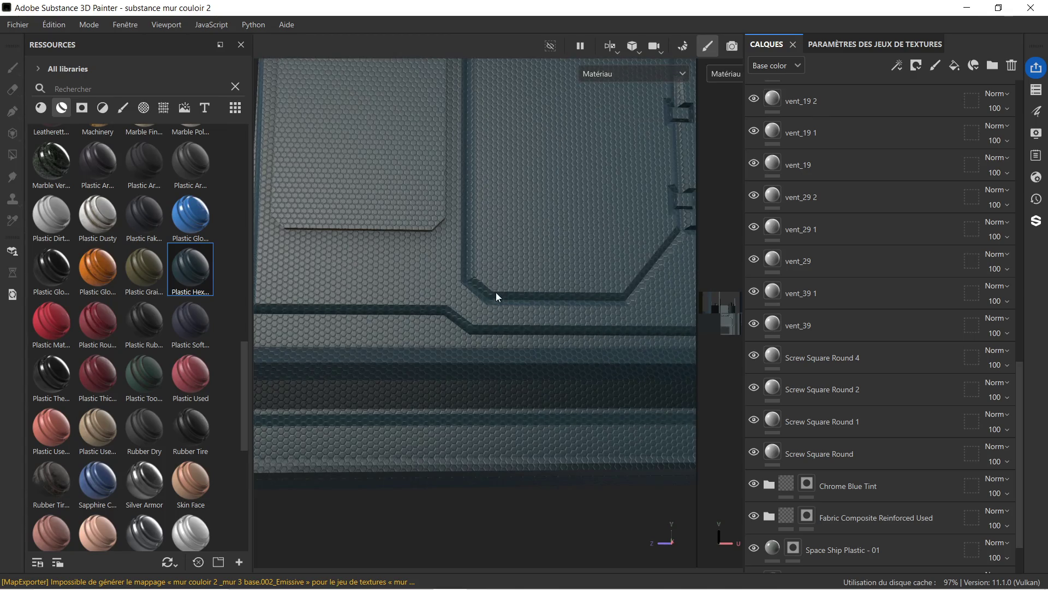
{"action": "scroll", "scroll_direction": "down", "scroll_amount": 3}
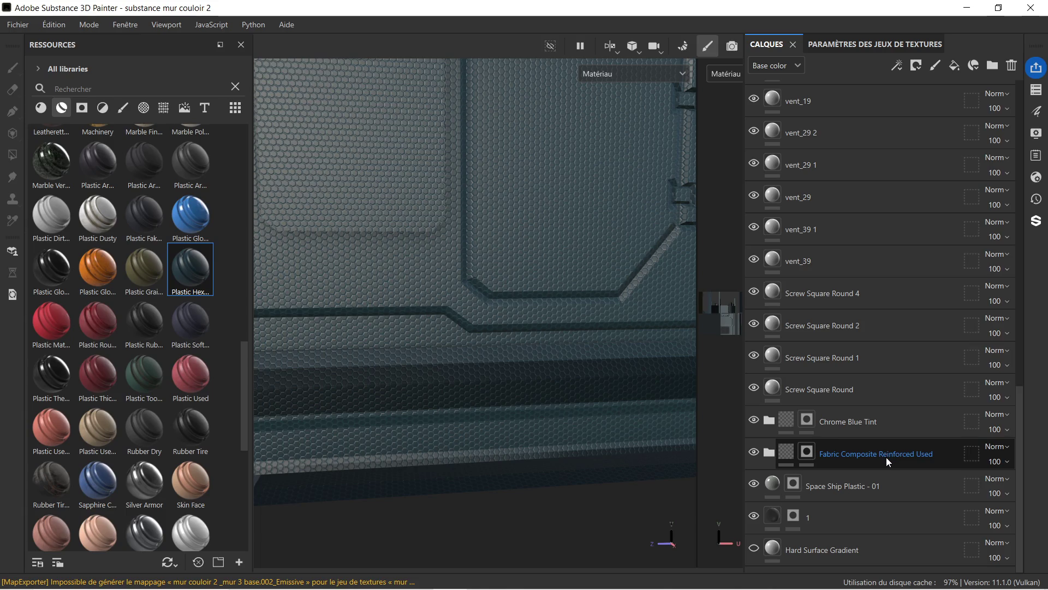
- Delete the Fabric Composite Reinforced Used layer, leaving Plastic Hexagon below Chrome Blue Tint
{"action": "left_click", "coordinate": [886, 457]}
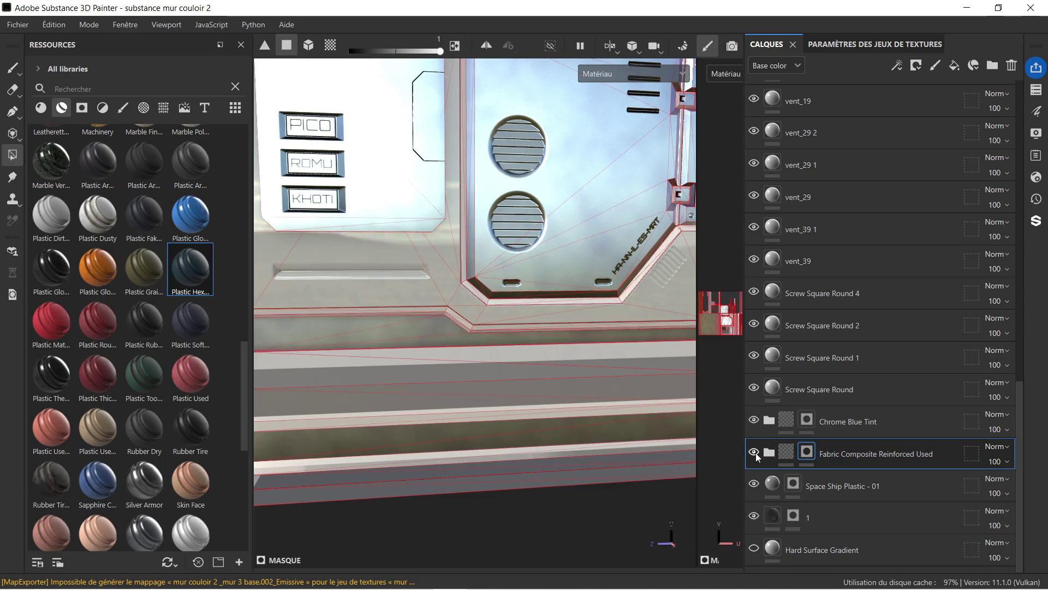
{"action": "key", "text": "Delete"}
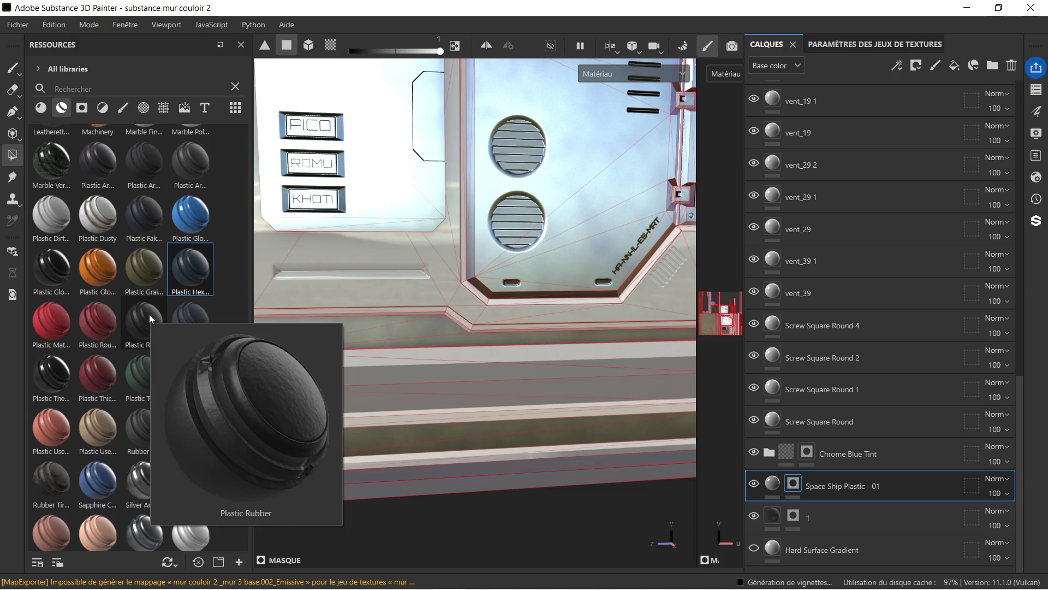
{"action": "left_click_drag", "start_coordinate": [149, 313], "coordinate": [832, 464]}
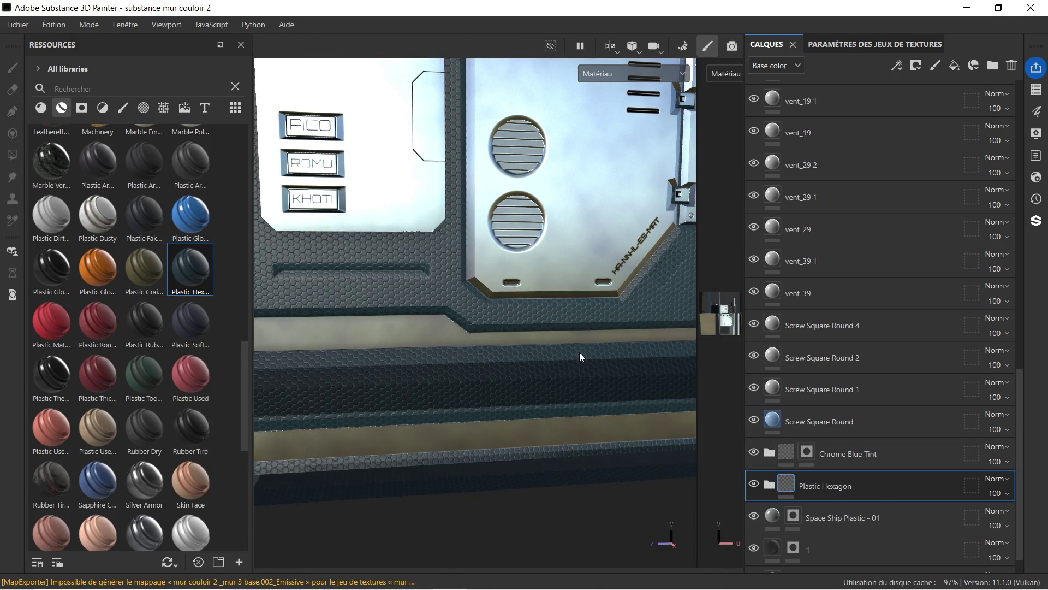
- Frame the panel and zoom in on the hexagon-covered lower wall bands
{"action": "key", "text": "f"}
{"action": "scroll", "scroll_direction": "up", "scroll_amount": 3}
{"action": "scroll", "scroll_direction": "up", "scroll_amount": 3}
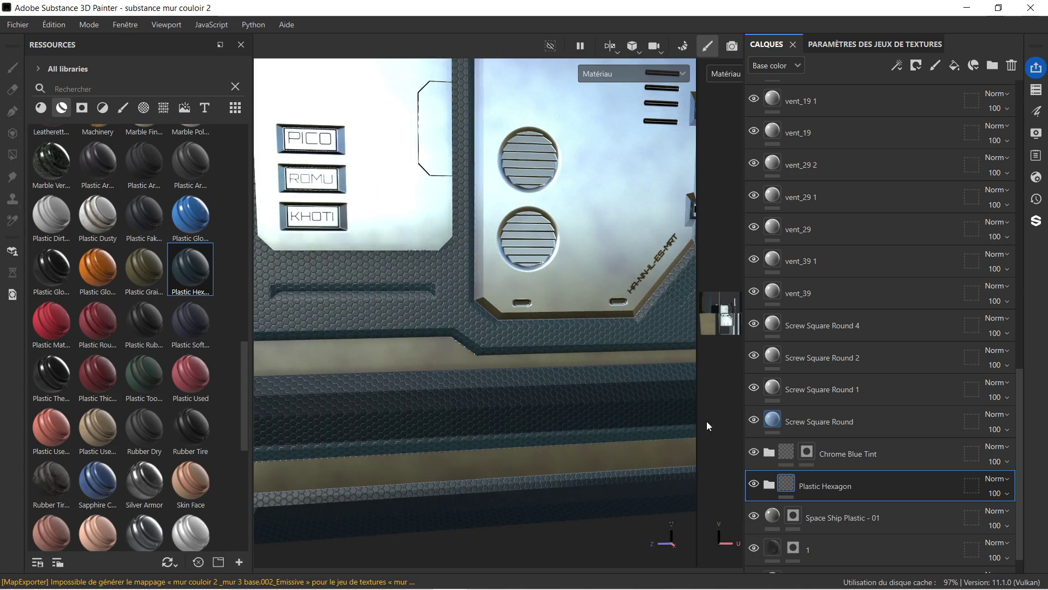
{"action": "right_click", "coordinate": [857, 486]}
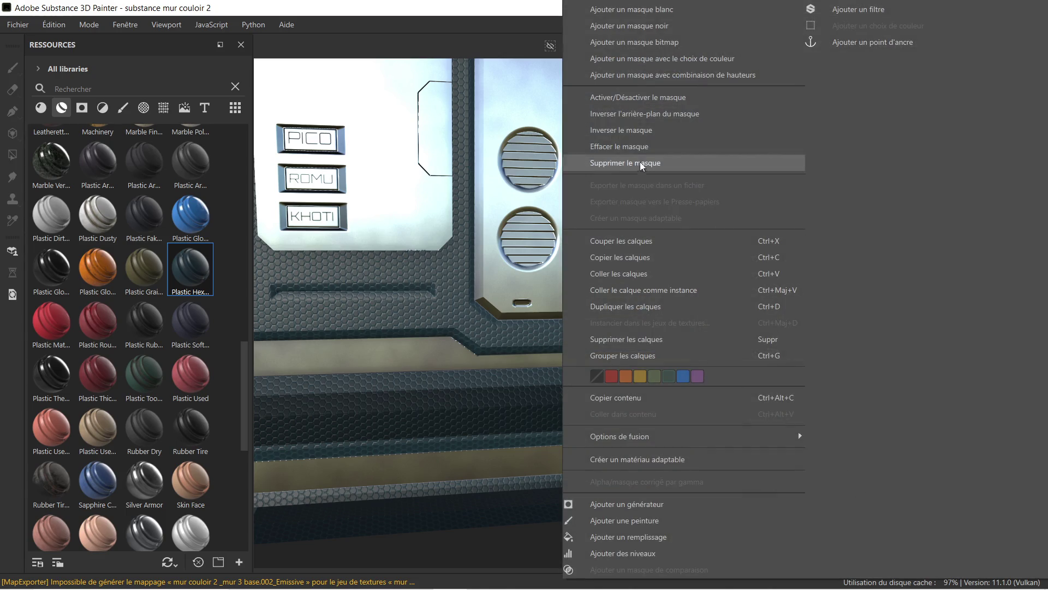
- Add a black mask to Plastic Hexagon and polygon-fill the slanted triangle and horizontal strips
{"action": "left_click", "coordinate": [650, 24]}
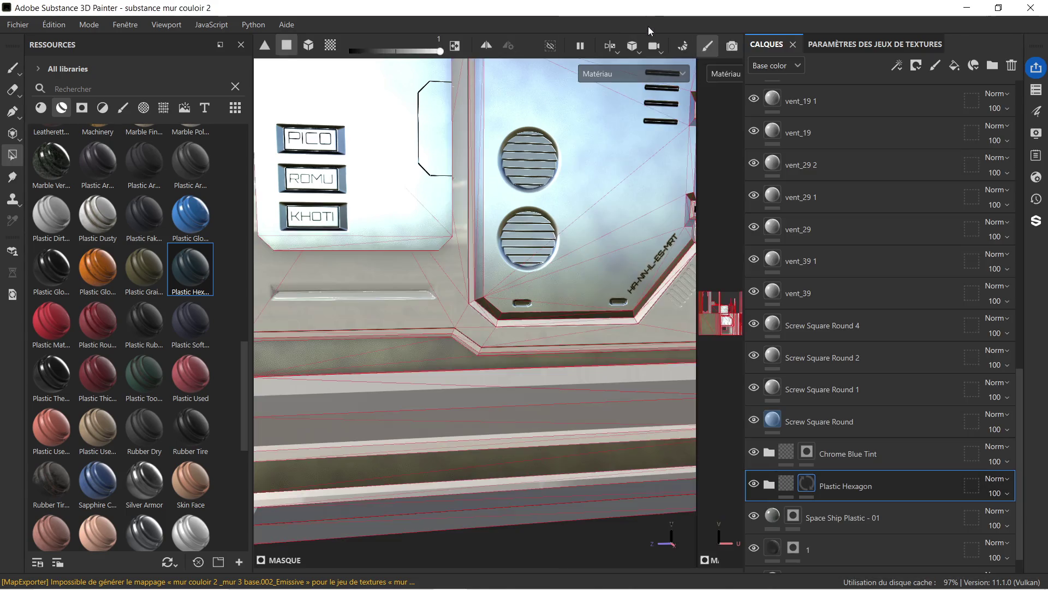
{"action": "scroll", "scroll_direction": "up", "scroll_amount": 3}
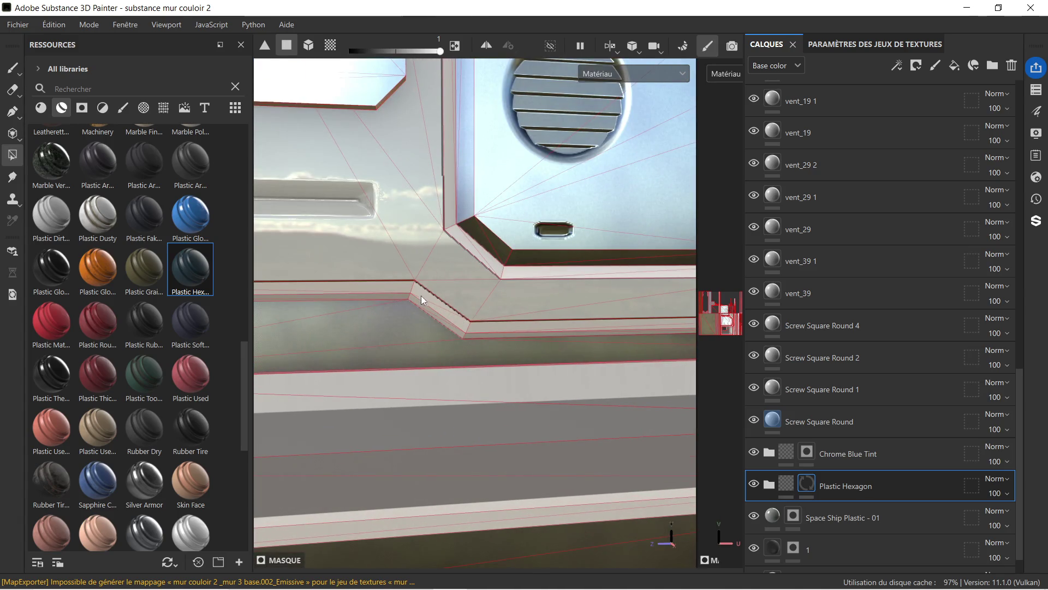
{"action": "left_click", "coordinate": [421, 294]}
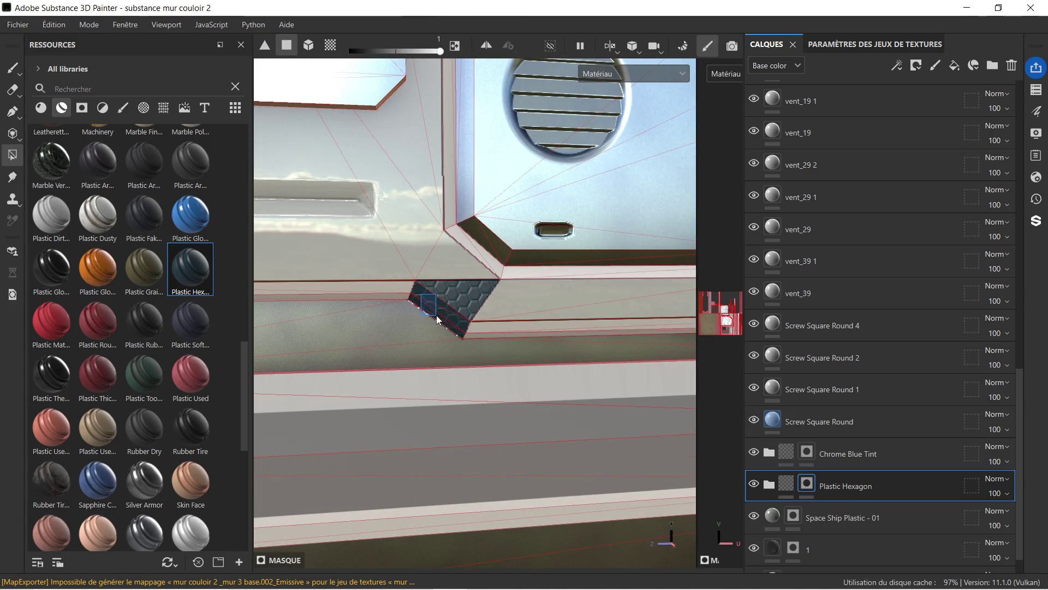
{"action": "key", "text": "ctrl+z"}
{"action": "scroll", "scroll_direction": "up", "scroll_amount": 3}
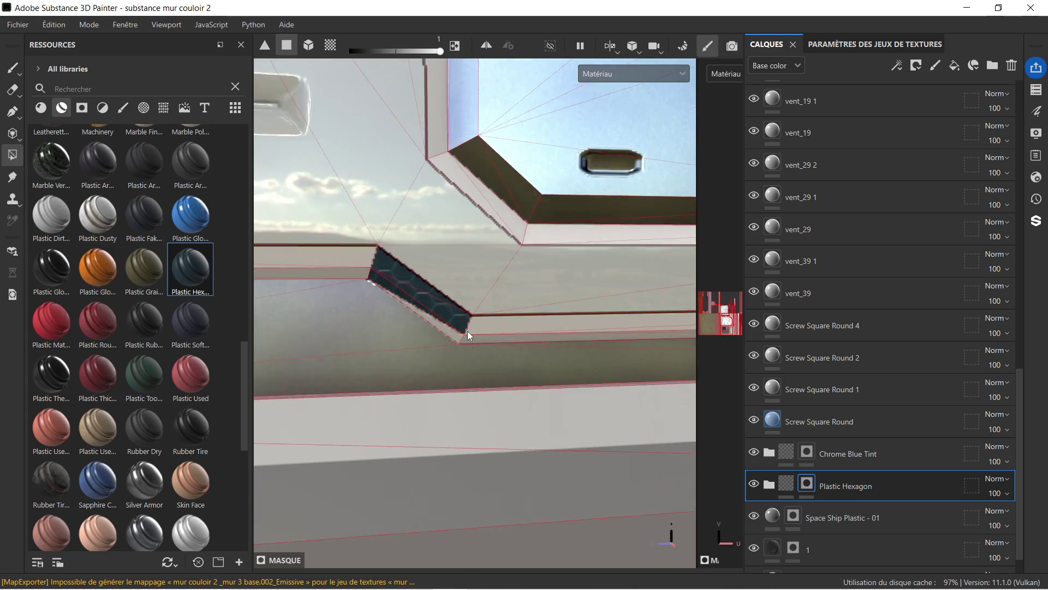
{"action": "scroll", "scroll_direction": "up", "scroll_amount": 3}
{"action": "left_click", "coordinate": [452, 336]}
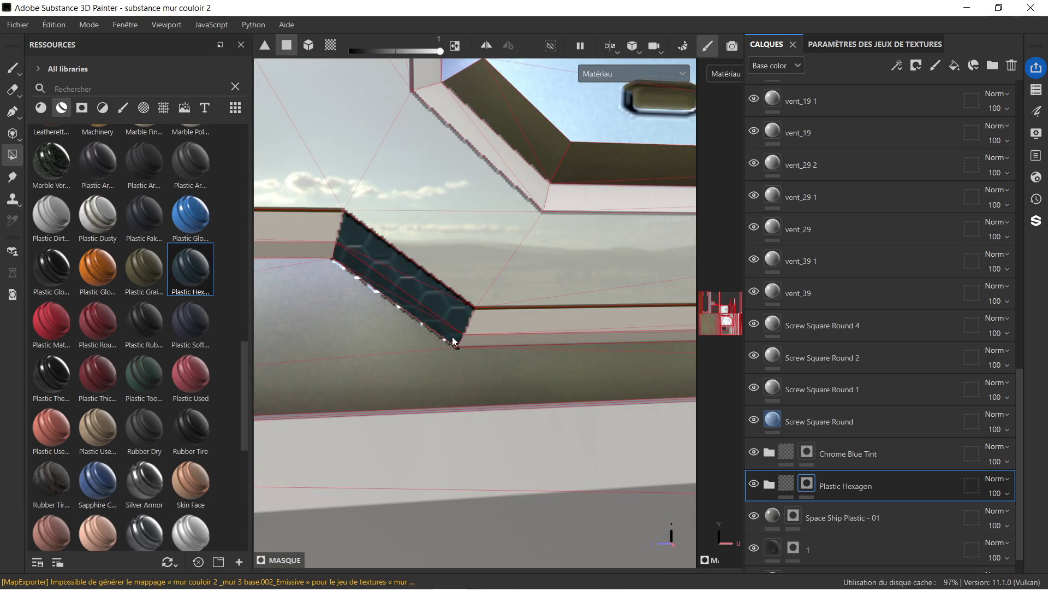
{"action": "left_click", "coordinate": [470, 340]}
{"action": "left_click", "coordinate": [484, 321]}
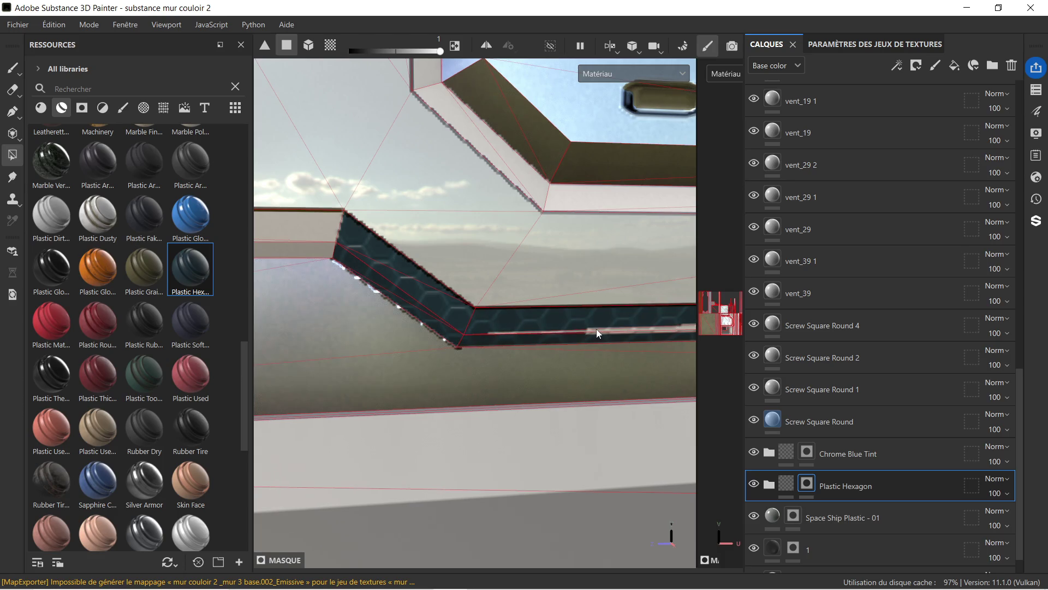
{"action": "left_click", "coordinate": [606, 329]}
- Orbit around the wall to fill the upper-left strip and the strip's lower part with hexagons
{"action": "left_click_drag", "start_coordinate": [615, 337], "coordinate": [621, 317]}
{"action": "left_click", "coordinate": [423, 268]}
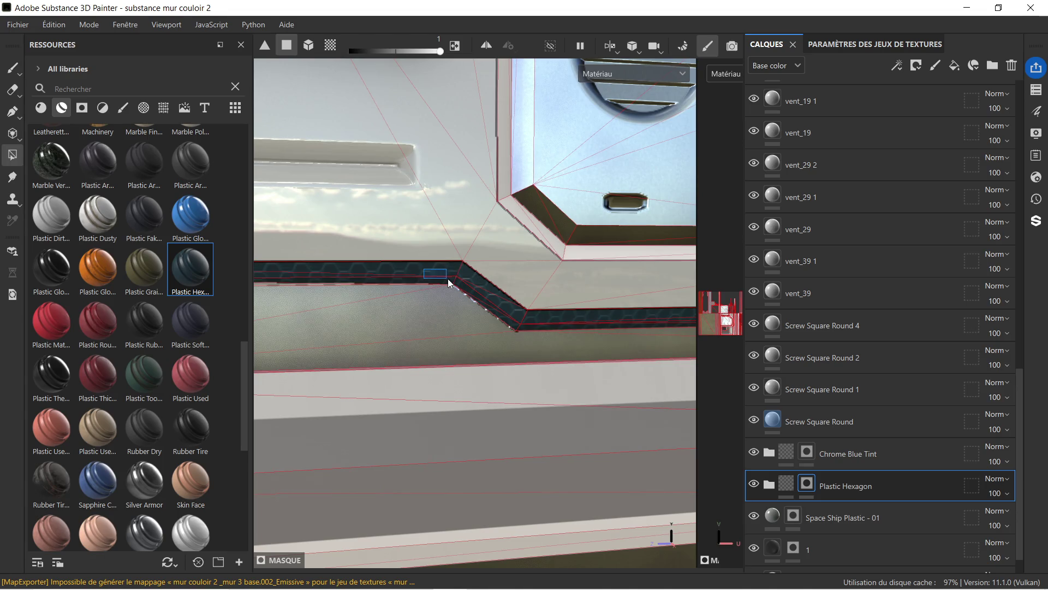
{"action": "left_click_drag", "start_coordinate": [399, 264], "coordinate": [549, 267]}
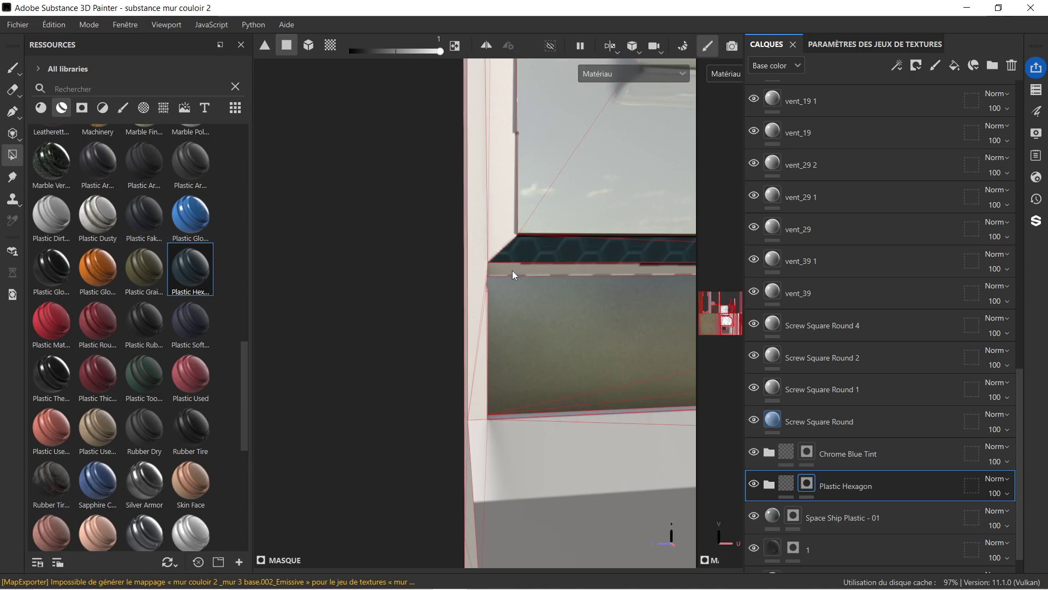
{"action": "left_click", "coordinate": [512, 270]}
{"action": "left_click_drag", "start_coordinate": [643, 293], "coordinate": [369, 290]}
{"action": "left_click_drag", "start_coordinate": [571, 279], "coordinate": [369, 281]}
{"action": "left_click_drag", "start_coordinate": [369, 289], "coordinate": [879, 454]}
{"action": "scroll", "scroll_direction": "down", "scroll_amount": 3}
- Show the Paramètres du shader panel from Fenêtre > Vues, then close it
{"action": "right_click", "coordinate": [883, 453]}
{"action": "key", "text": "Escape"}
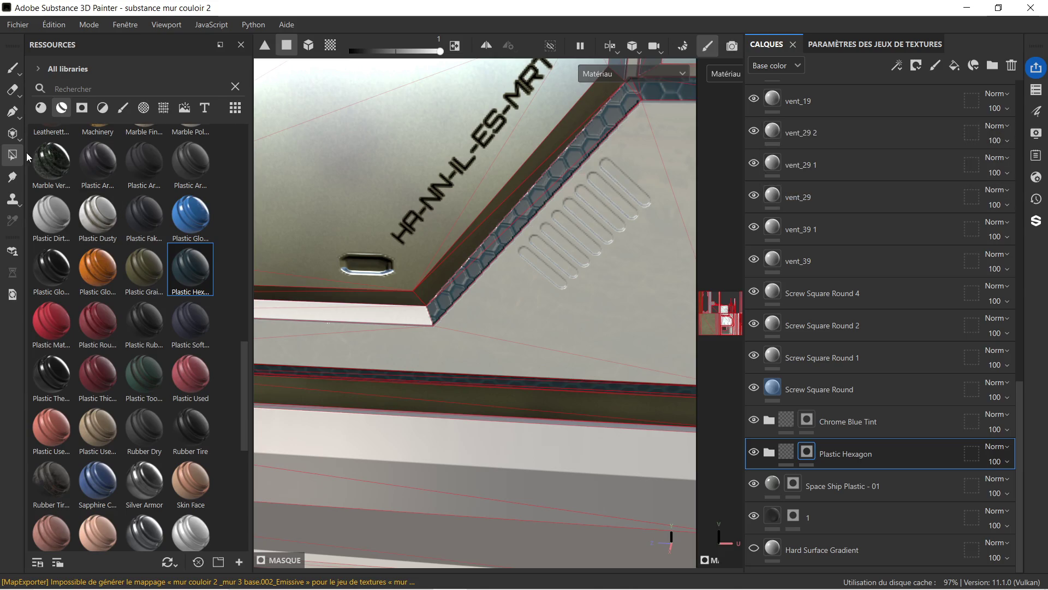
{"action": "left_click", "coordinate": [107, 25]}
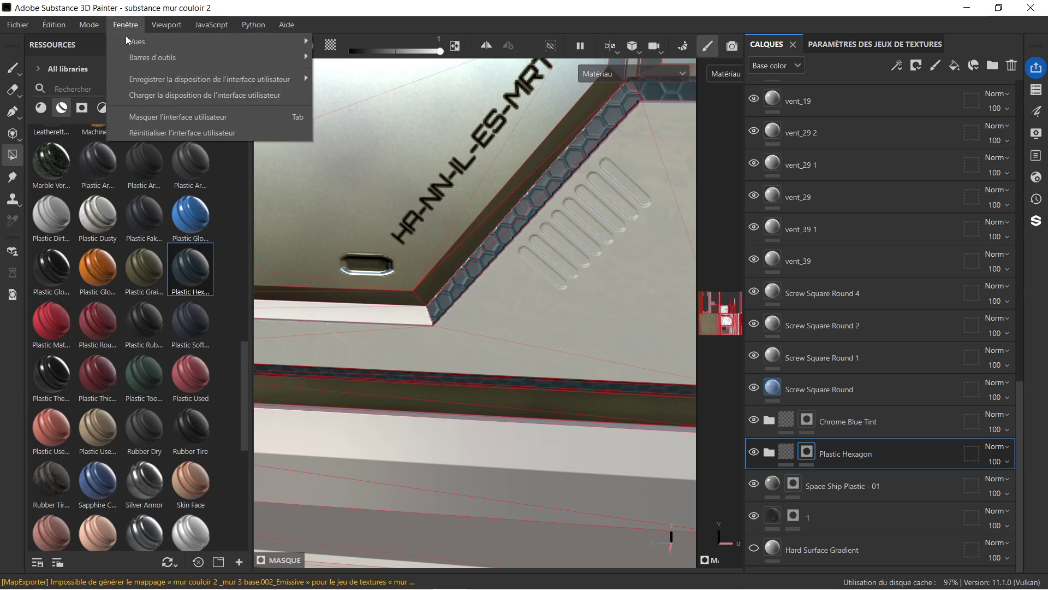
{"action": "mouse_move", "coordinate": [196, 44]}
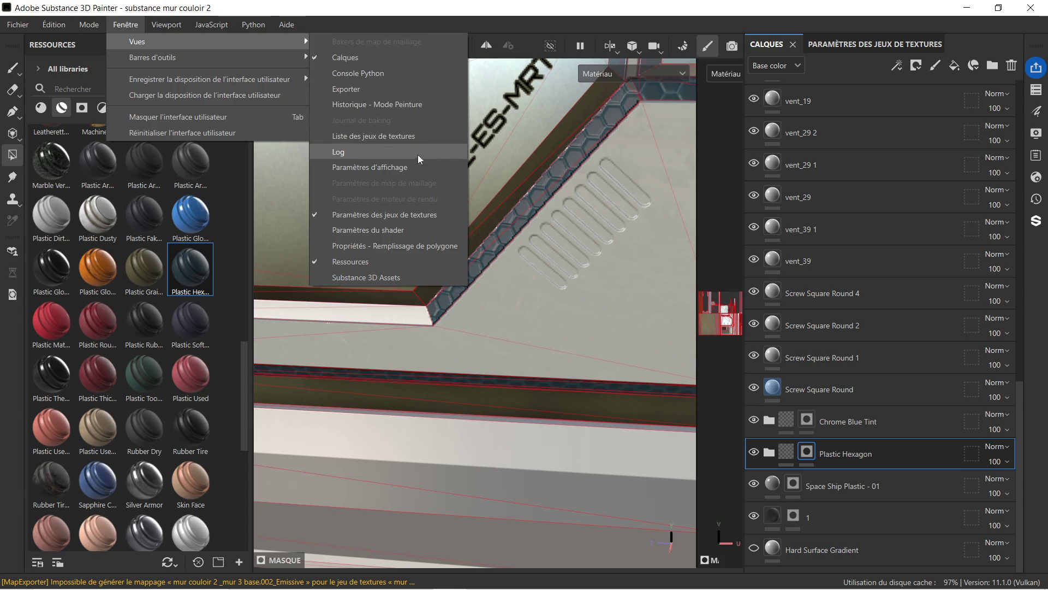
{"action": "left_click", "coordinate": [427, 230]}
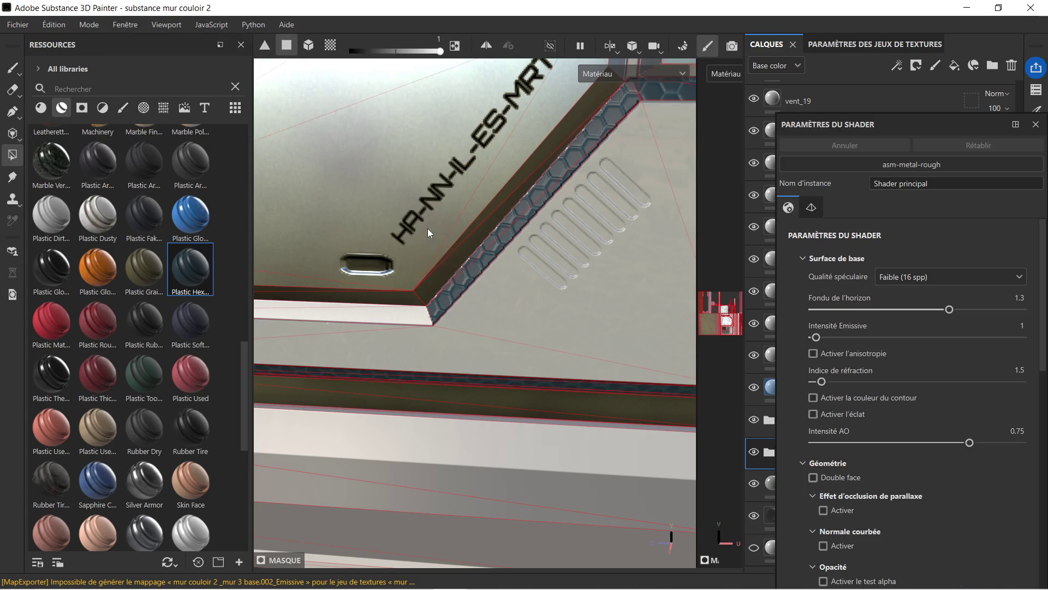
{"action": "scroll", "scroll_direction": "down", "scroll_amount": 3}
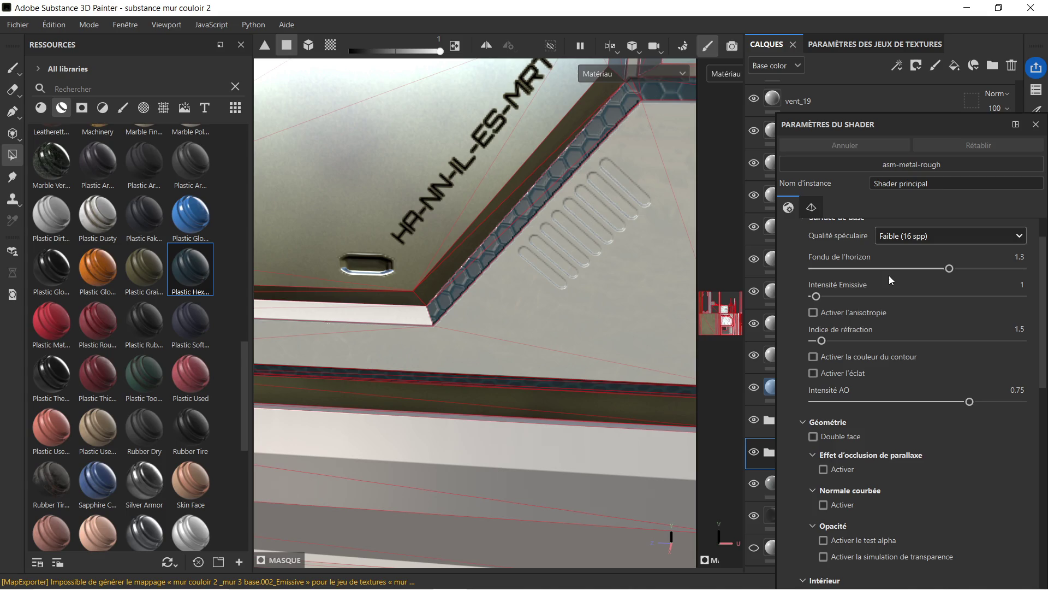
{"action": "scroll", "scroll_direction": "up", "scroll_amount": 3}
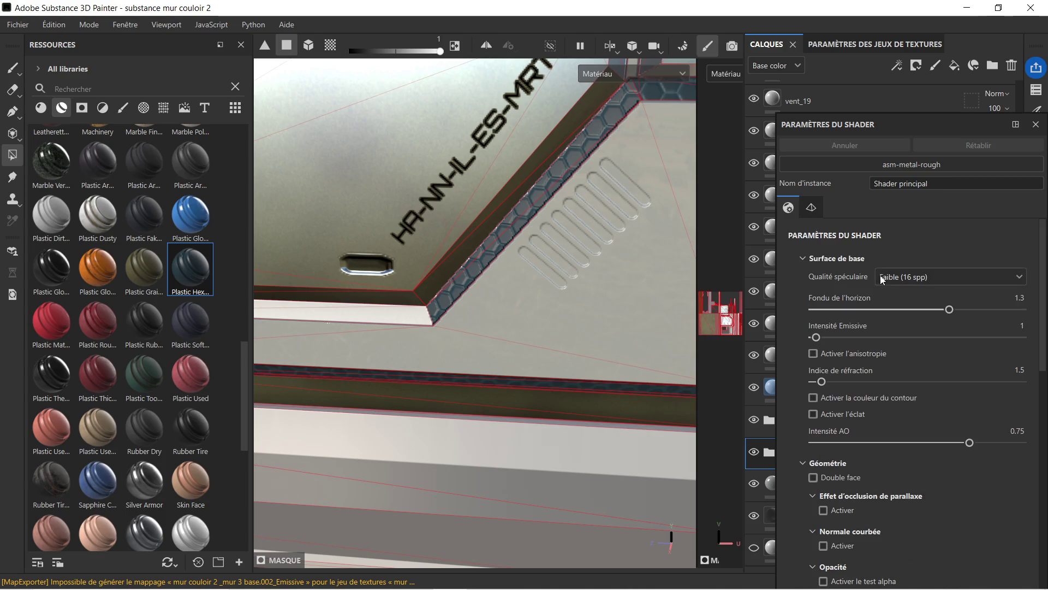
{"action": "left_click", "coordinate": [1036, 124]}
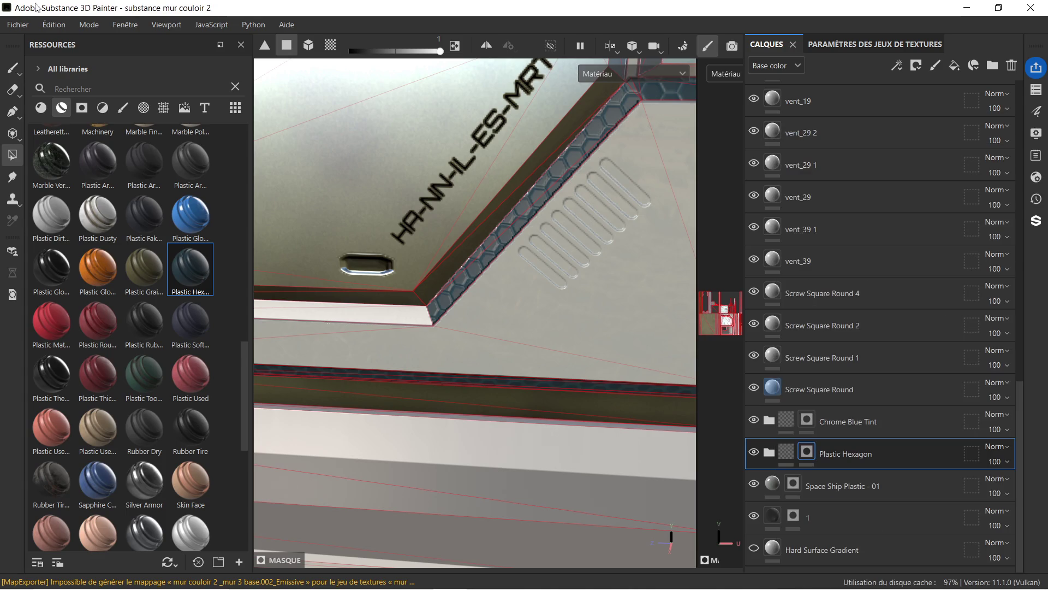
- Reset the workspace with Fenêtre > Réinitialiser l'interface utilisateur
{"action": "left_click", "coordinate": [126, 25]}
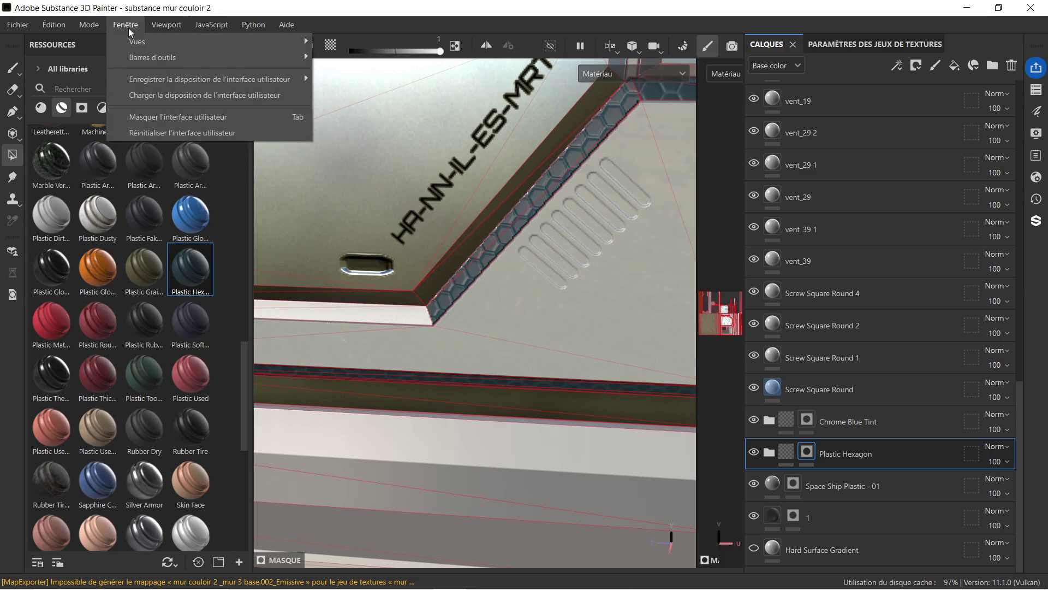
{"action": "mouse_move", "coordinate": [276, 45]}
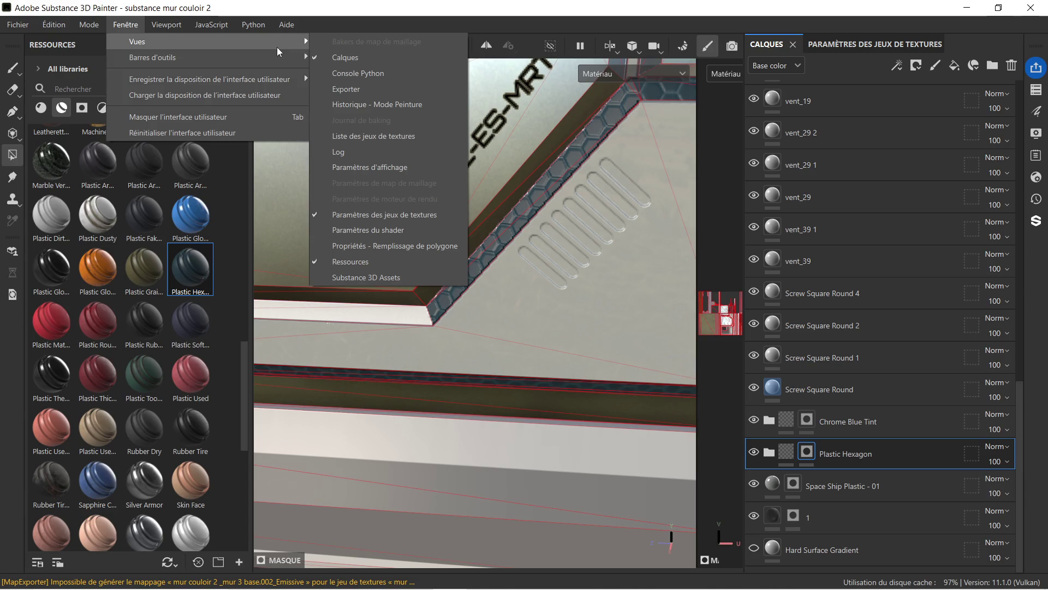
{"action": "left_click", "coordinate": [259, 134]}
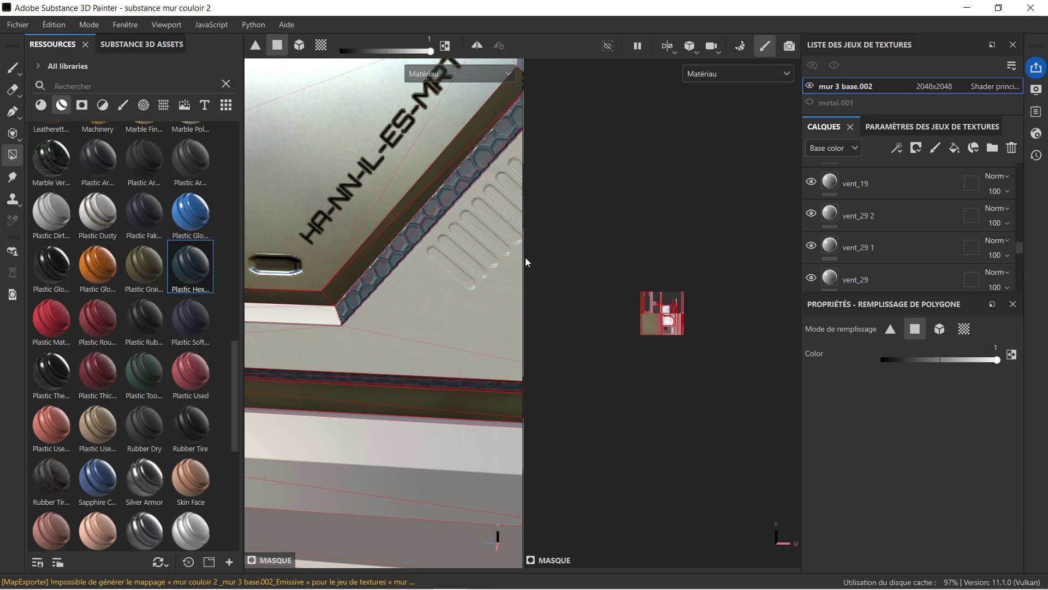
- Widen the 3D view and close the Remplissage de polygone properties panel
{"action": "left_click_drag", "start_coordinate": [525, 254], "coordinate": [774, 270]}
{"action": "scroll", "scroll_direction": "down", "scroll_amount": 3}
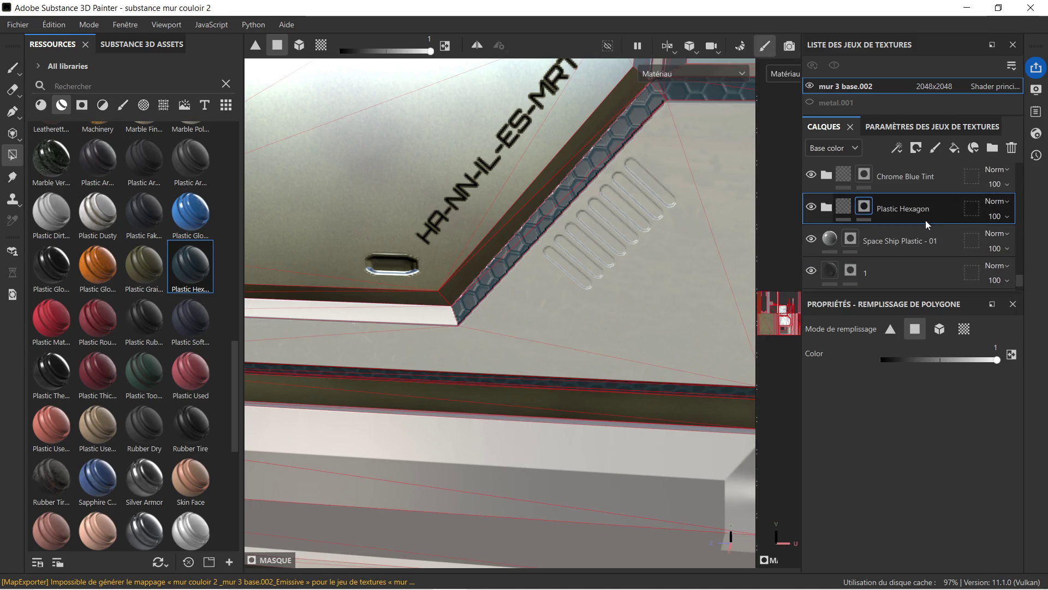
{"action": "scroll", "scroll_direction": "up", "scroll_amount": 3}
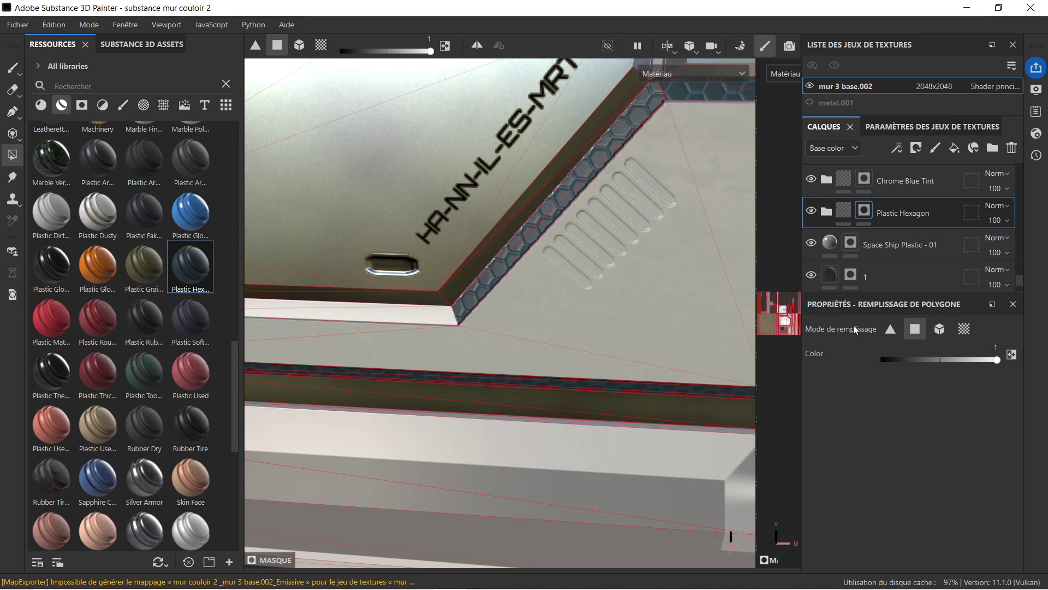
{"action": "left_click", "coordinate": [1013, 304]}
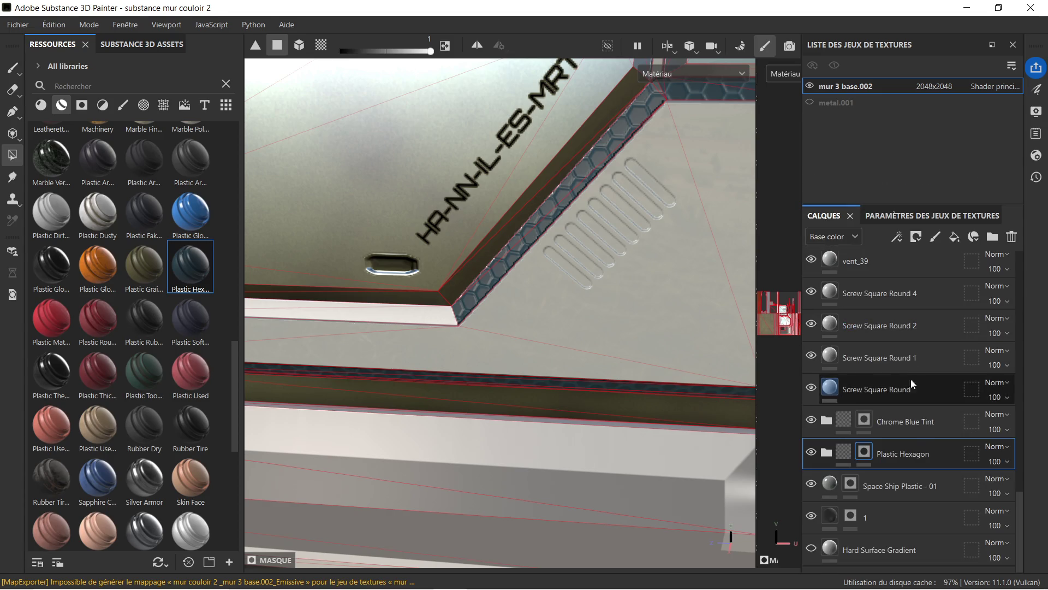
- Browse the texture set settings down to the channels section
{"action": "left_click", "coordinate": [913, 216]}
{"action": "scroll", "scroll_direction": "down", "scroll_amount": 3}
{"action": "scroll", "scroll_direction": "down", "scroll_amount": 3}
{"action": "scroll", "scroll_direction": "up", "scroll_amount": 3}
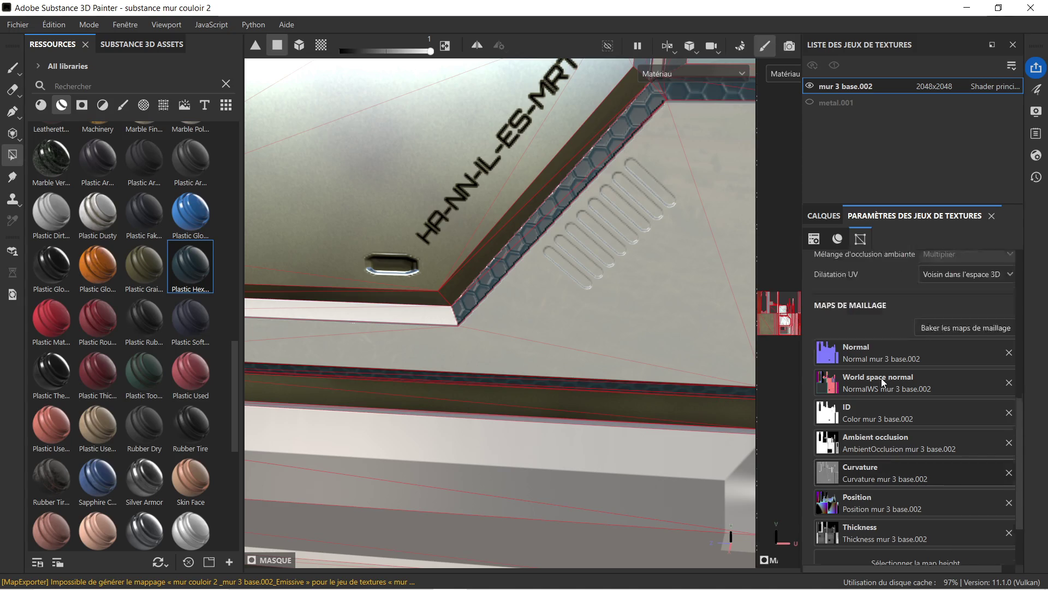
{"action": "scroll", "scroll_direction": "up", "scroll_amount": 3}
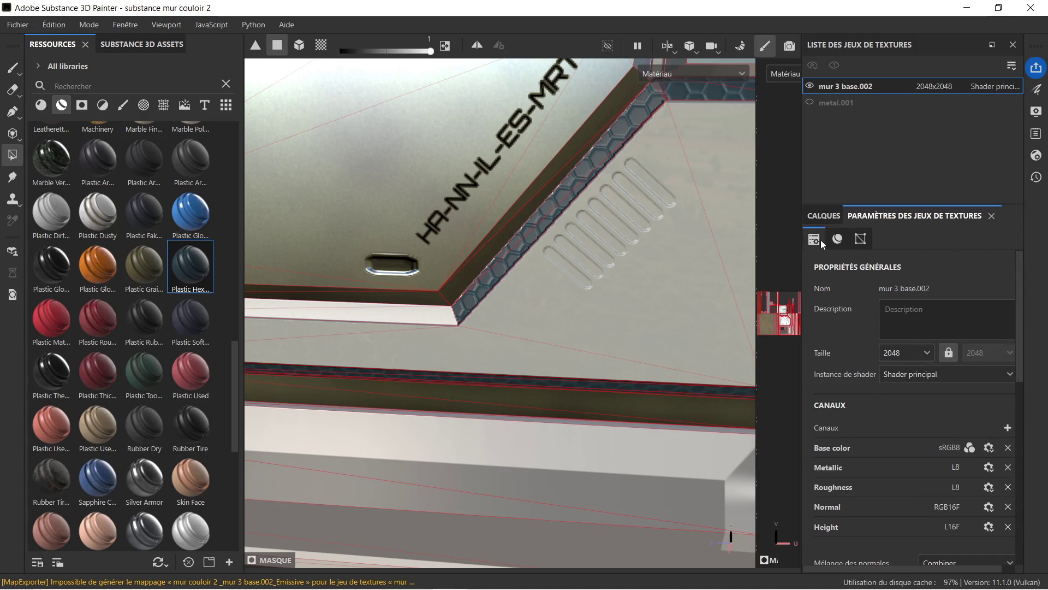
{"action": "left_click", "coordinate": [834, 241]}
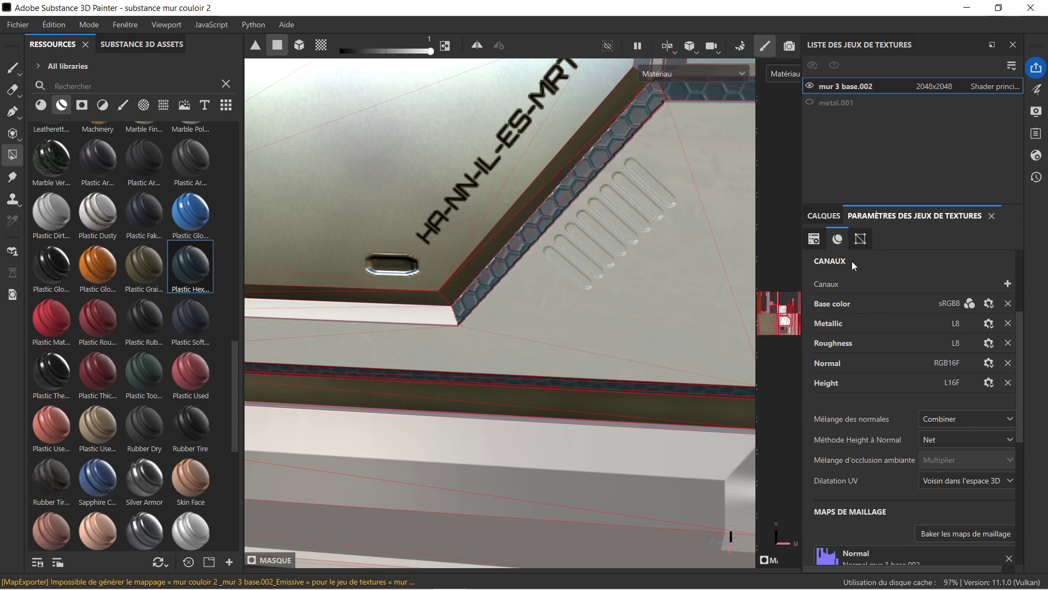
{"action": "scroll", "scroll_direction": "up", "scroll_amount": 3}
- Back in Calques, expand the Plastic Hexagon folder and select its Base Plastic layer
{"action": "left_click", "coordinate": [824, 216]}
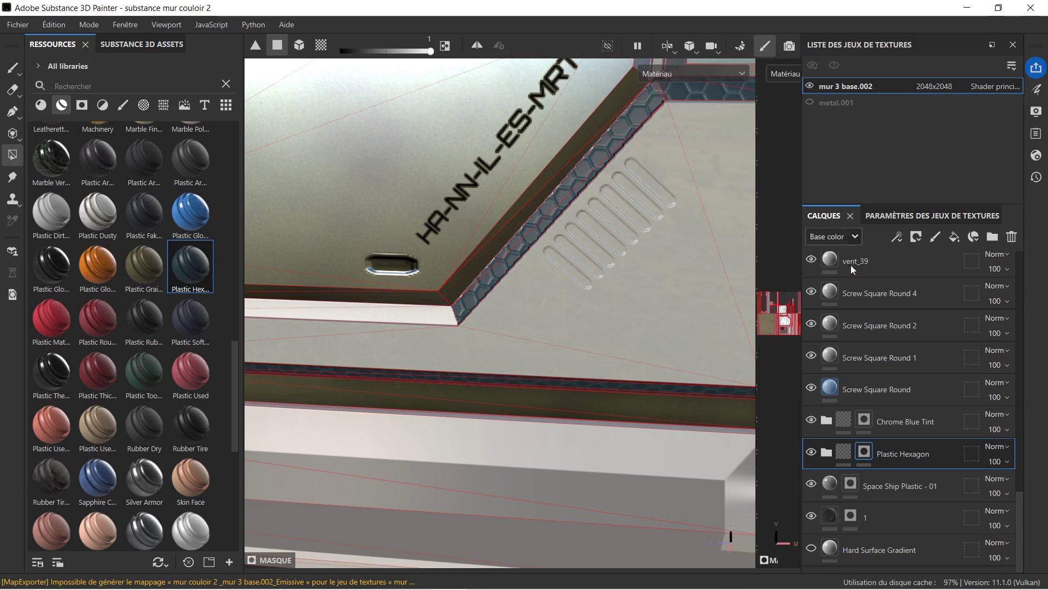
{"action": "left_click", "coordinate": [826, 452]}
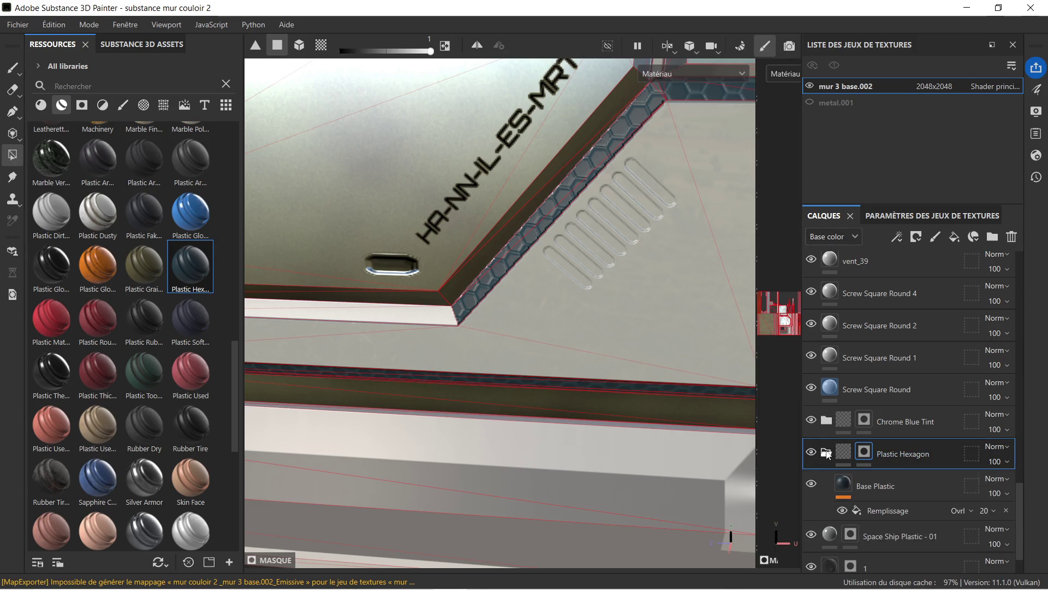
{"action": "scroll", "scroll_direction": "down", "scroll_amount": 3}
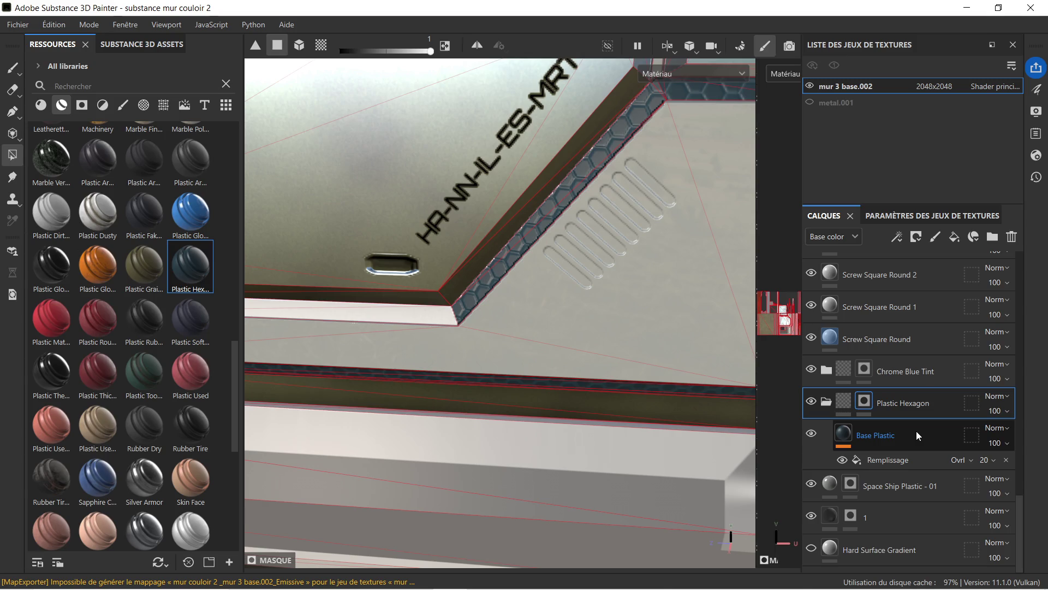
{"action": "left_click", "coordinate": [917, 431]}
{"action": "scroll", "scroll_direction": "down", "scroll_amount": 3}
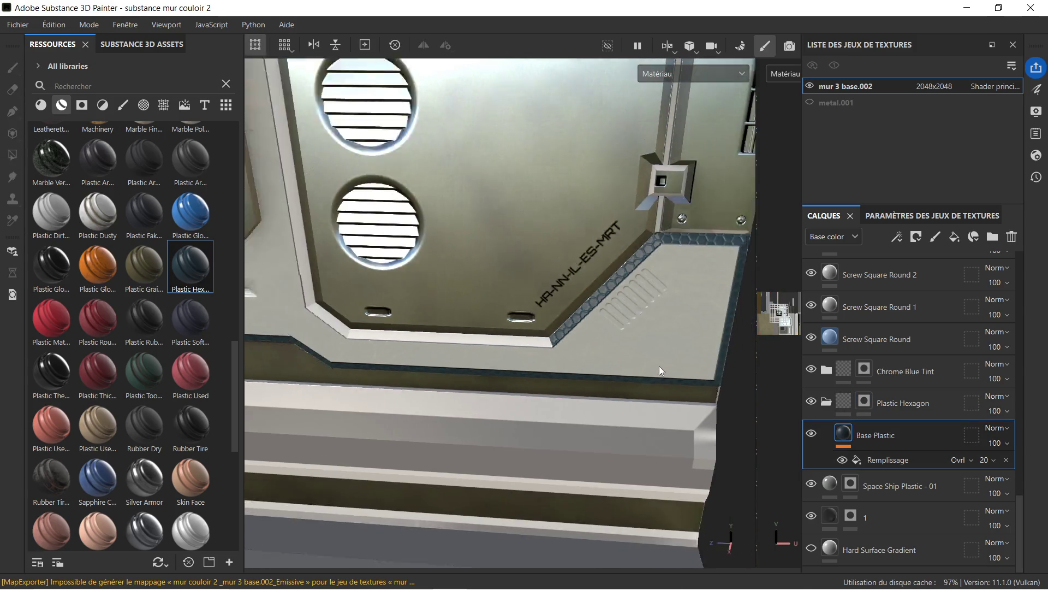
- Widen the 2D UV view and scale up the Base Plastic fill's UV projection
{"action": "left_click_drag", "start_coordinate": [756, 308], "coordinate": [561, 307]}
{"action": "scroll", "scroll_direction": "up", "scroll_amount": 3}
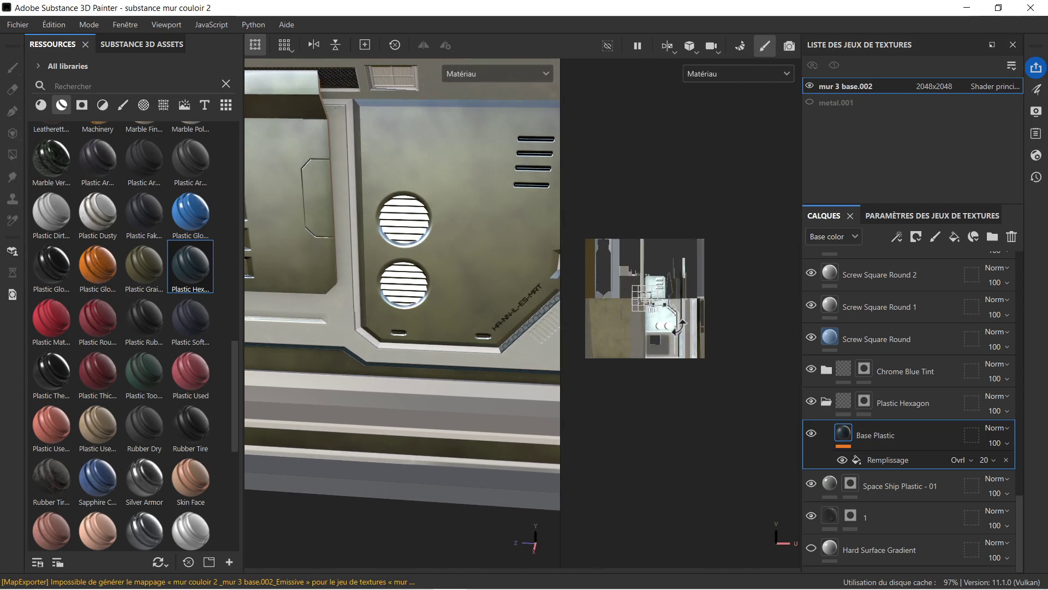
{"action": "scroll", "scroll_direction": "up", "scroll_amount": 3}
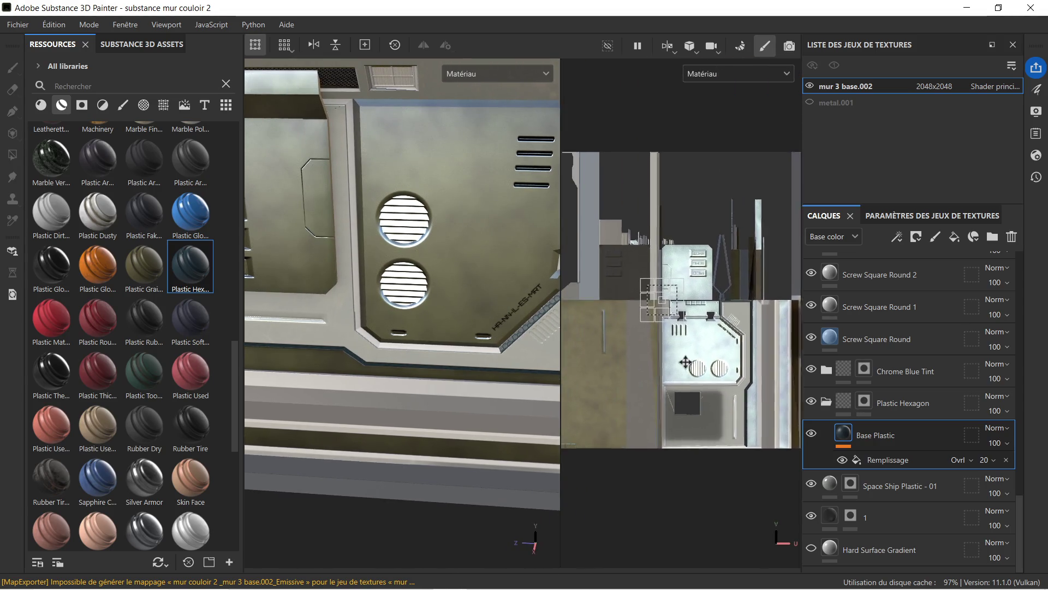
{"action": "left_click_drag", "start_coordinate": [688, 321], "coordinate": [730, 366]}
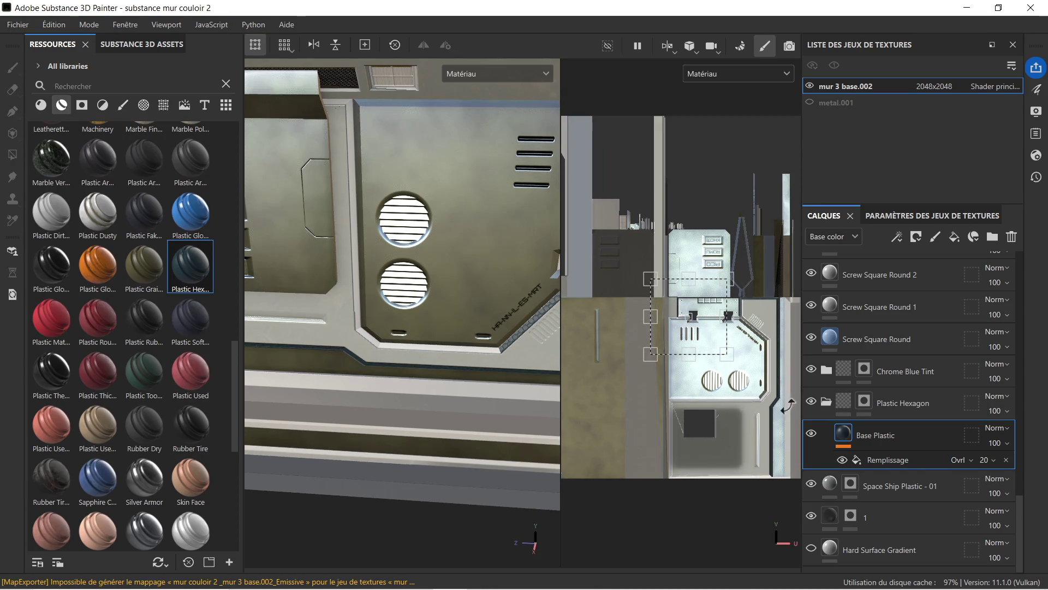
- Select the Base Plastic mask and frame the whole wall panel in 3D
{"action": "left_click", "coordinate": [980, 440]}
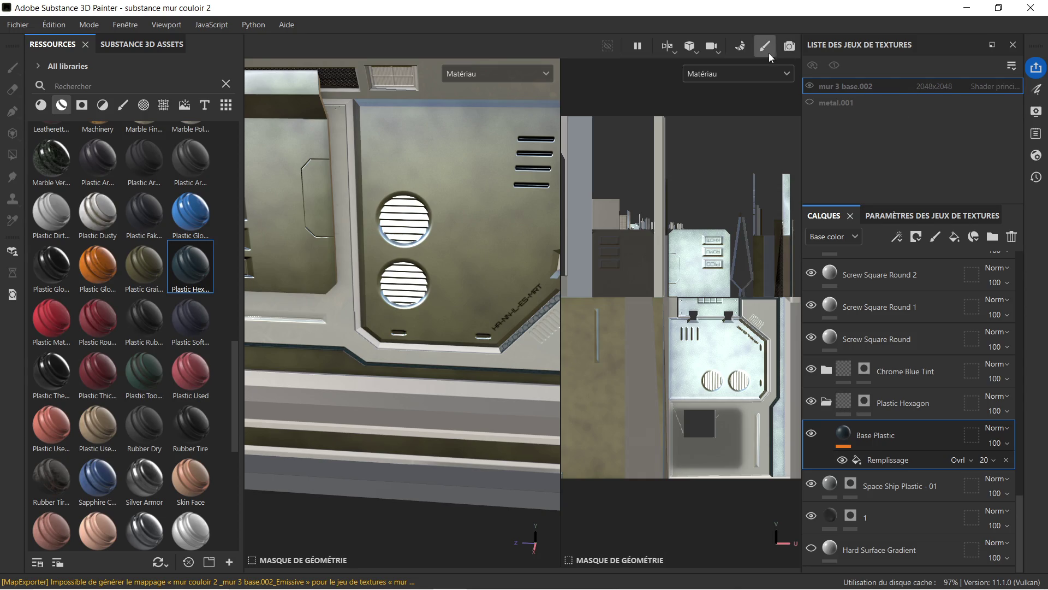
{"action": "key", "text": "f"}
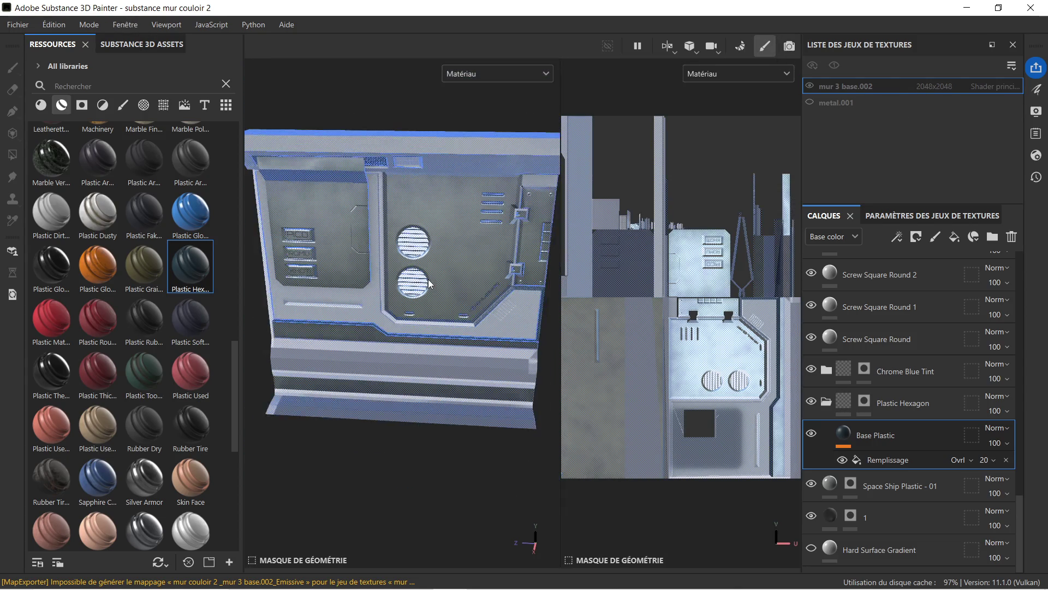
{"action": "scroll", "scroll_direction": "up", "scroll_amount": 3}
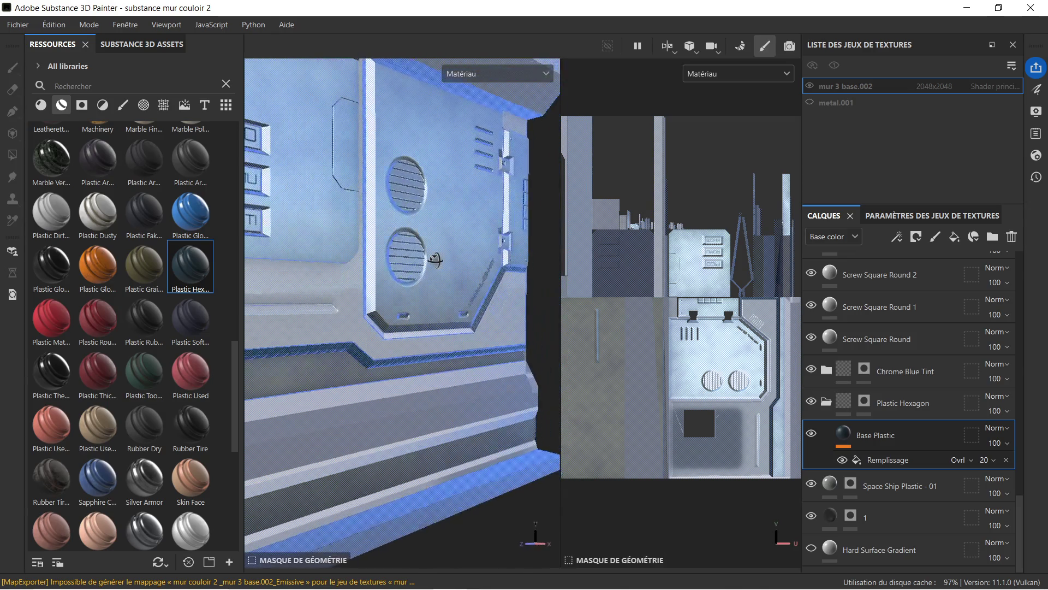
{"action": "left_click_drag", "start_coordinate": [435, 260], "coordinate": [440, 266]}
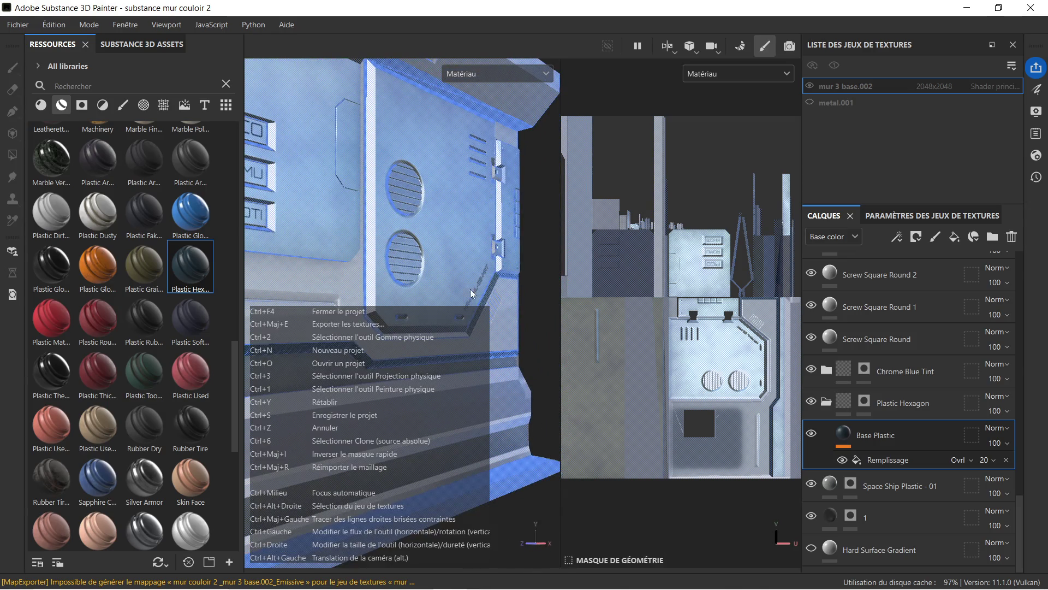
- Collapse the Plastic Hexagon group and widen the 3D view for a frontal panel view
{"action": "key", "text": "Escape"}
{"action": "scroll", "scroll_direction": "down", "scroll_amount": 3}
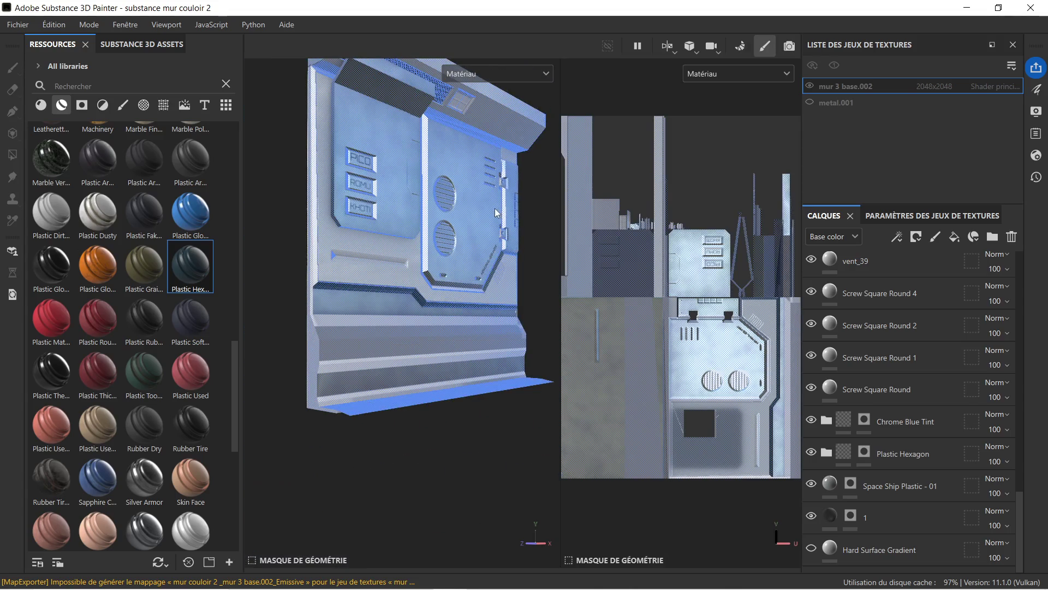
{"action": "scroll", "scroll_direction": "down", "scroll_amount": 3}
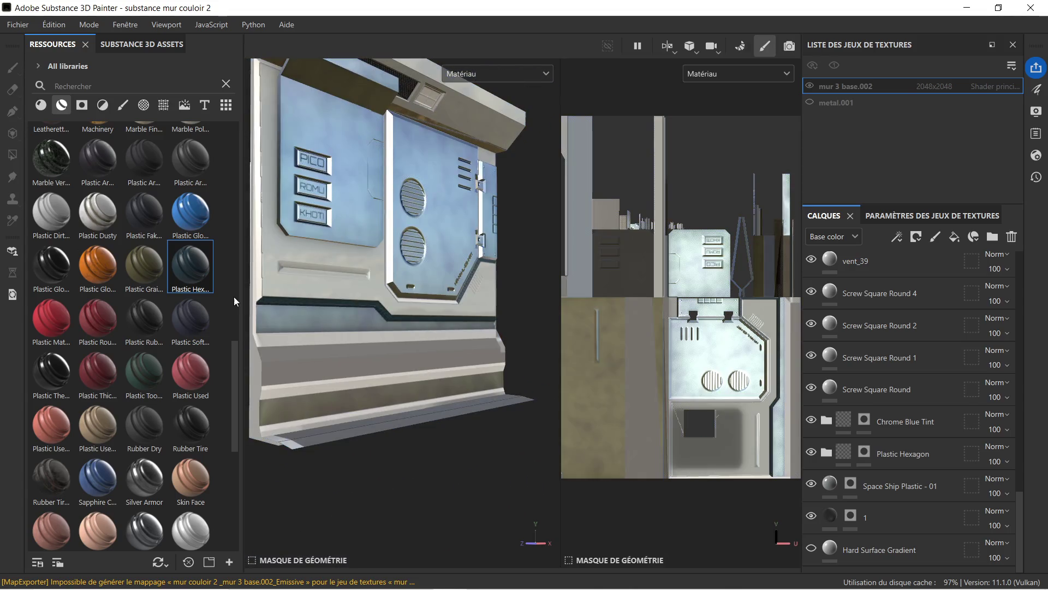
{"action": "left_click_drag", "start_coordinate": [324, 284], "coordinate": [259, 286]}
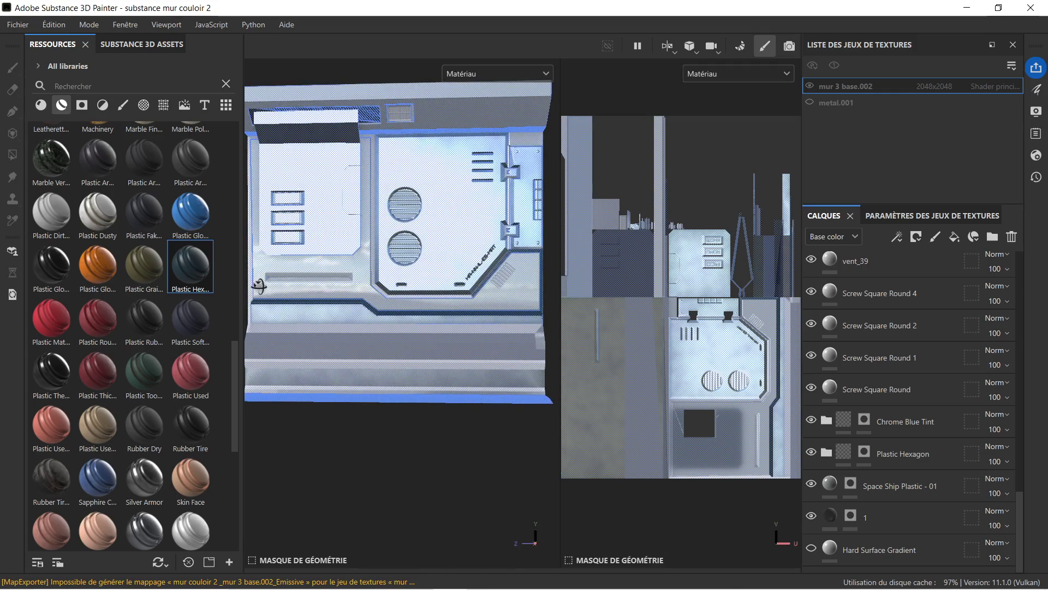
{"action": "left_click_drag", "start_coordinate": [278, 287], "coordinate": [363, 281]}
{"action": "scroll", "scroll_direction": "up", "scroll_amount": 3}
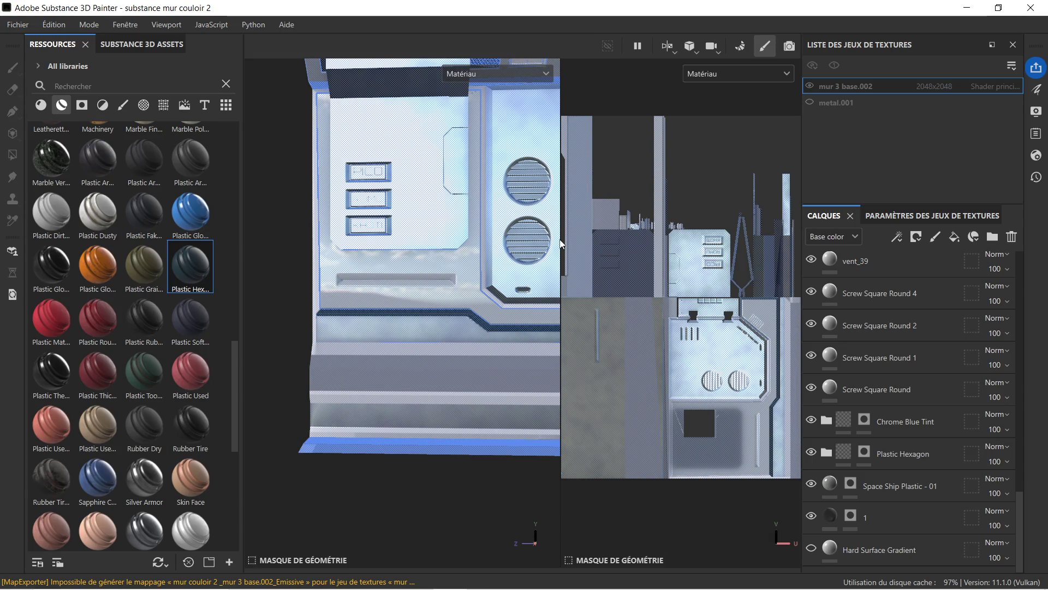
{"action": "left_click_drag", "start_coordinate": [561, 244], "coordinate": [468, 261]}
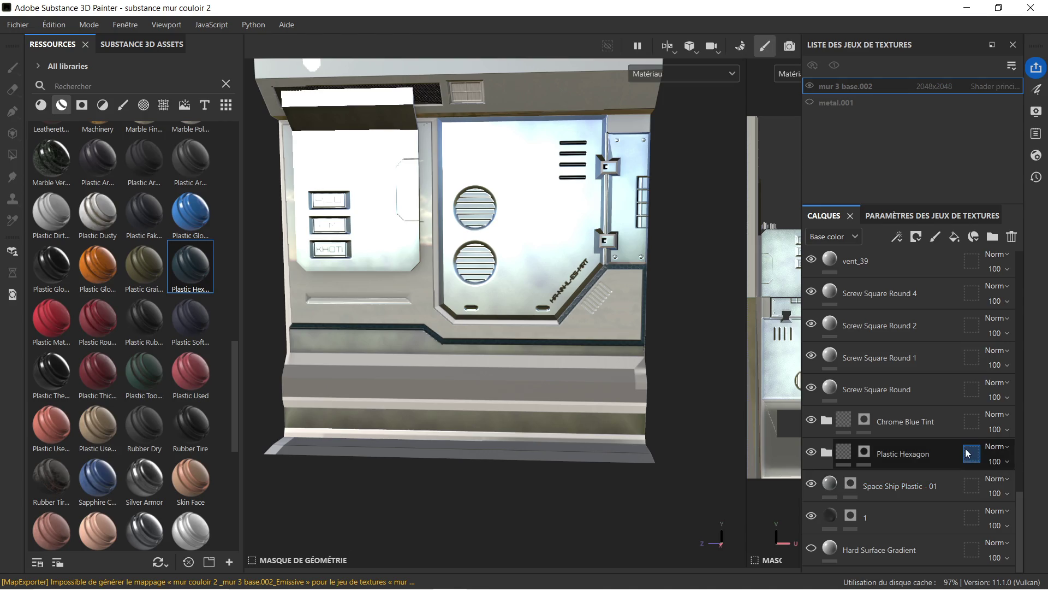
- Select Plastic Hexagon and load a saved layout via Fenêtre > Charger la disposition de l'interface utilisateur
{"action": "left_click", "coordinate": [916, 458]}
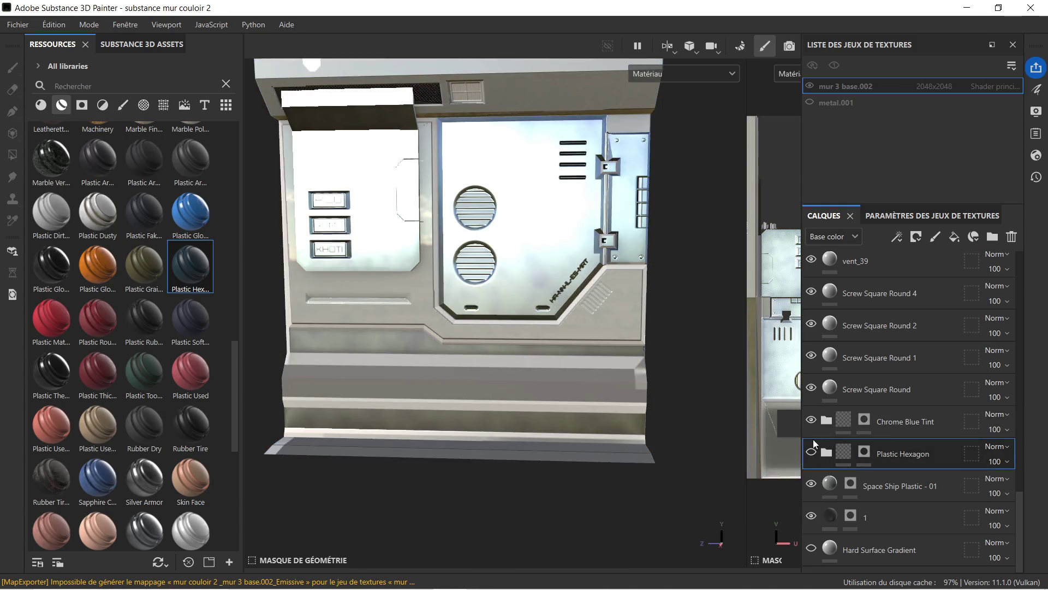
{"action": "right_click", "coordinate": [918, 457]}
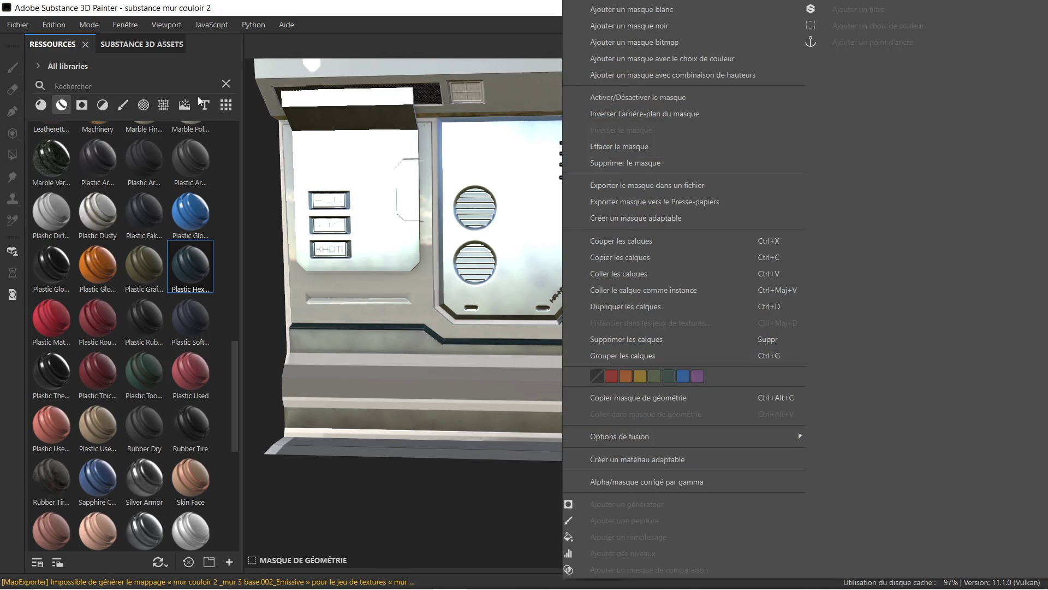
{"action": "left_click", "coordinate": [111, 25]}
{"action": "left_click", "coordinate": [117, 25]}
{"action": "mouse_move", "coordinate": [218, 56]}
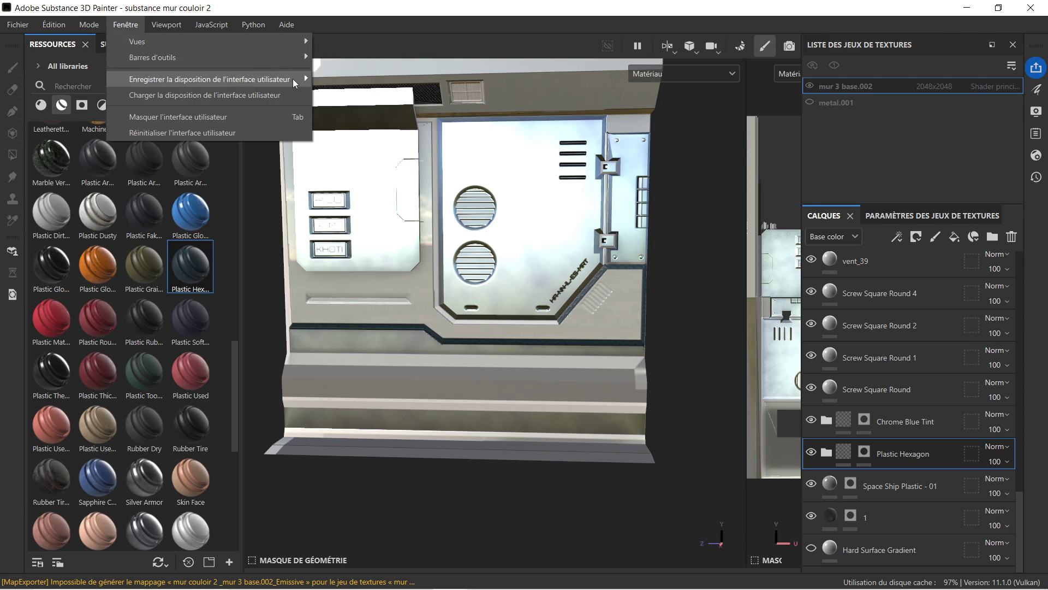
{"action": "mouse_move", "coordinate": [292, 78]}
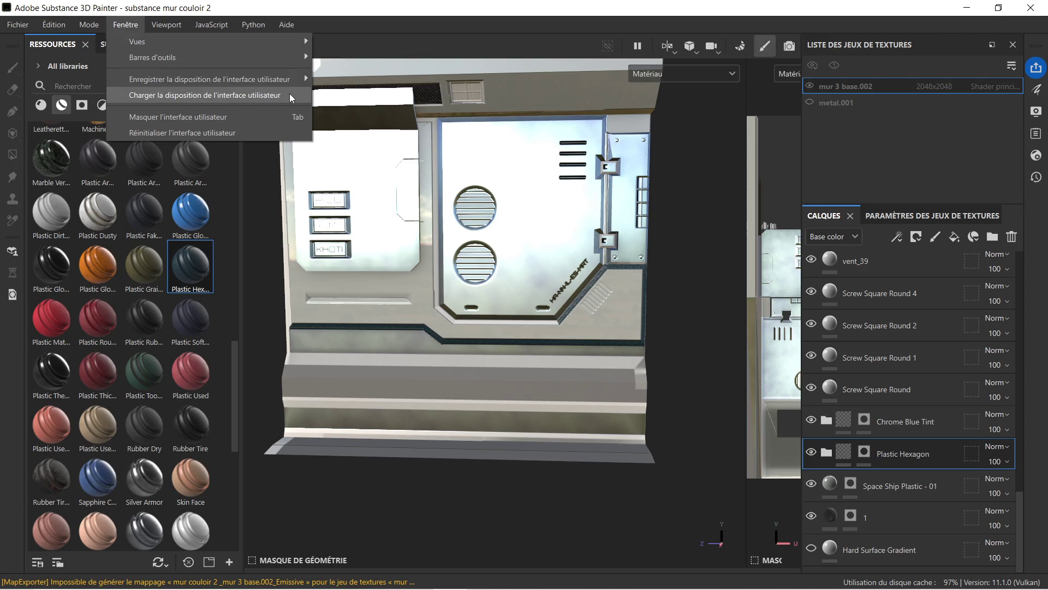
{"action": "left_click", "coordinate": [258, 133]}
{"action": "scroll", "scroll_direction": "down", "scroll_amount": 3}
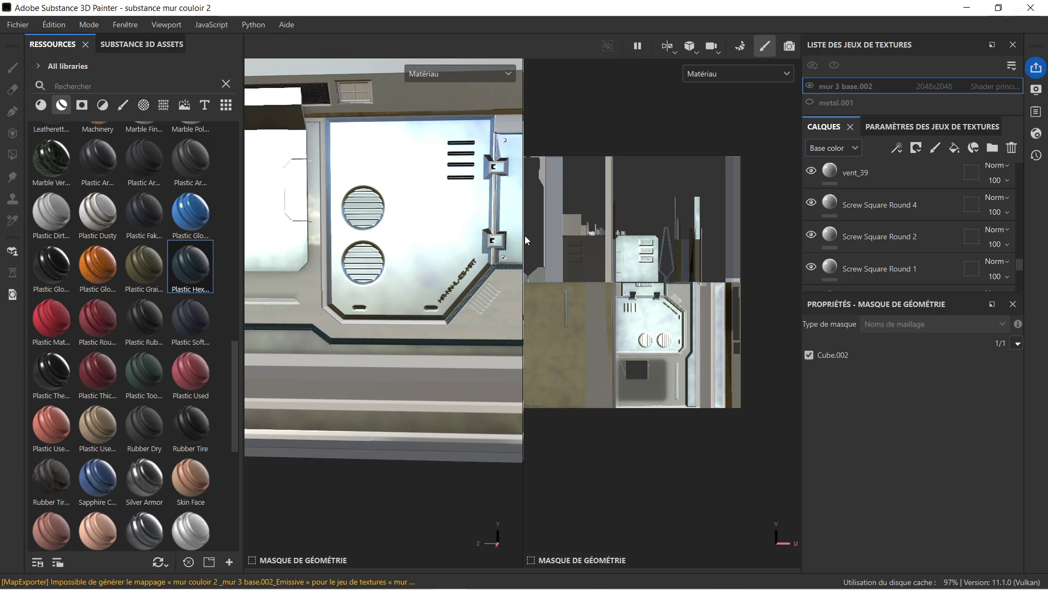
- Widen the 3D view and toggle Cube.002 out of, then back into, the geometry mask
{"action": "left_click_drag", "start_coordinate": [524, 236], "coordinate": [717, 272]}
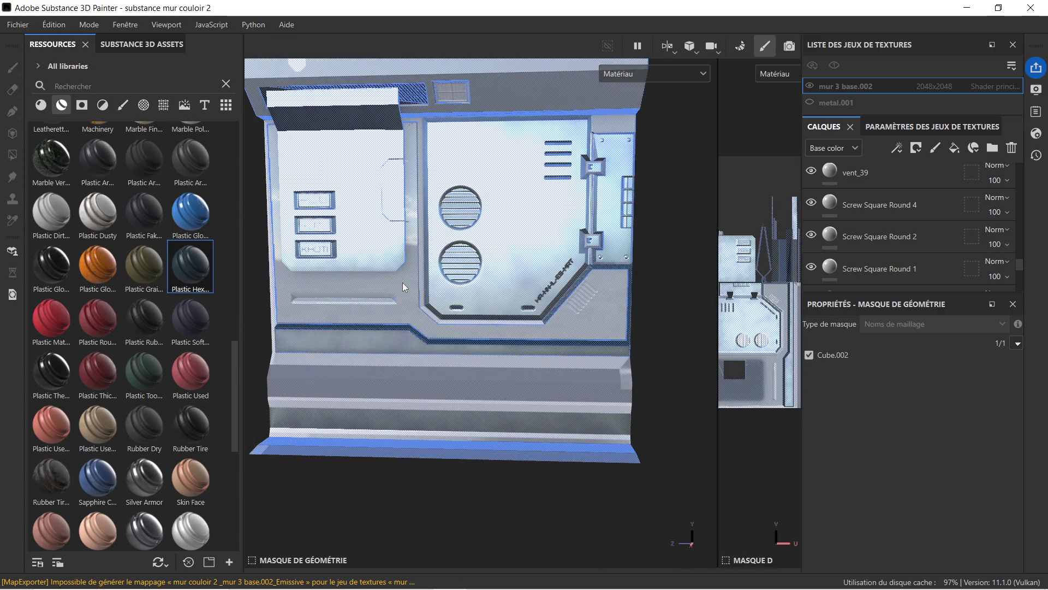
{"action": "scroll", "scroll_direction": "up", "scroll_amount": 3}
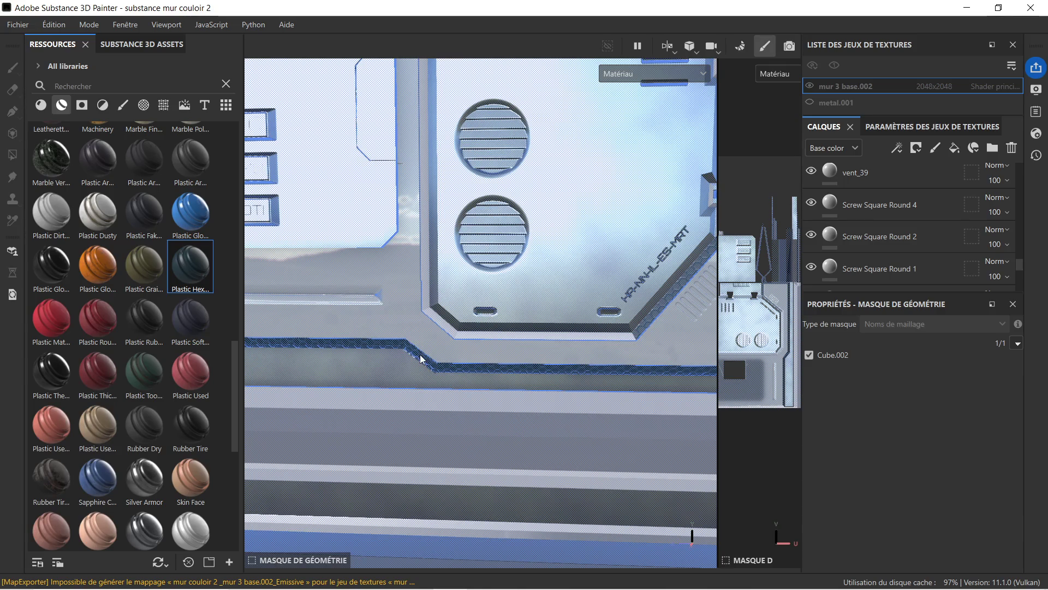
{"action": "left_click", "coordinate": [419, 356]}
{"action": "scroll", "scroll_direction": "down", "scroll_amount": 3}
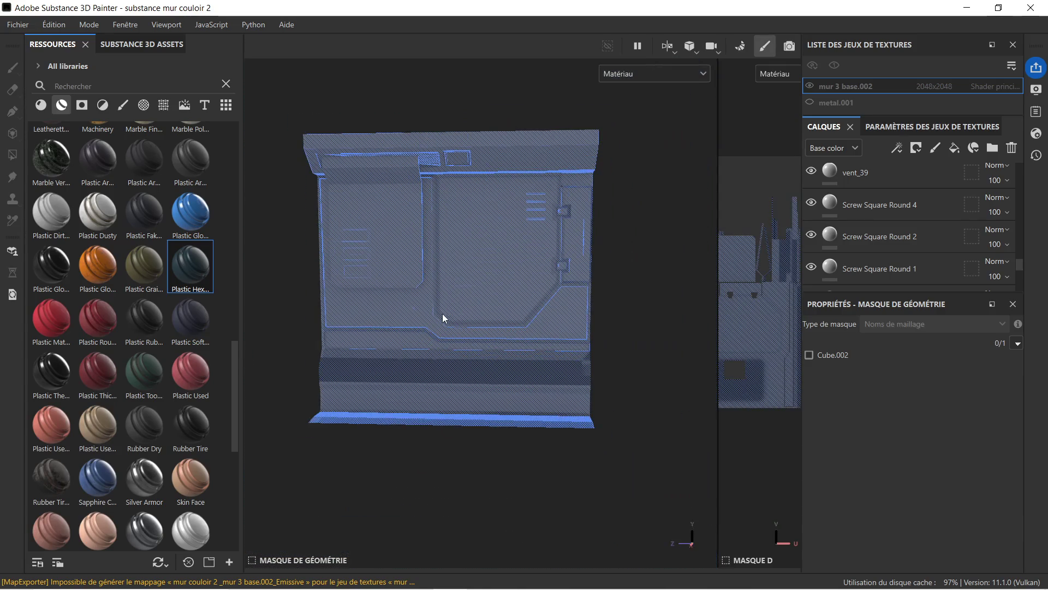
{"action": "left_click_drag", "start_coordinate": [363, 304], "coordinate": [412, 316]}
{"action": "scroll", "scroll_direction": "up", "scroll_amount": 3}
{"action": "scroll", "scroll_direction": "down", "scroll_amount": 3}
{"action": "left_click", "coordinate": [406, 309]}
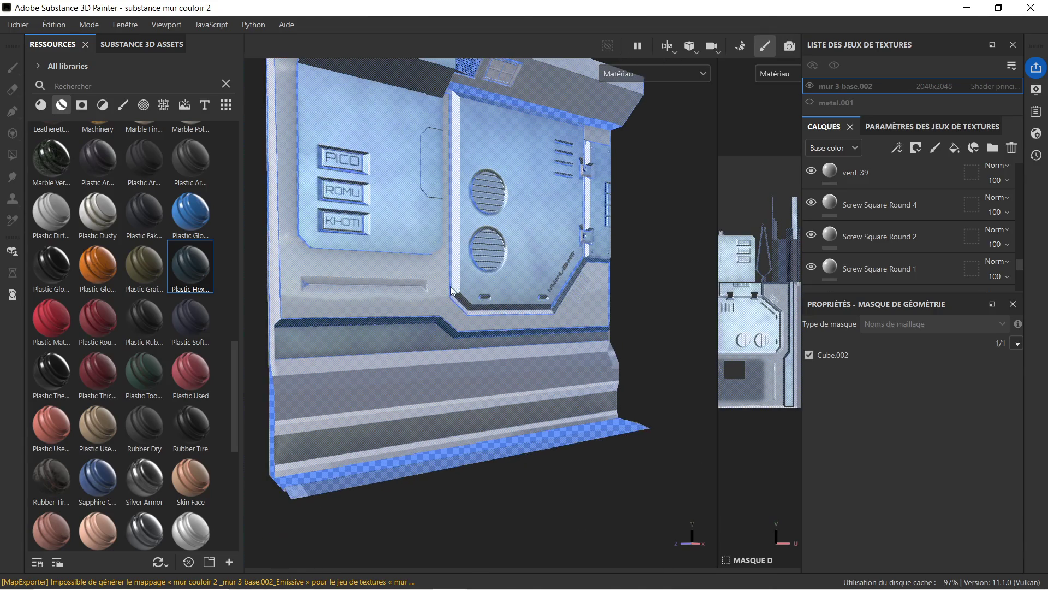
- Undock the Geometry Mask panel, then open and minimize the community assets page
{"action": "key", "text": "ctrl"}
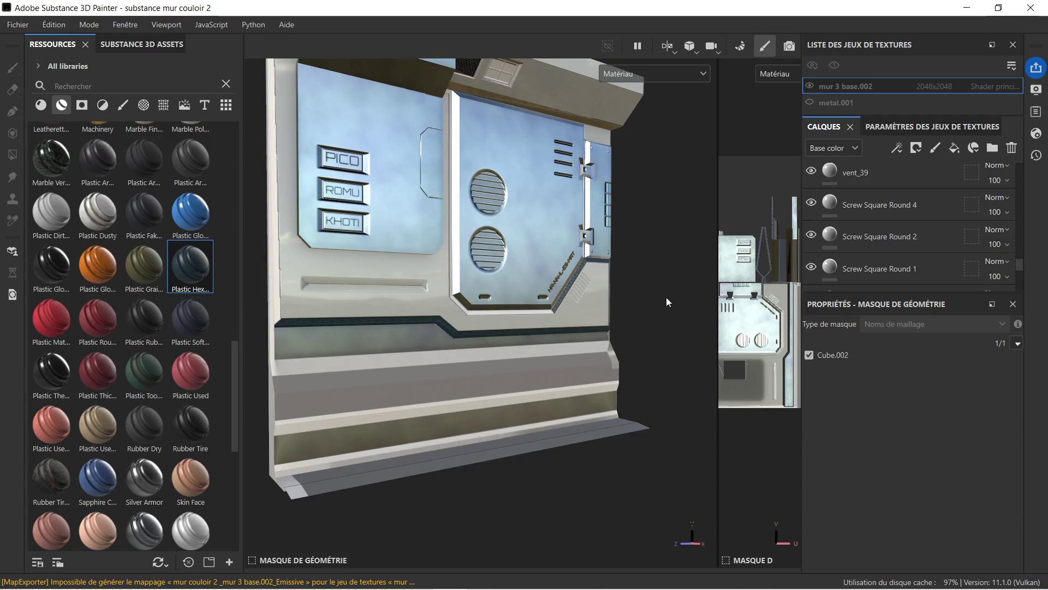
{"action": "left_click_drag", "start_coordinate": [808, 304], "coordinate": [650, 281]}
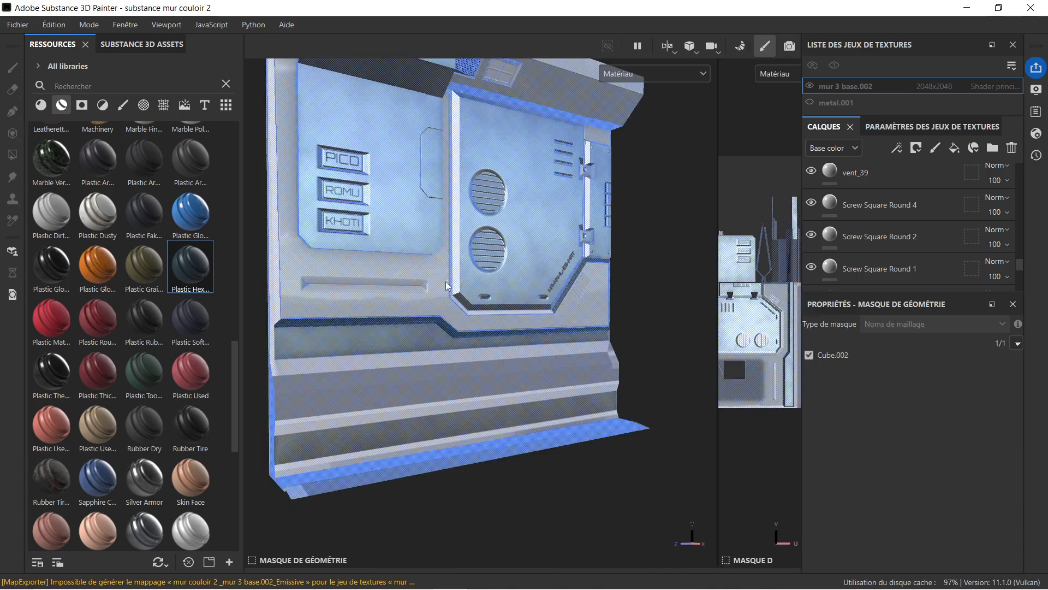
{"action": "left_click", "coordinate": [13, 251]}
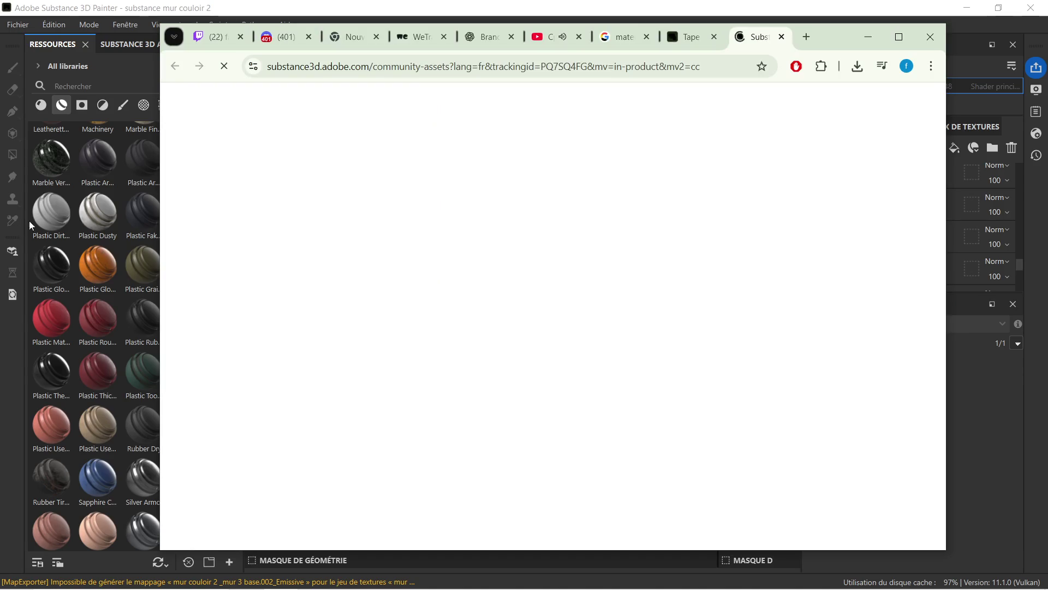
{"action": "left_click", "coordinate": [863, 40]}
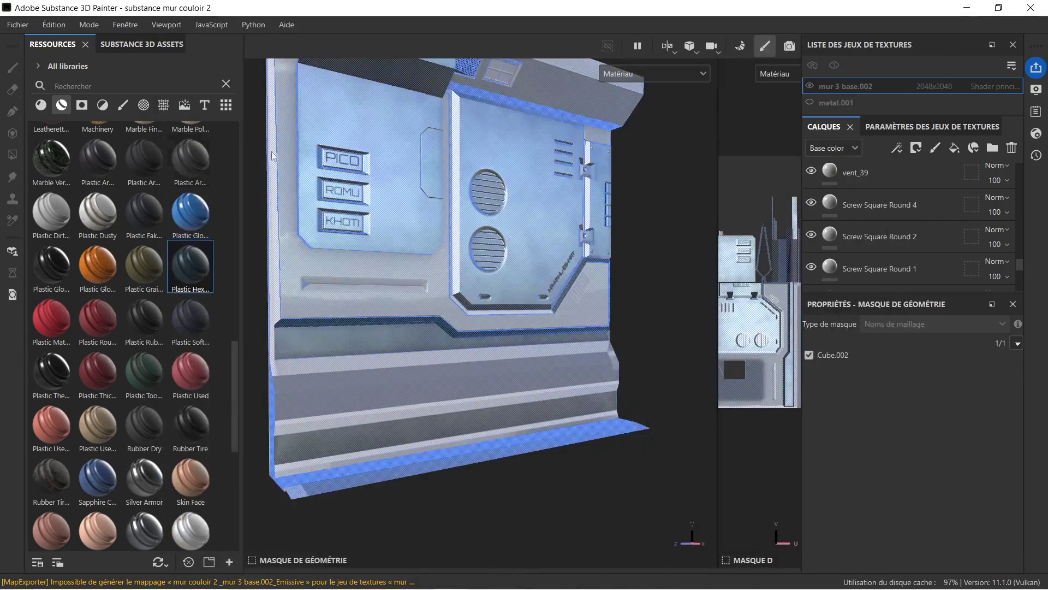
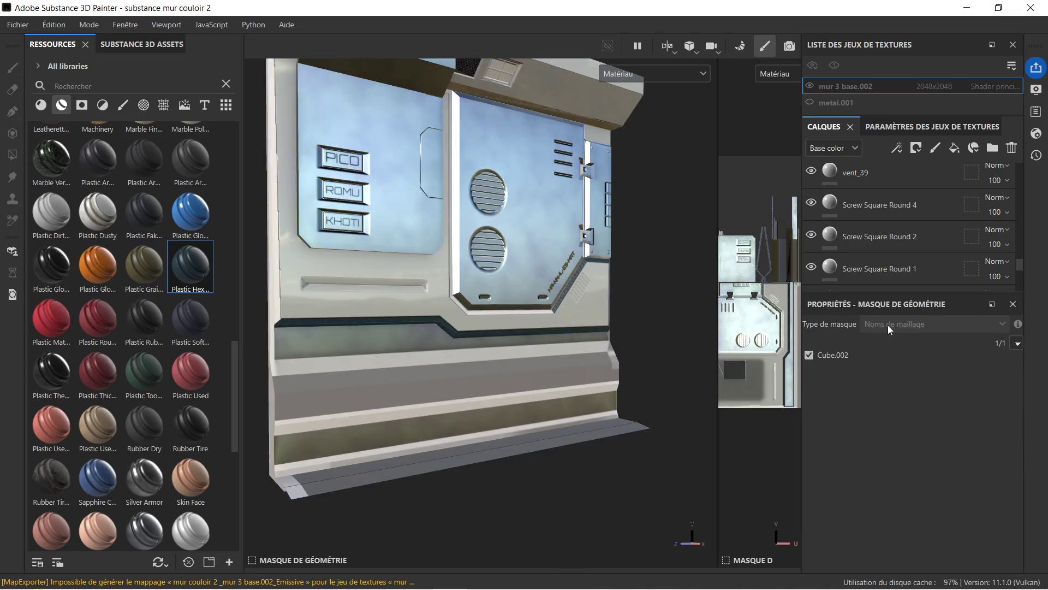
- Toggle the Cube.002 geometry mask off and back on, then delete the Plastic Hexagon folder layer
{"action": "left_click", "coordinate": [811, 356]}
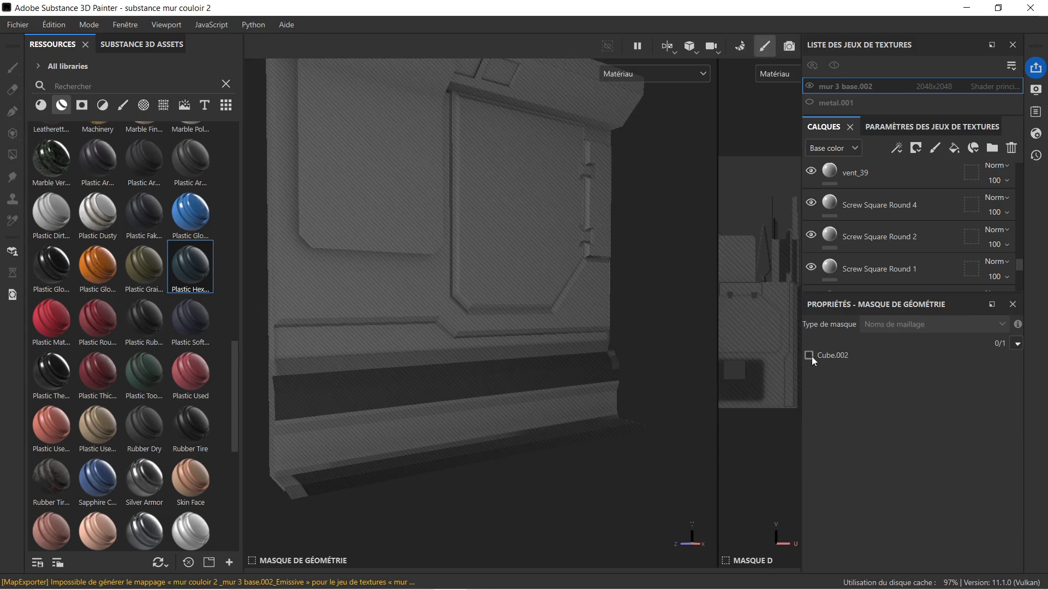
{"action": "left_click", "coordinate": [810, 355]}
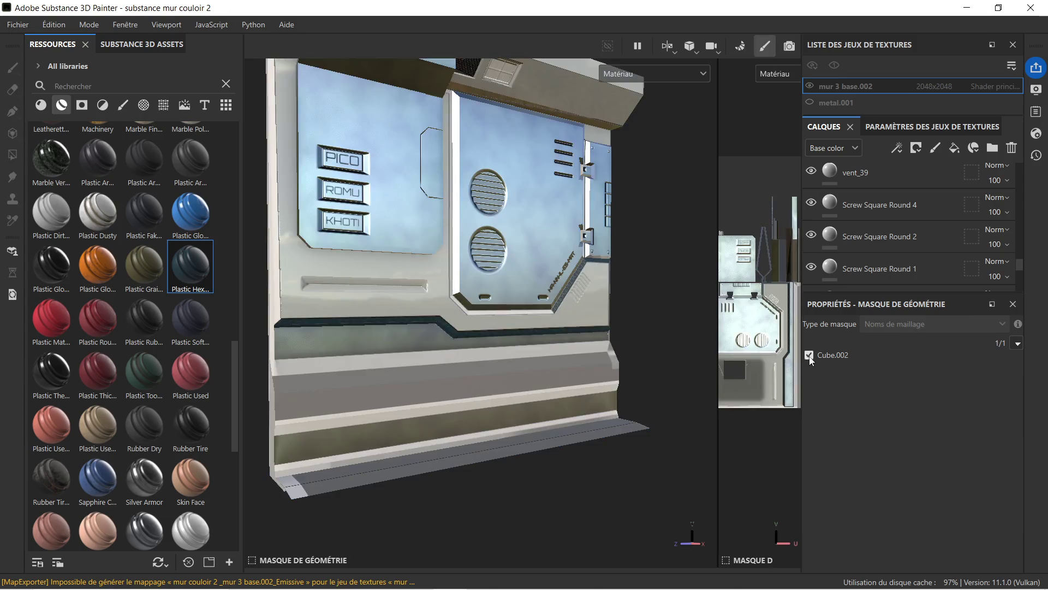
{"action": "left_click", "coordinate": [1012, 303]}
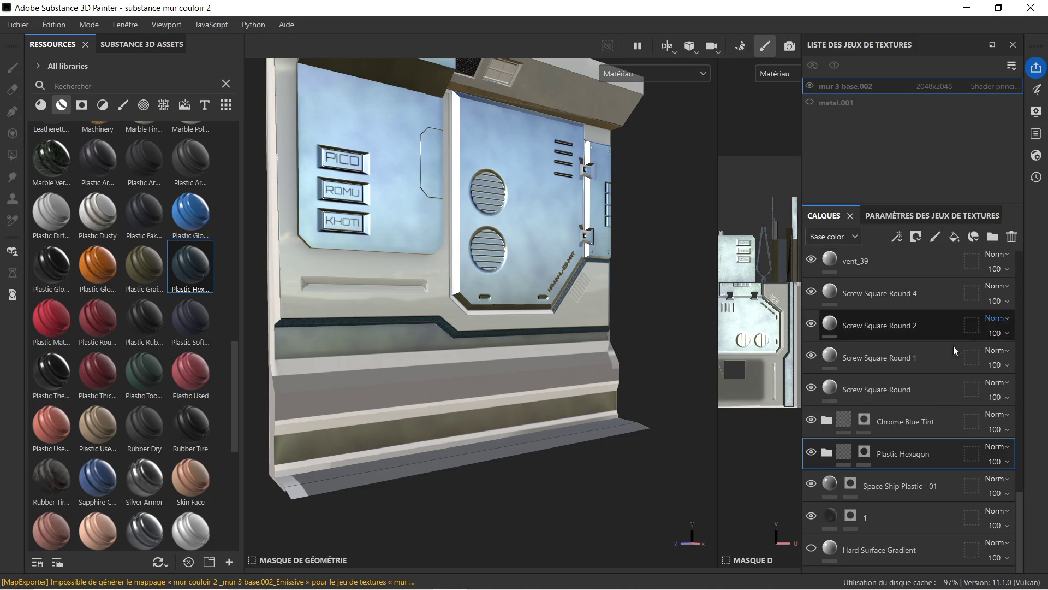
{"action": "left_click", "coordinate": [811, 452]}
{"action": "left_click", "coordinate": [811, 451]}
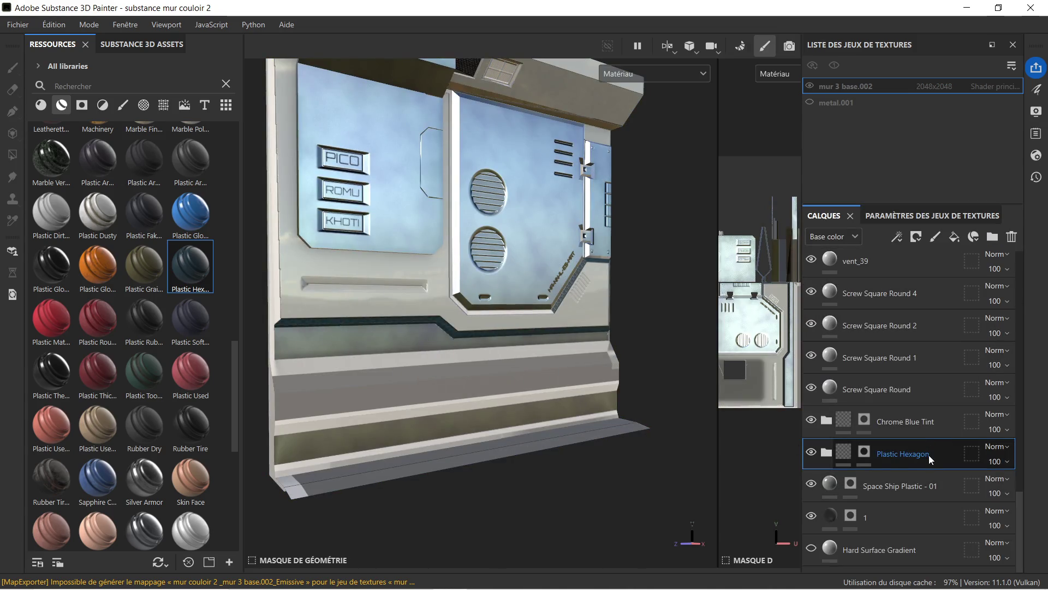
{"action": "right_click", "coordinate": [935, 453]}
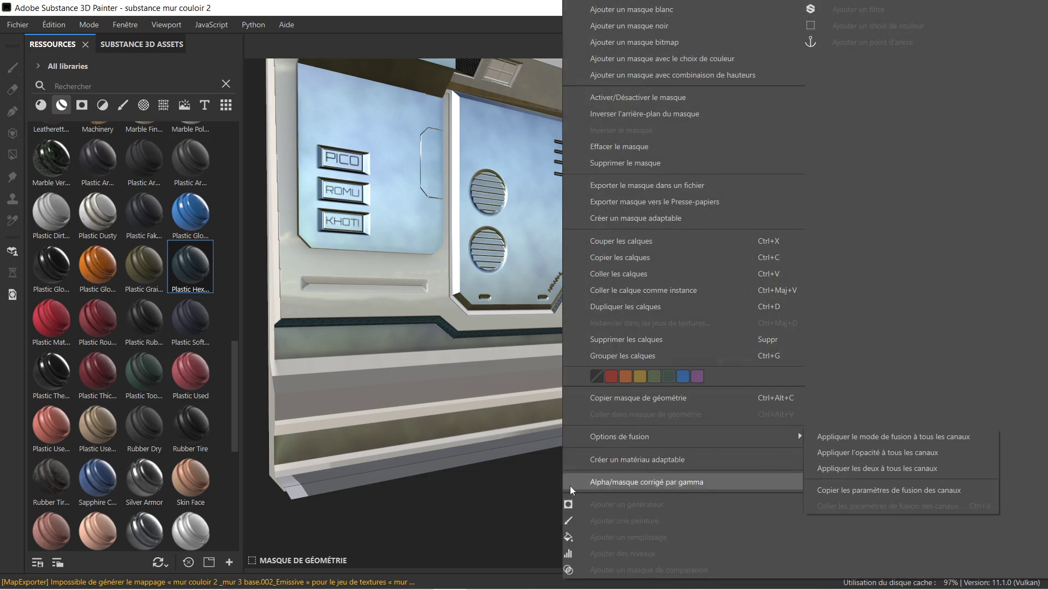
{"action": "left_click", "coordinate": [582, 486]}
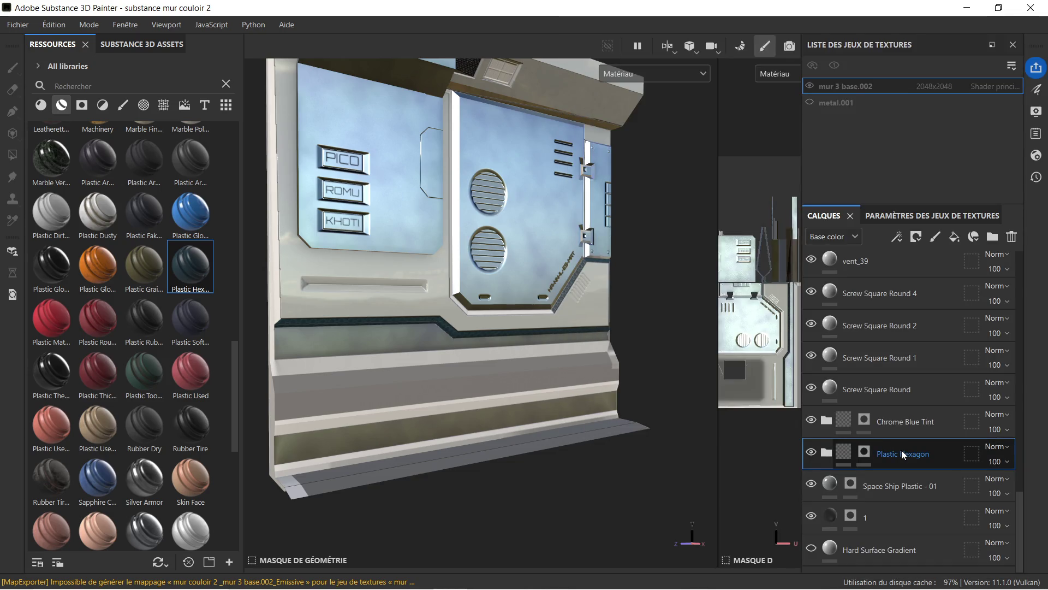
{"action": "key", "text": "Delete"}
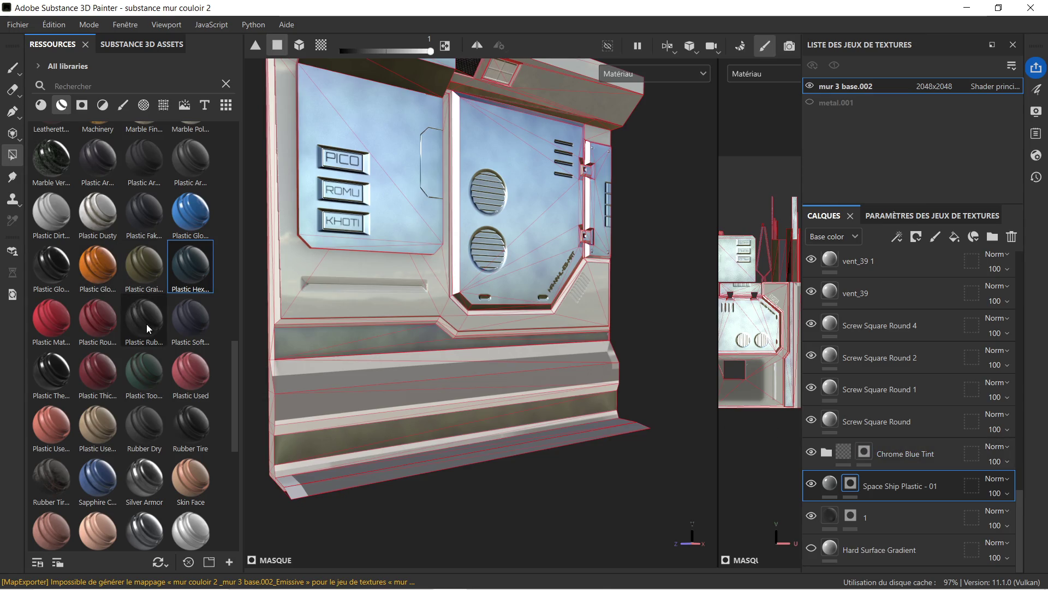
- Frame the wall frontally and confirm the Chrome Blue Tint layer name unchanged
{"action": "mouse_move", "coordinate": [53, 369]}
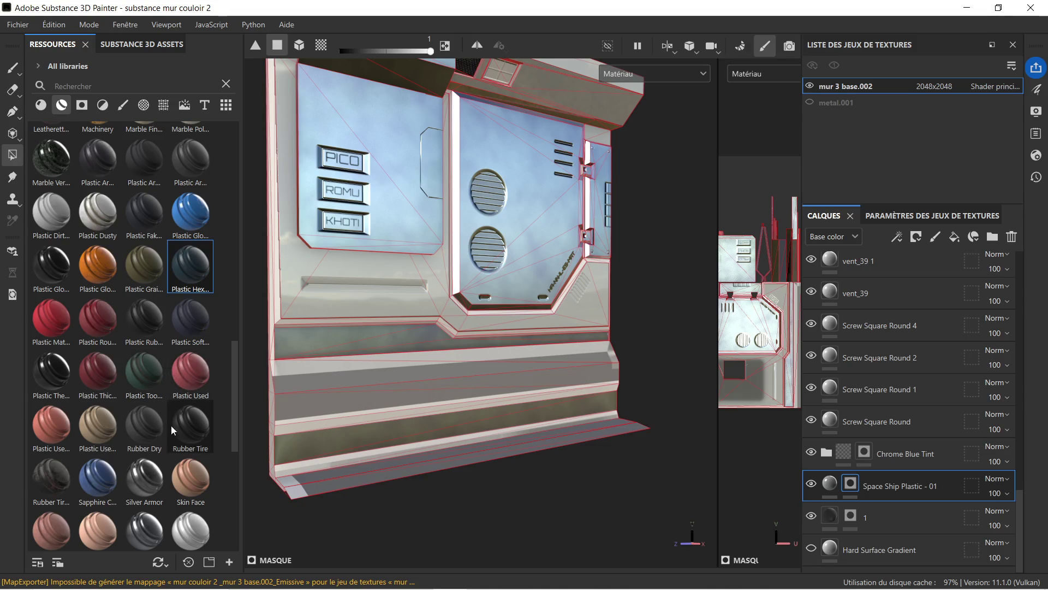
{"action": "scroll", "scroll_direction": "down", "scroll_amount": 3}
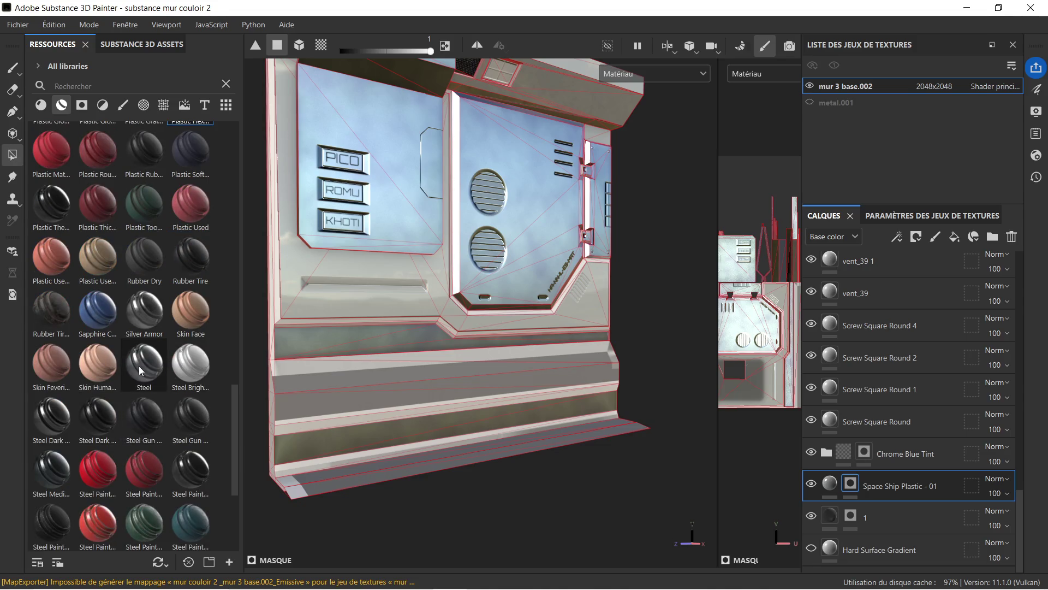
{"action": "mouse_move", "coordinate": [139, 365]}
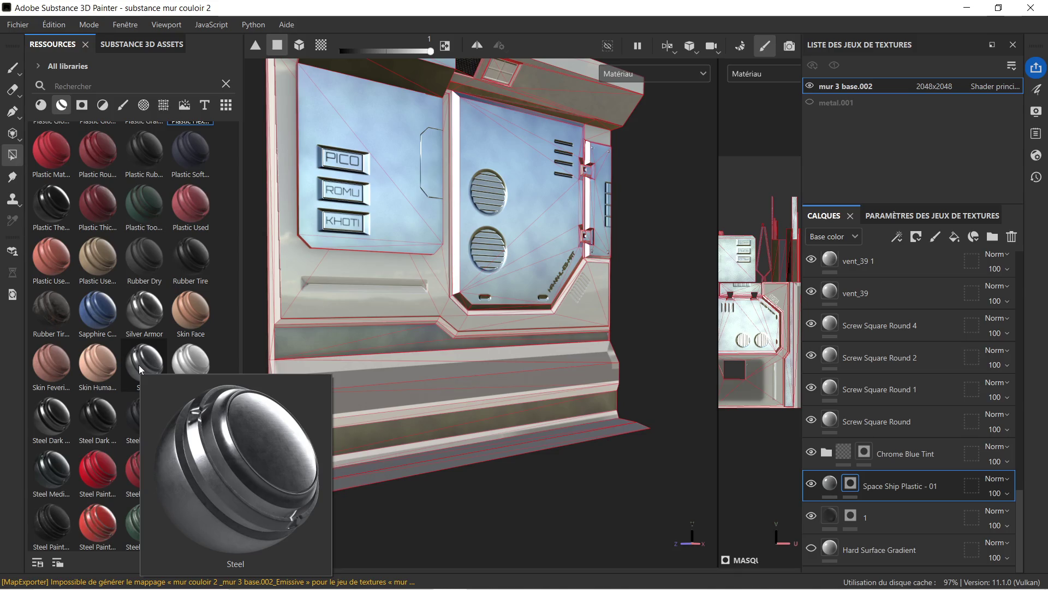
{"action": "left_click_drag", "start_coordinate": [374, 319], "coordinate": [428, 294]}
{"action": "scroll", "scroll_direction": "up", "scroll_amount": 3}
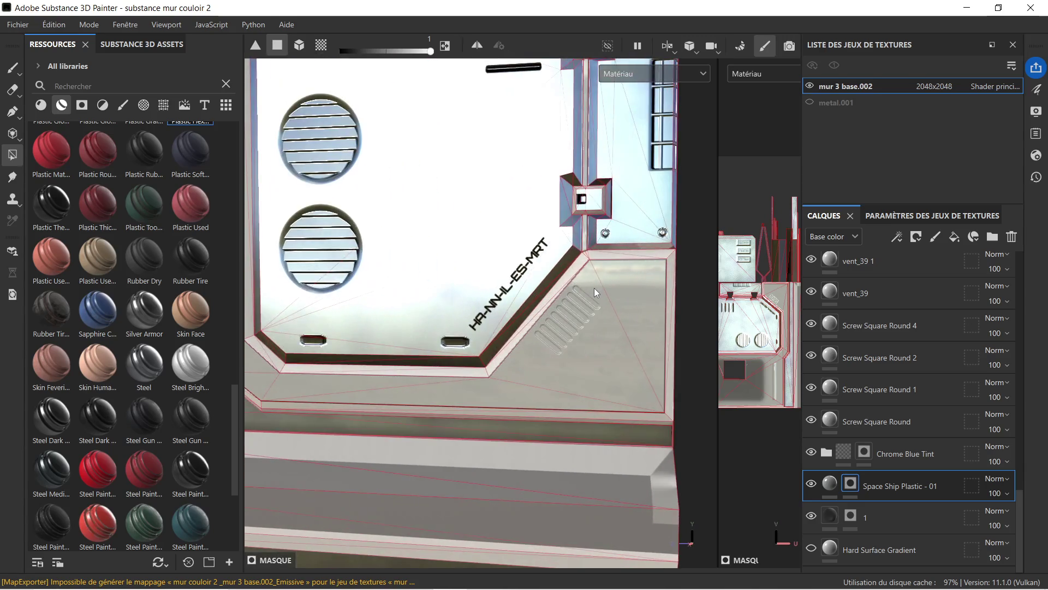
{"action": "double_click", "coordinate": [931, 454]}
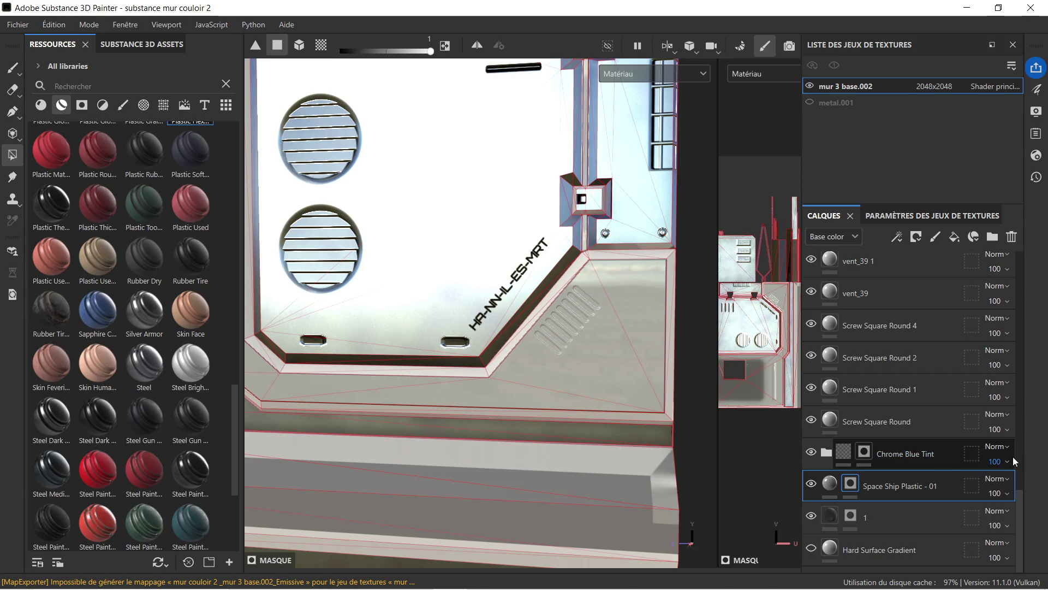
{"action": "key", "text": "Return"}
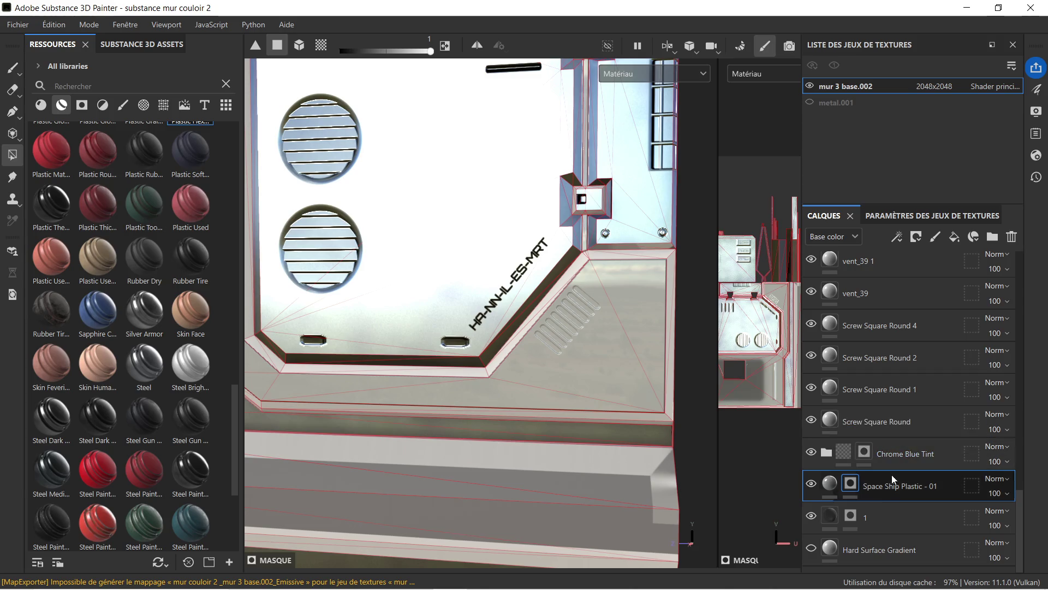
- Add the diagonal bevel, top-right and lower-left bevel strips, and the plate's side strip to the mask
{"action": "scroll", "scroll_direction": "up", "scroll_amount": 3}
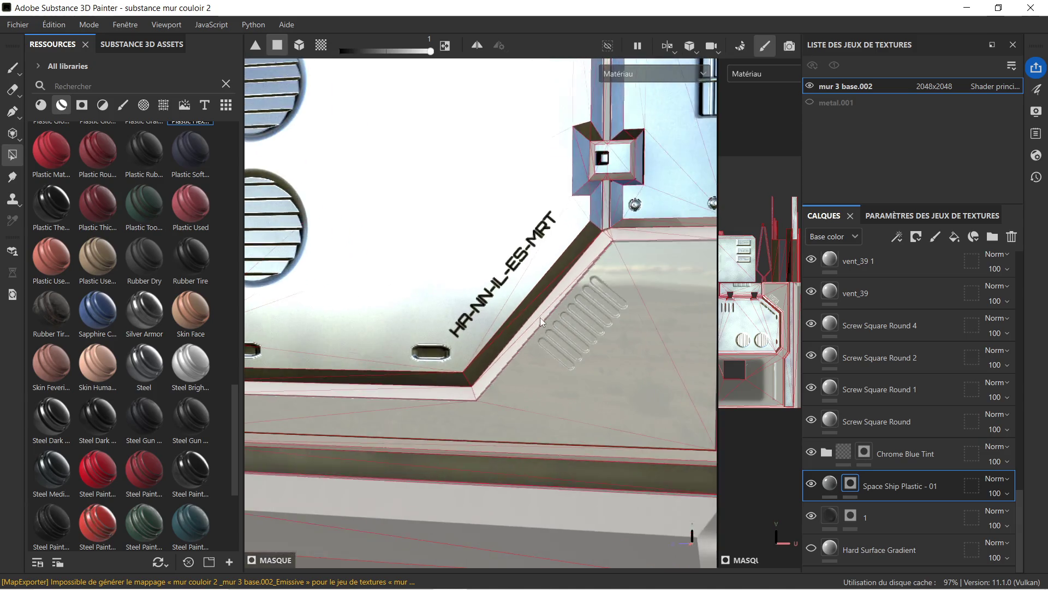
{"action": "left_click_drag", "start_coordinate": [503, 337], "coordinate": [458, 343]}
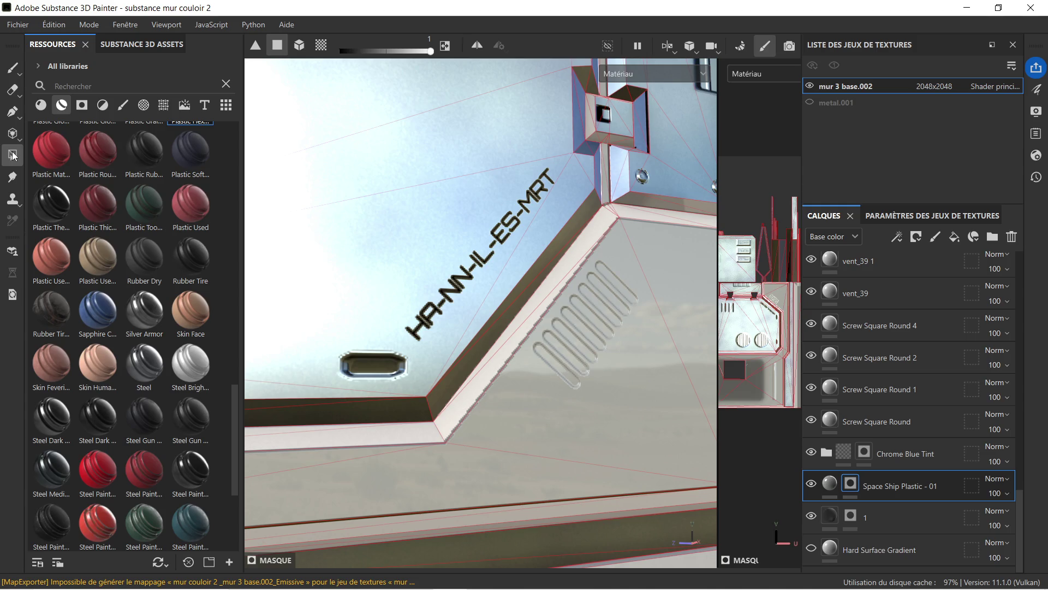
{"action": "left_click", "coordinate": [476, 382]}
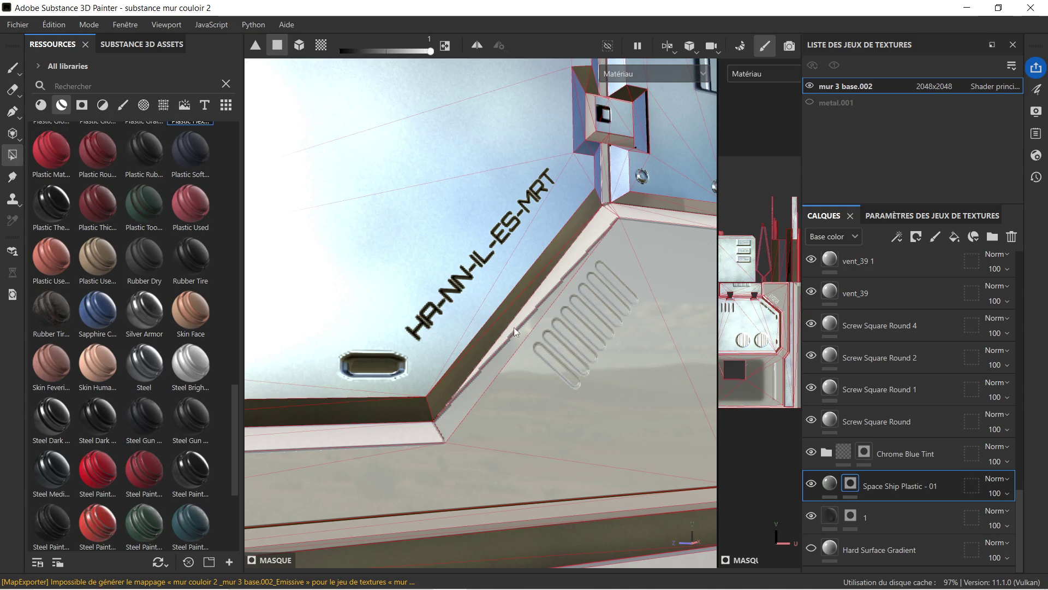
{"action": "left_click", "coordinate": [614, 210]}
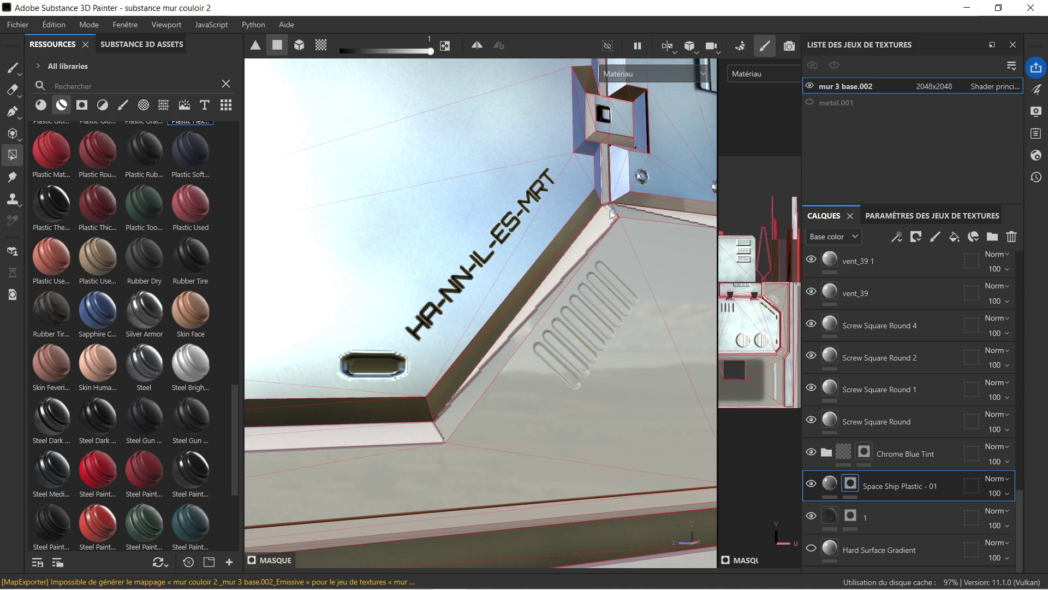
{"action": "left_click", "coordinate": [412, 437]}
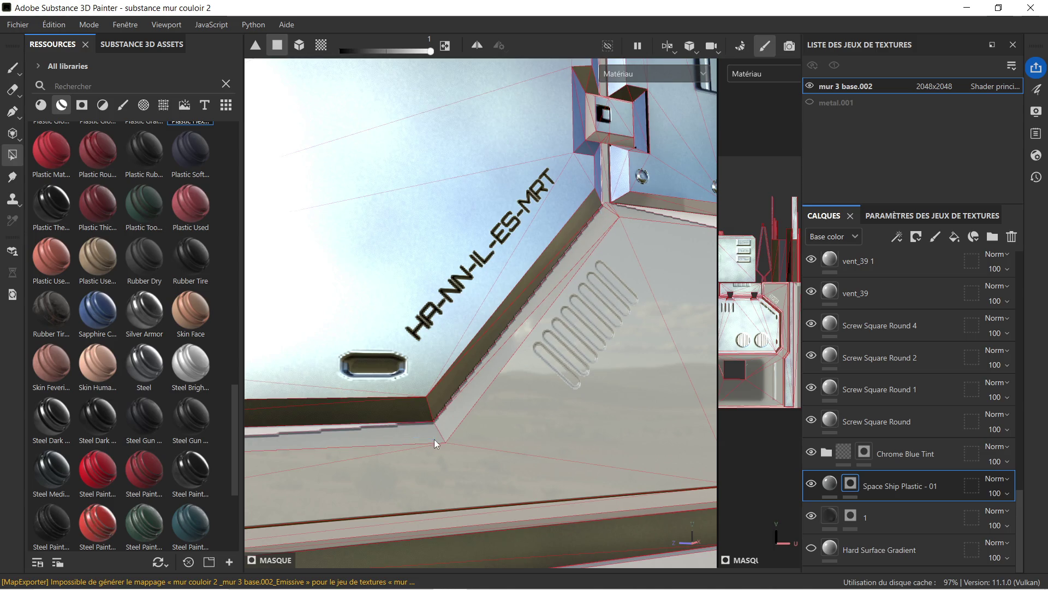
{"action": "left_click_drag", "start_coordinate": [568, 335], "coordinate": [593, 238]}
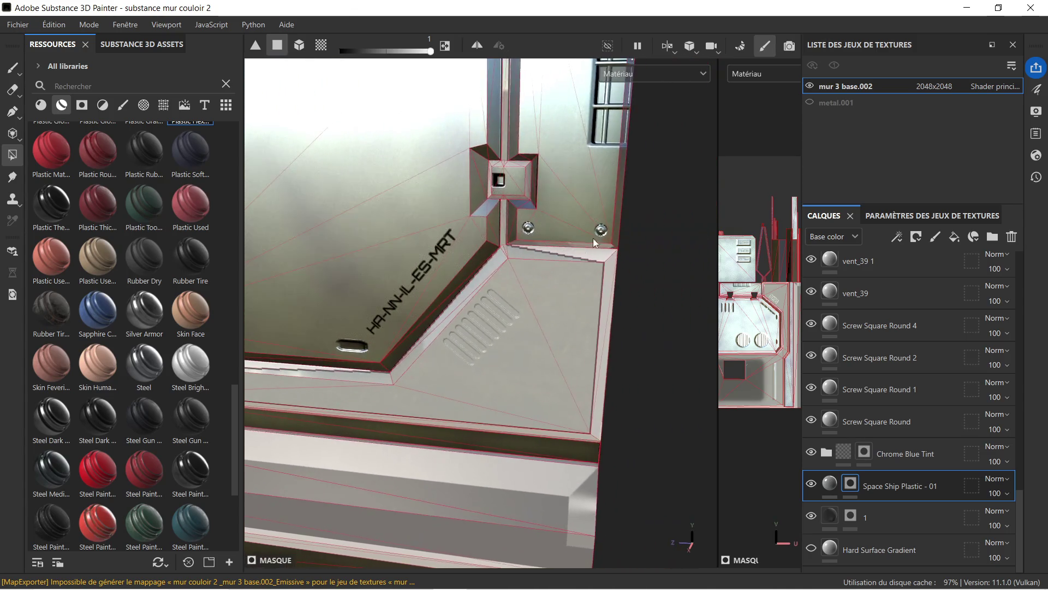
{"action": "scroll", "scroll_direction": "up", "scroll_amount": 3}
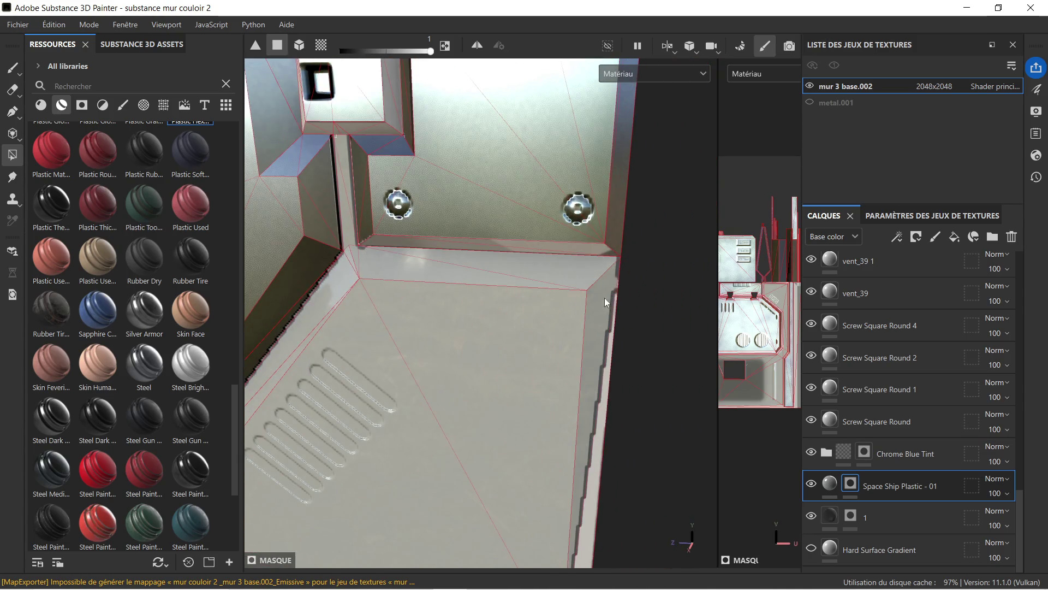
{"action": "left_click_drag", "start_coordinate": [605, 297], "coordinate": [568, 437]}
{"action": "scroll", "scroll_direction": "up", "scroll_amount": 3}
{"action": "left_click", "coordinate": [552, 388]}
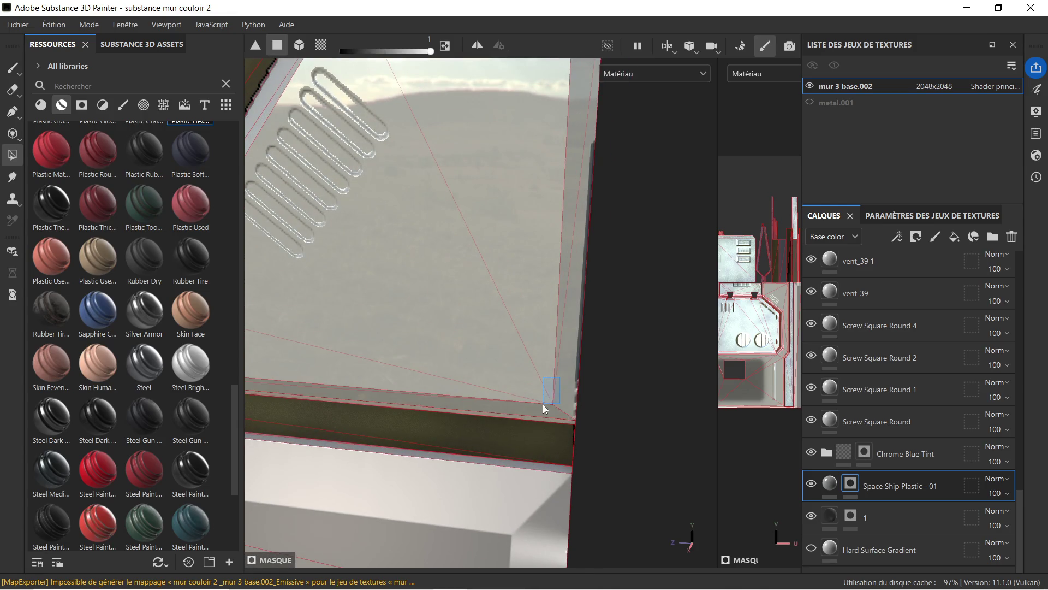
- Fill the remaining thin, diagonal and left horizontal bevel strips near the vent and lettering
{"action": "scroll", "scroll_direction": "down", "scroll_amount": 3}
{"action": "left_click_drag", "start_coordinate": [451, 354], "coordinate": [529, 298]}
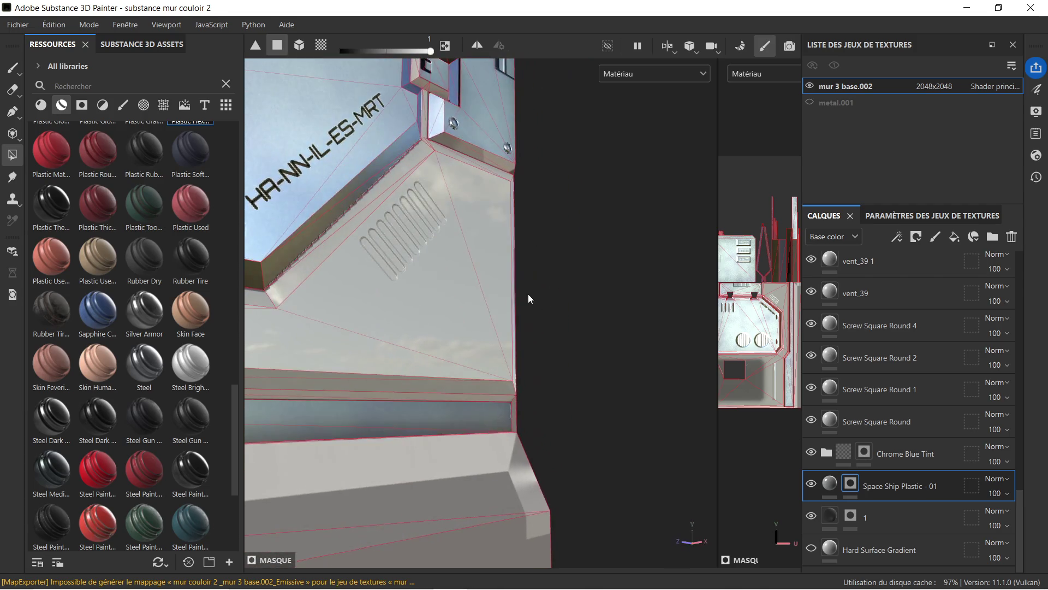
{"action": "left_click_drag", "start_coordinate": [390, 331], "coordinate": [388, 262]}
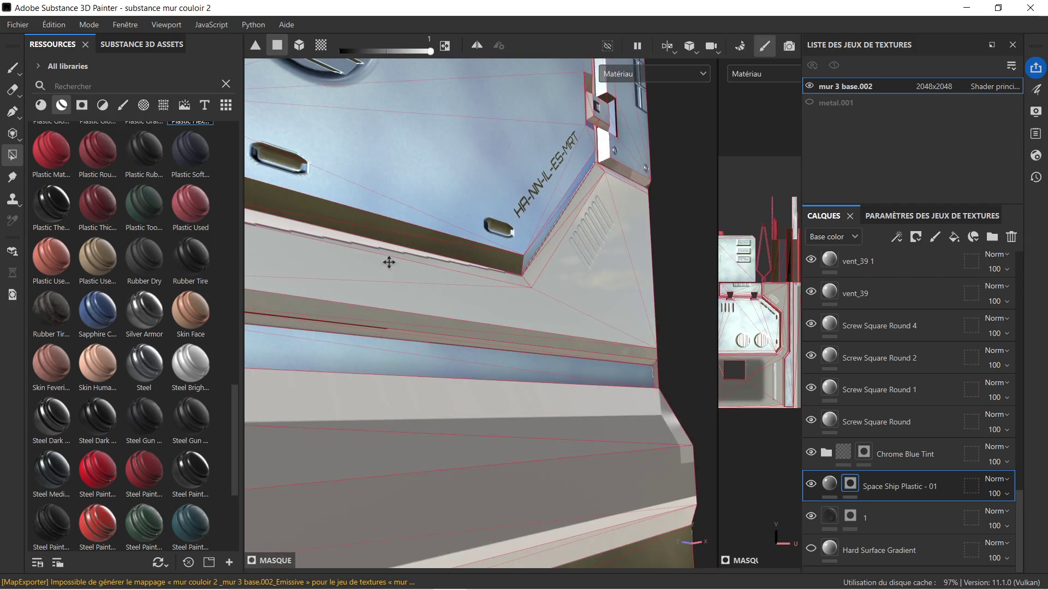
{"action": "left_click_drag", "start_coordinate": [389, 262], "coordinate": [630, 340]}
{"action": "left_click_drag", "start_coordinate": [518, 310], "coordinate": [488, 308]}
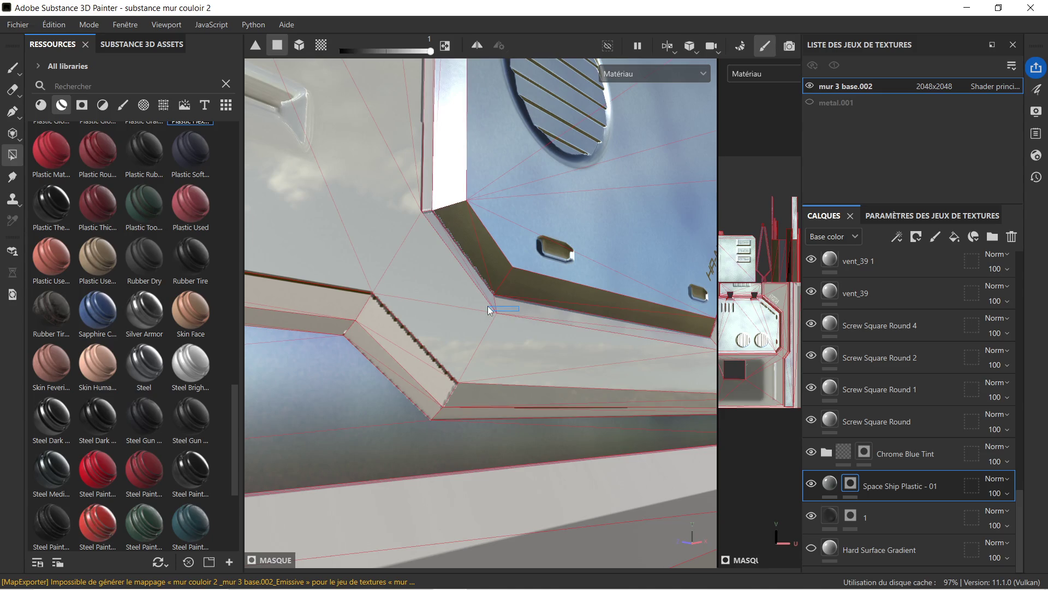
{"action": "left_click", "coordinate": [379, 319]}
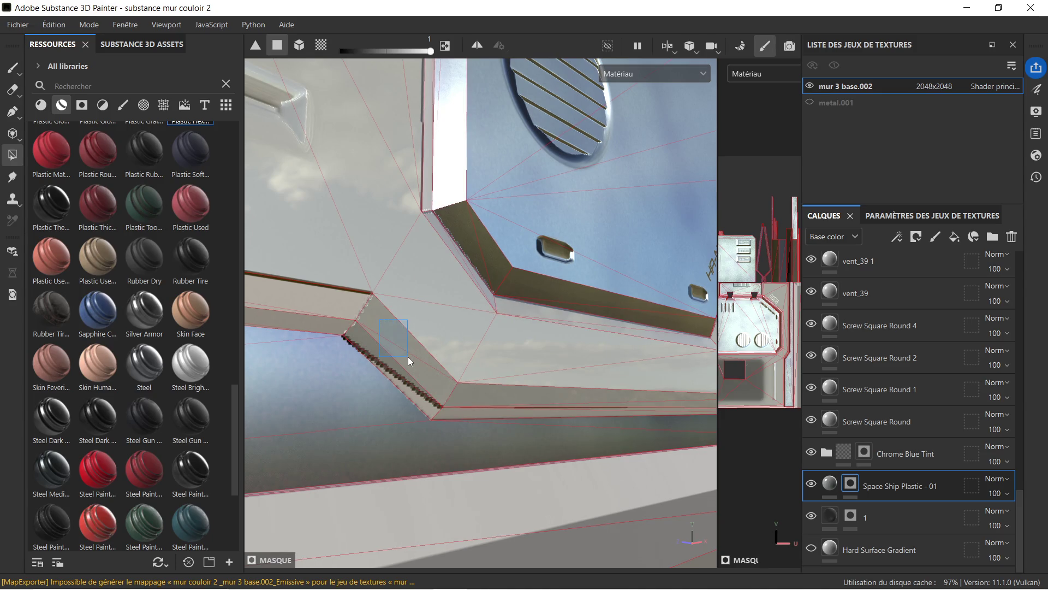
{"action": "left_click_drag", "start_coordinate": [315, 286], "coordinate": [373, 256]}
- Polygon-fill the bright frame strip, upper frame polygons, lower-edge strip and thin ledge strip with dark plastic
{"action": "scroll", "scroll_direction": "down", "scroll_amount": 3}
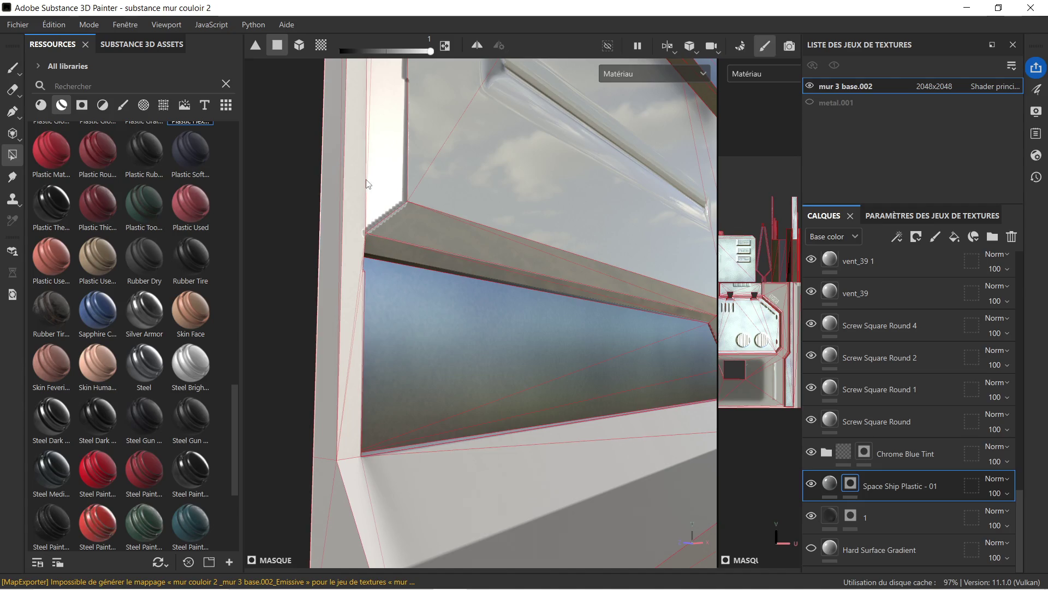
{"action": "left_click_drag", "start_coordinate": [390, 230], "coordinate": [506, 552]}
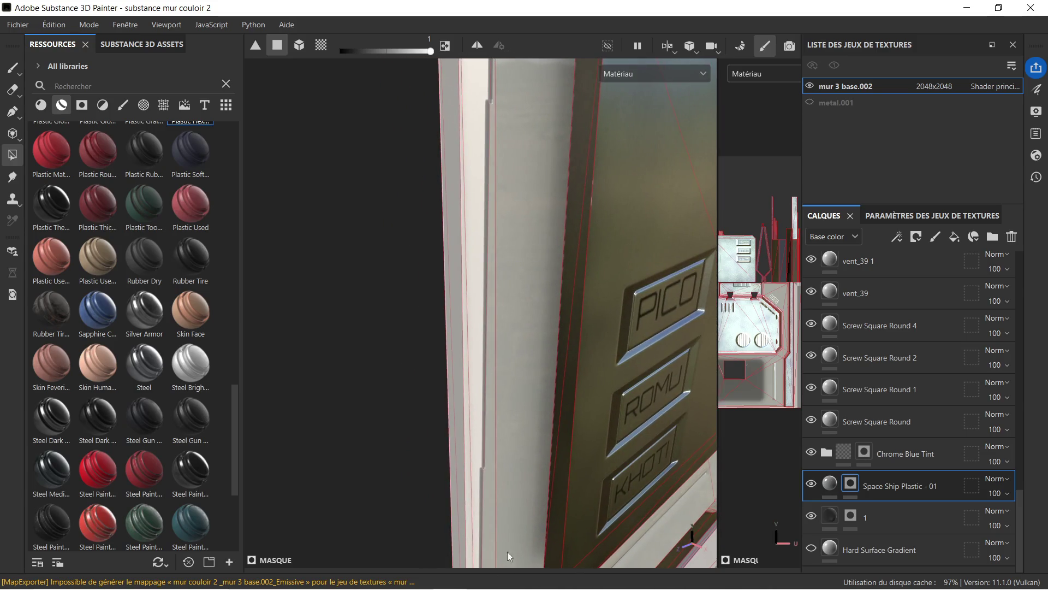
{"action": "left_click_drag", "start_coordinate": [505, 219], "coordinate": [490, 246]}
{"action": "left_click", "coordinate": [451, 286]}
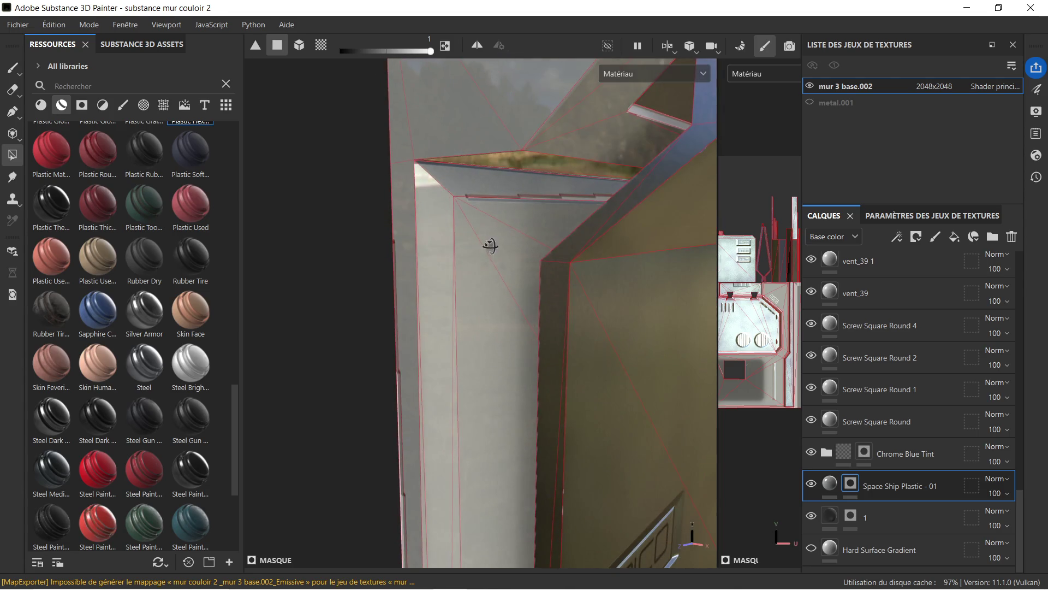
{"action": "left_click_drag", "start_coordinate": [532, 190], "coordinate": [544, 211]}
{"action": "left_click_drag", "start_coordinate": [462, 294], "coordinate": [486, 401]}
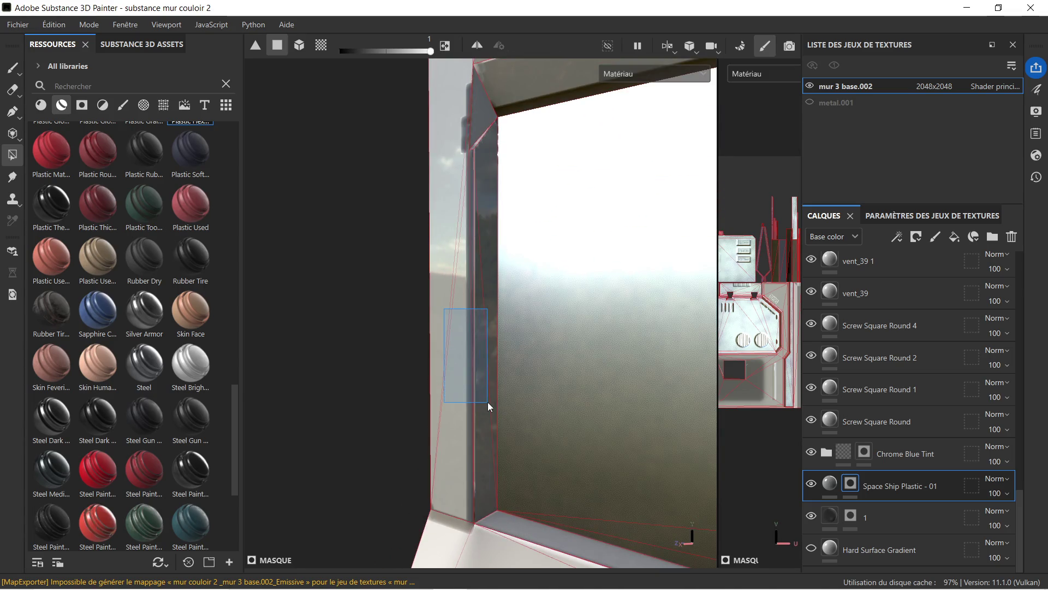
{"action": "left_click_drag", "start_coordinate": [464, 113], "coordinate": [510, 219]}
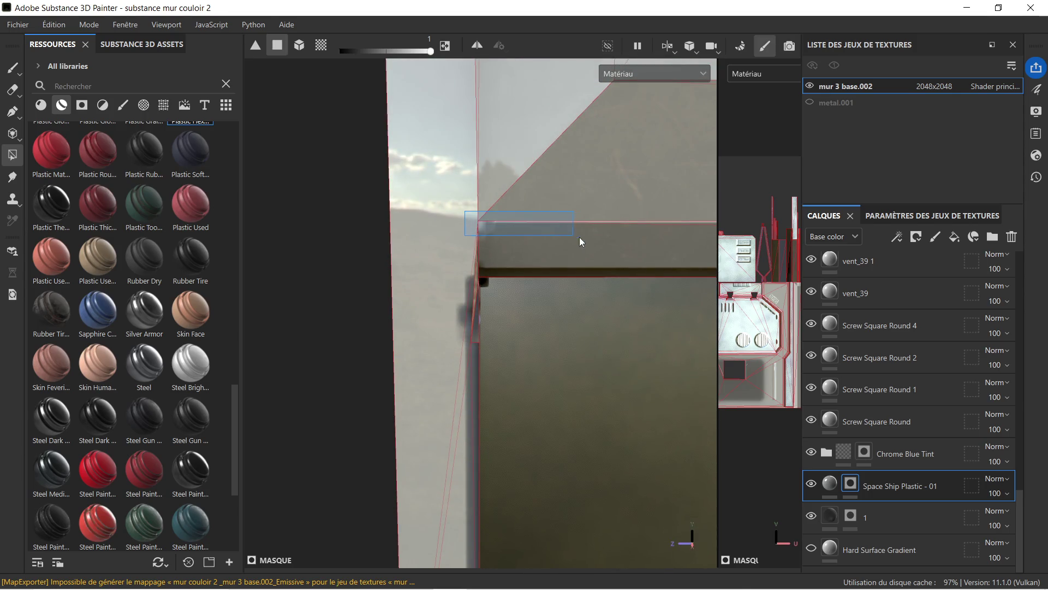
{"action": "left_click_drag", "start_coordinate": [580, 243], "coordinate": [512, 301]}
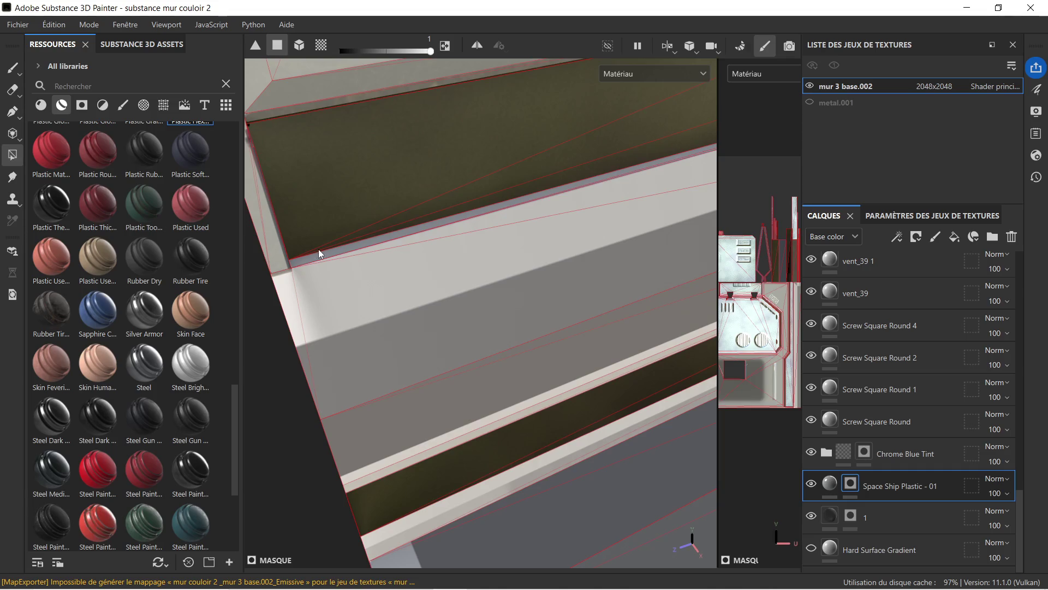
{"action": "left_click", "coordinate": [319, 253]}
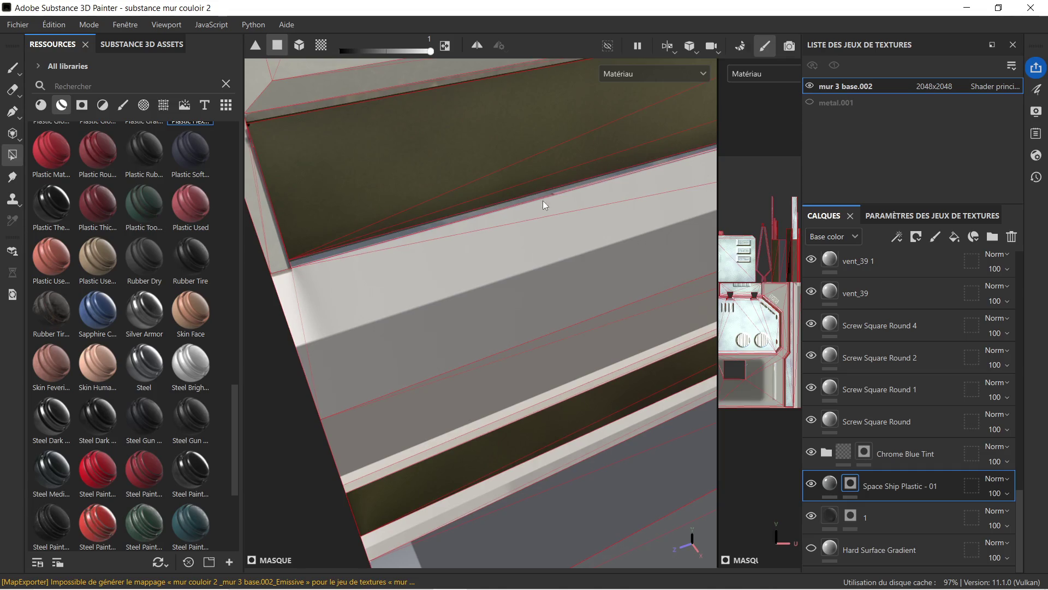
{"action": "left_click", "coordinate": [565, 189]}
{"action": "left_click_drag", "start_coordinate": [607, 210], "coordinate": [569, 169]}
- Fill the ledge's lower faces with dark plastic
{"action": "scroll", "scroll_direction": "up", "scroll_amount": 3}
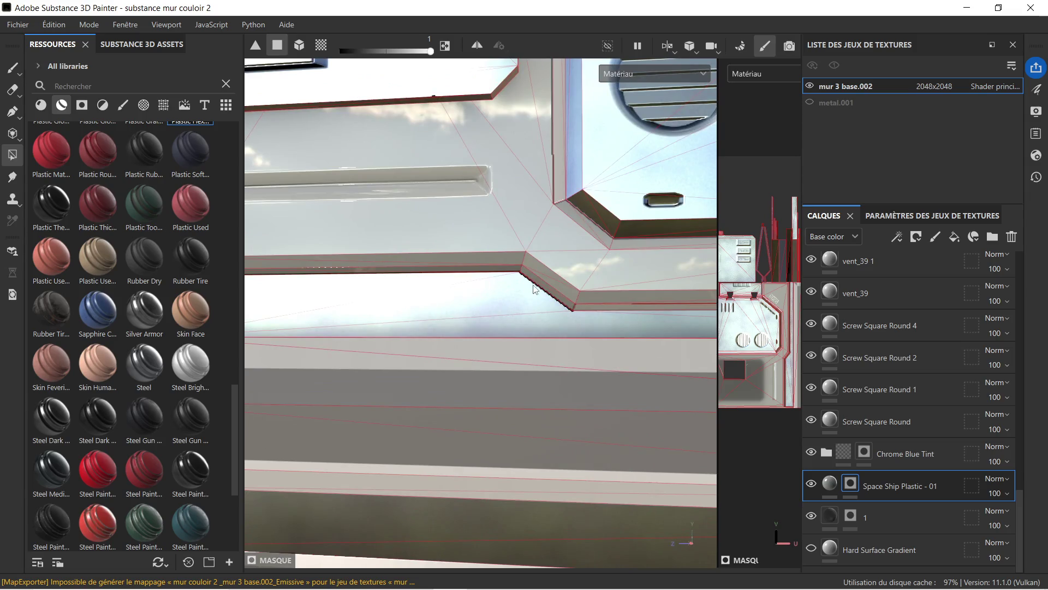
{"action": "scroll", "scroll_direction": "up", "scroll_amount": 3}
{"action": "left_click_drag", "start_coordinate": [592, 257], "coordinate": [620, 307]}
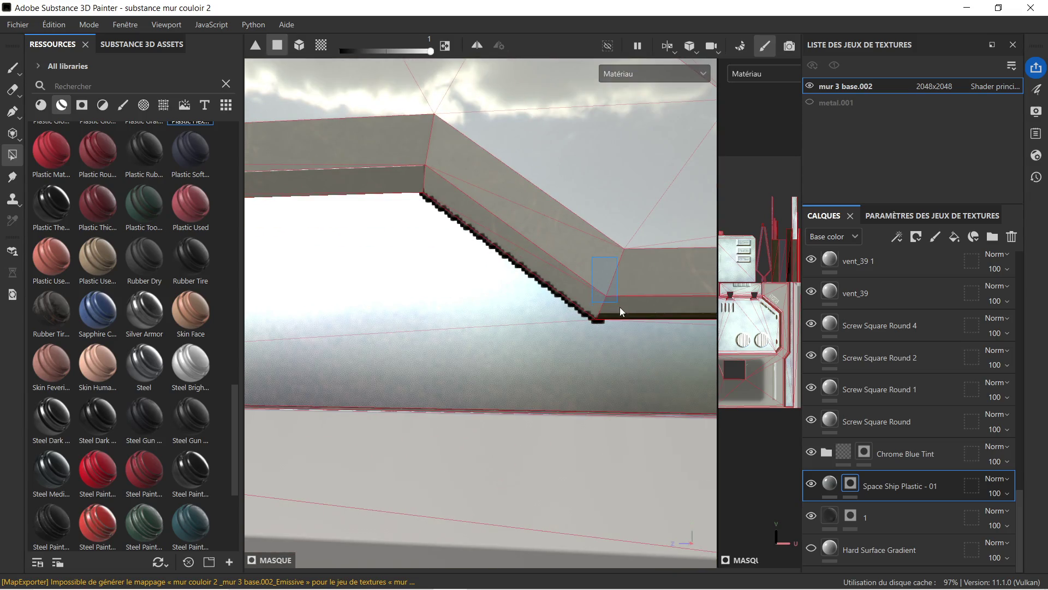
{"action": "scroll", "scroll_direction": "down", "scroll_amount": 3}
{"action": "left_click_drag", "start_coordinate": [625, 307], "coordinate": [475, 273]}
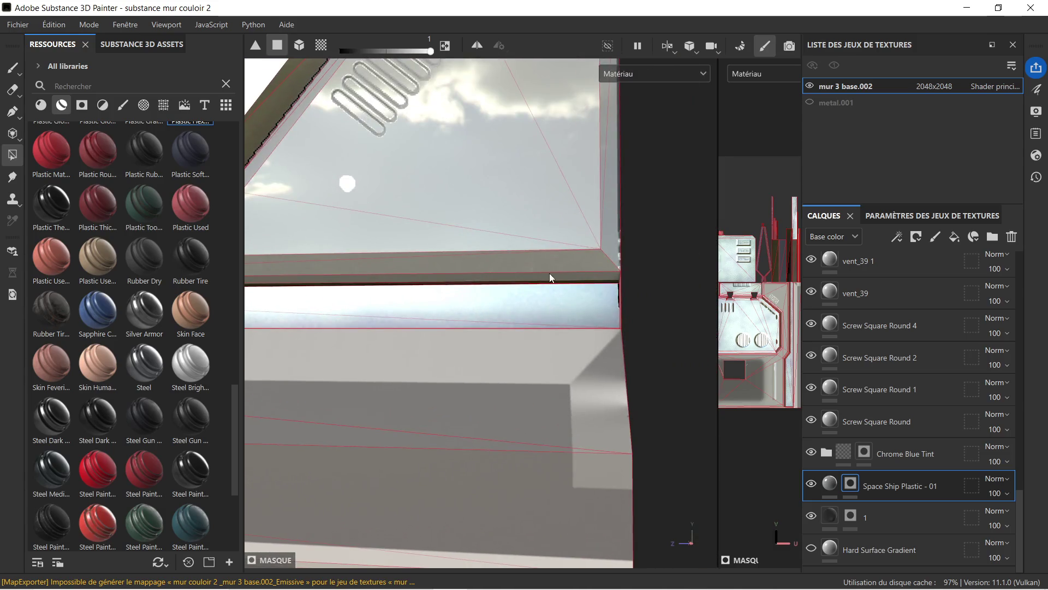
{"action": "left_click_drag", "start_coordinate": [553, 277], "coordinate": [492, 281]}
{"action": "left_click_drag", "start_coordinate": [493, 281], "coordinate": [551, 248]}
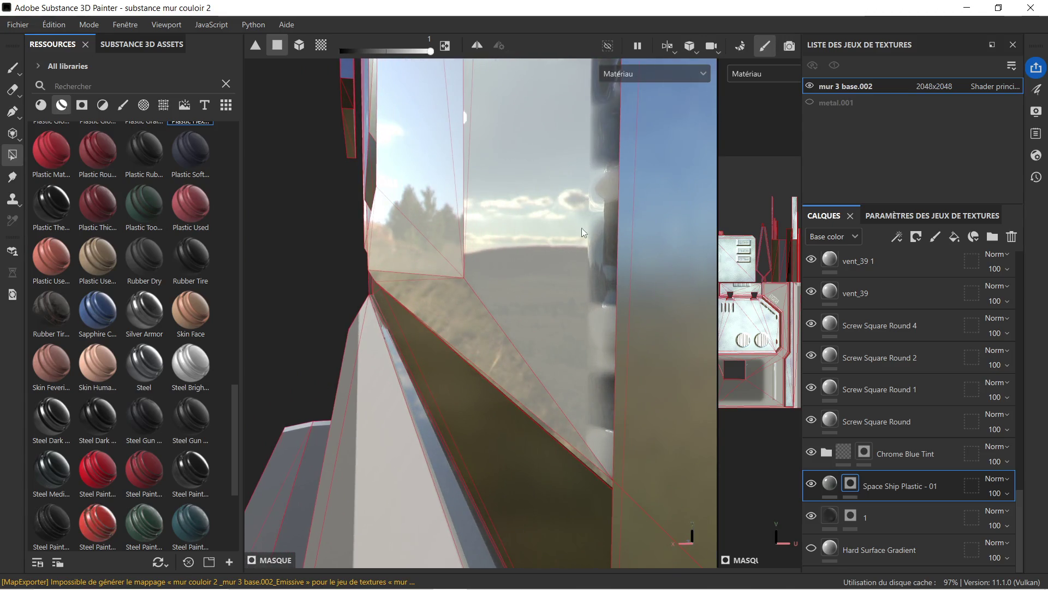
- Brush dark plastic along the square vent's top ledge and its frame's top, right and bottom bevels
{"action": "scroll", "scroll_direction": "down", "scroll_amount": 3}
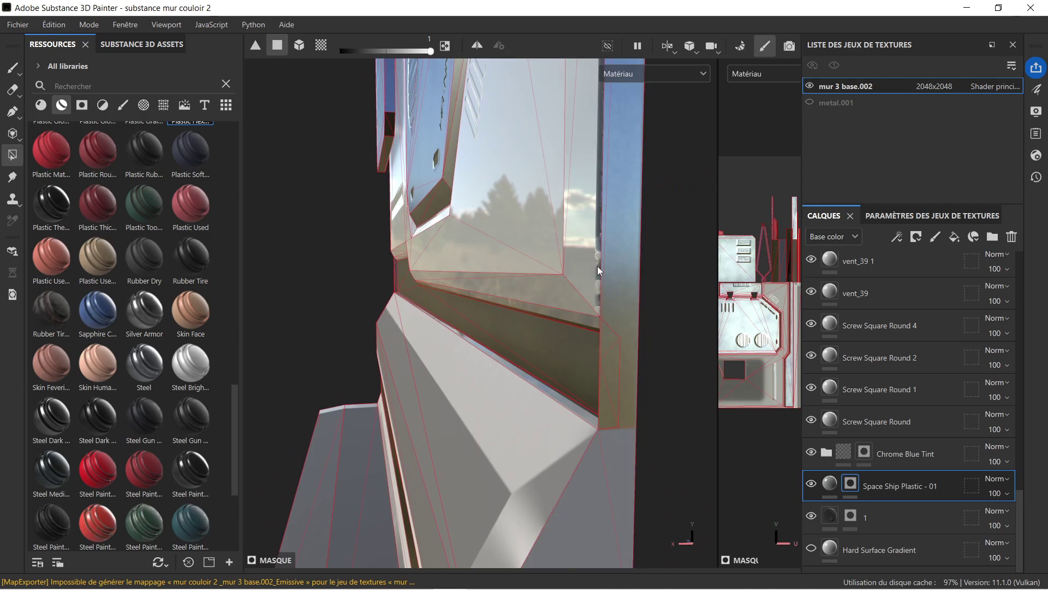
{"action": "left_click_drag", "start_coordinate": [576, 182], "coordinate": [693, 328]}
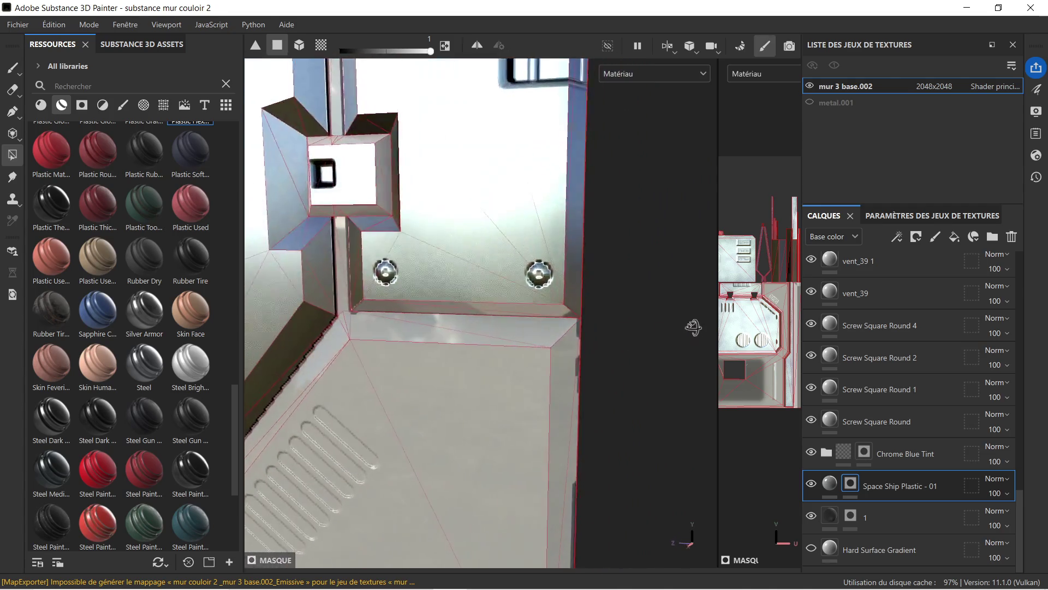
{"action": "left_click_drag", "start_coordinate": [501, 349], "coordinate": [464, 333]}
{"action": "scroll", "scroll_direction": "up", "scroll_amount": 3}
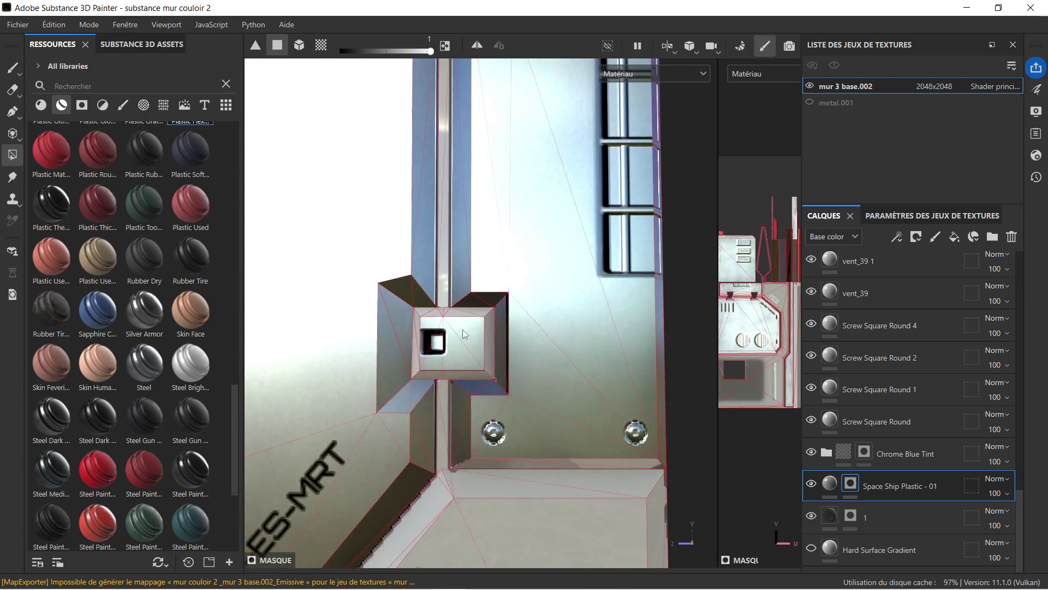
{"action": "scroll", "scroll_direction": "up", "scroll_amount": 3}
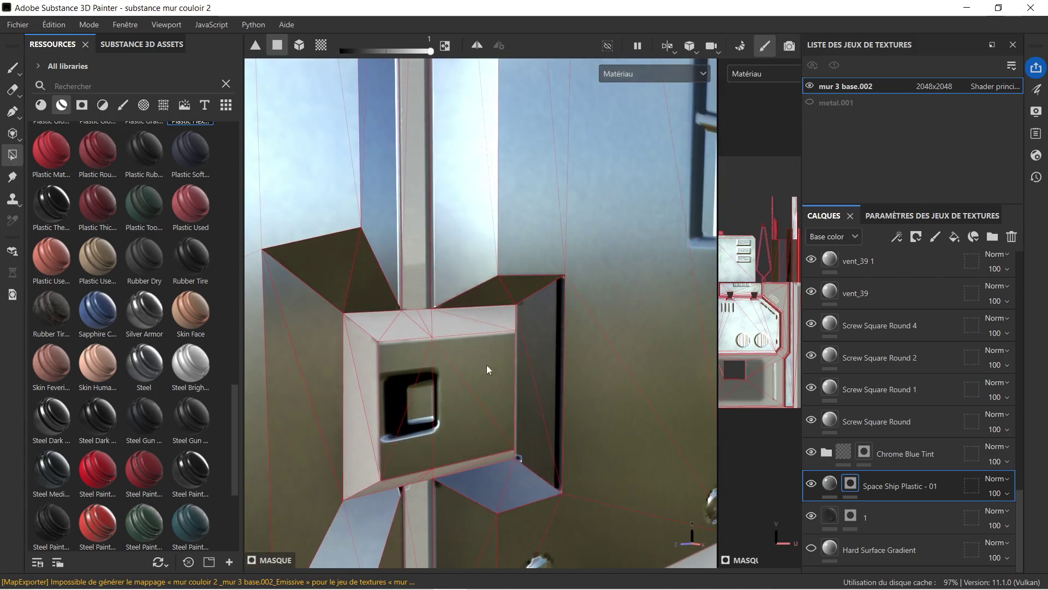
{"action": "left_click_drag", "start_coordinate": [389, 334], "coordinate": [356, 408]}
{"action": "left_click_drag", "start_coordinate": [391, 453], "coordinate": [385, 347]}
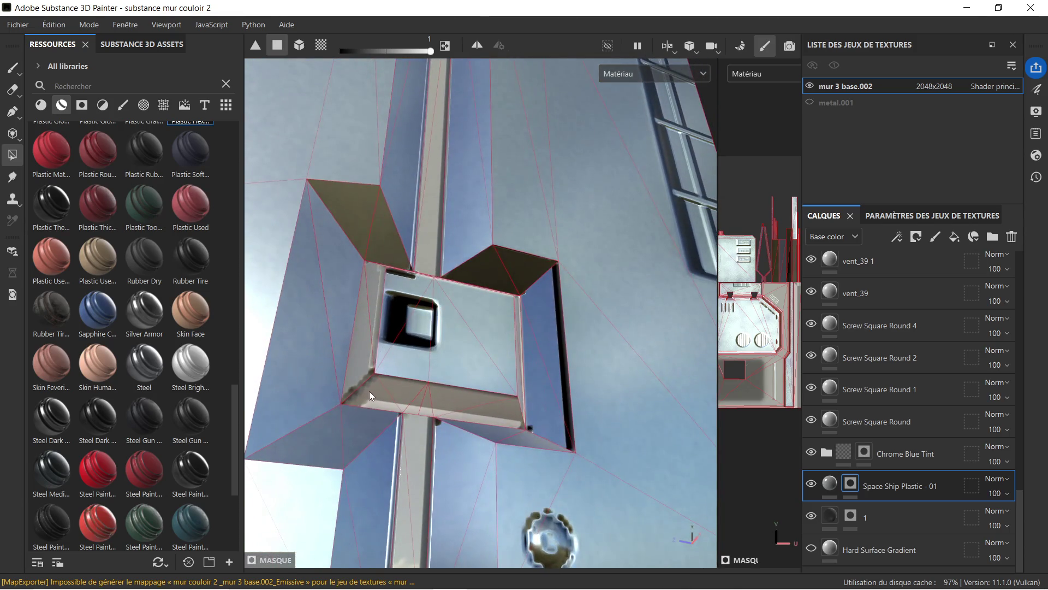
{"action": "left_click_drag", "start_coordinate": [418, 397], "coordinate": [474, 365]}
{"action": "left_click_drag", "start_coordinate": [498, 305], "coordinate": [486, 527]}
{"action": "scroll", "scroll_direction": "up", "scroll_amount": 3}
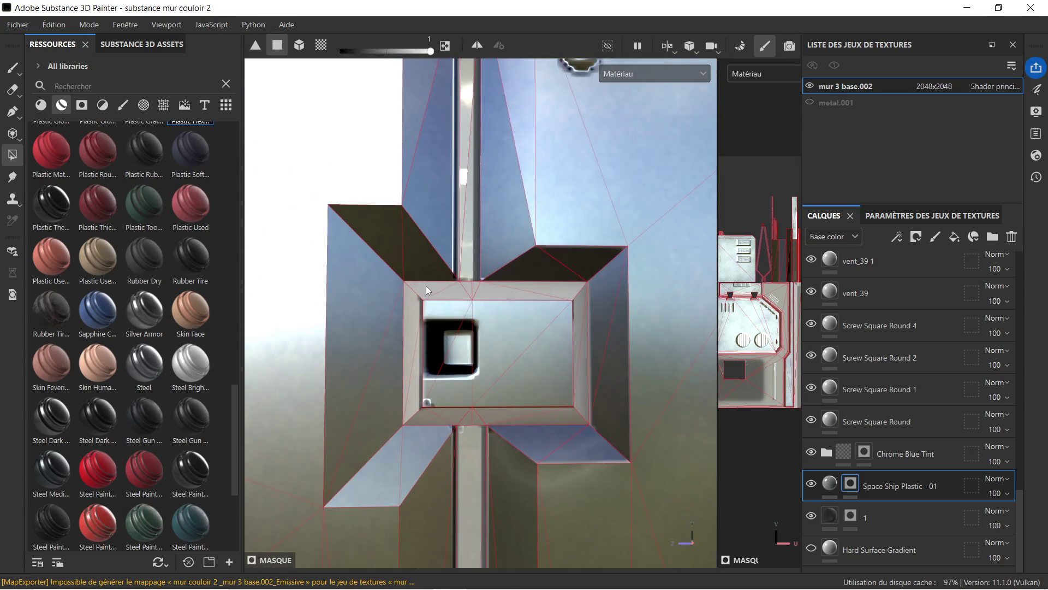
{"action": "left_click_drag", "start_coordinate": [483, 287], "coordinate": [549, 411]}
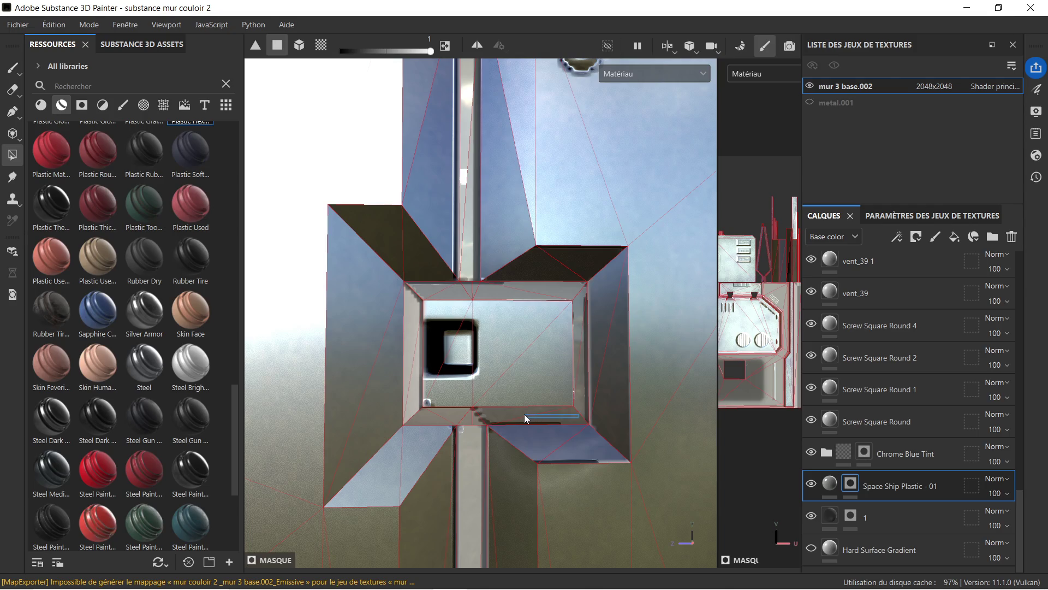
{"action": "left_click_drag", "start_coordinate": [481, 416], "coordinate": [426, 414]}
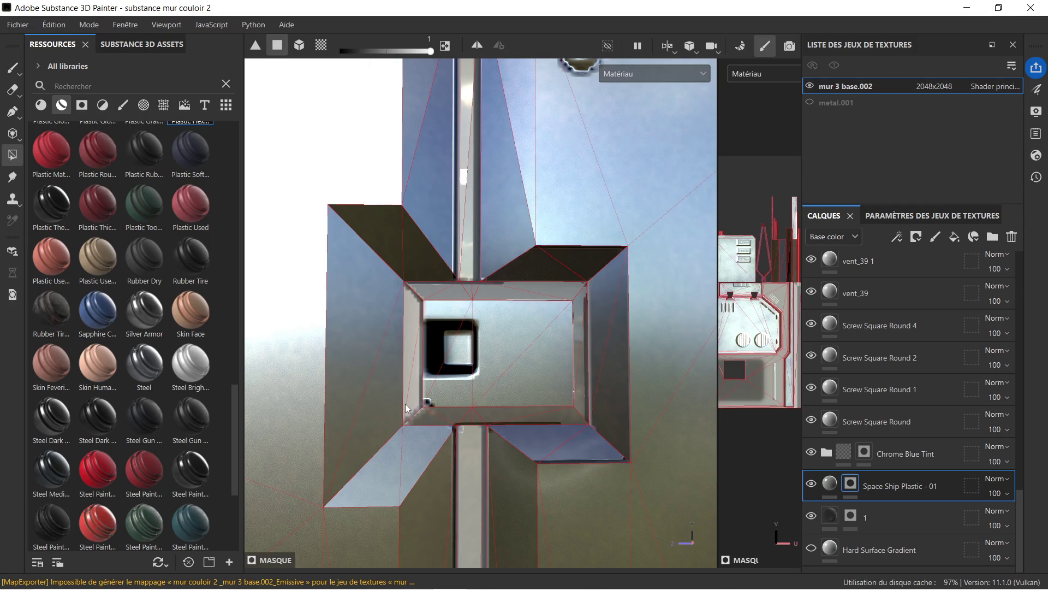
- Box-select the remaining ledge faces beneath the grille to fill them
{"action": "scroll", "scroll_direction": "down", "scroll_amount": 3}
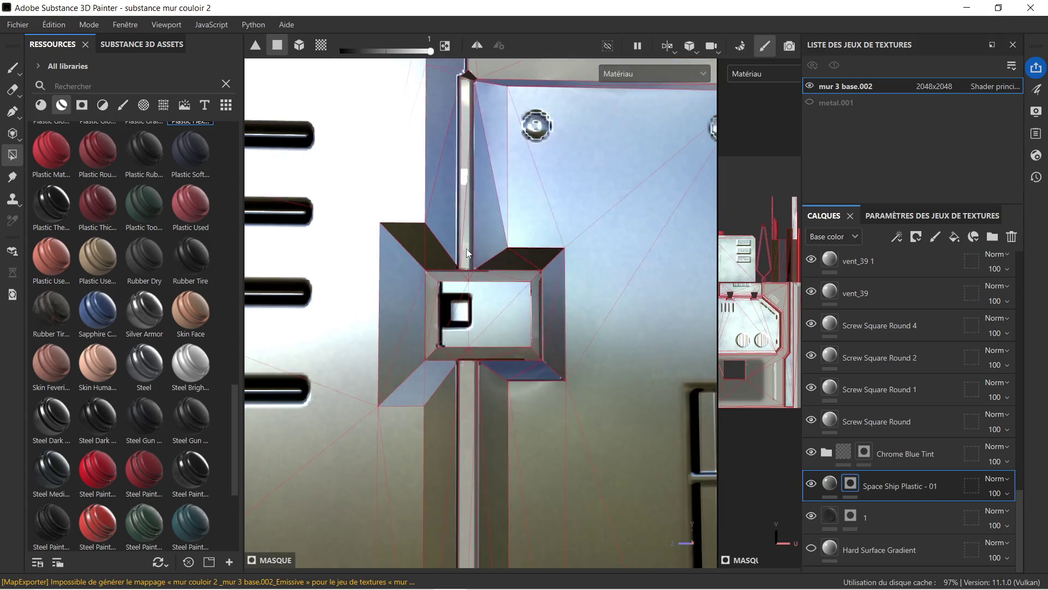
{"action": "left_click_drag", "start_coordinate": [509, 206], "coordinate": [442, 321]}
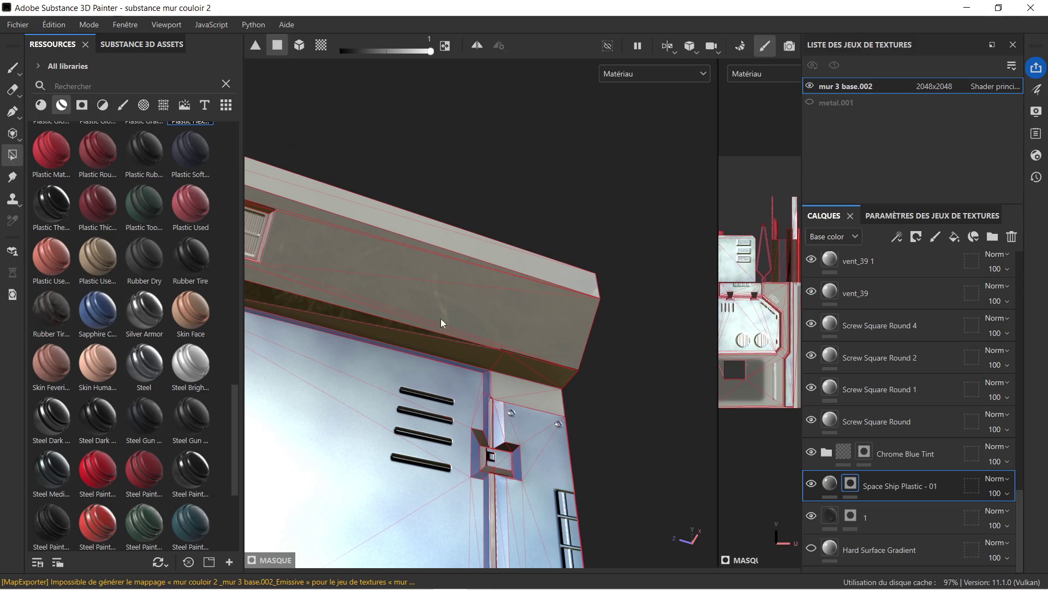
{"action": "left_click_drag", "start_coordinate": [348, 307], "coordinate": [507, 352]}
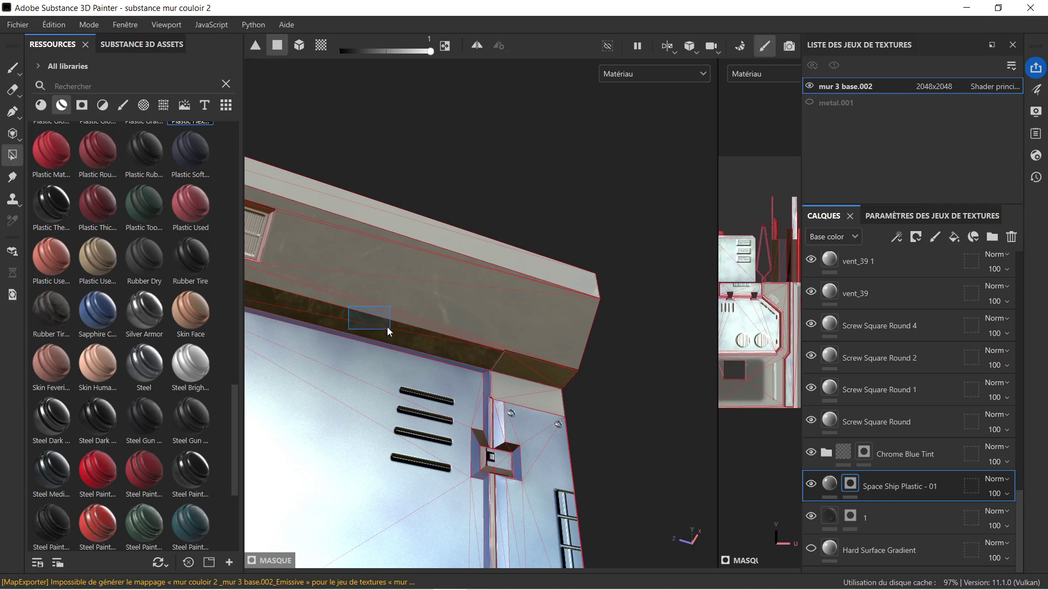
{"action": "left_click_drag", "start_coordinate": [369, 316], "coordinate": [346, 356]}
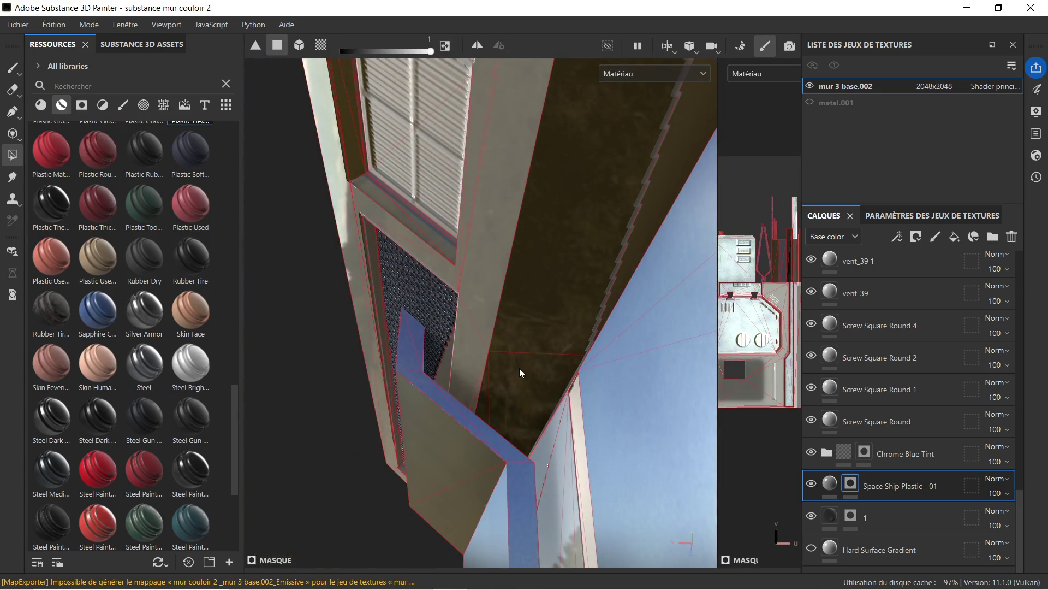
{"action": "left_click_drag", "start_coordinate": [523, 344], "coordinate": [709, 355]}
- Select the Chrome Blue Tint group and set the fill value to 0 for removing
{"action": "left_click", "coordinate": [891, 463]}
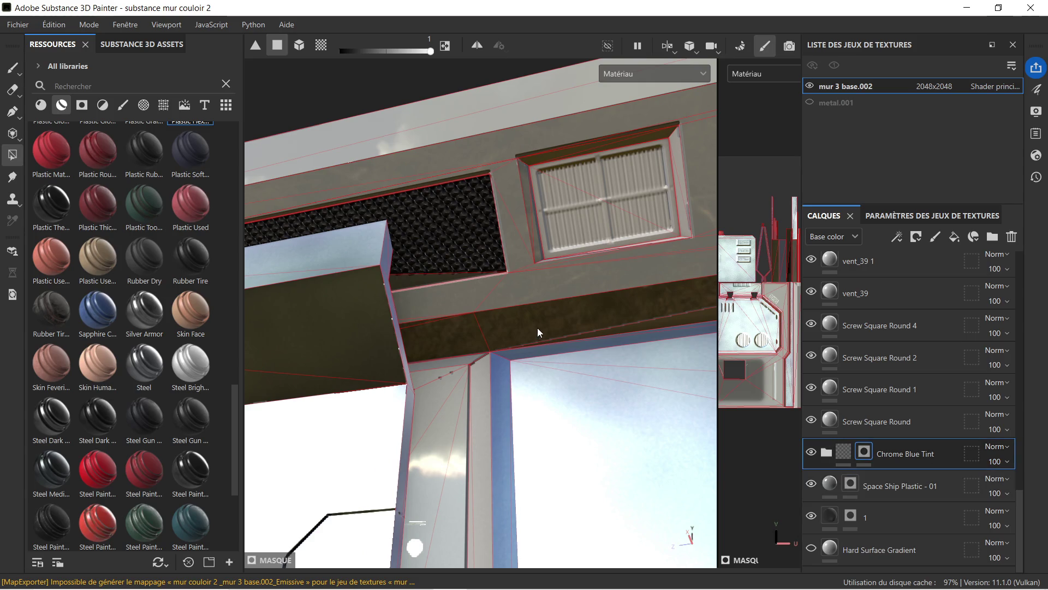
{"action": "right_click", "coordinate": [535, 315]}
{"action": "left_click_drag", "start_coordinate": [644, 356], "coordinate": [565, 356]}
{"action": "left_click_drag", "start_coordinate": [533, 326], "coordinate": [519, 162]}
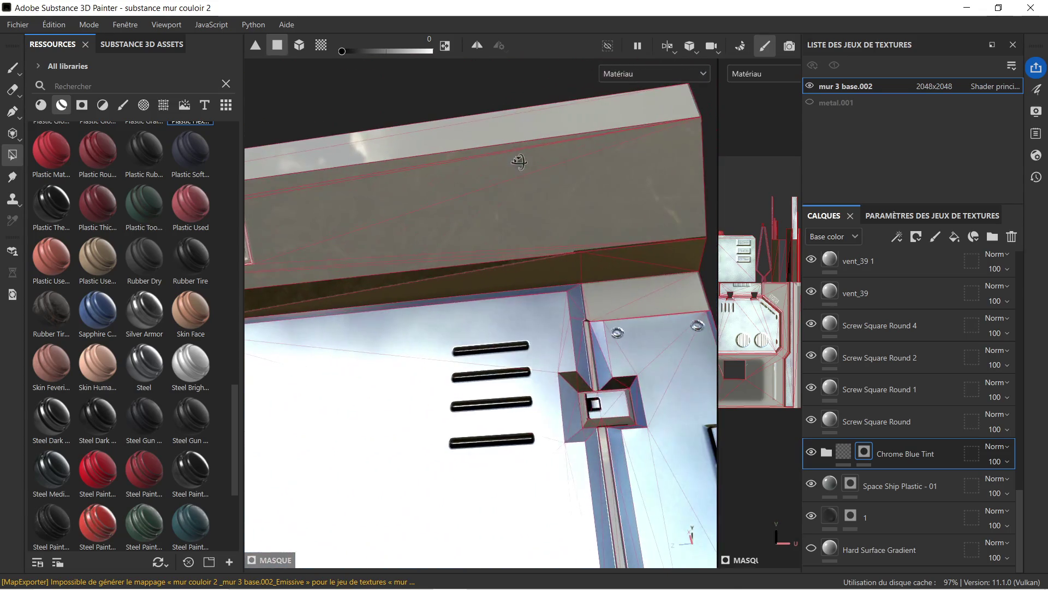
{"action": "left_click_drag", "start_coordinate": [387, 242], "coordinate": [808, 255]}
{"action": "left_click_drag", "start_coordinate": [534, 312], "coordinate": [563, 239]}
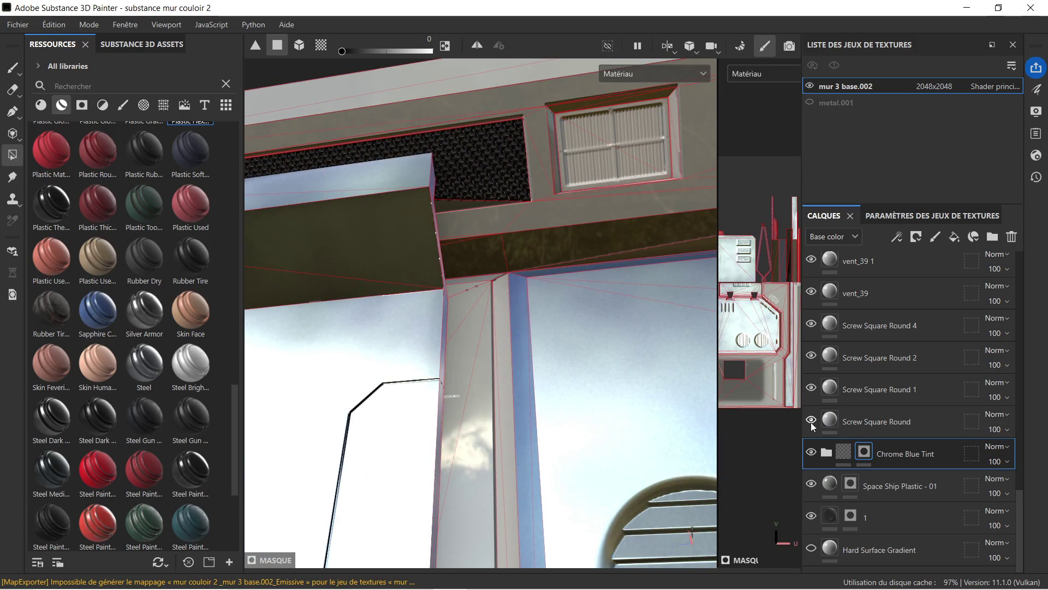
- Toggle Space Ship Plastic - 01 visibility repeatedly to compare, leaving it shown
{"action": "left_click", "coordinate": [809, 485]}
{"action": "left_click", "coordinate": [808, 486]}
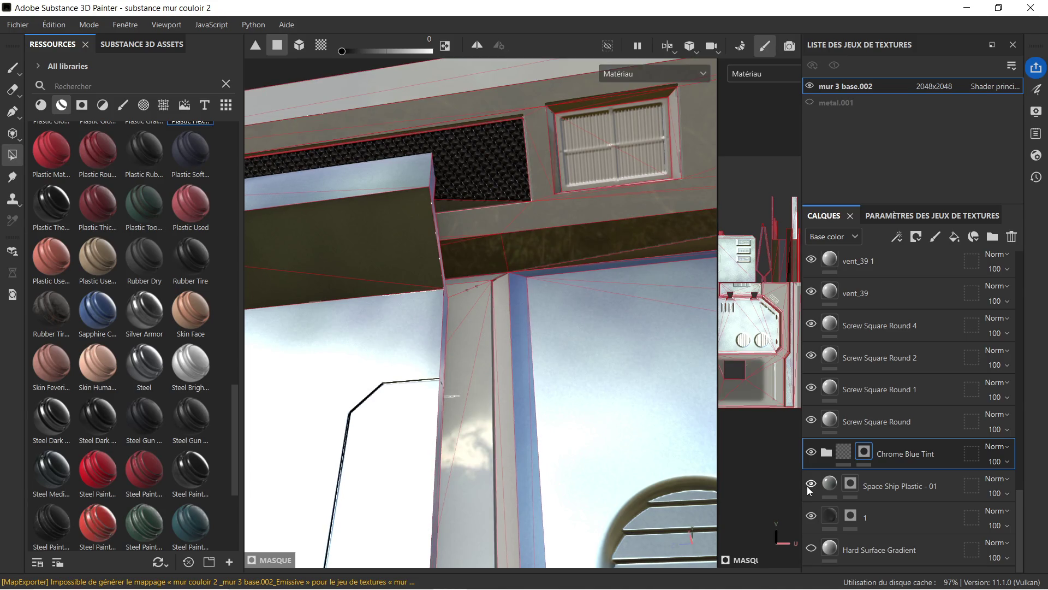
{"action": "left_click", "coordinate": [808, 486]}
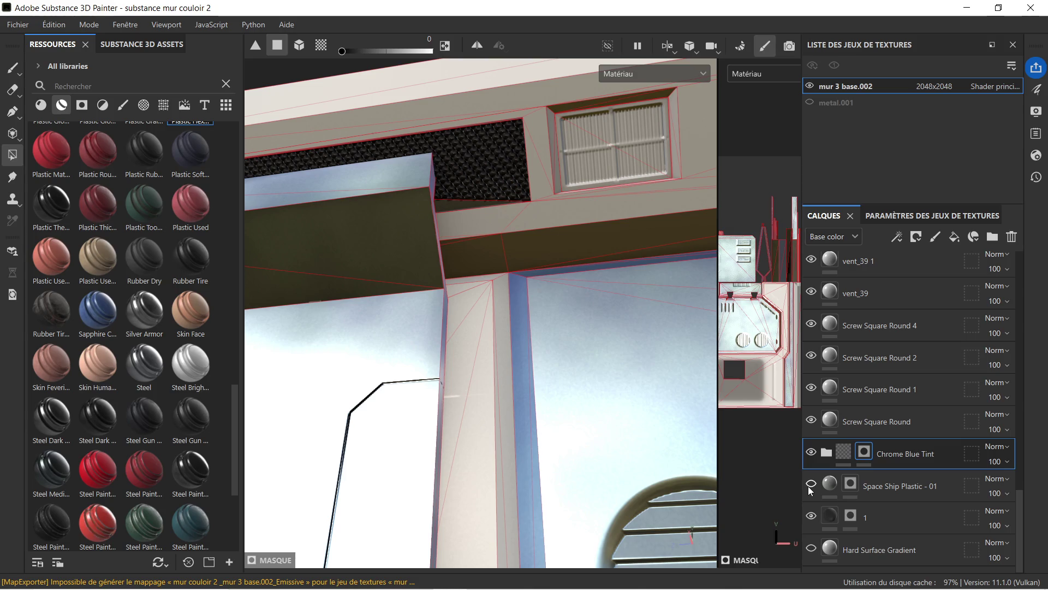
{"action": "left_click", "coordinate": [808, 486]}
{"action": "left_click", "coordinate": [808, 486]}
{"action": "left_click", "coordinate": [808, 486]}
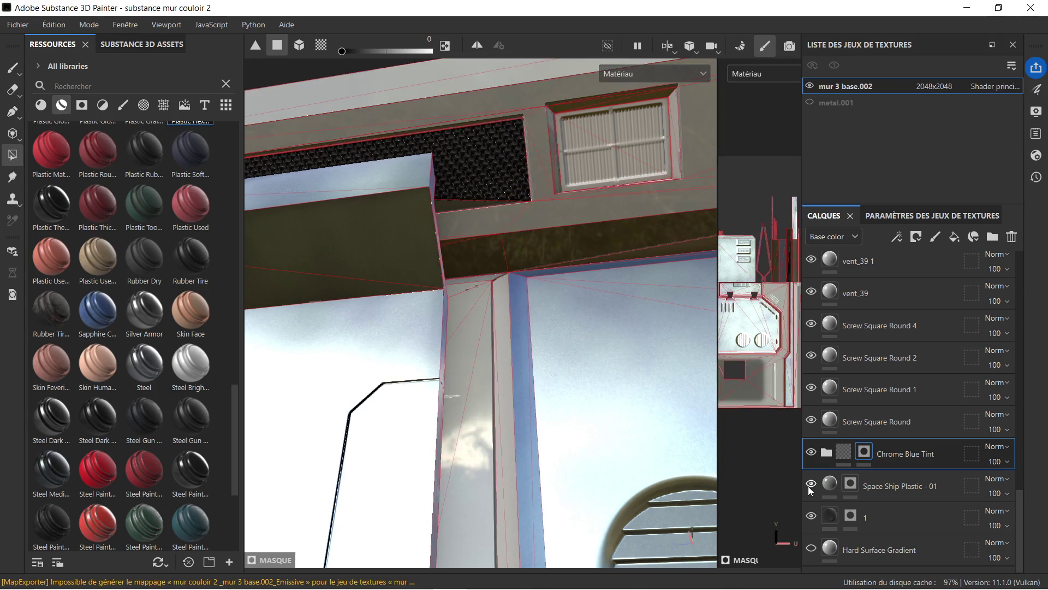
- On Space Ship Plastic - 01, set the fill value to 1 and fill the narrow vertical face
{"action": "left_click", "coordinate": [895, 481]}
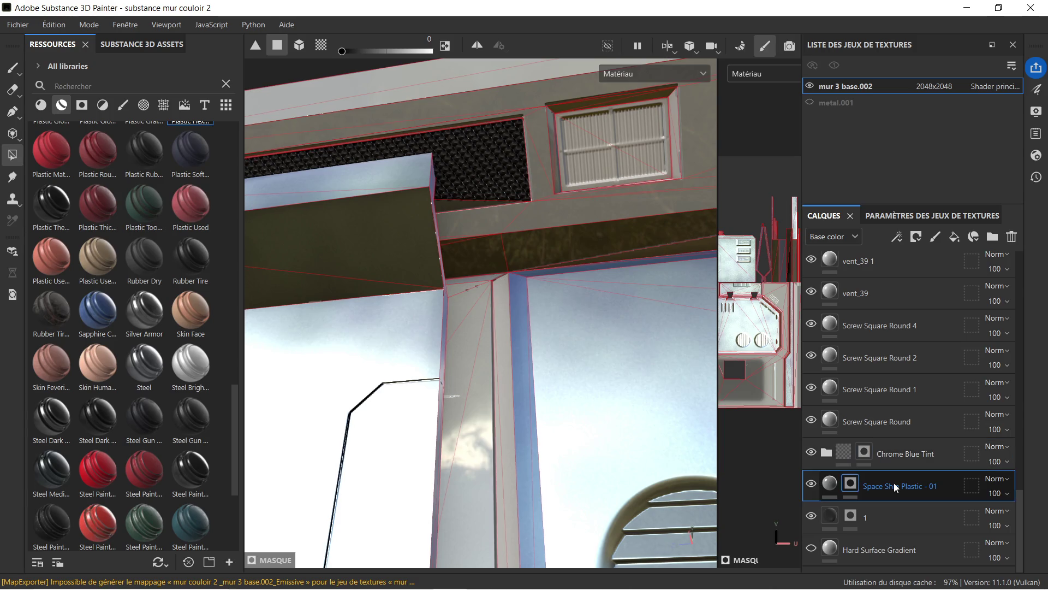
{"action": "scroll", "scroll_direction": "up", "scroll_amount": 3}
{"action": "right_click", "coordinate": [502, 294]}
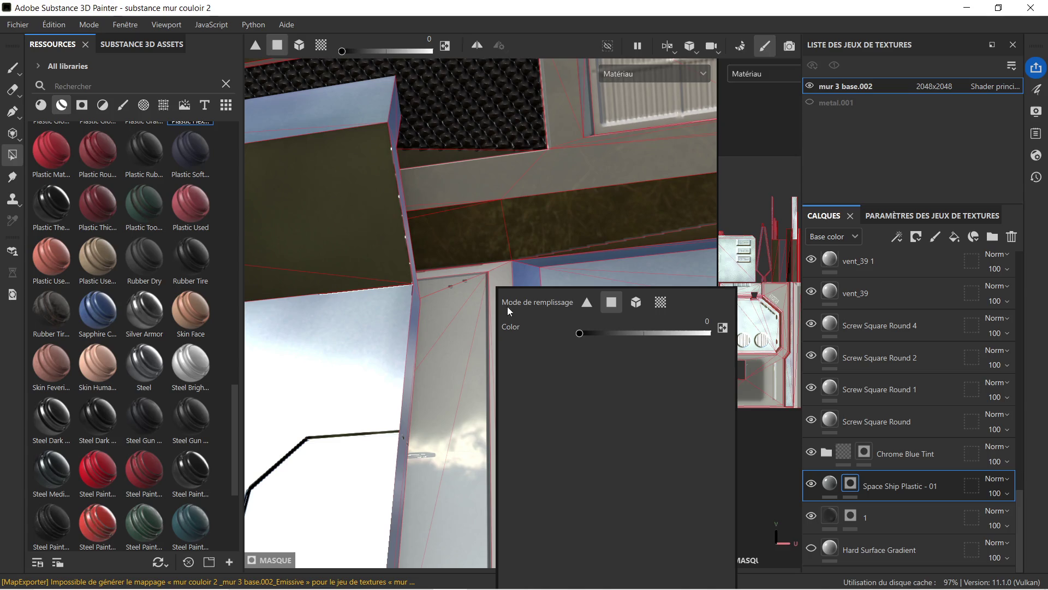
{"action": "left_click_drag", "start_coordinate": [578, 333], "coordinate": [710, 333]}
{"action": "left_click", "coordinate": [490, 274]}
{"action": "left_click_drag", "start_coordinate": [481, 274], "coordinate": [490, 345]}
{"action": "left_click_drag", "start_coordinate": [469, 295], "coordinate": [532, 306]}
{"action": "scroll", "scroll_direction": "down", "scroll_amount": 3}
{"action": "left_click_drag", "start_coordinate": [532, 306], "coordinate": [497, 217]}
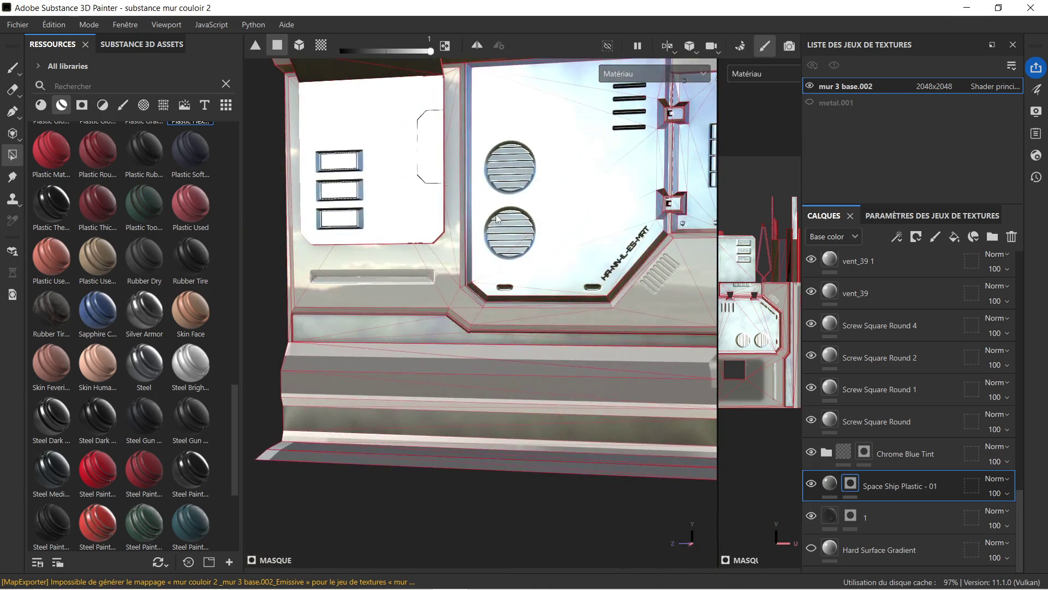
{"action": "left_click_drag", "start_coordinate": [513, 250], "coordinate": [421, 234]}
{"action": "left_click_drag", "start_coordinate": [420, 234], "coordinate": [524, 249]}
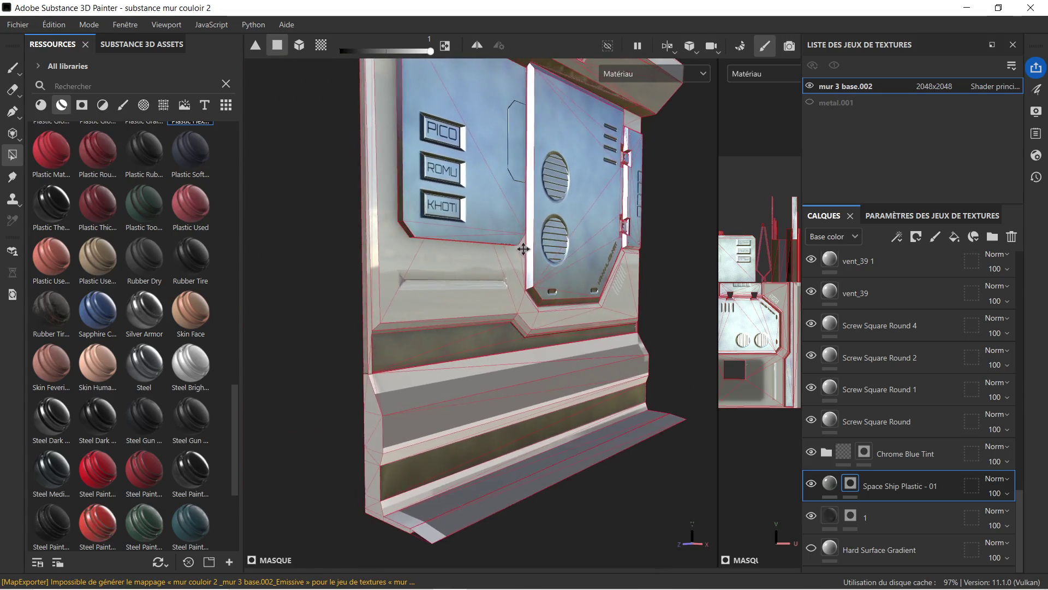
{"action": "left_click_drag", "start_coordinate": [450, 359], "coordinate": [487, 241]}
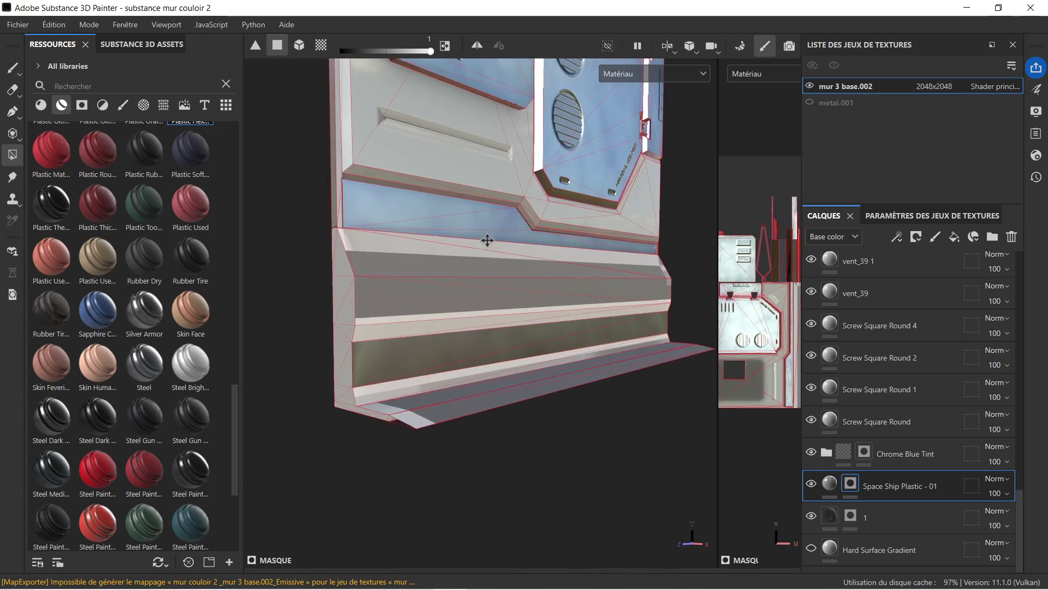
{"action": "left_click_drag", "start_coordinate": [558, 258], "coordinate": [490, 243]}
{"action": "left_click_drag", "start_coordinate": [538, 219], "coordinate": [404, 253]}
{"action": "scroll", "scroll_direction": "up", "scroll_amount": 3}
{"action": "left_click_drag", "start_coordinate": [594, 248], "coordinate": [594, 427]}
{"action": "scroll", "scroll_direction": "down", "scroll_amount": 3}
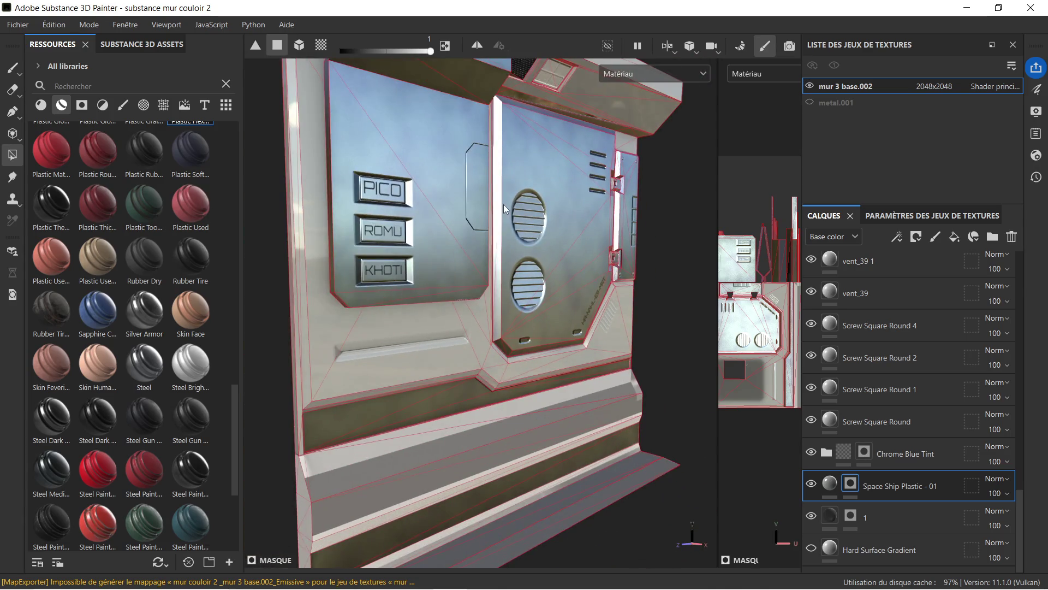
{"action": "scroll", "scroll_direction": "down", "scroll_amount": 3}
{"action": "scroll", "scroll_direction": "up", "scroll_amount": 3}
{"action": "left_click_drag", "start_coordinate": [613, 239], "coordinate": [635, 264]}
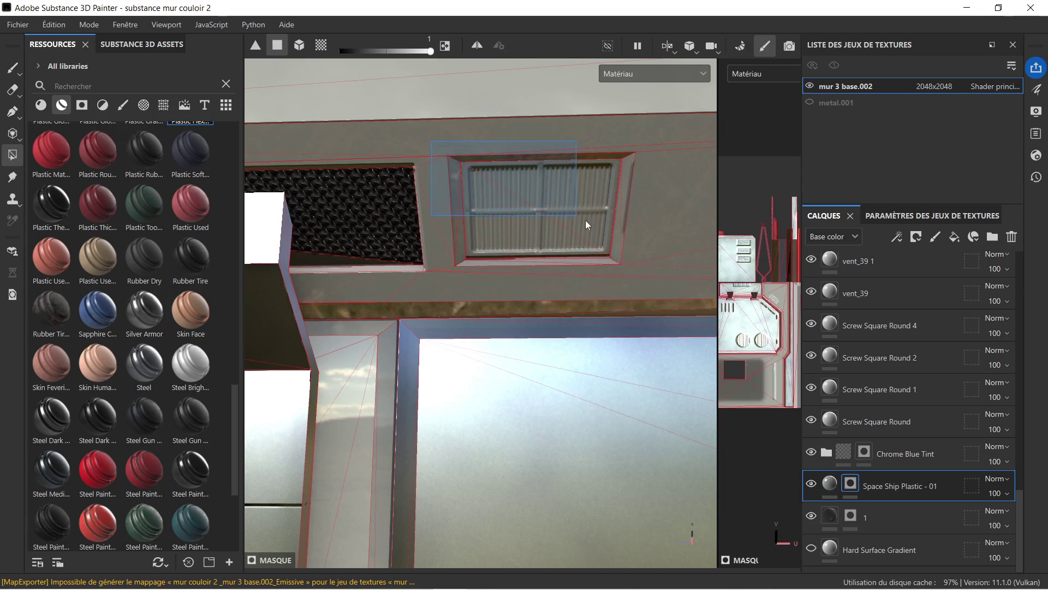
{"action": "left_click_drag", "start_coordinate": [652, 276], "coordinate": [567, 256]}
{"action": "left_click_drag", "start_coordinate": [568, 256], "coordinate": [601, 199]}
{"action": "left_click_drag", "start_coordinate": [567, 369], "coordinate": [614, 332]}
{"action": "left_click_drag", "start_coordinate": [613, 329], "coordinate": [621, 303]}
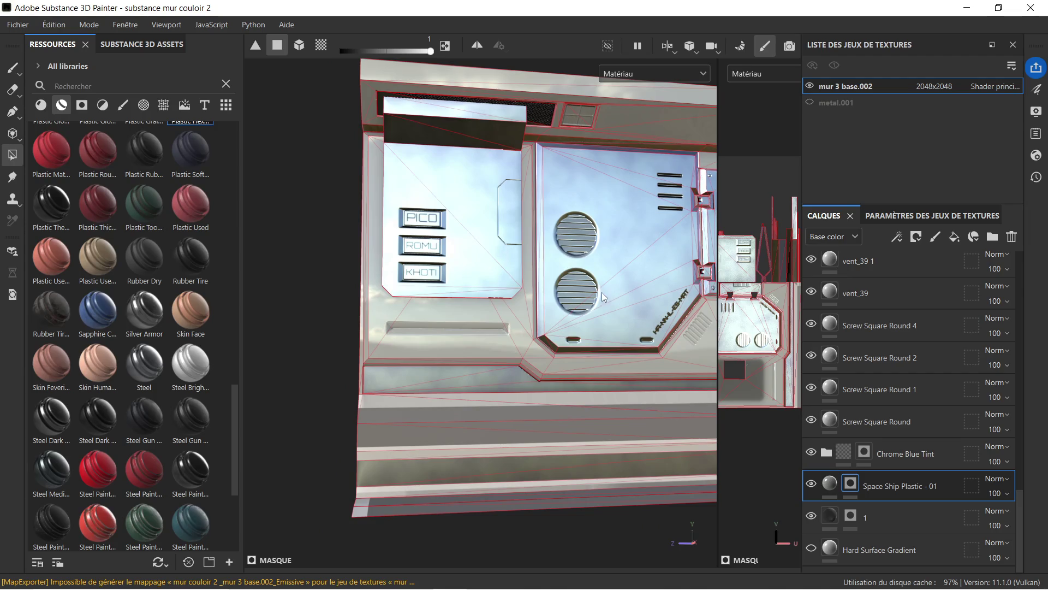
{"action": "left_click_drag", "start_coordinate": [607, 372], "coordinate": [430, 343]}
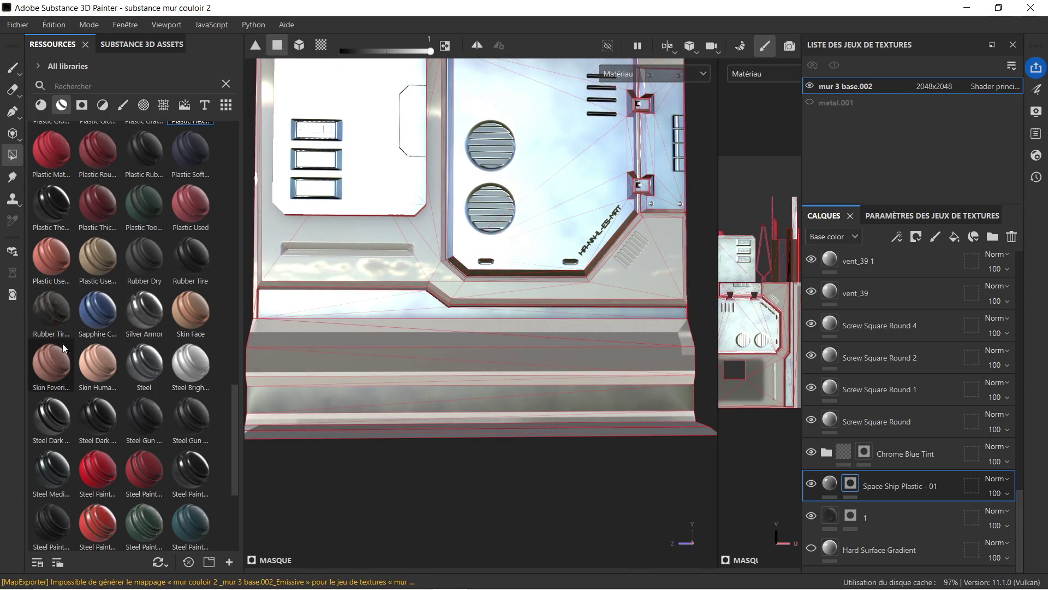
- Drop the Steel Dark Aged material into the stack as a new layer
{"action": "mouse_move", "coordinate": [107, 414]}
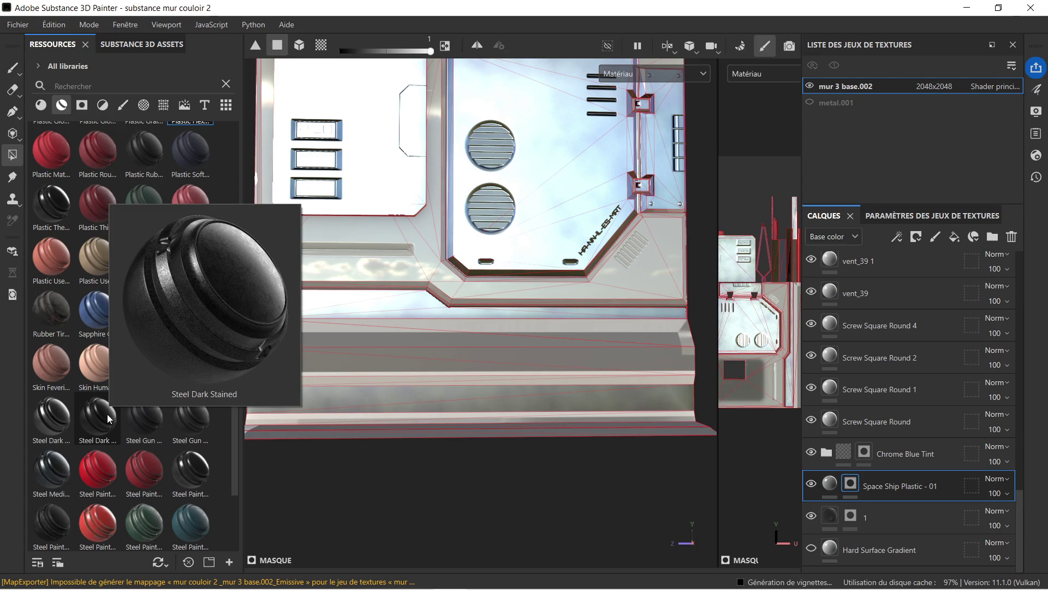
{"action": "mouse_move", "coordinate": [66, 422]}
{"action": "left_click_drag", "start_coordinate": [65, 422], "coordinate": [870, 474]}
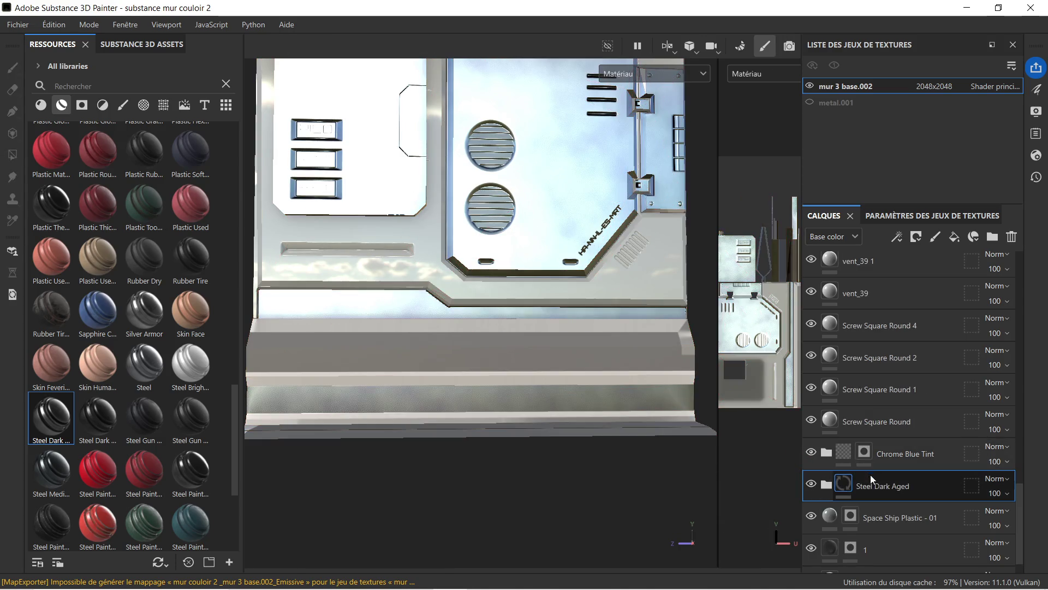
{"action": "scroll", "scroll_direction": "down", "scroll_amount": 3}
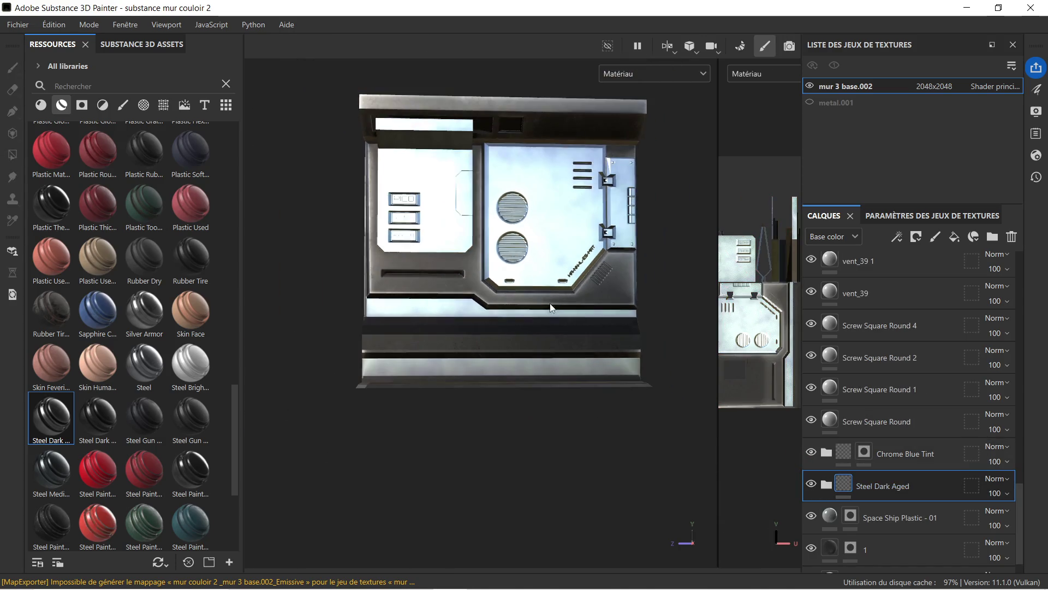
{"action": "scroll", "scroll_direction": "up", "scroll_amount": 3}
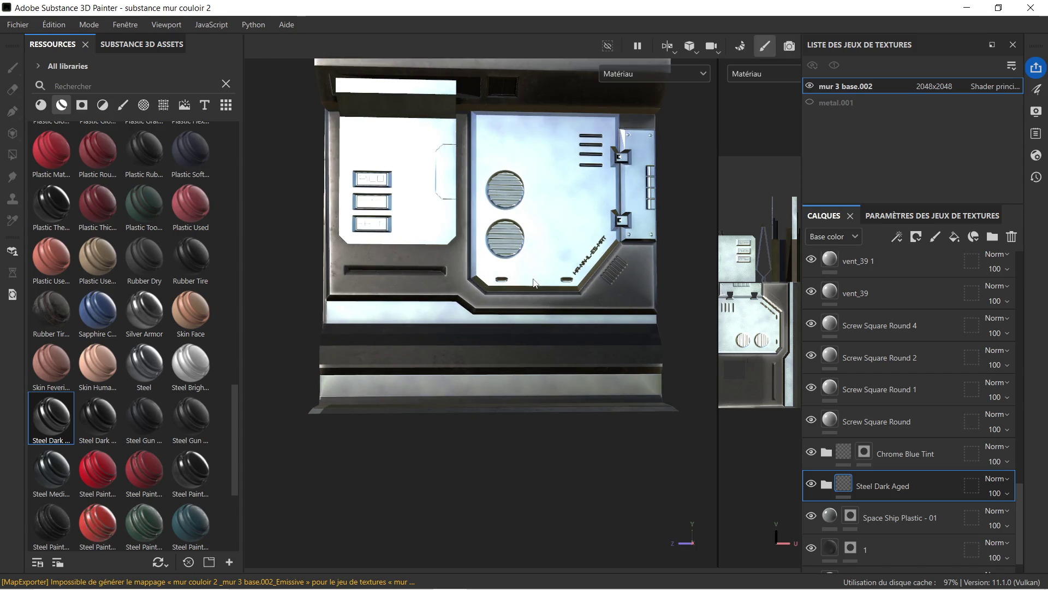
{"action": "left_click_drag", "start_coordinate": [548, 272], "coordinate": [548, 272]}
- Give the Steel Dark Aged layer a colour-selection mask
{"action": "scroll", "scroll_direction": "up", "scroll_amount": 3}
{"action": "scroll", "scroll_direction": "down", "scroll_amount": 3}
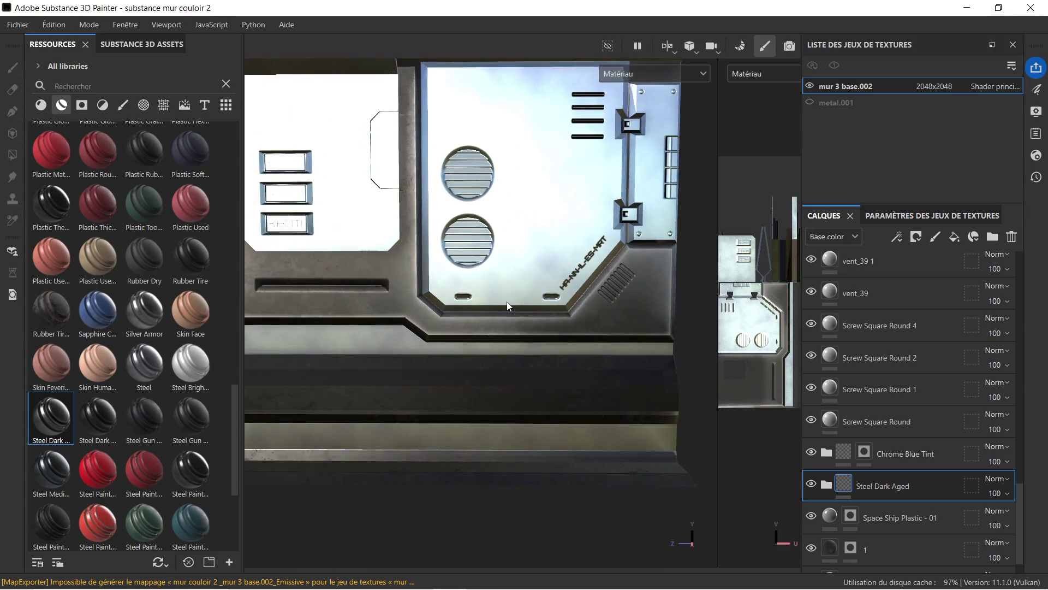
{"action": "left_click_drag", "start_coordinate": [420, 304], "coordinate": [435, 271]}
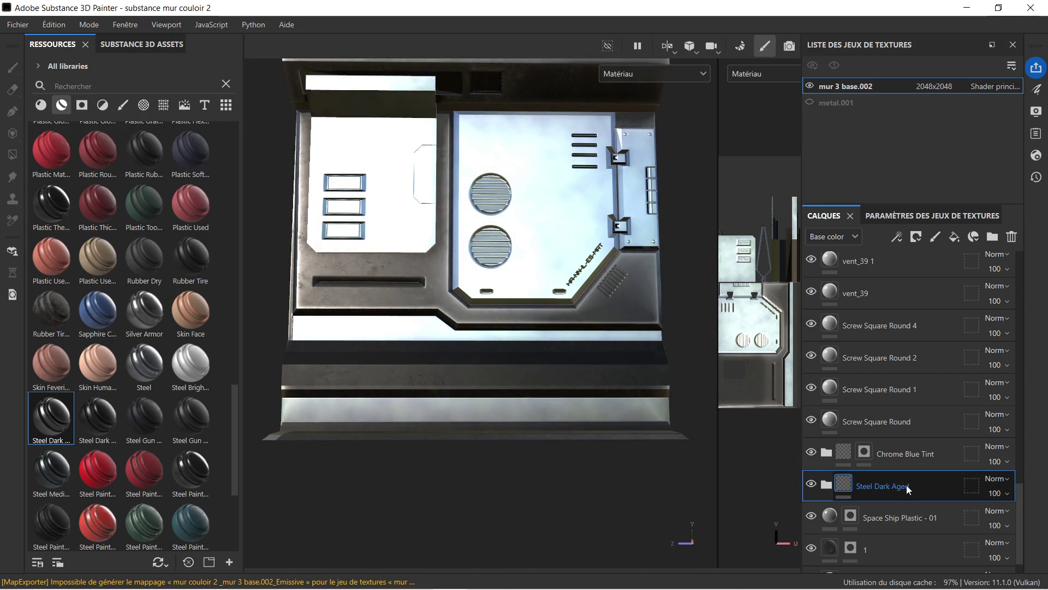
{"action": "right_click", "coordinate": [906, 485]}
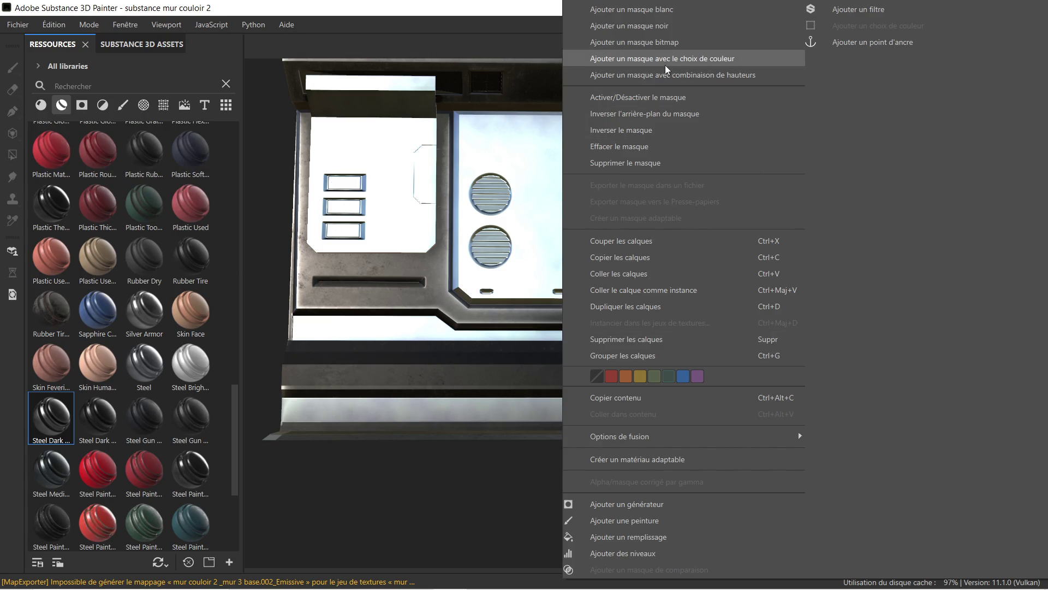
{"action": "left_click", "coordinate": [676, 24]}
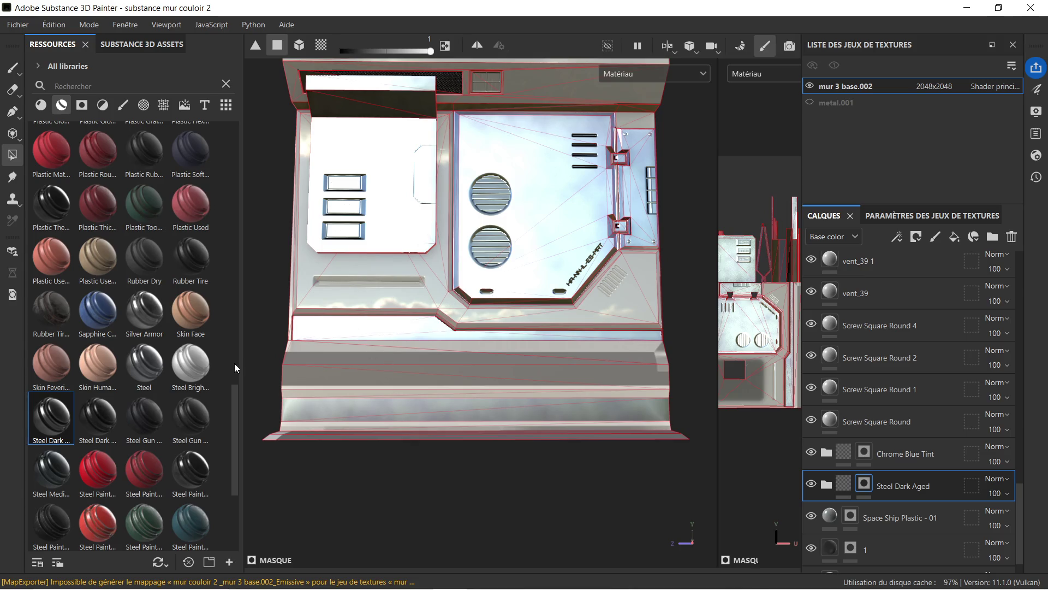
- Fill the two recessed horizontal band faces on the lower wall with dark steel
{"action": "scroll", "scroll_direction": "up", "scroll_amount": 3}
{"action": "left_click_drag", "start_coordinate": [333, 349], "coordinate": [420, 362]}
{"action": "left_click_drag", "start_coordinate": [496, 355], "coordinate": [550, 336]}
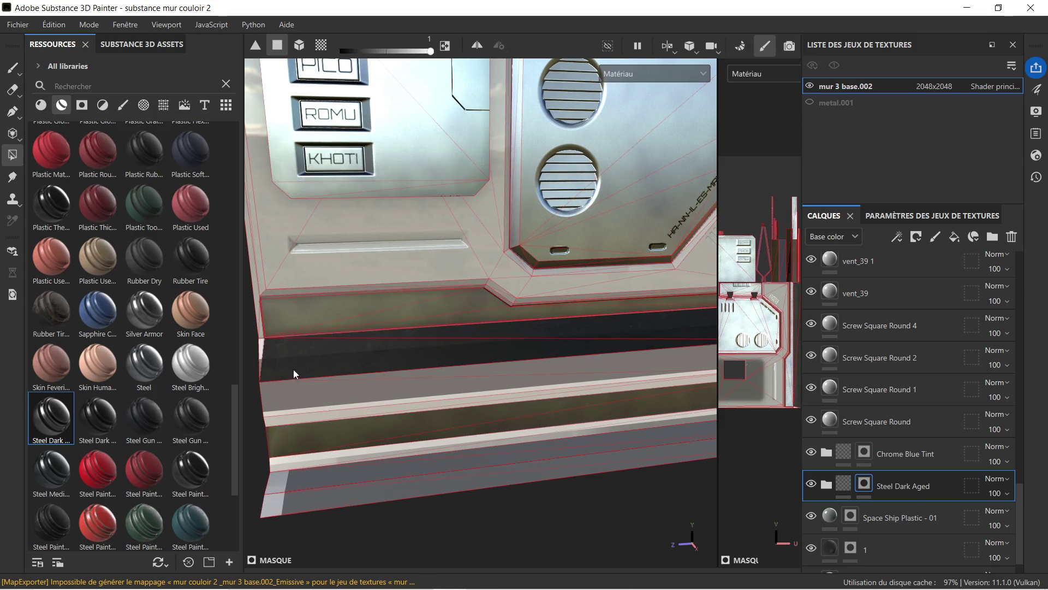
{"action": "left_click_drag", "start_coordinate": [285, 373], "coordinate": [367, 390]}
{"action": "left_click_drag", "start_coordinate": [244, 349], "coordinate": [179, 351]}
{"action": "scroll", "scroll_direction": "down", "scroll_amount": 3}
{"action": "left_click_drag", "start_coordinate": [266, 390], "coordinate": [237, 414]}
{"action": "left_click_drag", "start_coordinate": [385, 402], "coordinate": [344, 400]}
{"action": "scroll", "scroll_direction": "up", "scroll_amount": 3}
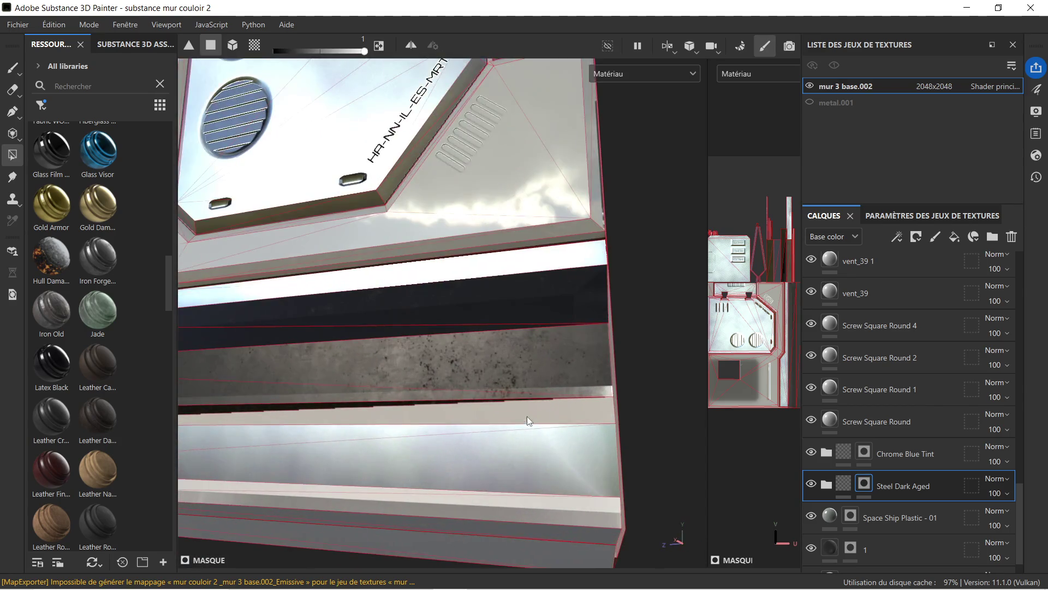
{"action": "scroll", "scroll_direction": "down", "scroll_amount": 3}
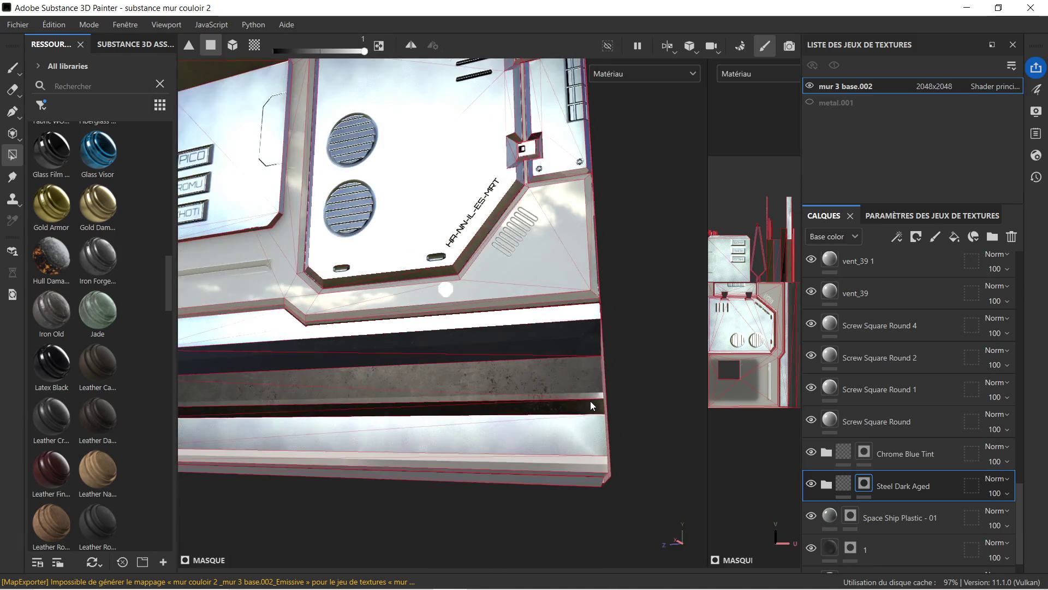
- Extend the dark steel onto the floor ledge's top faces
{"action": "left_click_drag", "start_coordinate": [591, 400], "coordinate": [540, 502]}
{"action": "left_click_drag", "start_coordinate": [470, 382], "coordinate": [361, 440]}
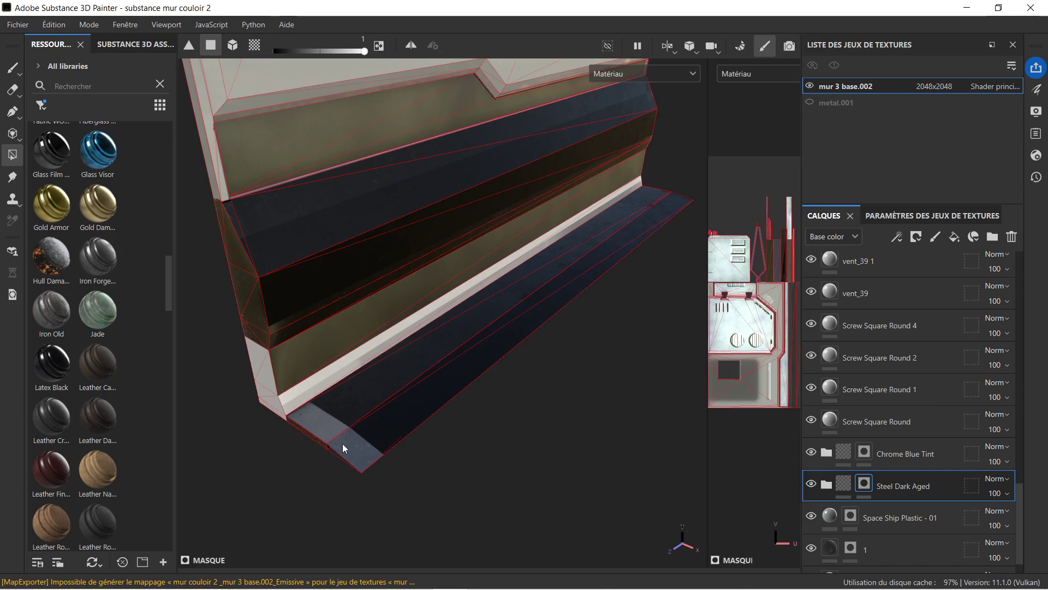
{"action": "left_click_drag", "start_coordinate": [342, 419], "coordinate": [378, 484]}
{"action": "scroll", "scroll_direction": "up", "scroll_amount": 3}
{"action": "scroll", "scroll_direction": "down", "scroll_amount": 3}
{"action": "left_click_drag", "start_coordinate": [311, 424], "coordinate": [455, 365]}
{"action": "scroll", "scroll_direction": "up", "scroll_amount": 3}
{"action": "left_click_drag", "start_coordinate": [260, 393], "coordinate": [391, 416]}
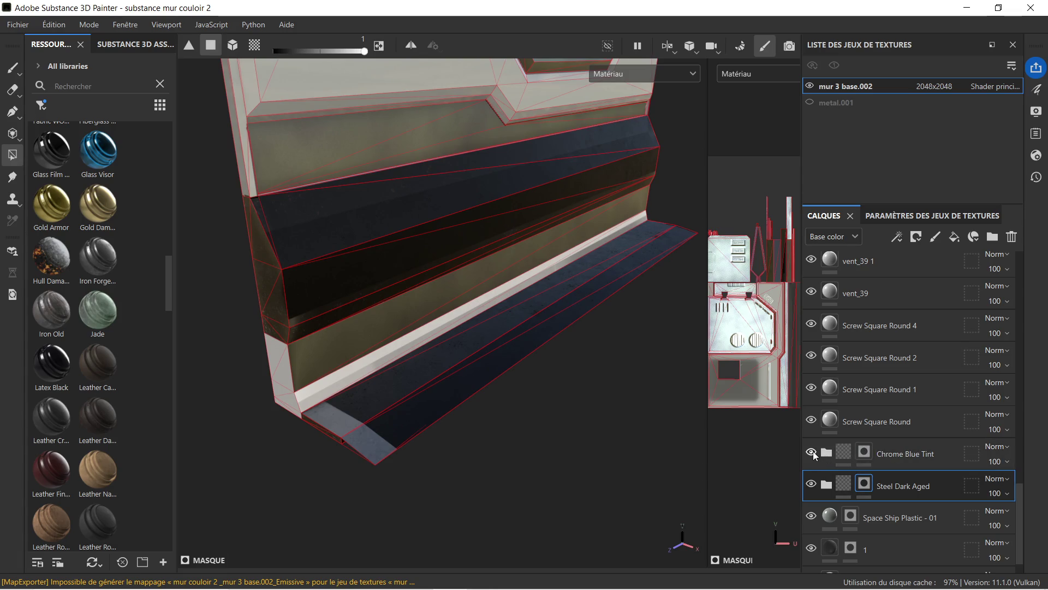
- Compare Chrome Blue Tint and Space Ship Plastic - 01 by toggling, then delete Hard Surface Gradient
{"action": "left_click", "coordinate": [812, 452]}
{"action": "left_click", "coordinate": [813, 453]}
{"action": "left_click", "coordinate": [812, 519]}
{"action": "left_click", "coordinate": [812, 519]}
{"action": "scroll", "scroll_direction": "down", "scroll_amount": 3}
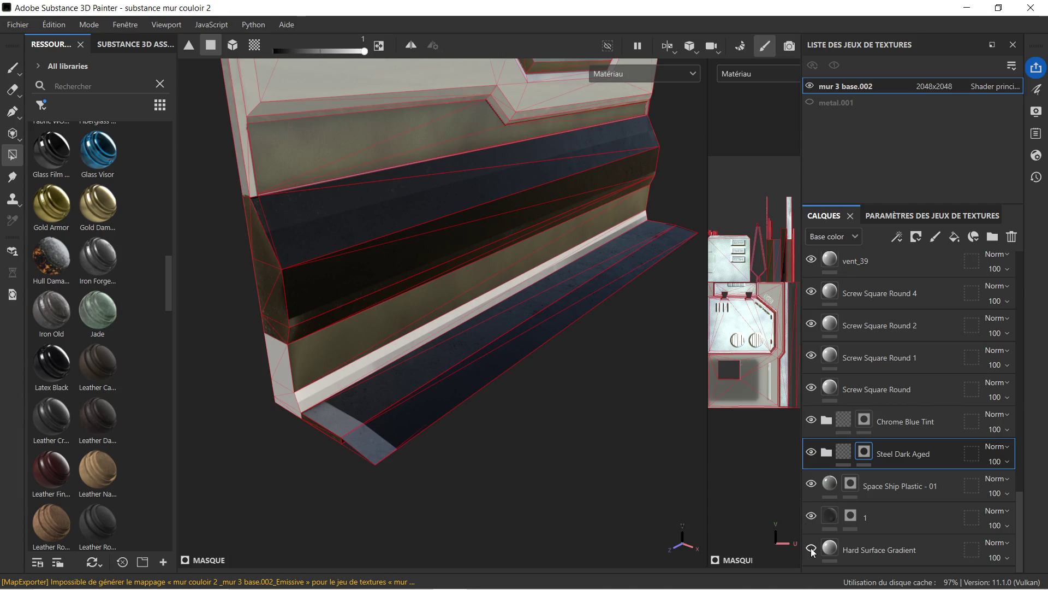
{"action": "left_click", "coordinate": [879, 545]}
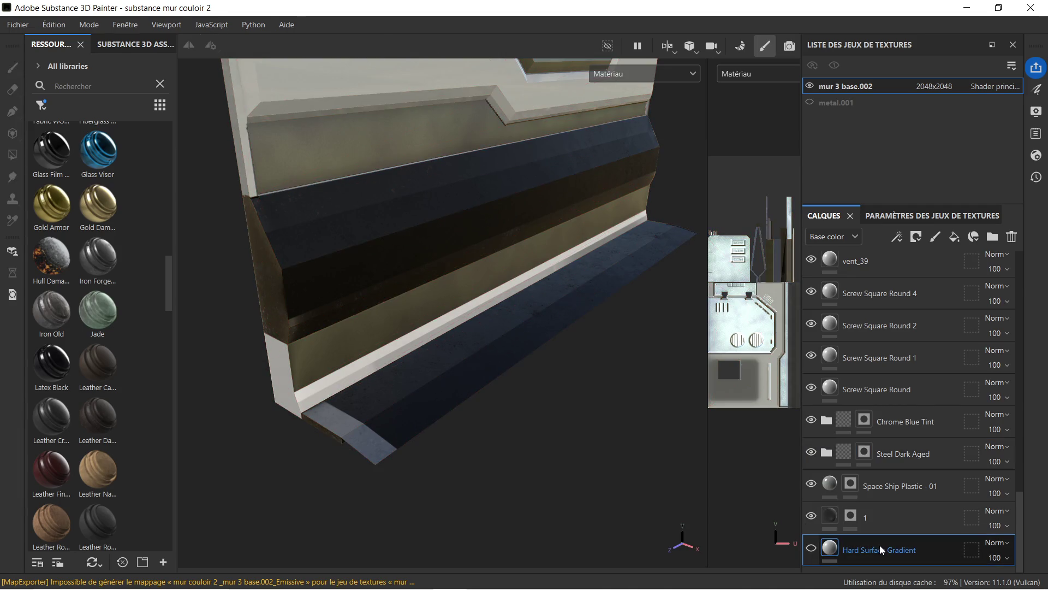
{"action": "key", "text": "Delete"}
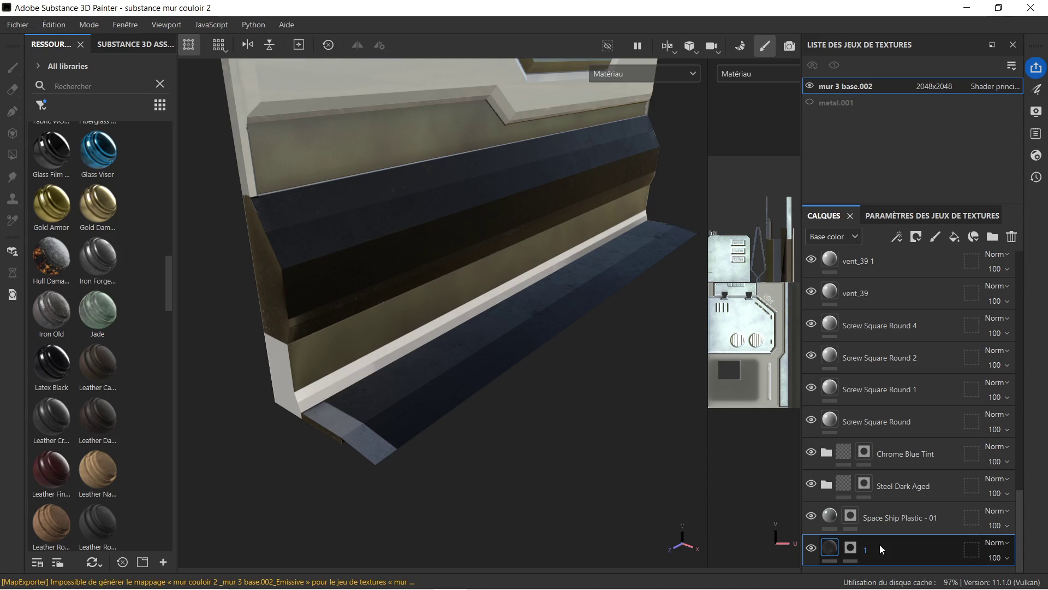
- Toggle layer 1's visibility to compare the blue panel with and without it
{"action": "left_click", "coordinate": [811, 548]}
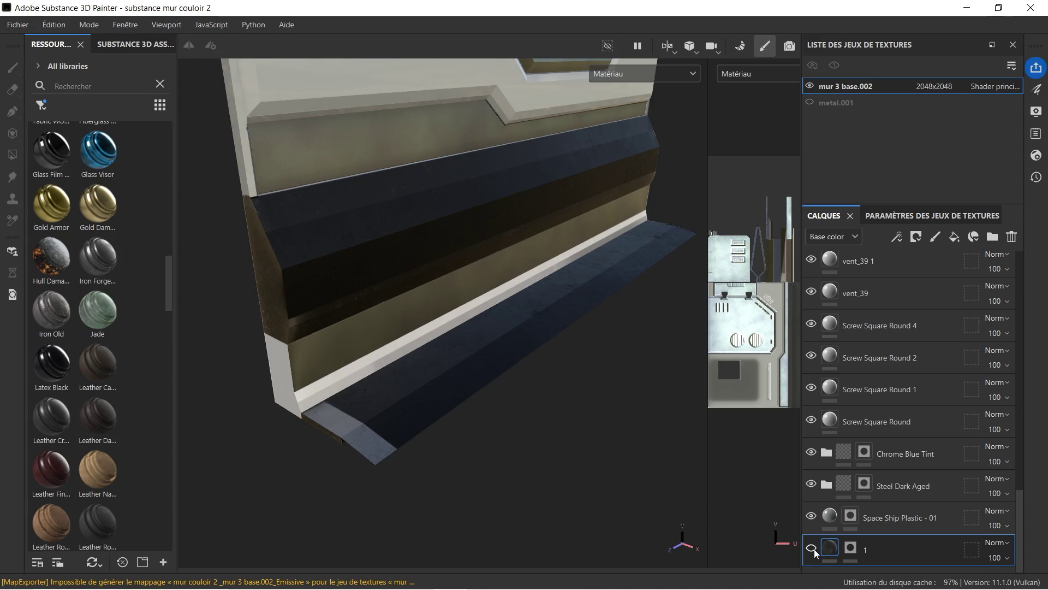
{"action": "left_click_drag", "start_coordinate": [644, 426], "coordinate": [538, 338]}
{"action": "scroll", "scroll_direction": "up", "scroll_amount": 3}
{"action": "left_click_drag", "start_coordinate": [485, 290], "coordinate": [631, 428]}
{"action": "left_click", "coordinate": [566, 371]}
{"action": "left_click_drag", "start_coordinate": [572, 381], "coordinate": [551, 355]}
{"action": "left_click", "coordinate": [810, 548]}
{"action": "left_click", "coordinate": [811, 549]}
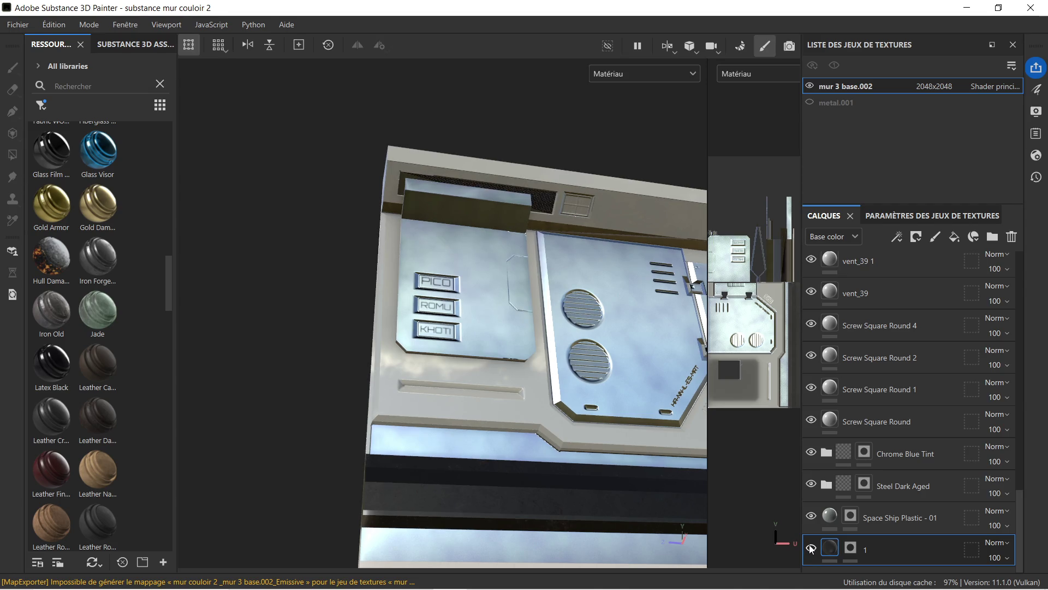
- Toggle Steel Dark Aged and Chrome Blue Tint to compare, then select Chrome Blue Tint's mask
{"action": "scroll", "scroll_direction": "up", "scroll_amount": 3}
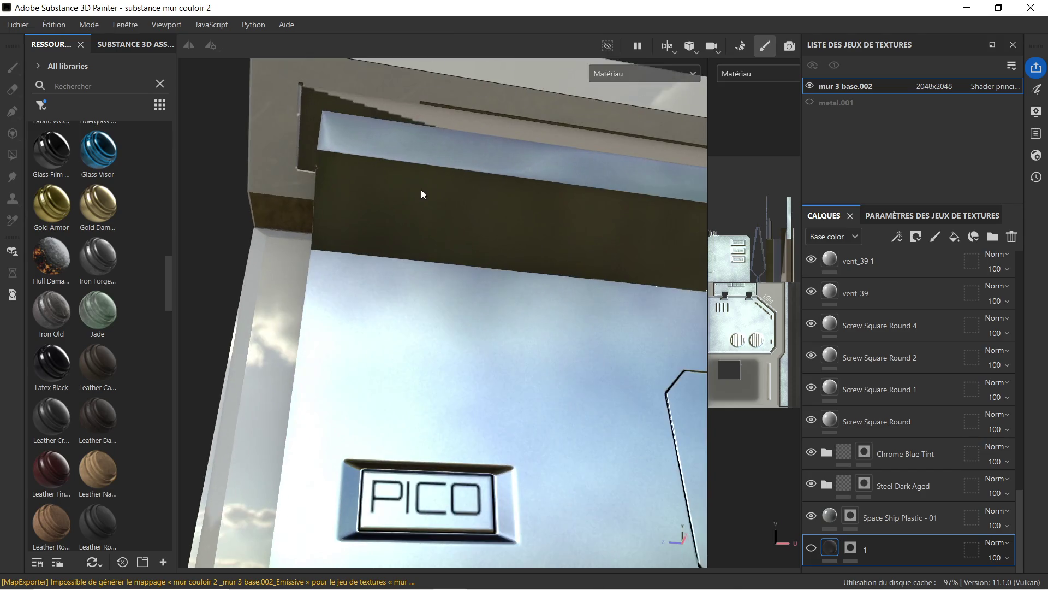
{"action": "scroll", "scroll_direction": "up", "scroll_amount": 3}
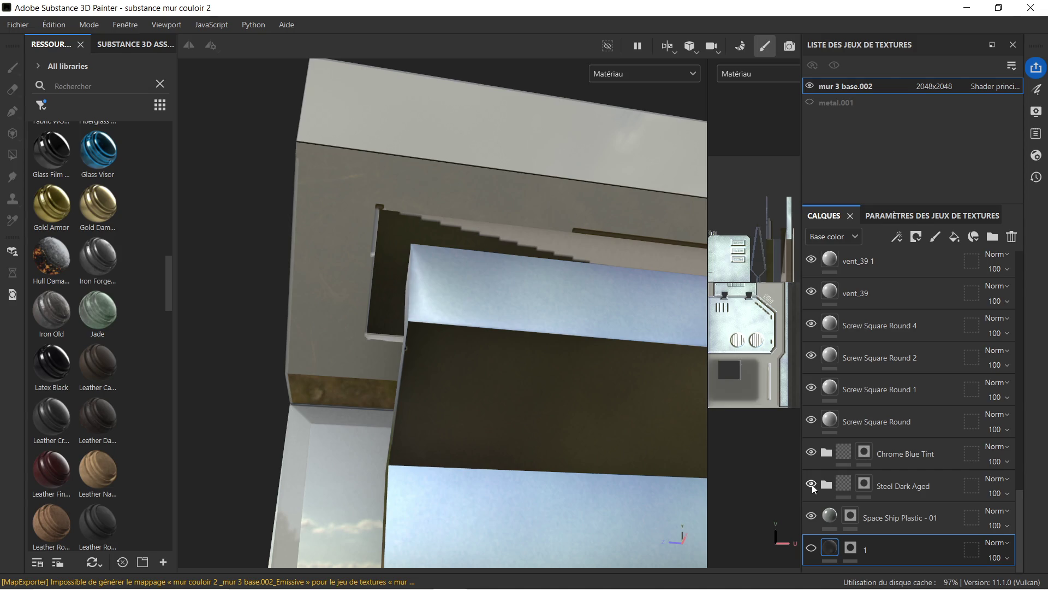
{"action": "left_click", "coordinate": [812, 485]}
{"action": "left_click", "coordinate": [811, 485]}
{"action": "left_click", "coordinate": [812, 452]}
{"action": "left_click", "coordinate": [812, 452]}
{"action": "left_click", "coordinate": [864, 452]}
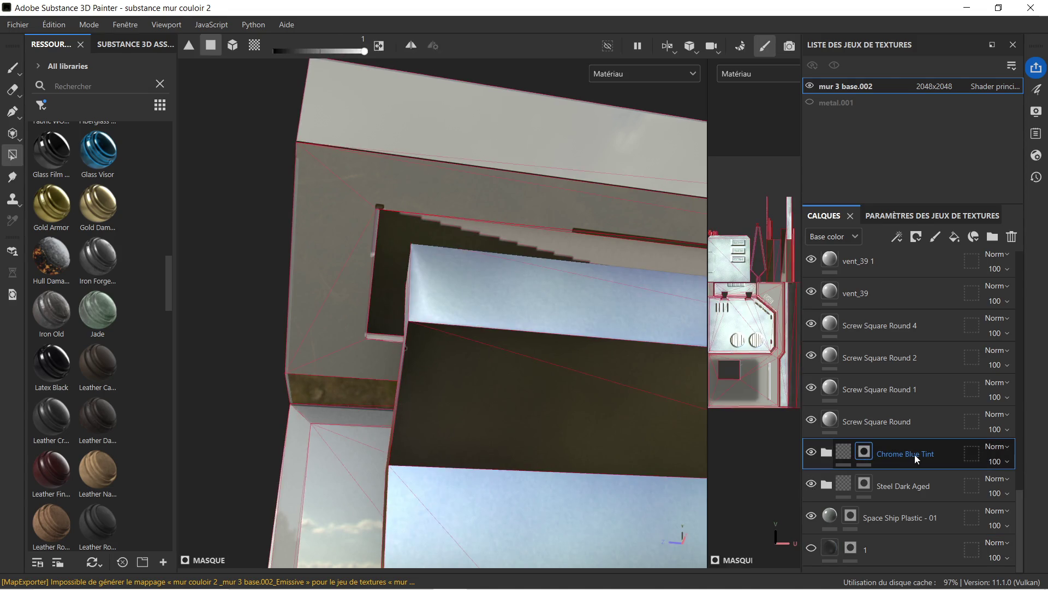
- Set the polygon fill value to 0, toggle layer 1, and inspect the lower strips
{"action": "right_click", "coordinate": [381, 218]}
{"action": "left_click_drag", "start_coordinate": [521, 268], "coordinate": [372, 255]}
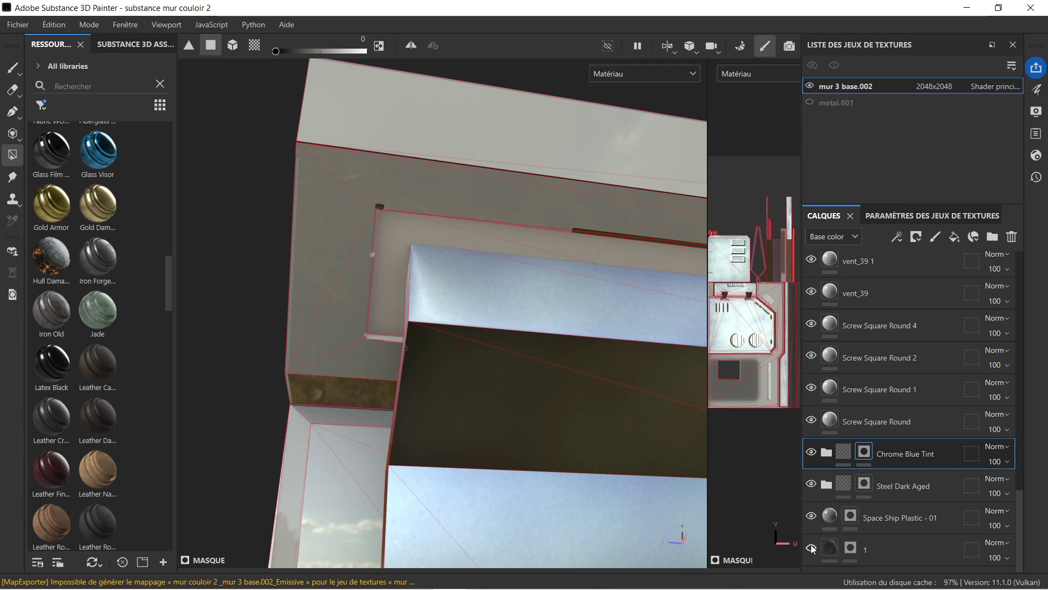
{"action": "left_click", "coordinate": [812, 549]}
{"action": "scroll", "scroll_direction": "down", "scroll_amount": 3}
{"action": "left_click_drag", "start_coordinate": [548, 373], "coordinate": [562, 388]}
{"action": "scroll", "scroll_direction": "up", "scroll_amount": 3}
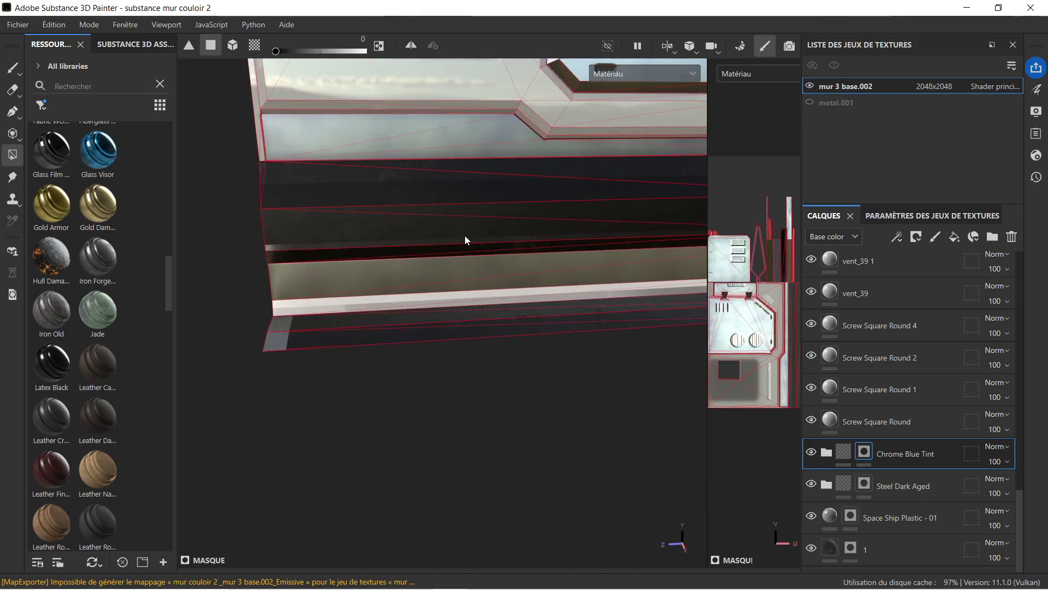
{"action": "left_click_drag", "start_coordinate": [398, 286], "coordinate": [542, 306]}
{"action": "scroll", "scroll_direction": "up", "scroll_amount": 3}
{"action": "scroll", "scroll_direction": "up", "scroll_amount": 3}
{"action": "scroll", "scroll_direction": "up", "scroll_amount": 3}
{"action": "left_click_drag", "start_coordinate": [427, 386], "coordinate": [368, 409]}
{"action": "left_click_drag", "start_coordinate": [273, 408], "coordinate": [476, 345]}
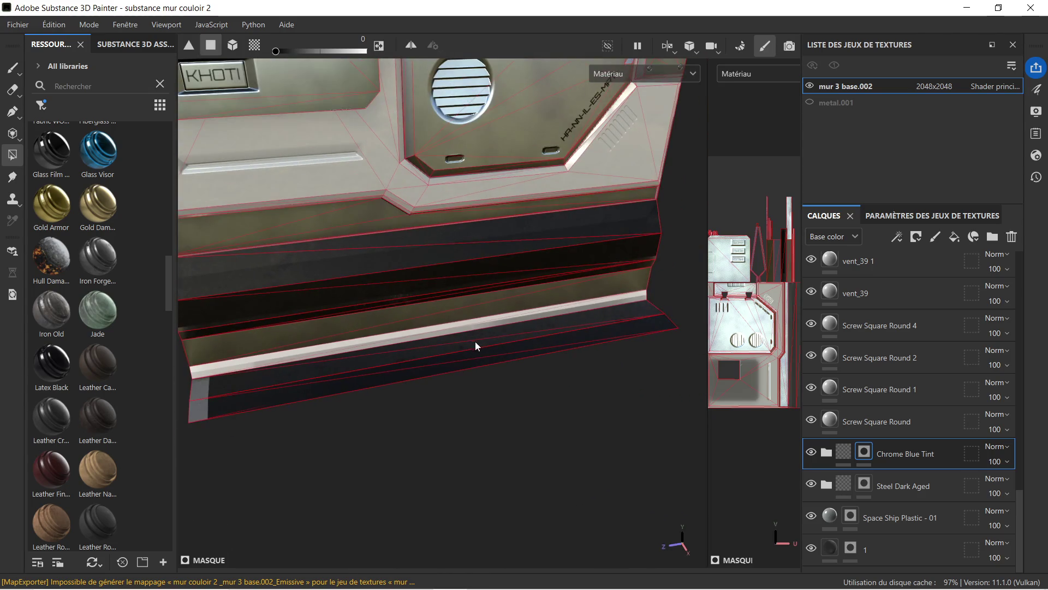
{"action": "left_click_drag", "start_coordinate": [399, 348], "coordinate": [553, 312]}
{"action": "scroll", "scroll_direction": "up", "scroll_amount": 3}
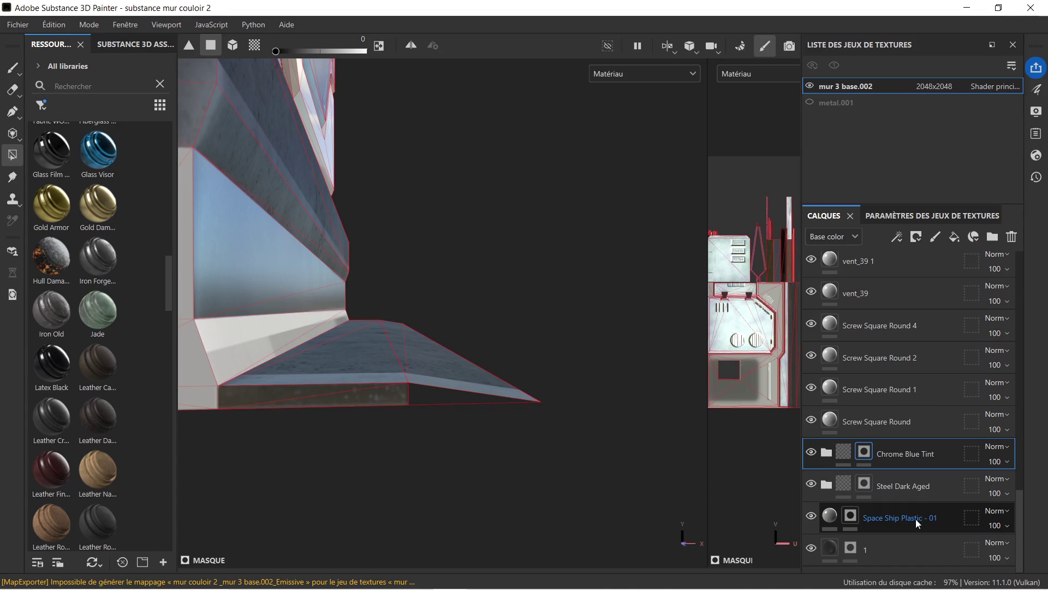
- On Steel Dark Aged, fill then erase the lower-left triangle, restoring fill colour to 1
{"action": "left_click", "coordinate": [903, 492]}
{"action": "right_click", "coordinate": [280, 401]}
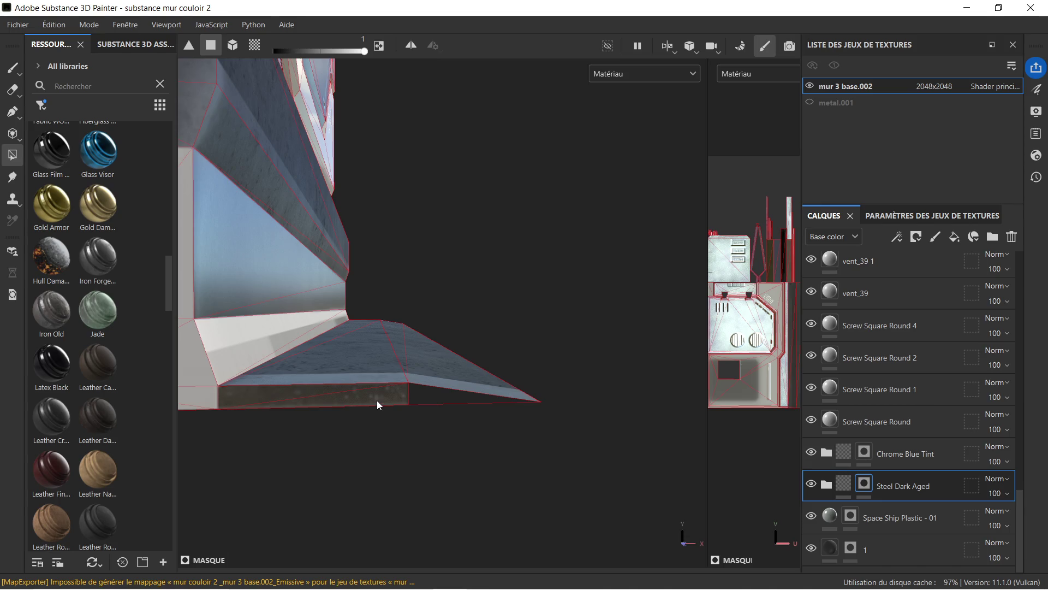
{"action": "left_click_drag", "start_coordinate": [433, 369], "coordinate": [378, 341]}
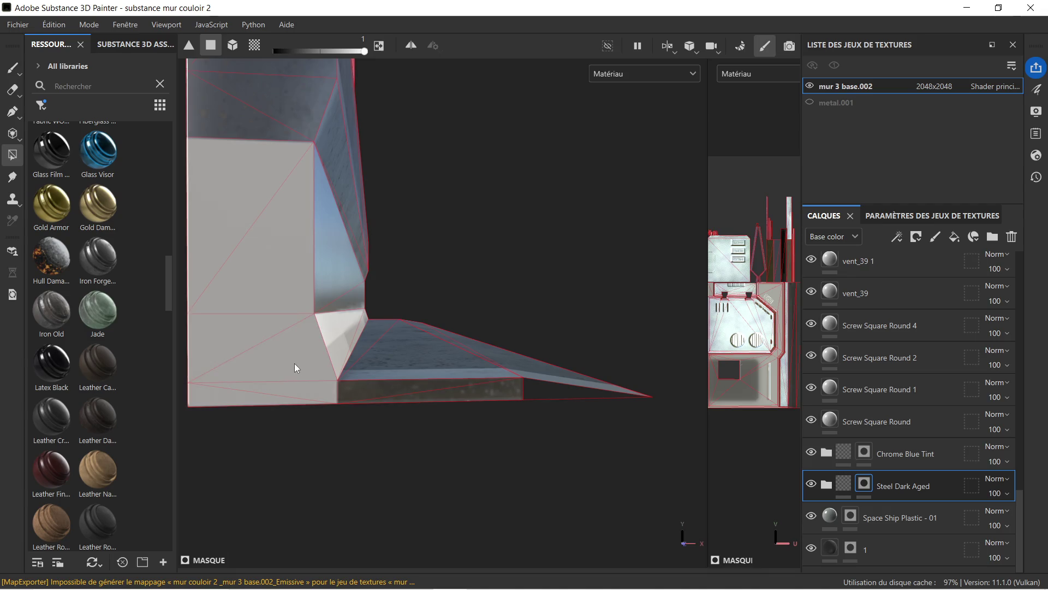
{"action": "left_click", "coordinate": [294, 362]}
{"action": "right_click", "coordinate": [299, 349]}
{"action": "left_click_drag", "start_coordinate": [382, 388], "coordinate": [338, 390]}
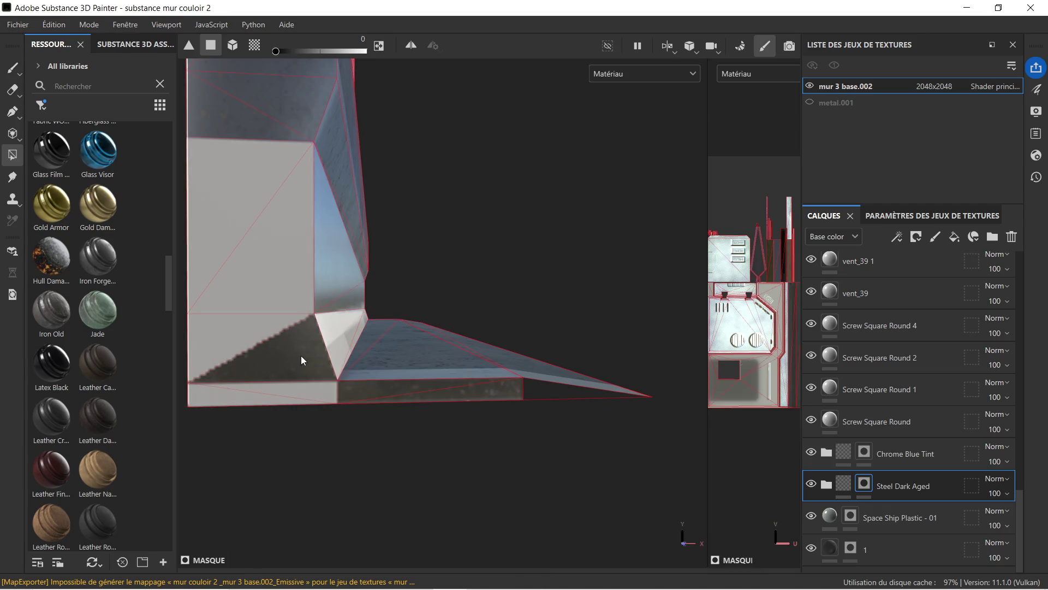
{"action": "left_click", "coordinate": [302, 360]}
{"action": "right_click", "coordinate": [272, 255]}
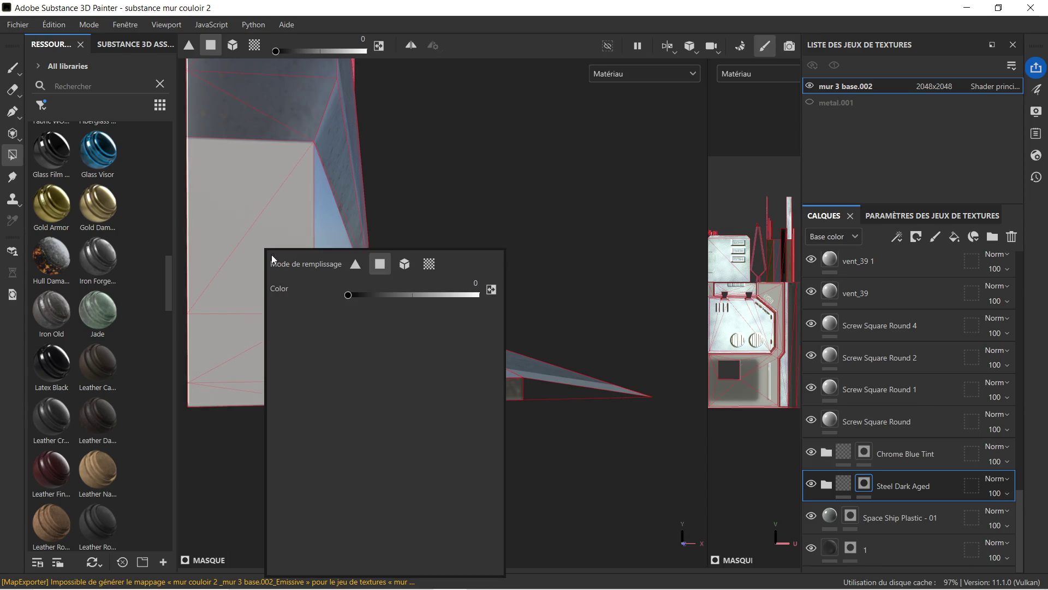
{"action": "left_click_drag", "start_coordinate": [349, 295], "coordinate": [516, 299]}
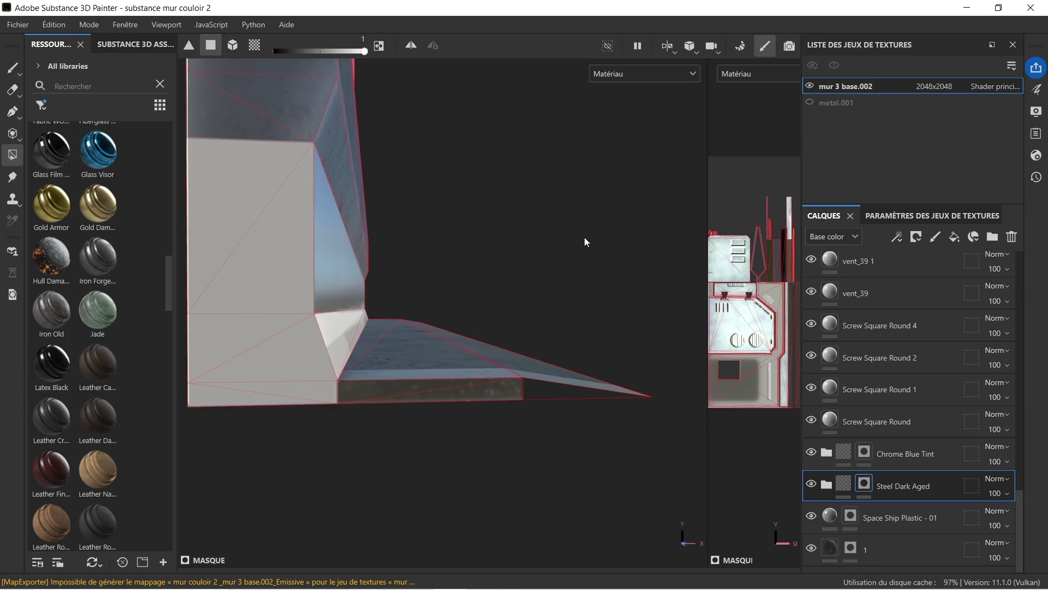
- Frame the wall panel in view and select the mur 3 base.002 texture set
{"action": "left_click_drag", "start_coordinate": [584, 237], "coordinate": [425, 238]}
{"action": "left_click_drag", "start_coordinate": [461, 274], "coordinate": [338, 277]}
{"action": "left_click_drag", "start_coordinate": [496, 273], "coordinate": [346, 281]}
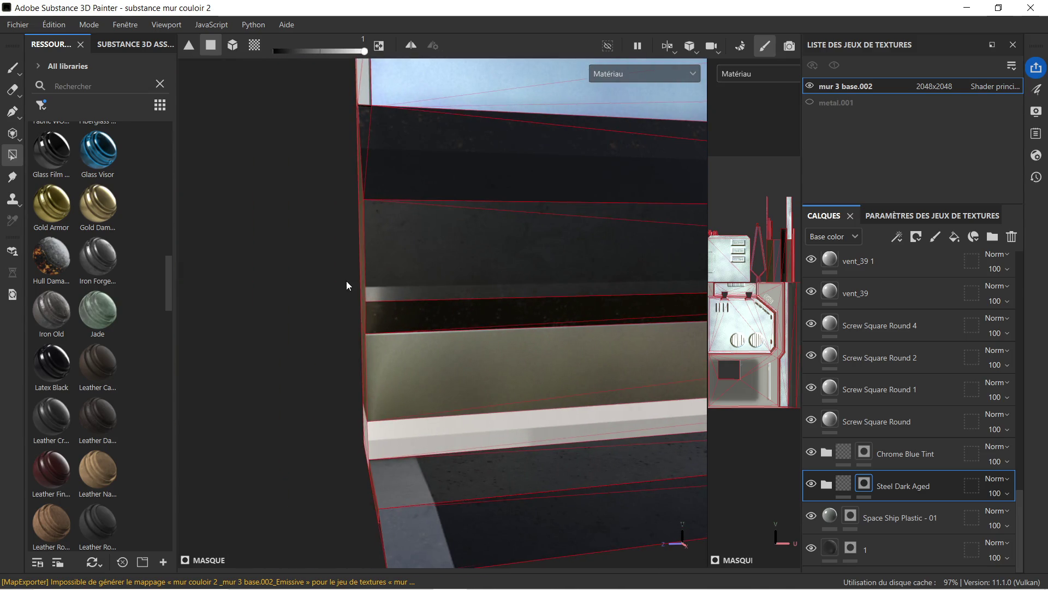
{"action": "left_click_drag", "start_coordinate": [405, 382], "coordinate": [407, 393]}
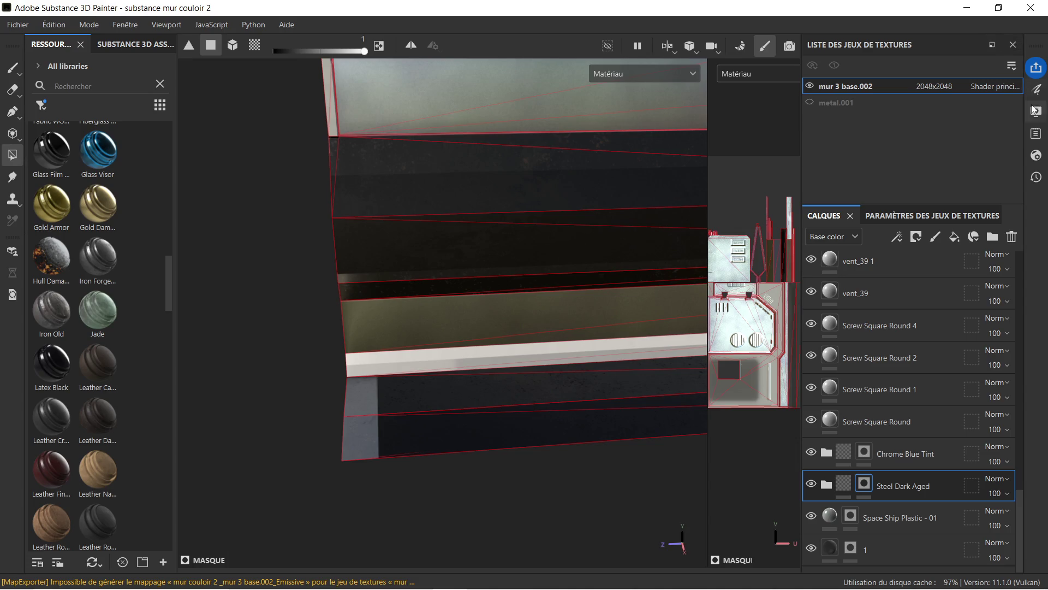
{"action": "left_click", "coordinate": [856, 90]}
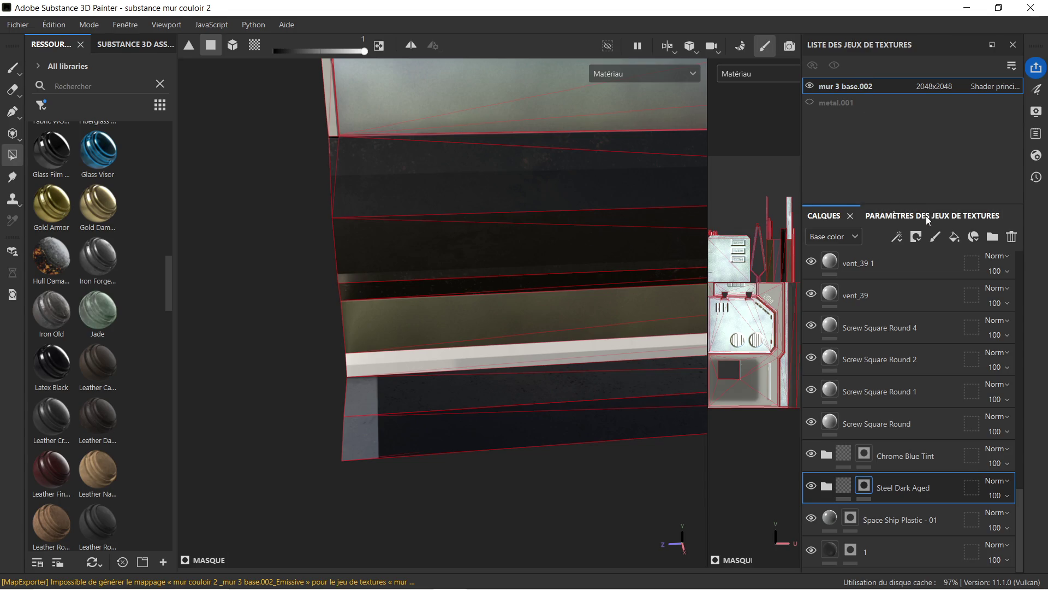
- Bake the seven mesh maps for mur 3 base.002, then go back to Paint mode
{"action": "left_click", "coordinate": [926, 215]}
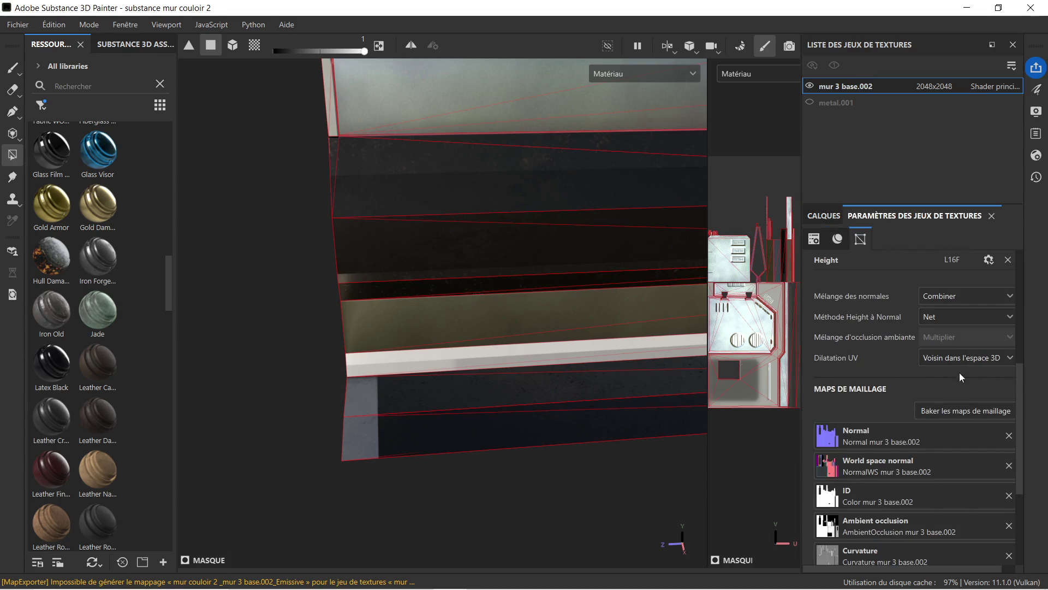
{"action": "left_click", "coordinate": [948, 409]}
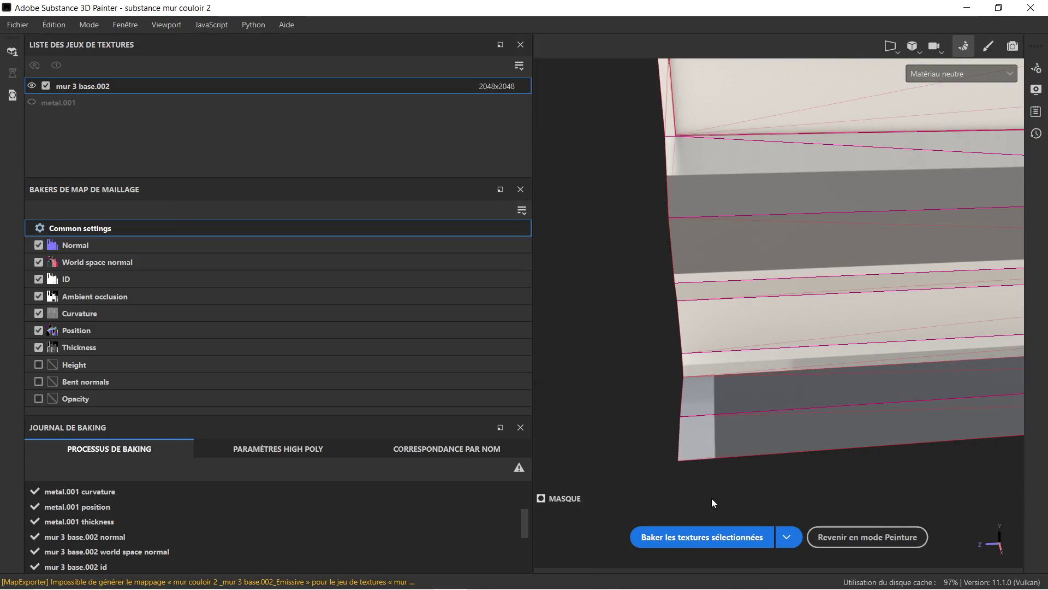
{"action": "left_click", "coordinate": [704, 538]}
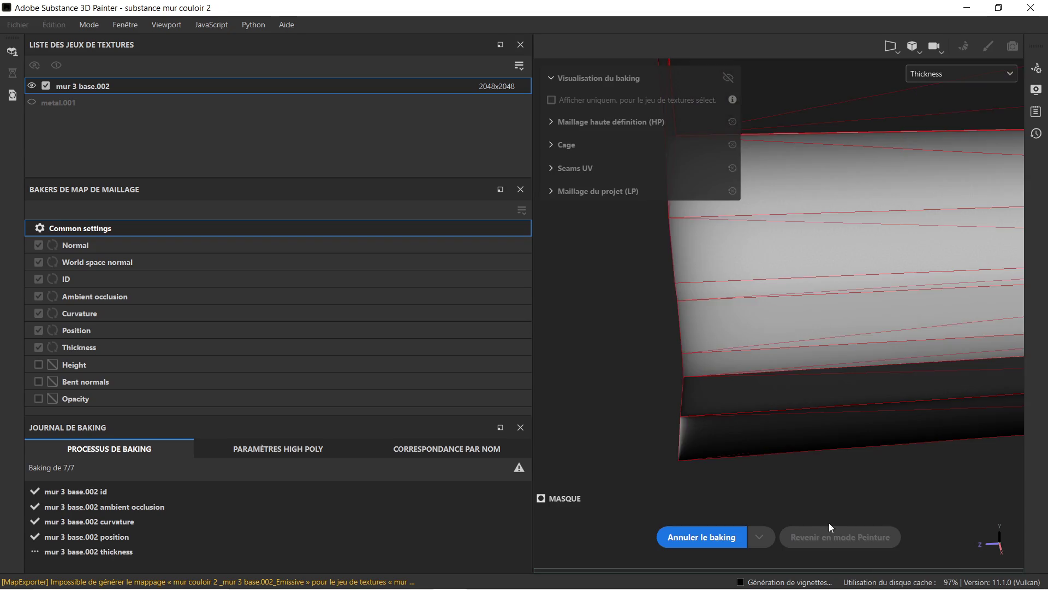
{"action": "left_click", "coordinate": [839, 536]}
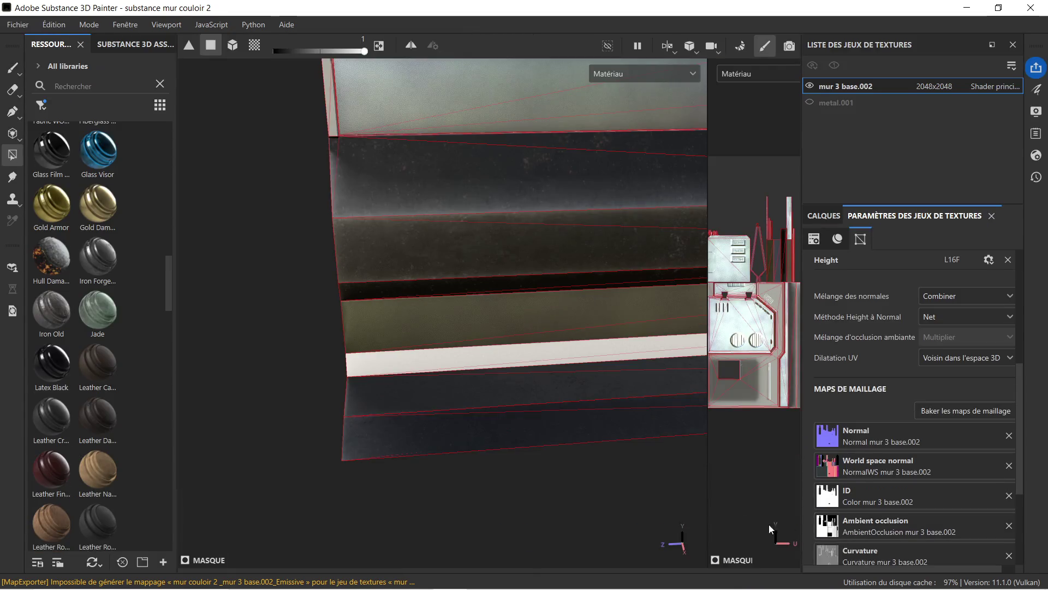
{"action": "scroll", "scroll_direction": "down", "scroll_amount": 3}
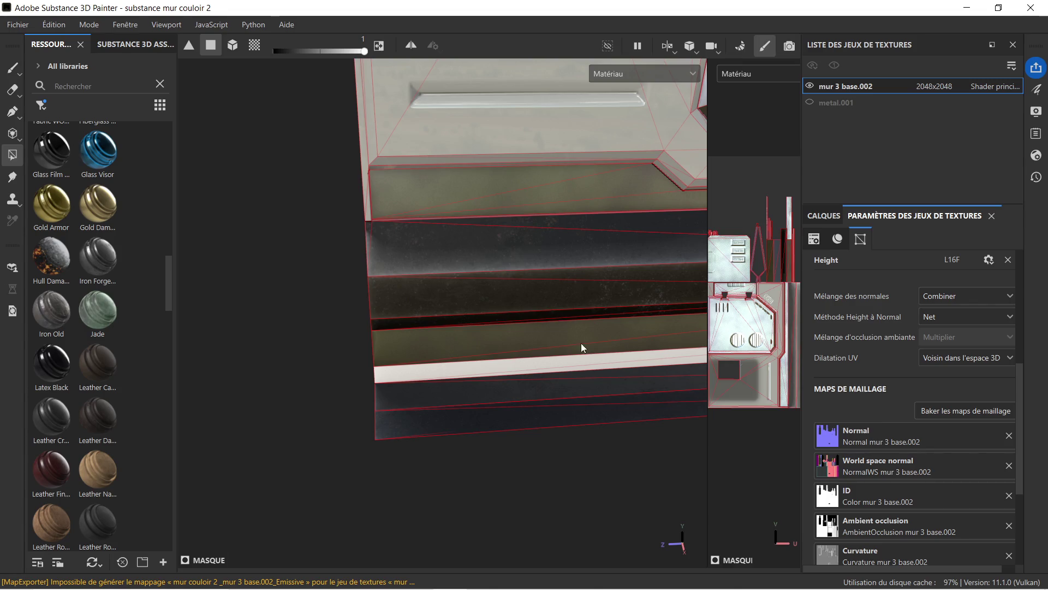
- Polygon-fill the lower ledge strip with dark aged steel
{"action": "left_click_drag", "start_coordinate": [581, 342], "coordinate": [494, 391]}
{"action": "left_click_drag", "start_coordinate": [494, 392], "coordinate": [450, 309]}
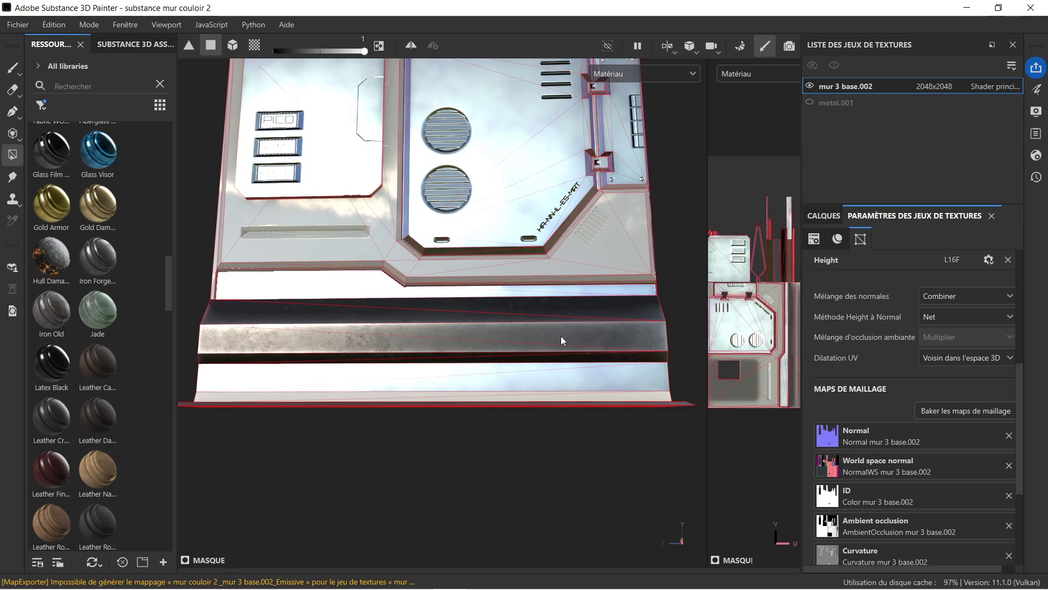
{"action": "left_click_drag", "start_coordinate": [561, 339], "coordinate": [414, 355]}
{"action": "left_click_drag", "start_coordinate": [477, 375], "coordinate": [403, 436]}
{"action": "left_click", "coordinate": [375, 408]}
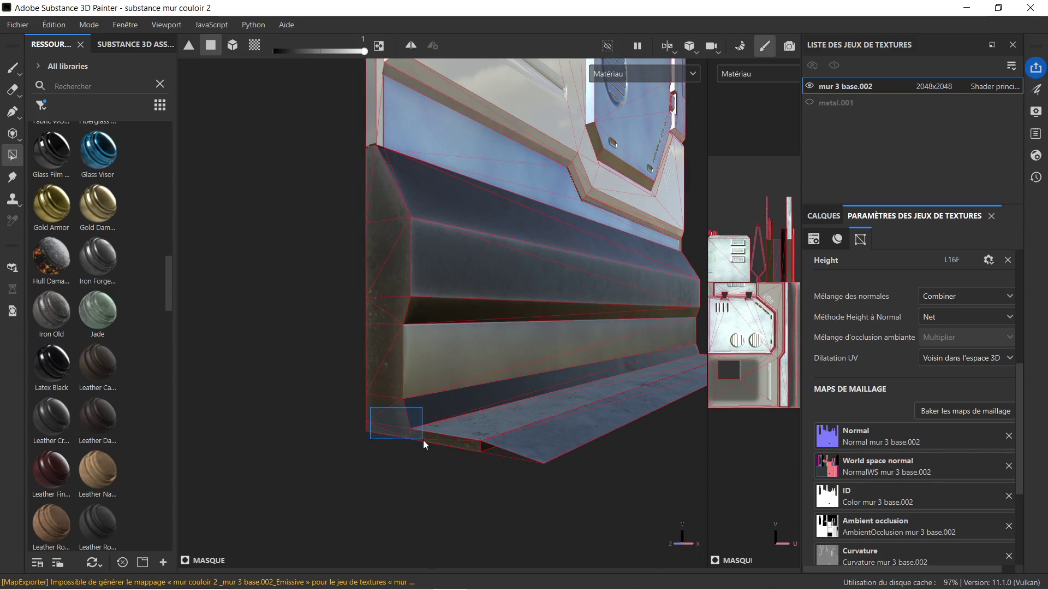
{"action": "left_click_drag", "start_coordinate": [555, 385], "coordinate": [564, 371]}
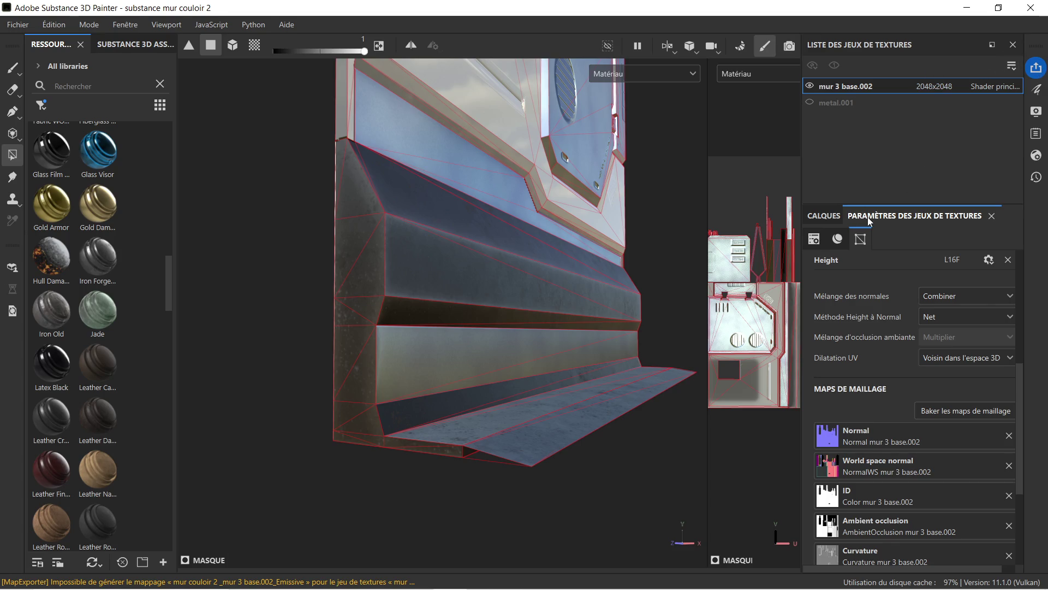
- Select the Chrome Blue Tint layer and check the panel's reflections from several angles
{"action": "left_click", "coordinate": [822, 216]}
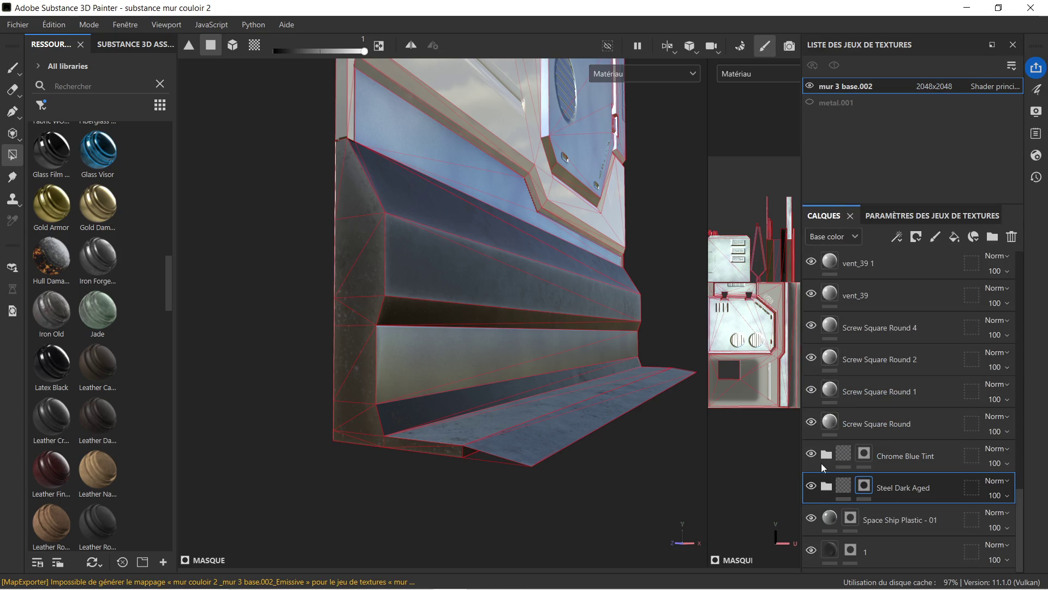
{"action": "left_click", "coordinate": [915, 456]}
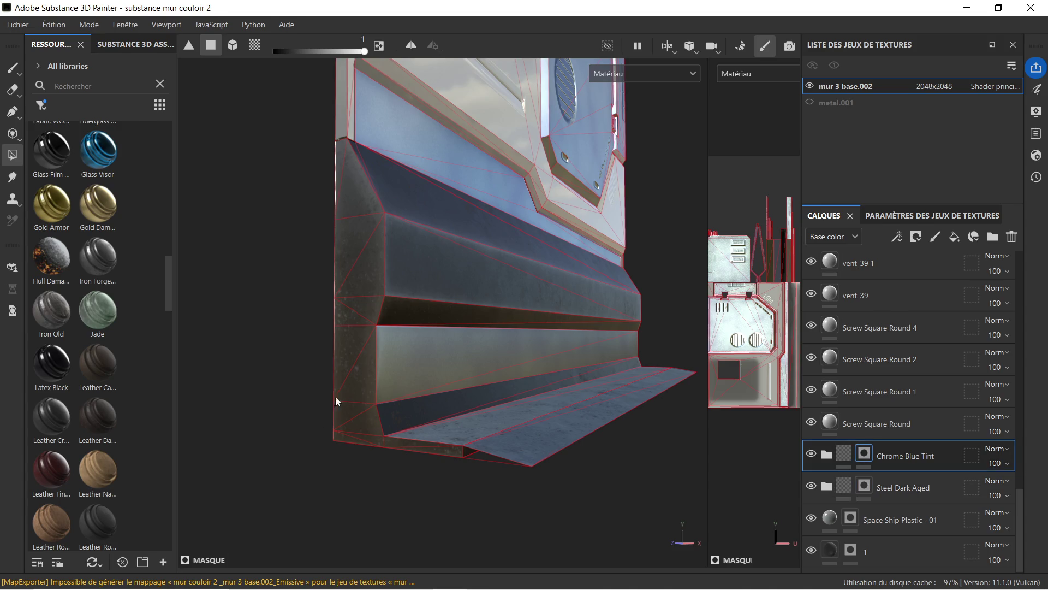
{"action": "scroll", "scroll_direction": "up", "scroll_amount": 3}
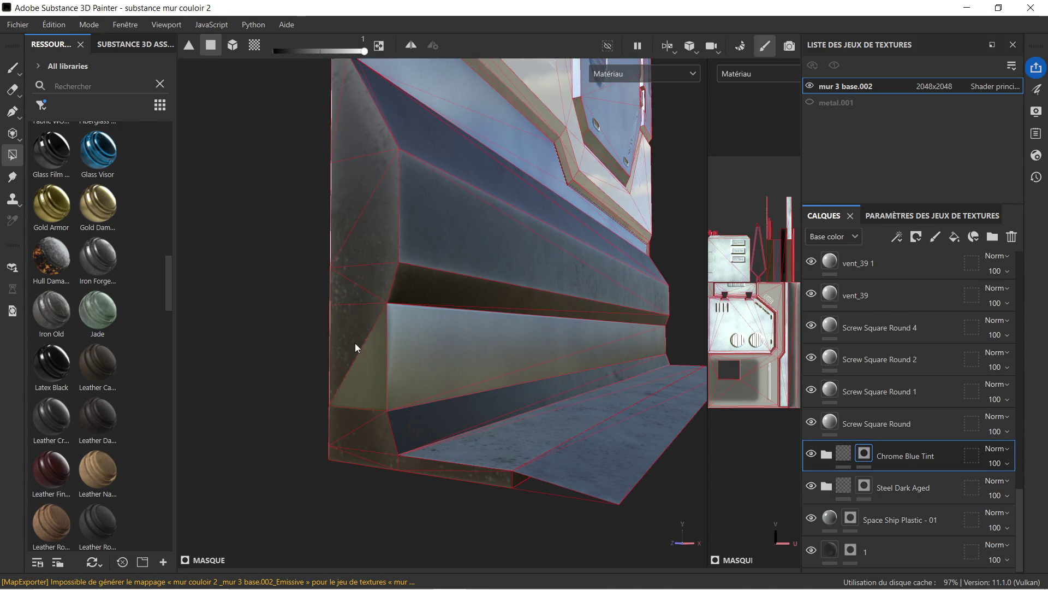
{"action": "left_click_drag", "start_coordinate": [348, 326], "coordinate": [562, 293]}
{"action": "left_click_drag", "start_coordinate": [585, 281], "coordinate": [446, 321]}
{"action": "left_click_drag", "start_coordinate": [446, 321], "coordinate": [528, 293]}
{"action": "left_click_drag", "start_coordinate": [467, 234], "coordinate": [265, 196]}
- Mark the faces along the bottom ledge with polygon fill
{"action": "scroll", "scroll_direction": "up", "scroll_amount": 3}
{"action": "left_click_drag", "start_coordinate": [545, 473], "coordinate": [497, 180]}
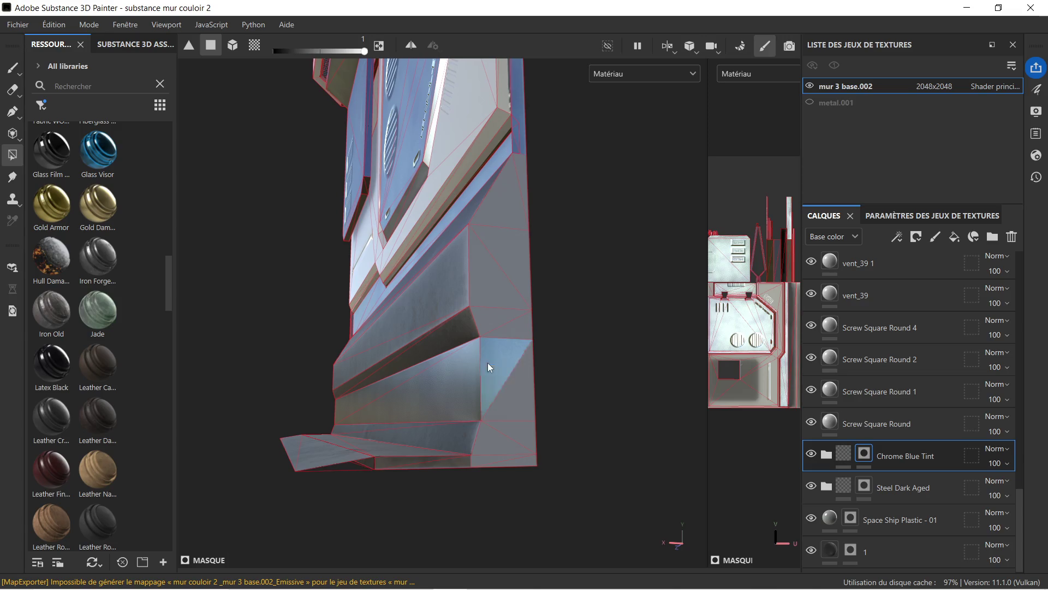
{"action": "left_click_drag", "start_coordinate": [485, 362], "coordinate": [554, 388]}
{"action": "left_click_drag", "start_coordinate": [562, 280], "coordinate": [611, 312]}
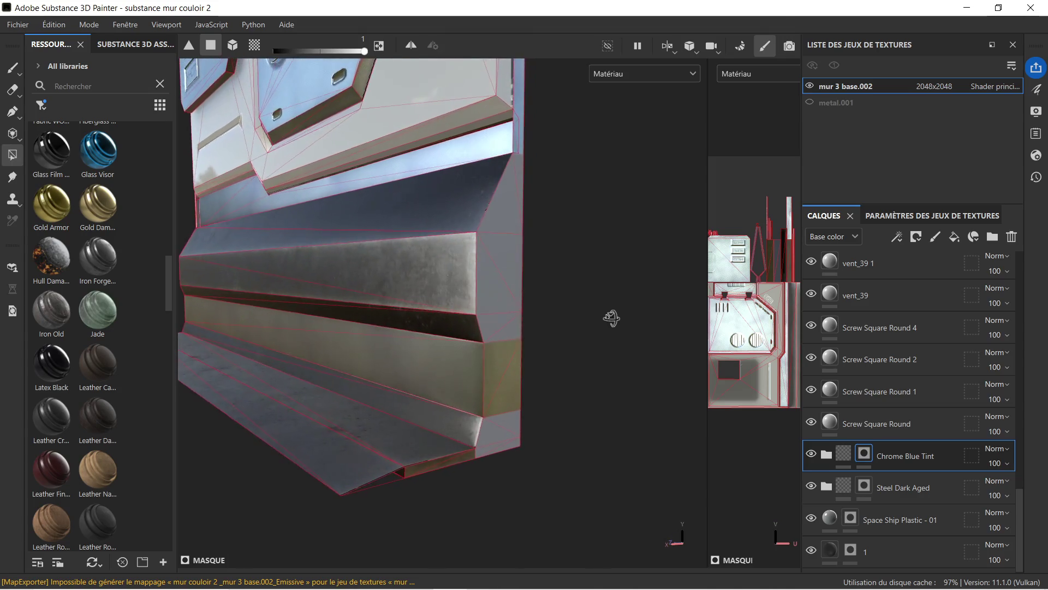
{"action": "left_click", "coordinate": [865, 497]}
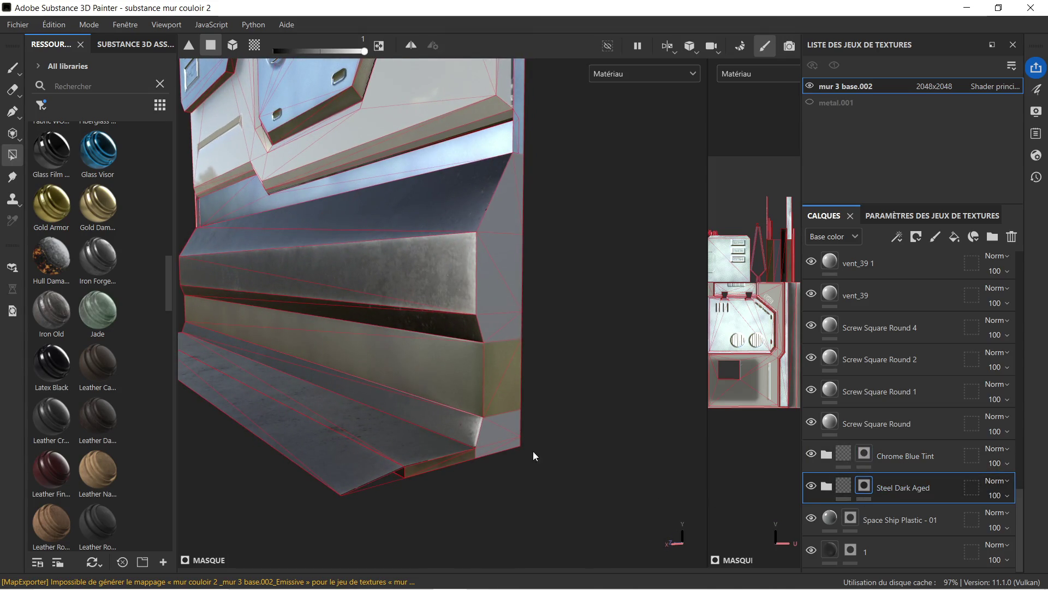
- Fill the lower-right bevel face with dark steel and frame the wall
{"action": "left_click", "coordinate": [487, 440]}
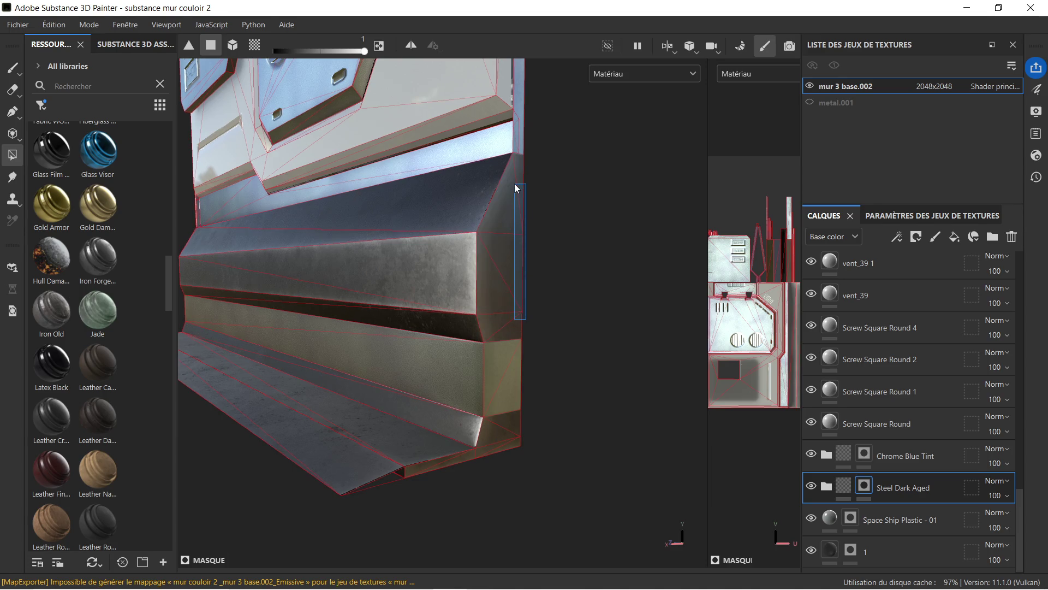
{"action": "left_click_drag", "start_coordinate": [549, 276], "coordinate": [521, 280]}
{"action": "key", "text": "f"}
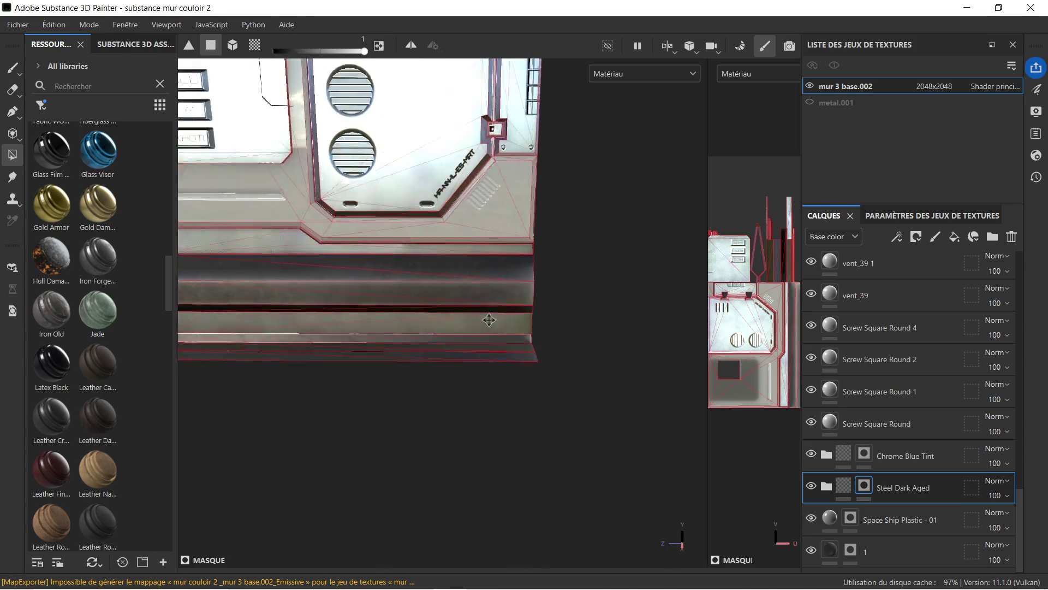
- Add the narrow recessed side strip to the Space Ship Plastic - 01 layer's mask
{"action": "scroll", "scroll_direction": "up", "scroll_amount": 3}
{"action": "left_click_drag", "start_coordinate": [500, 340], "coordinate": [468, 278]}
{"action": "scroll", "scroll_direction": "down", "scroll_amount": 3}
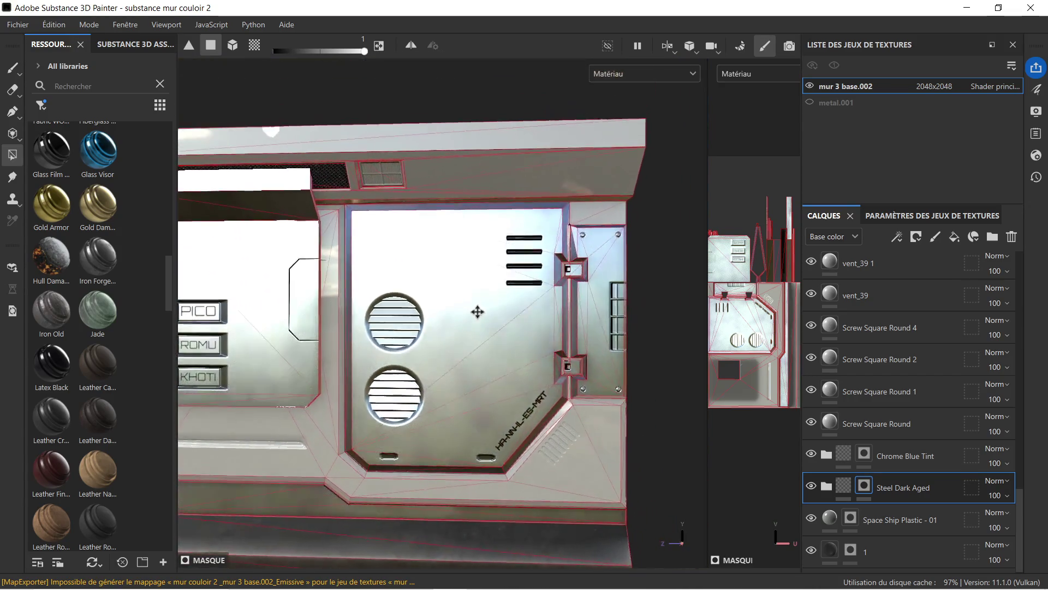
{"action": "scroll", "scroll_direction": "up", "scroll_amount": 3}
{"action": "scroll", "scroll_direction": "up", "scroll_amount": 3}
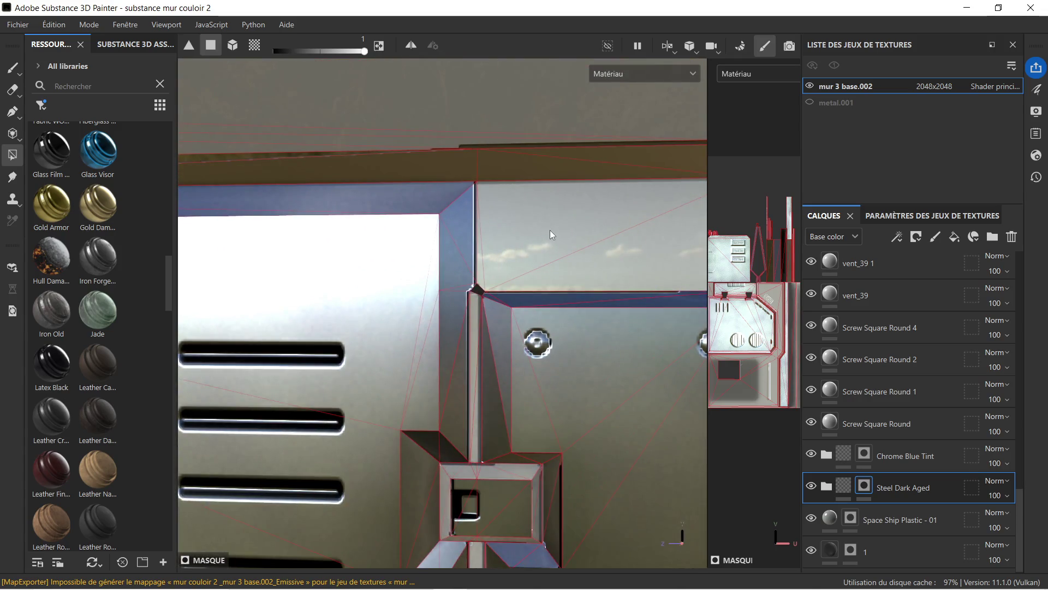
{"action": "scroll", "scroll_direction": "down", "scroll_amount": 3}
{"action": "scroll", "scroll_direction": "down", "scroll_amount": 3}
{"action": "left_click_drag", "start_coordinate": [443, 238], "coordinate": [557, 310]}
{"action": "scroll", "scroll_direction": "up", "scroll_amount": 3}
{"action": "left_click_drag", "start_coordinate": [557, 310], "coordinate": [475, 175]}
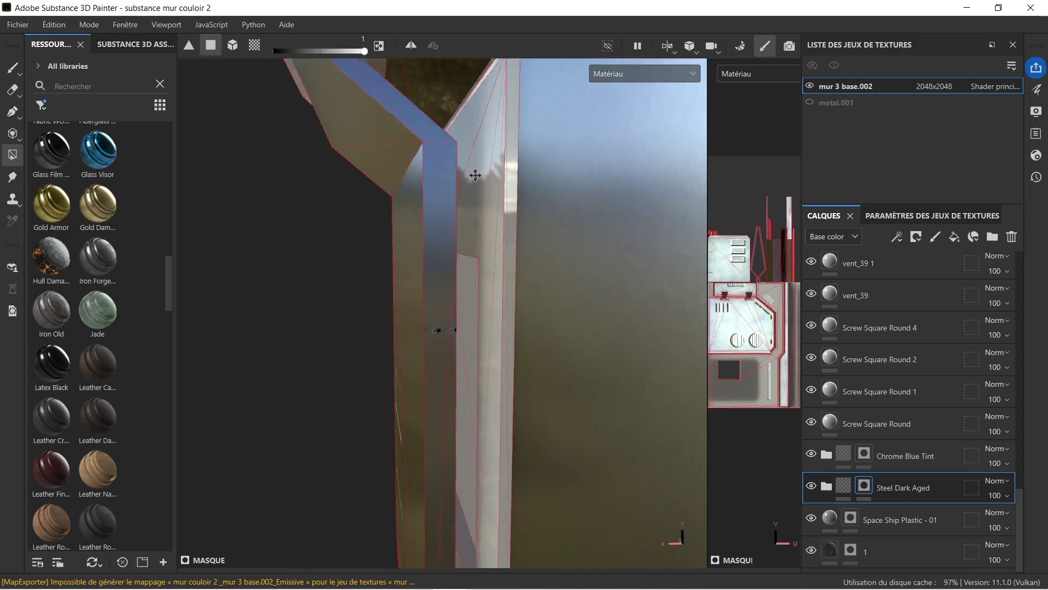
{"action": "left_click_drag", "start_coordinate": [476, 224], "coordinate": [436, 234]}
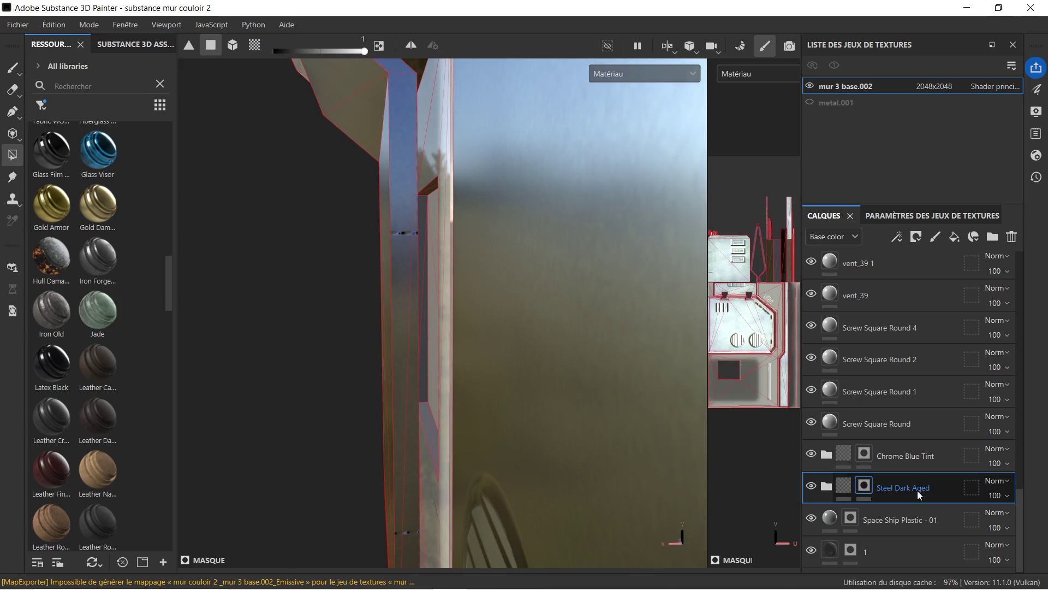
{"action": "left_click", "coordinate": [871, 516]}
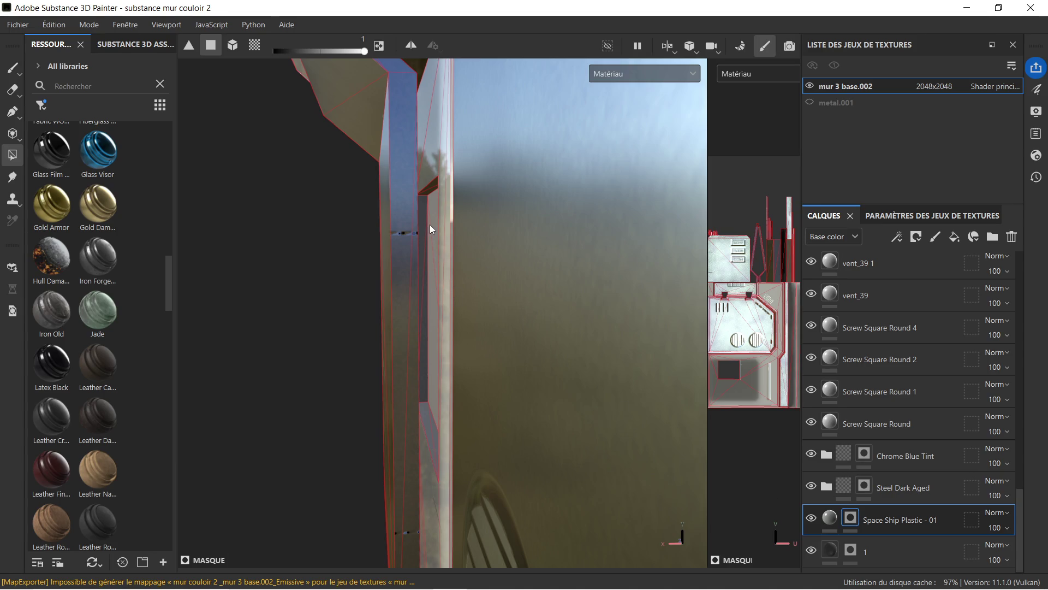
{"action": "left_click", "coordinate": [427, 247]}
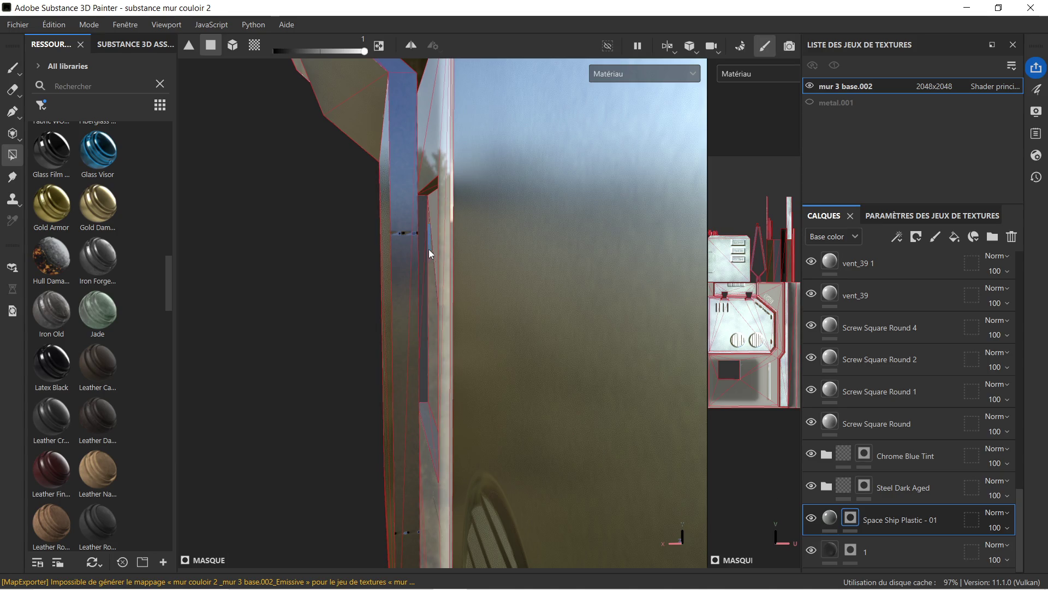
- Orbit the panel back to a three-quarter front view
{"action": "left_click_drag", "start_coordinate": [382, 303], "coordinate": [686, 285]}
{"action": "left_click_drag", "start_coordinate": [382, 312], "coordinate": [557, 328]}
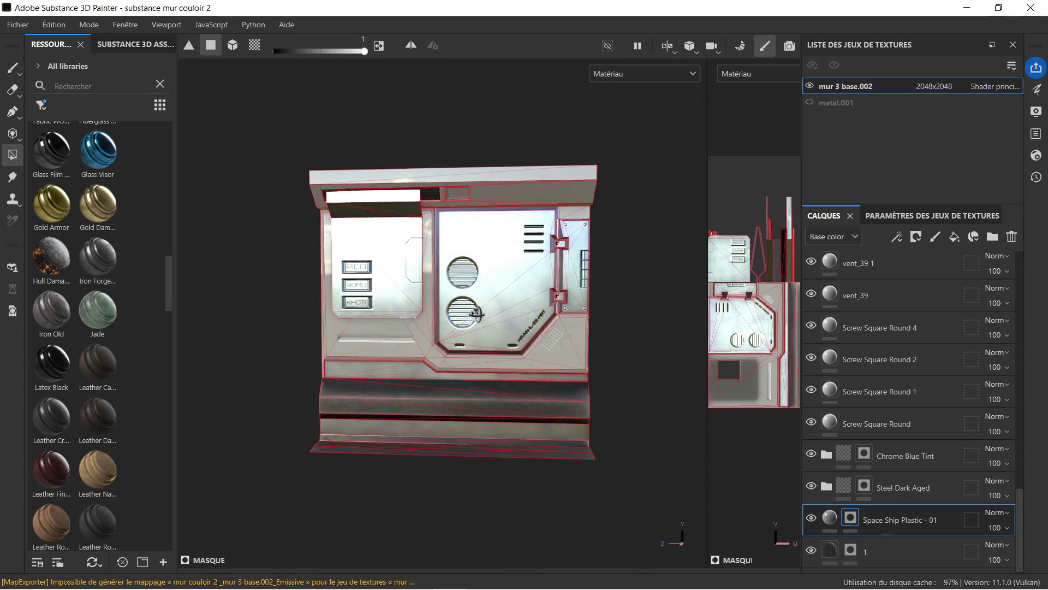
{"action": "scroll", "scroll_direction": "up", "scroll_amount": 3}
{"action": "scroll", "scroll_direction": "up", "scroll_amount": 3}
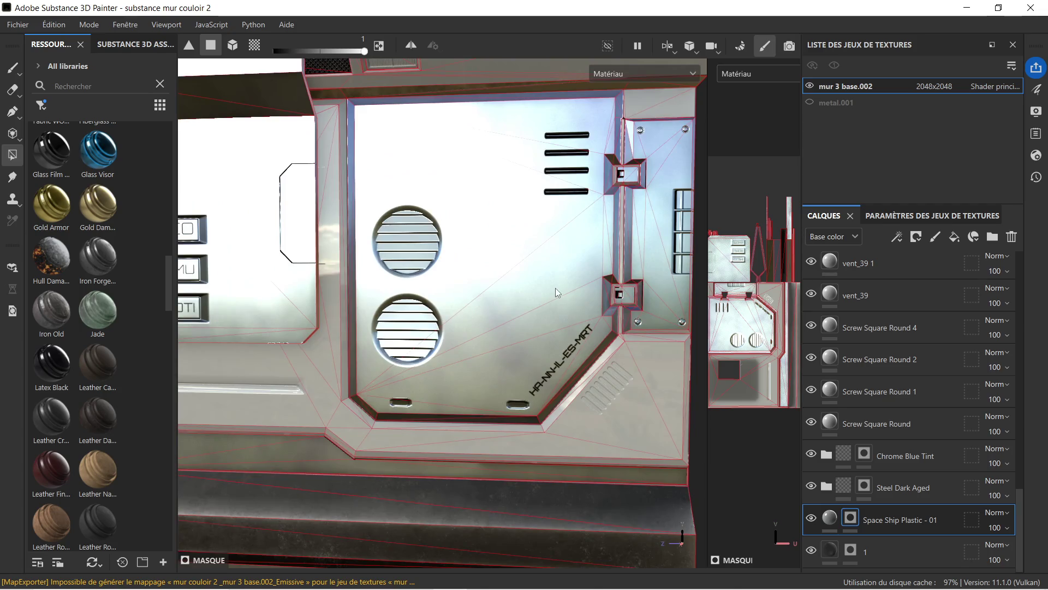
{"action": "scroll", "scroll_direction": "down", "scroll_amount": 3}
{"action": "left_click_drag", "start_coordinate": [568, 305], "coordinate": [443, 284]}
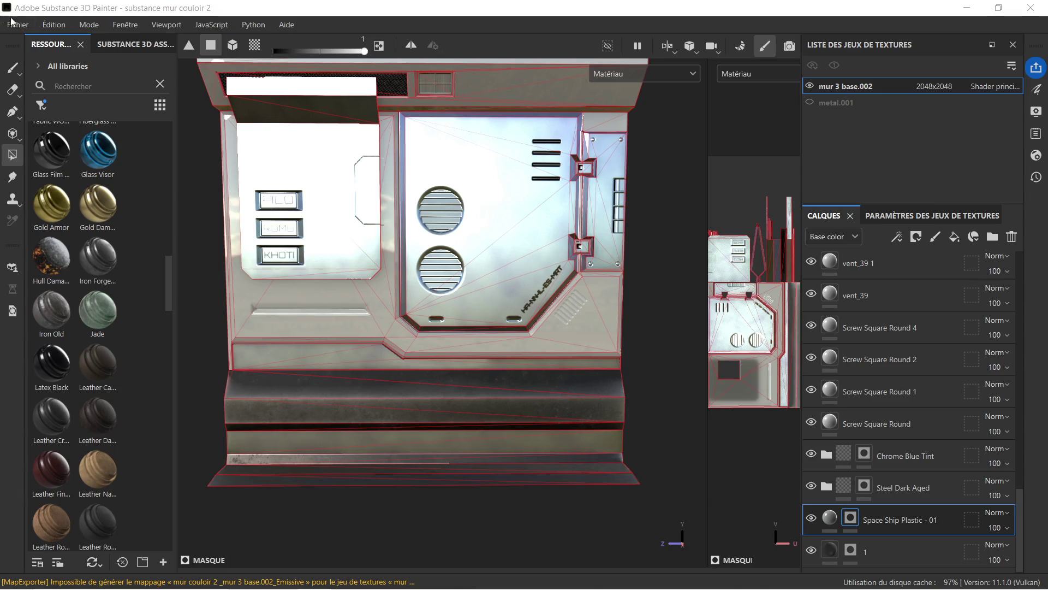
{"action": "left_click", "coordinate": [15, 25]}
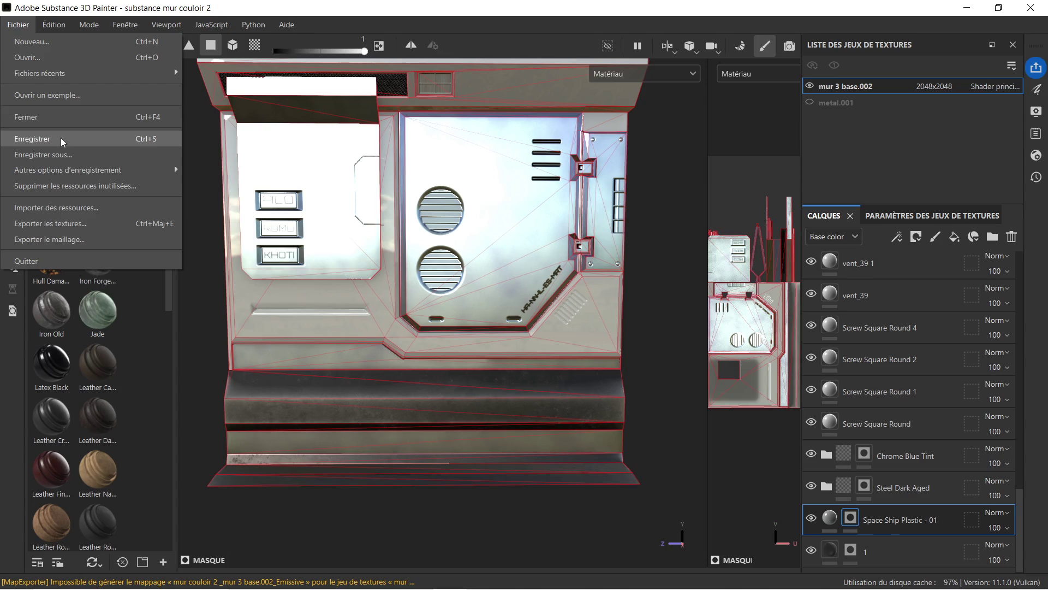
- Save the project, export textures with Unreal Engine (Packed), and minimize Painter
{"action": "left_click", "coordinate": [61, 139]}
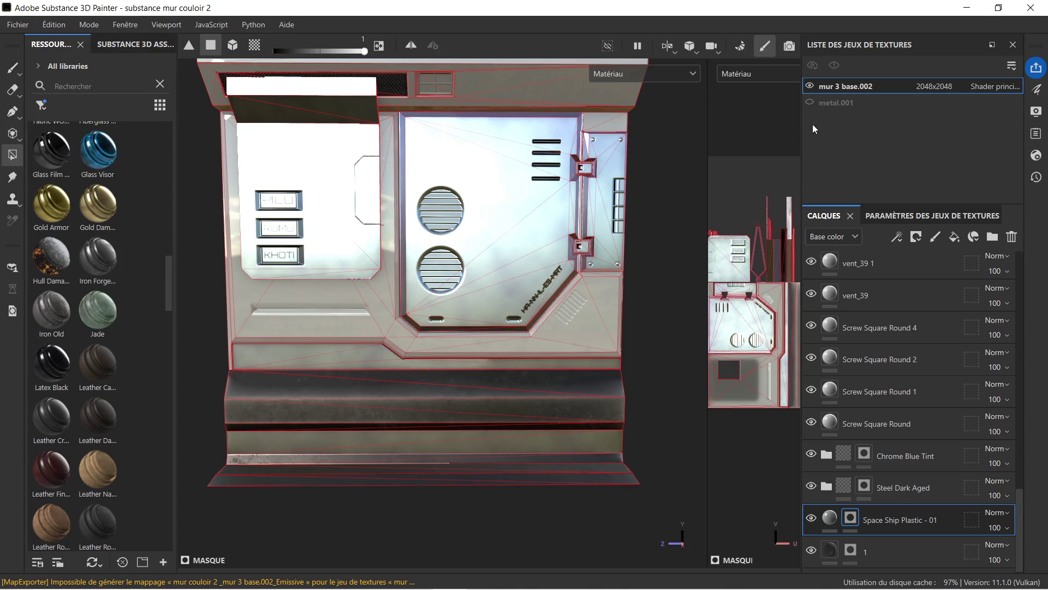
{"action": "scroll", "scroll_direction": "down", "scroll_amount": 3}
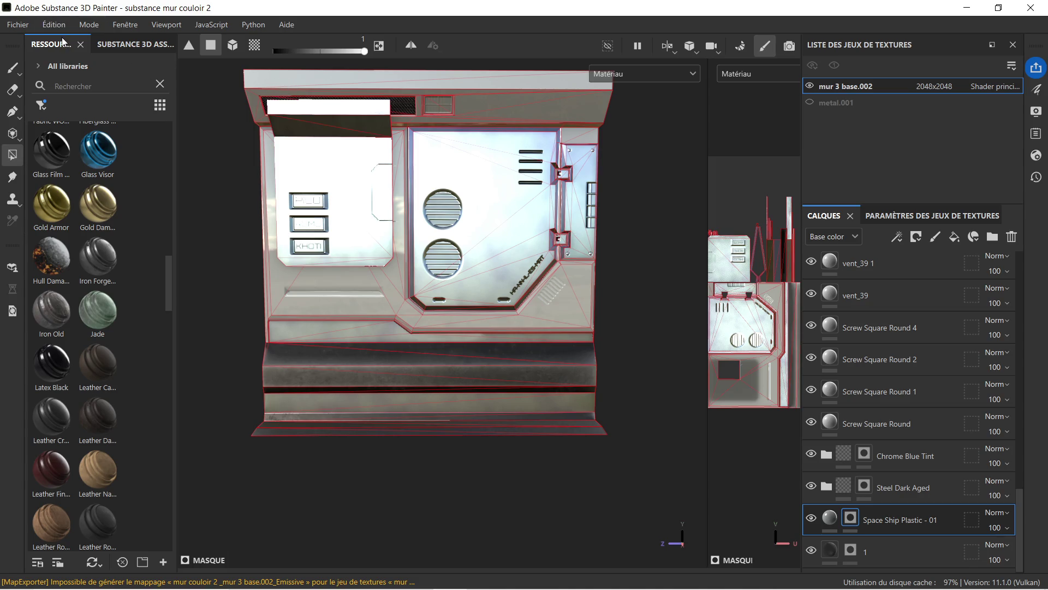
{"action": "left_click", "coordinate": [3, 21]}
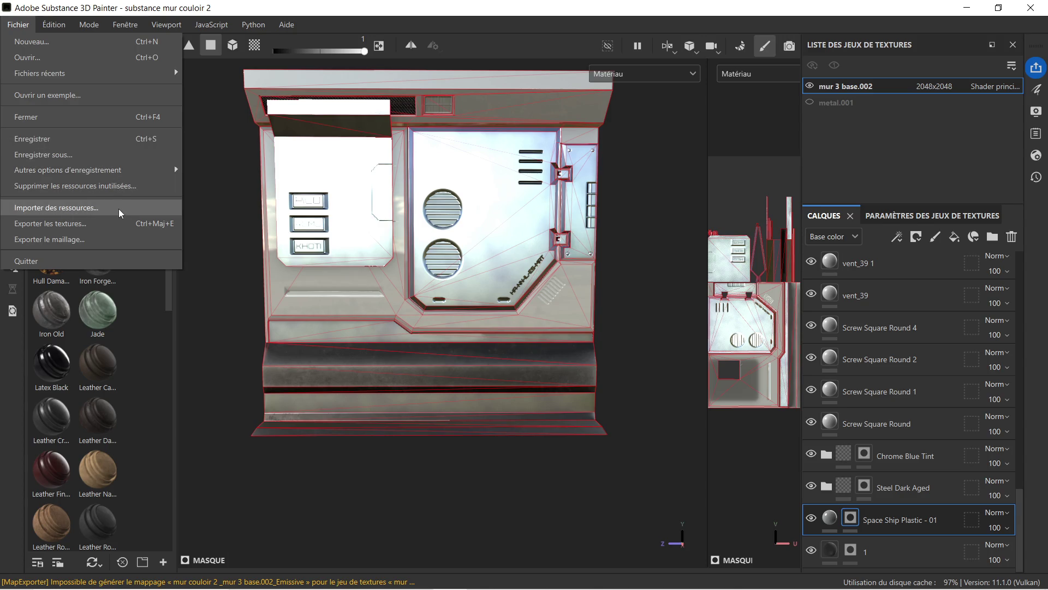
{"action": "left_click", "coordinate": [113, 223]}
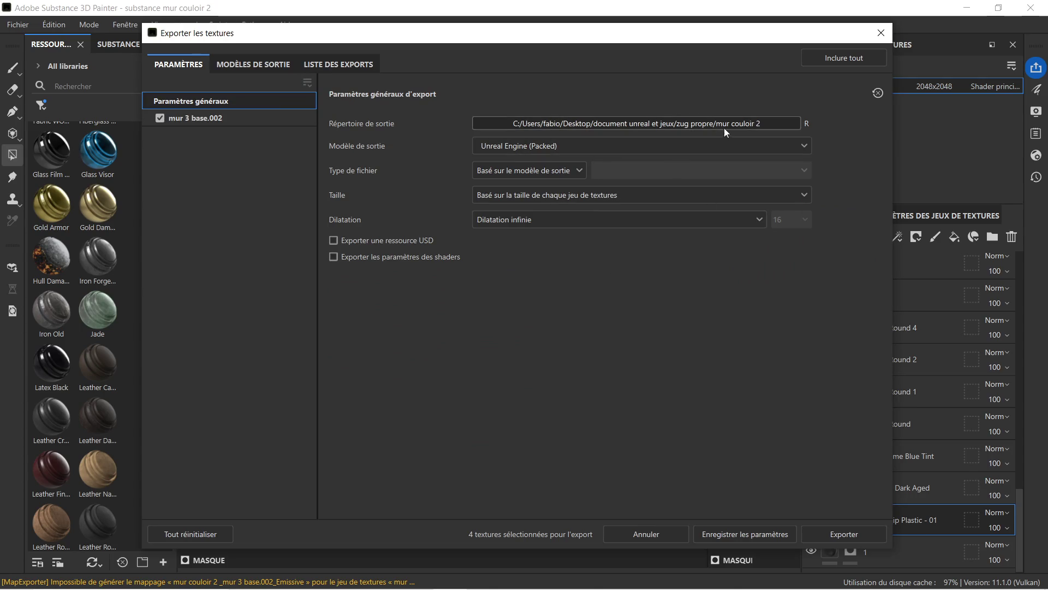
{"action": "left_click", "coordinate": [846, 535]}
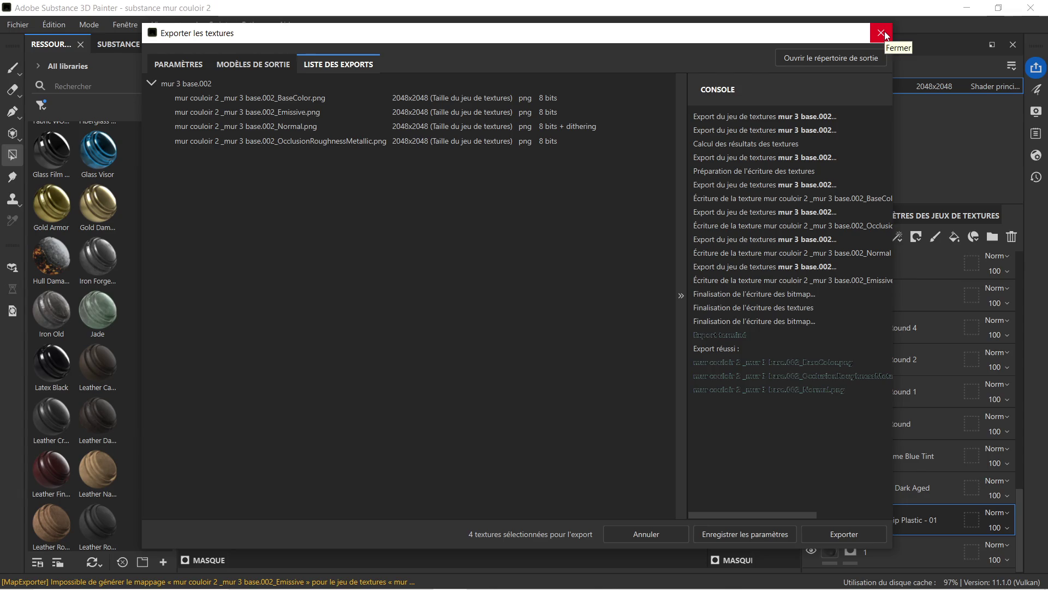
{"action": "left_click", "coordinate": [881, 33]}
{"action": "left_click", "coordinate": [962, 7]}
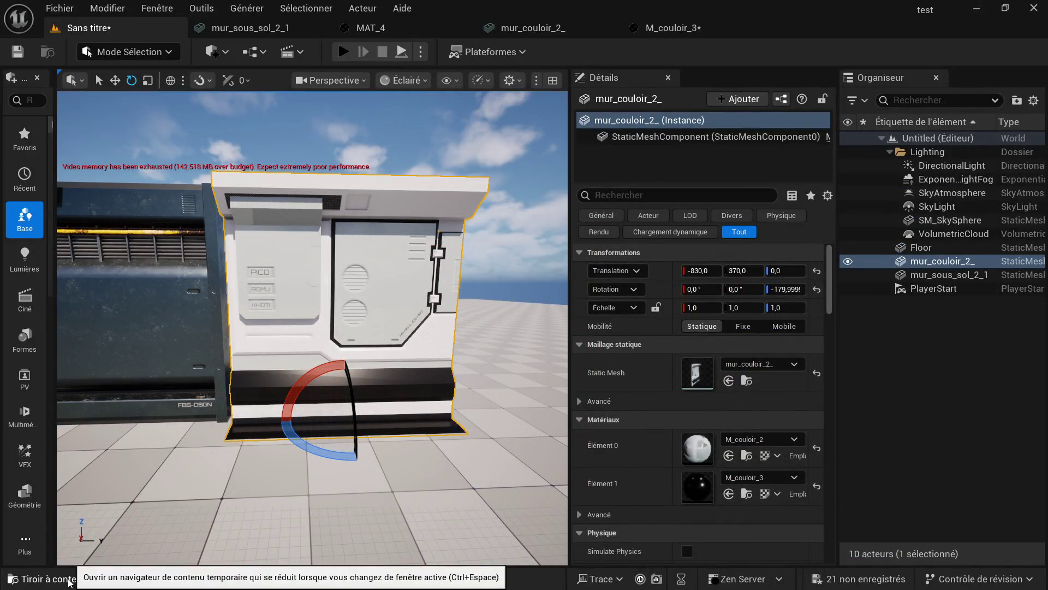
- Force-delete the eight old assets from metal_001 through the last texture
{"action": "left_click", "coordinate": [74, 582]}
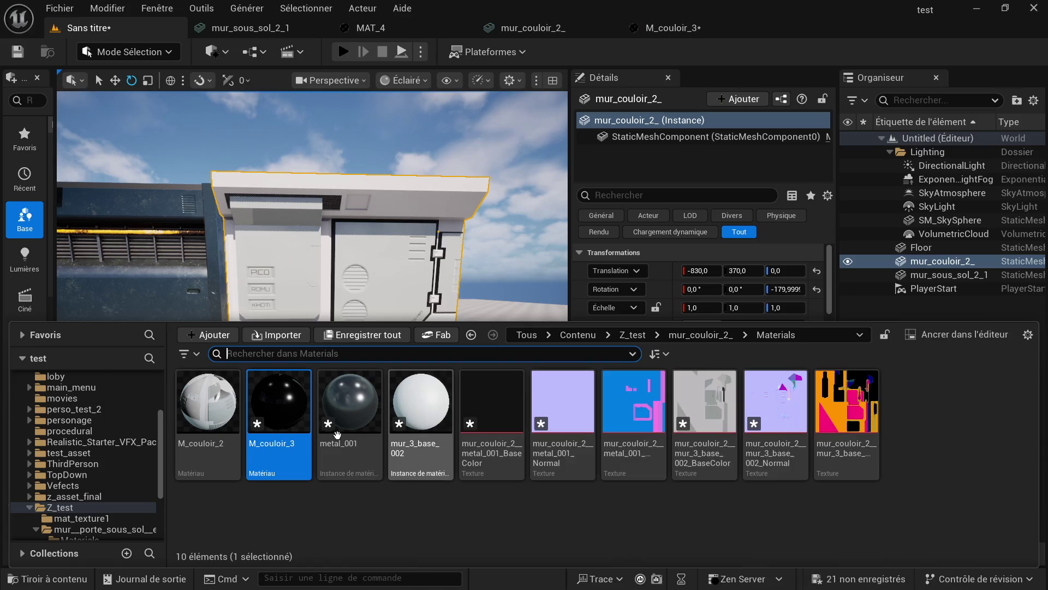
{"action": "left_click", "coordinate": [362, 433]}
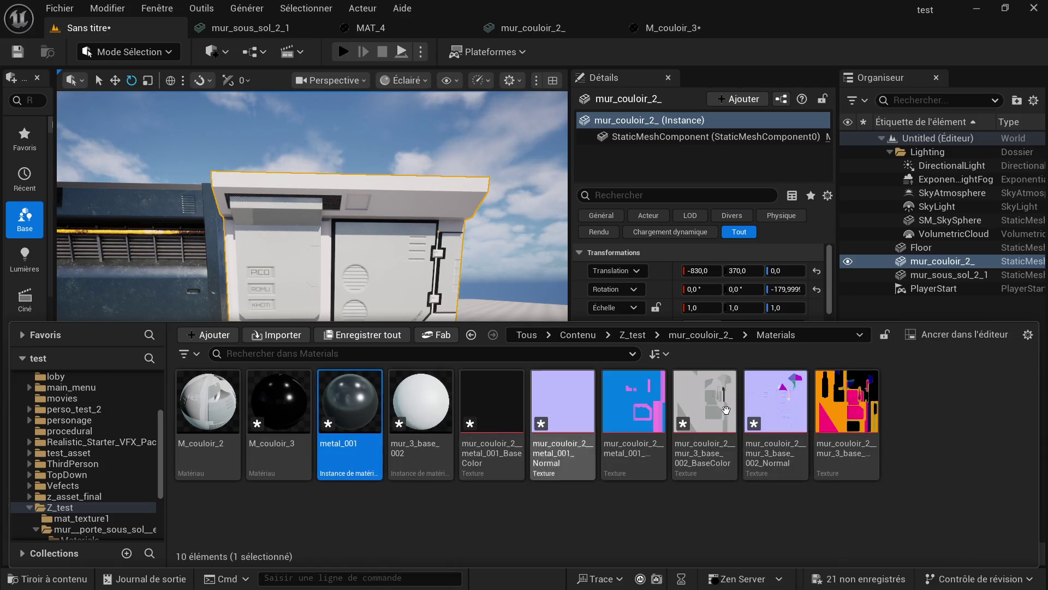
{"action": "left_click", "coordinate": [847, 408]}
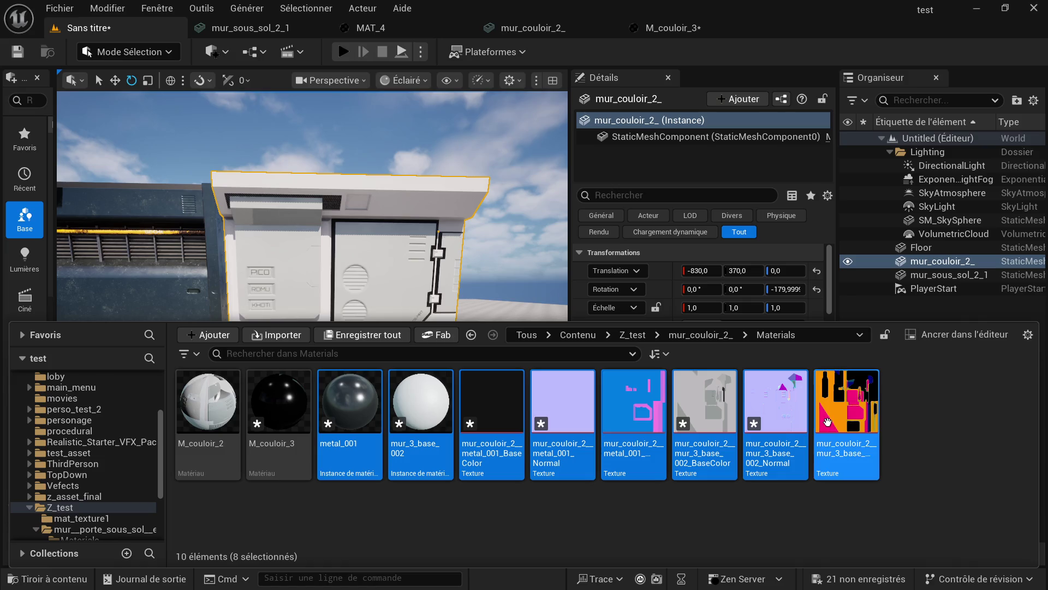
{"action": "key", "text": "Delete"}
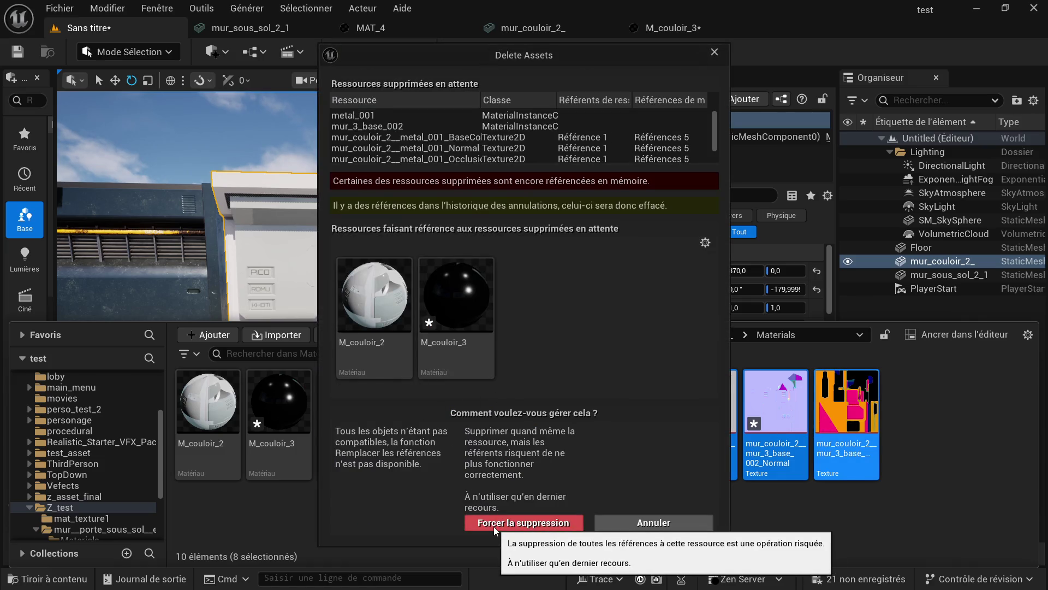
{"action": "left_click", "coordinate": [493, 527]}
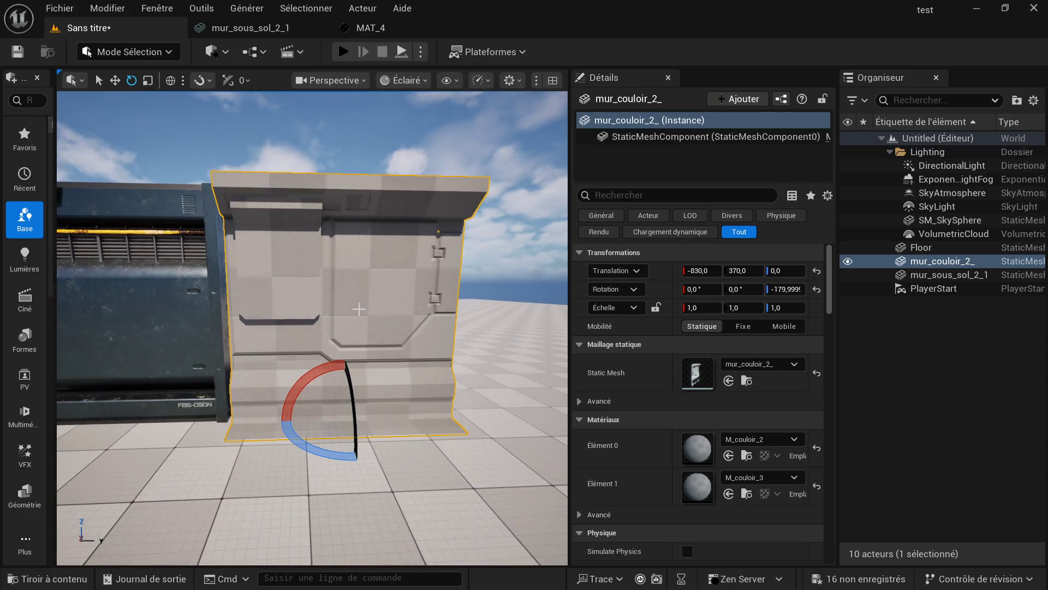
{"action": "scroll", "scroll_direction": "down", "scroll_amount": 3}
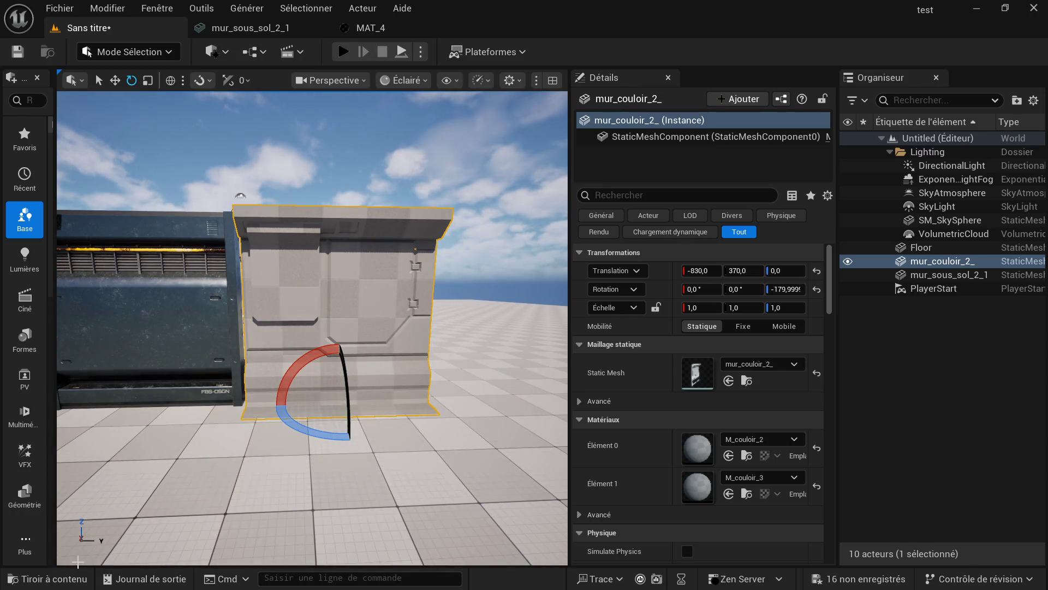
- Force-delete the M_couloir_3 and M_couloir_2 materials
{"action": "left_click", "coordinate": [78, 560]}
{"action": "left_click", "coordinate": [48, 579]}
{"action": "left_click", "coordinate": [300, 444]}
{"action": "left_click", "coordinate": [213, 412]}
{"action": "key", "text": "Delete"}
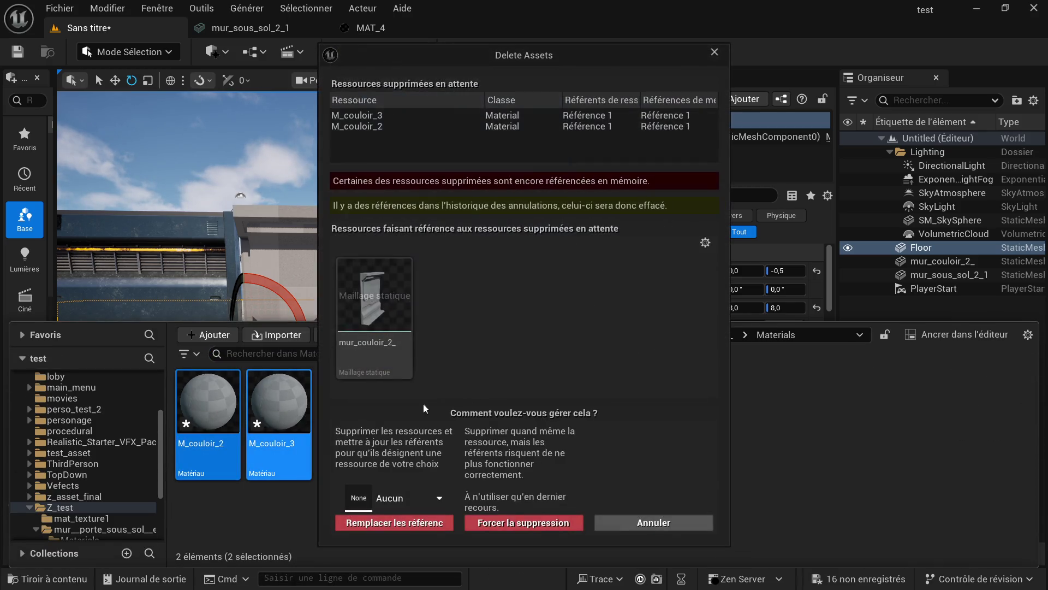
{"action": "left_click", "coordinate": [513, 523]}
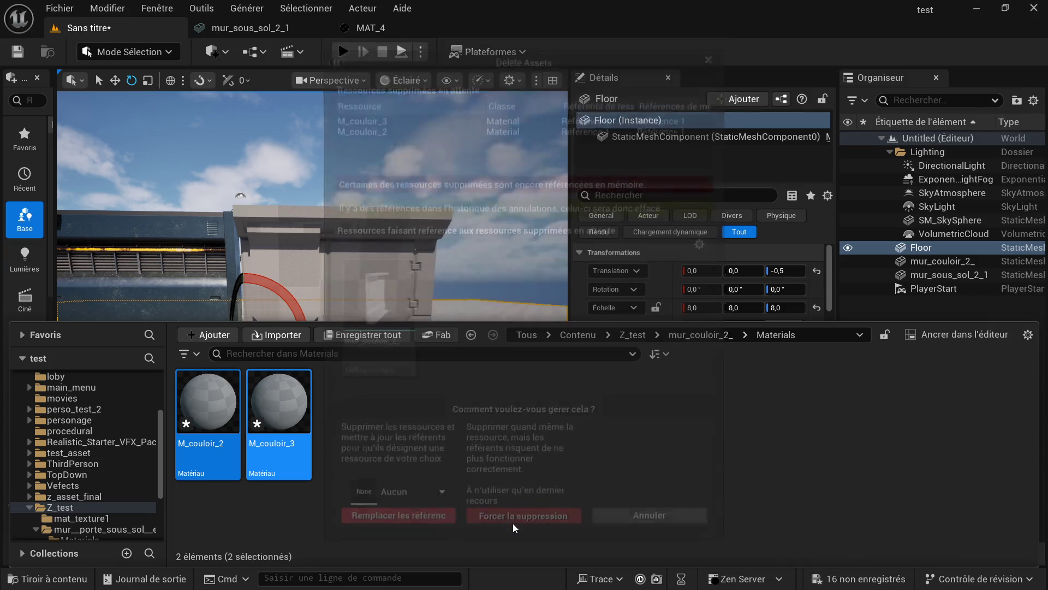
- Force-delete the mur_couloir_2_ folder and its remaining wall mesh from Z_test
{"action": "left_click", "coordinate": [708, 336]}
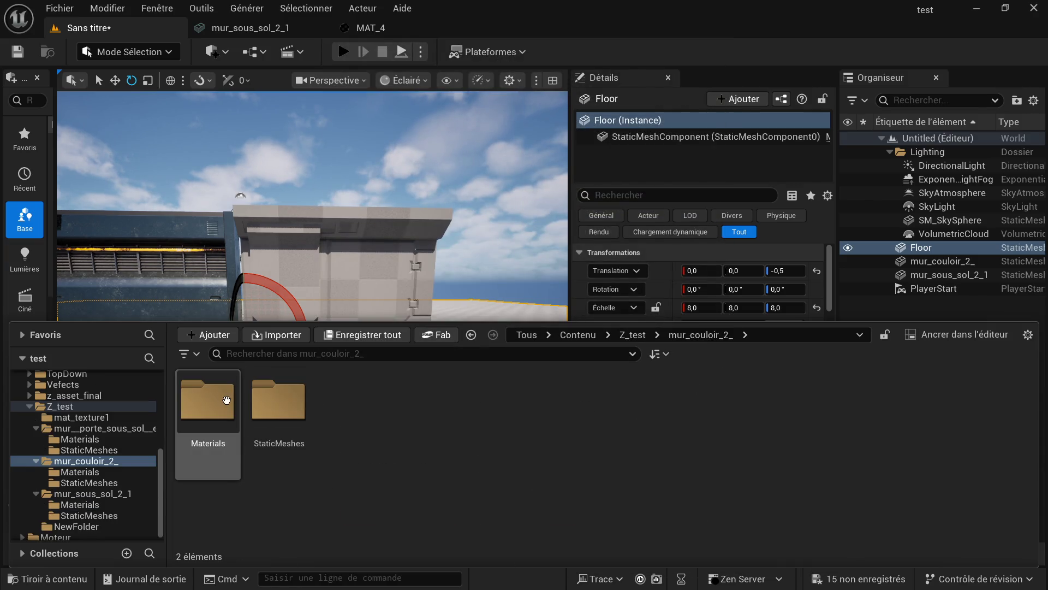
{"action": "left_click", "coordinate": [631, 335]}
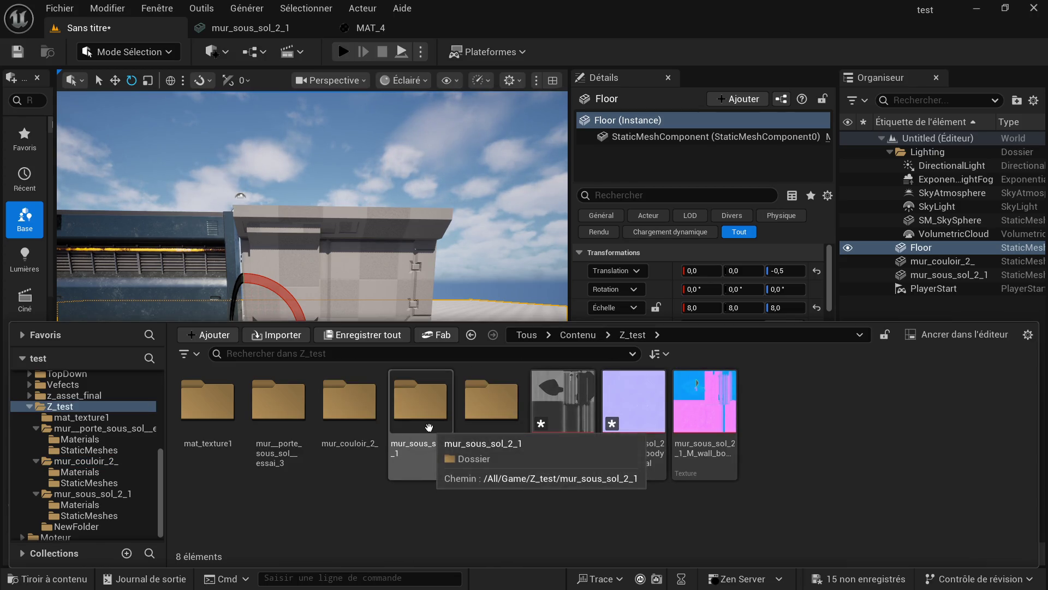
{"action": "left_click", "coordinate": [352, 436]}
{"action": "key", "text": "Delete"}
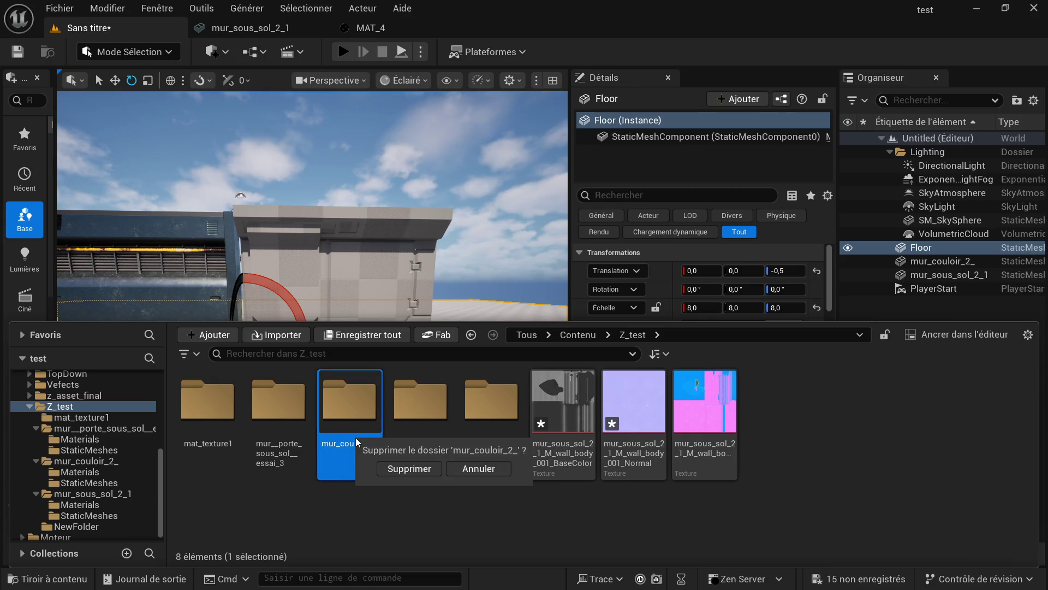
{"action": "left_click", "coordinate": [402, 470]}
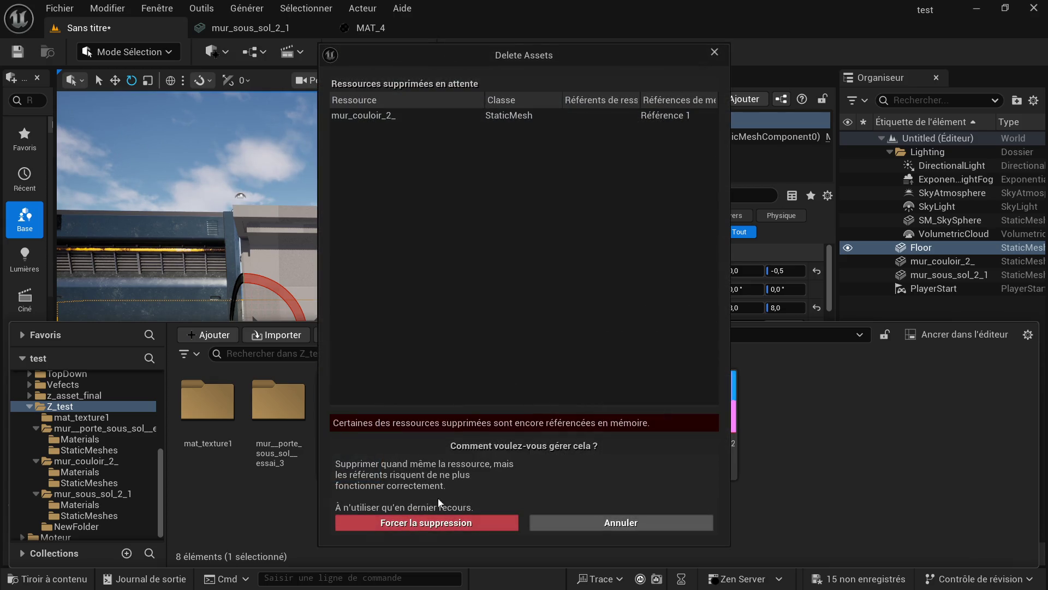
{"action": "left_click", "coordinate": [415, 522]}
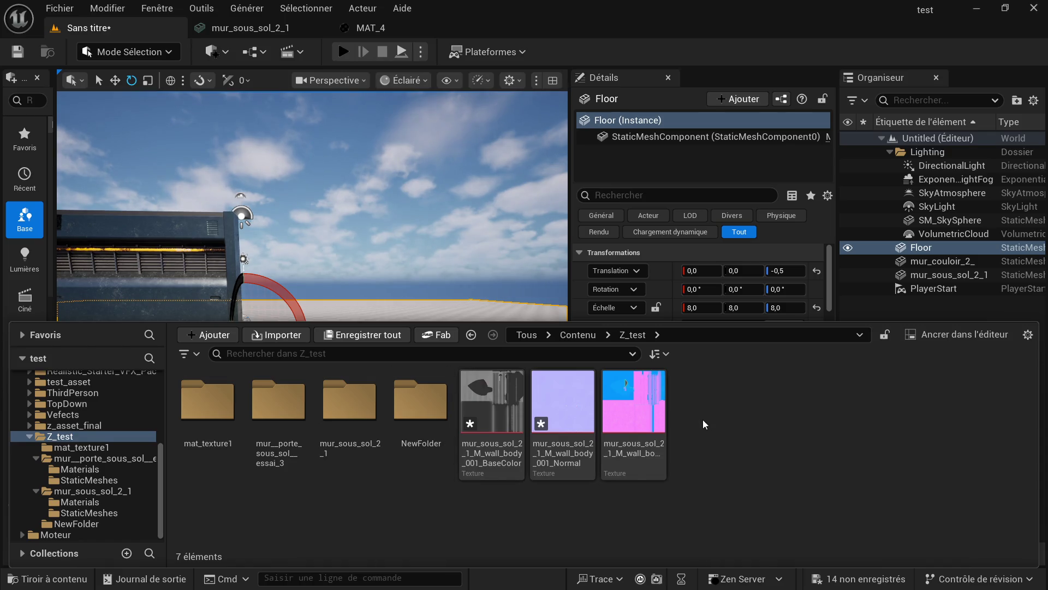
{"action": "right_click", "coordinate": [717, 414]}
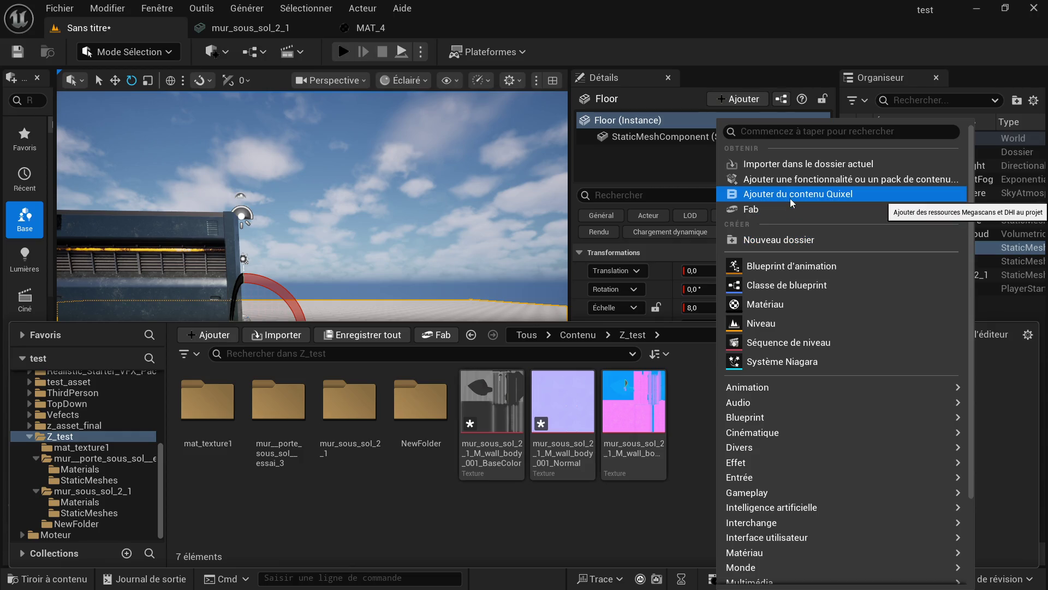
- Import mur couloir 2.glb from zug propre with default settings and open its Materials subfolder
{"action": "left_click", "coordinate": [808, 164]}
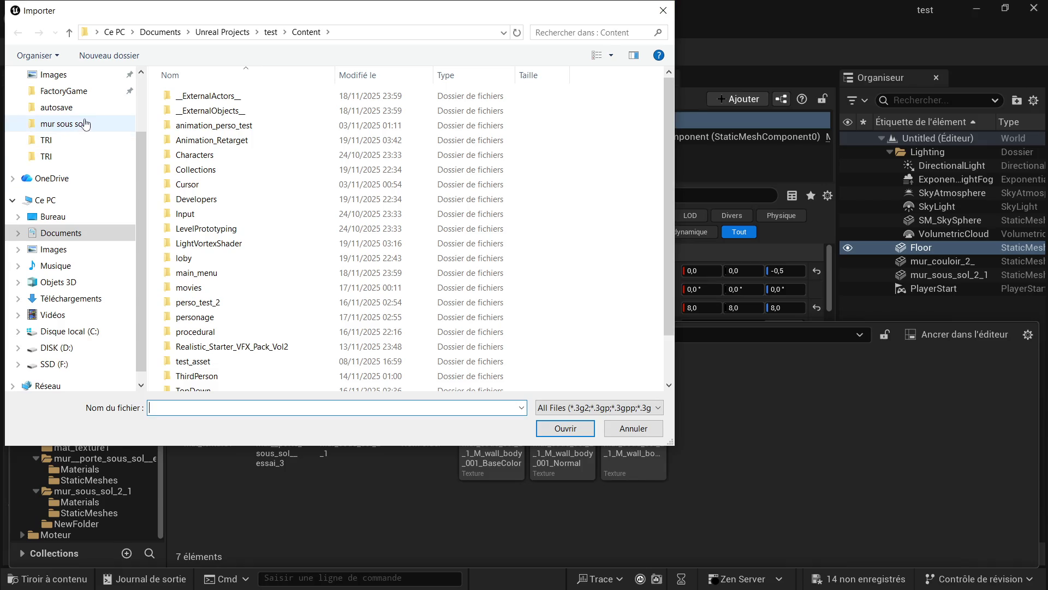
{"action": "left_click", "coordinate": [79, 124]}
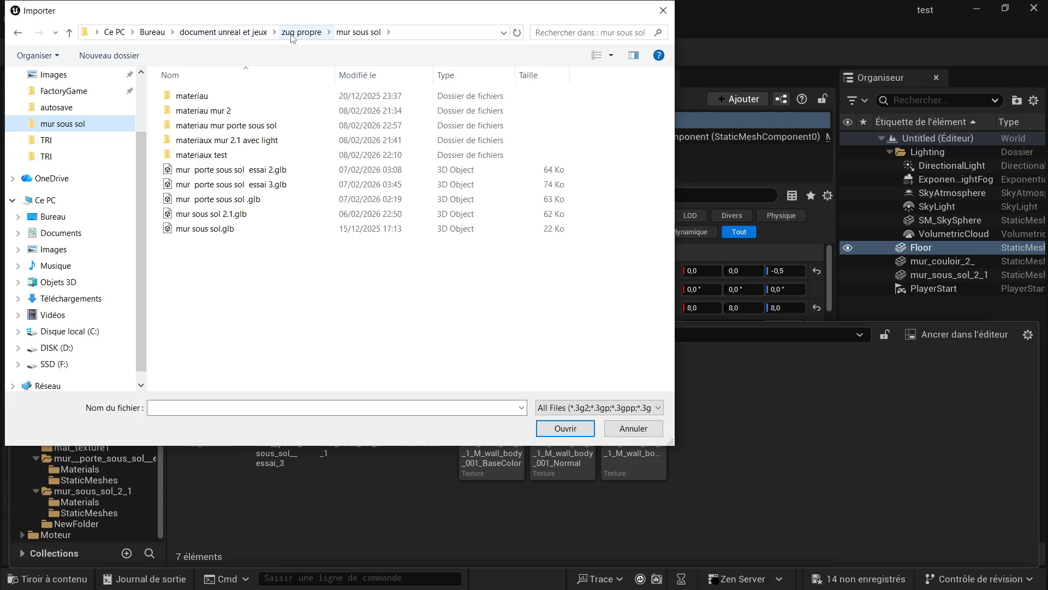
{"action": "left_click", "coordinate": [292, 34]}
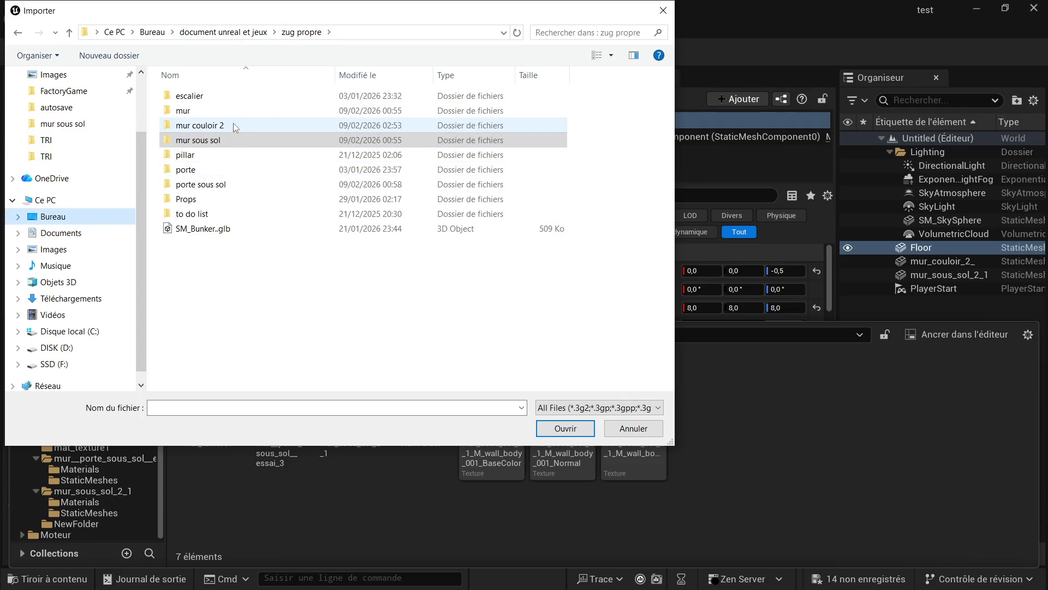
{"action": "double_click", "coordinate": [233, 125]}
{"action": "double_click", "coordinate": [207, 125]}
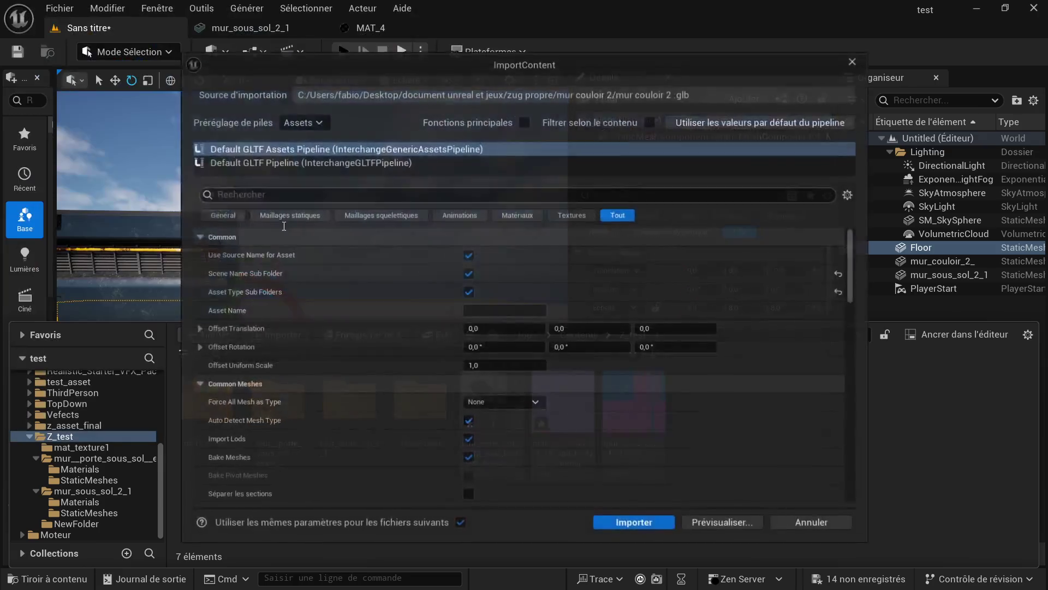
{"action": "left_click", "coordinate": [667, 522]}
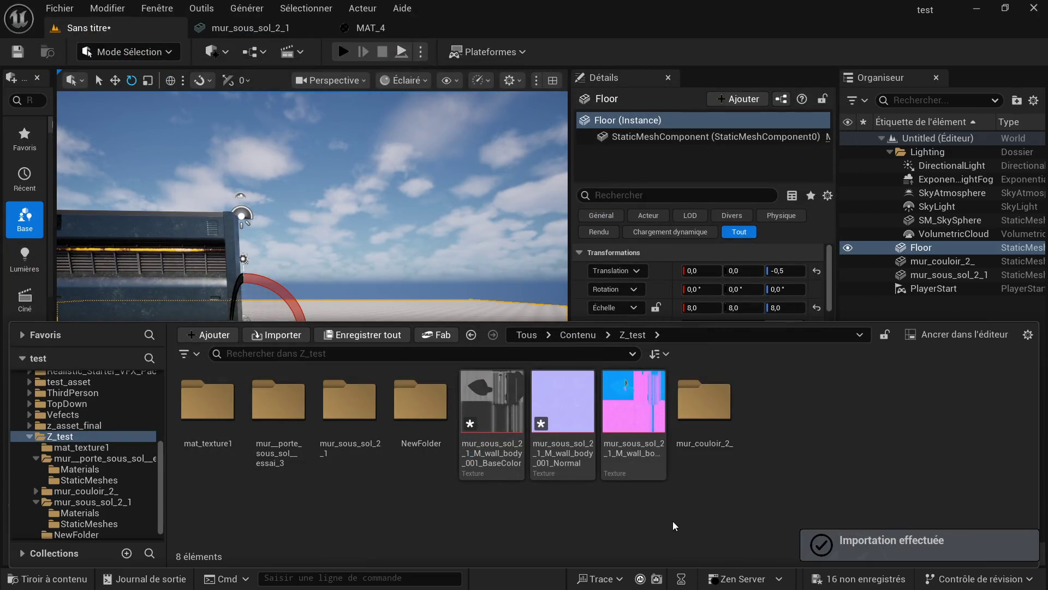
{"action": "double_click", "coordinate": [704, 401]}
{"action": "left_click", "coordinate": [198, 410]}
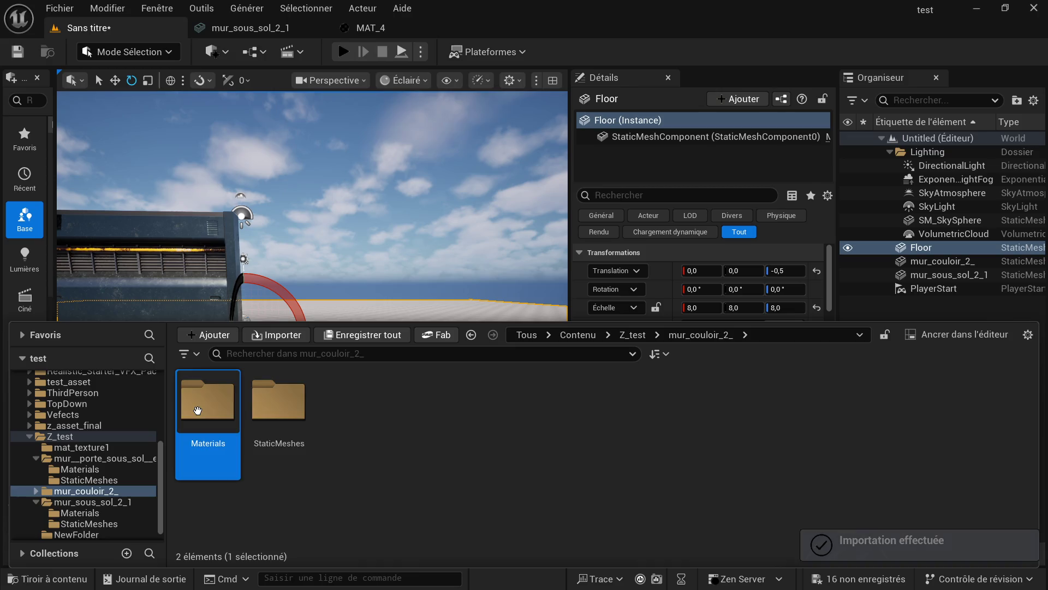
{"action": "double_click", "coordinate": [197, 410]}
- Create a material named M_couloir_2 in Materials and open it in the material editor
{"action": "right_click", "coordinate": [286, 422]}
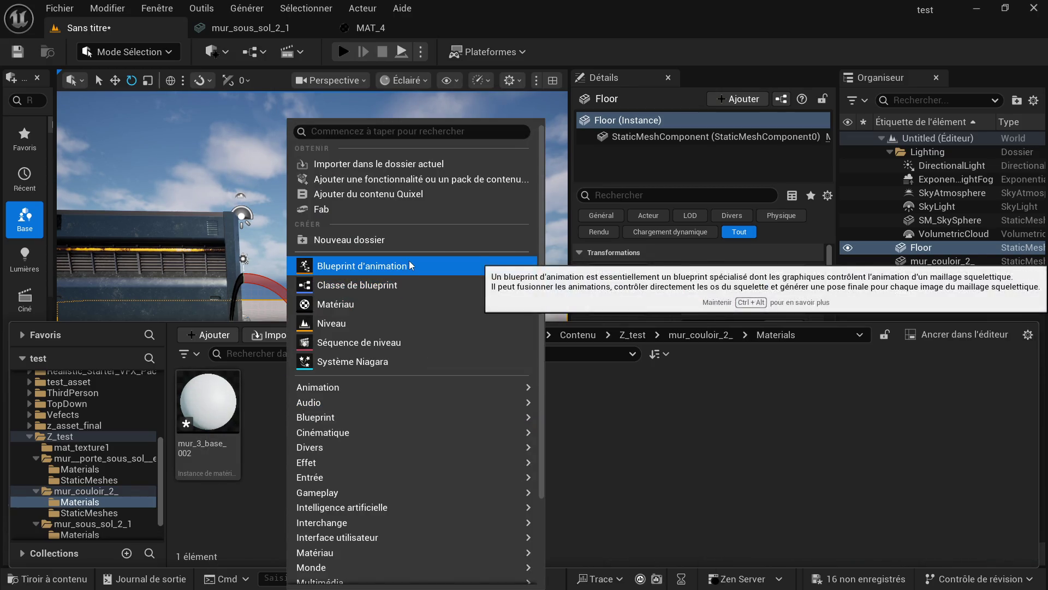
{"action": "left_click", "coordinate": [375, 307]}
{"action": "type", "text": "M_couloir_2"}
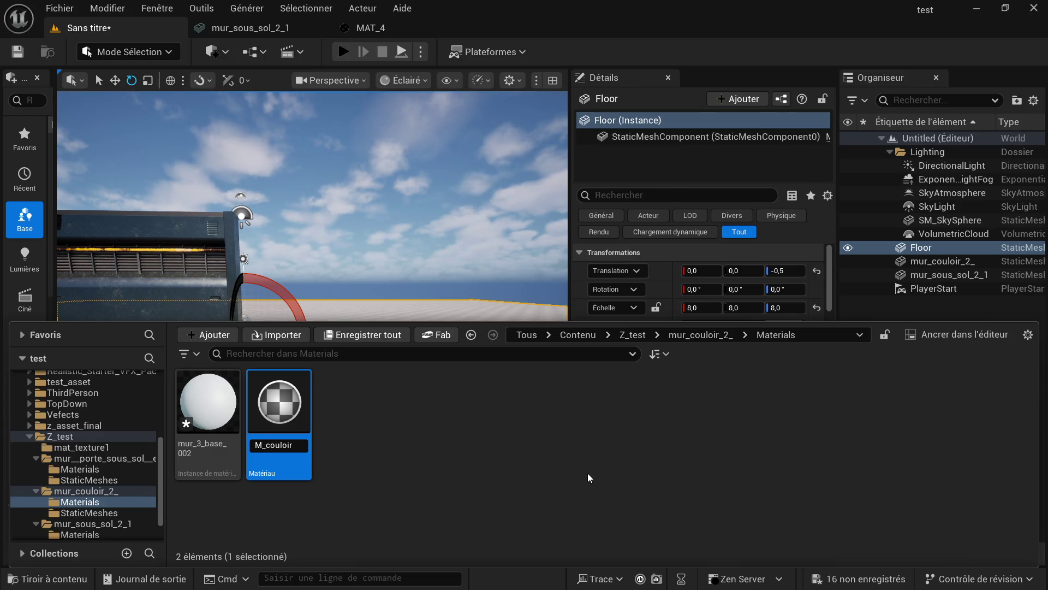
{"action": "key", "text": "Return"}
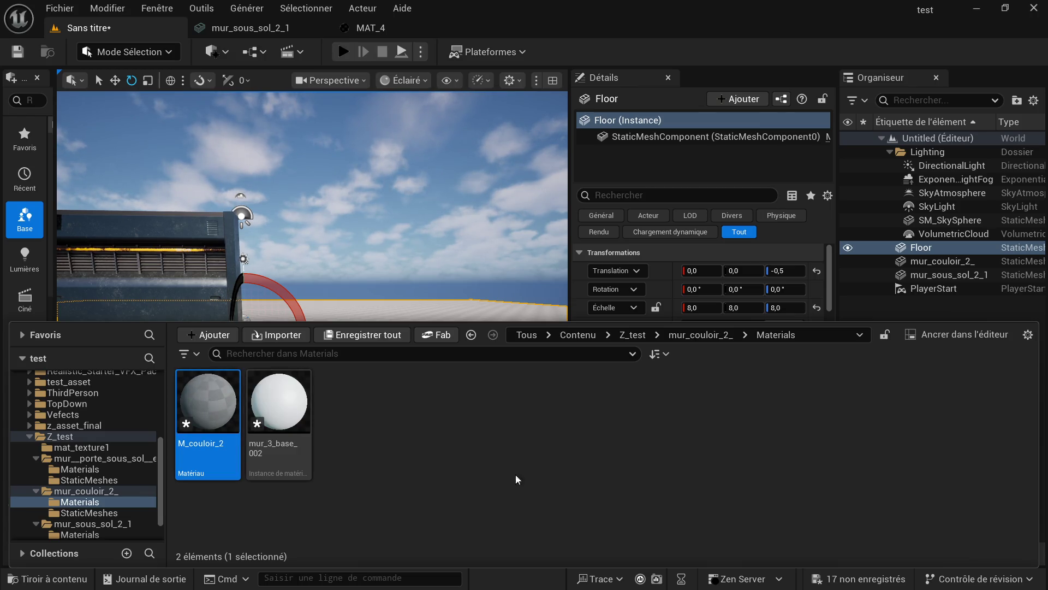
{"action": "double_click", "coordinate": [192, 445]}
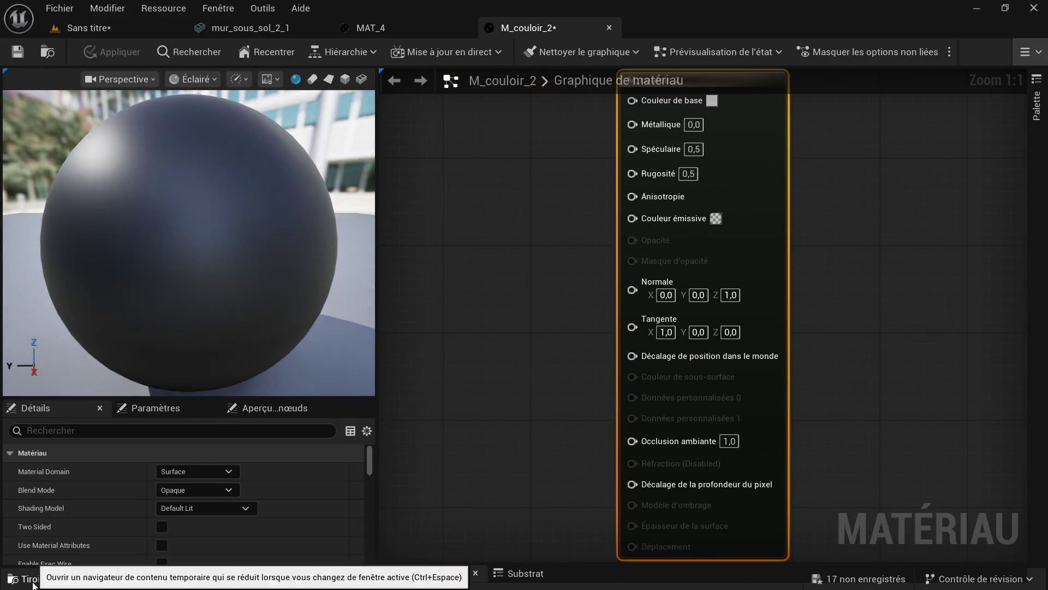
- Import the BaseColor, Normal and ORM textures into the Materials folder
{"action": "left_click", "coordinate": [47, 578]}
{"action": "right_click", "coordinate": [403, 345]}
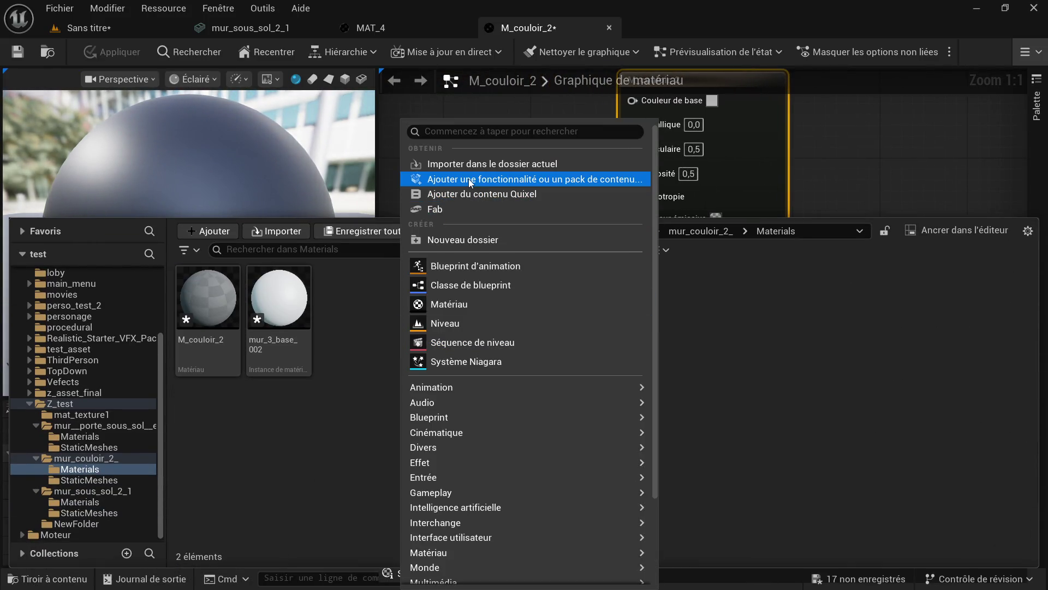
{"action": "left_click", "coordinate": [472, 178]}
{"action": "left_click", "coordinate": [818, 464]}
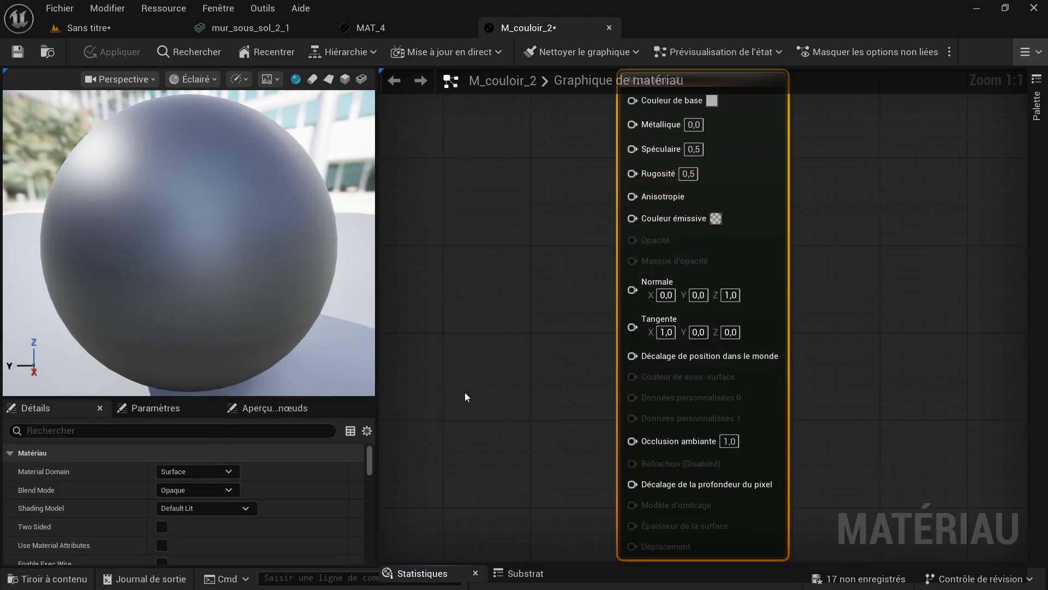
{"action": "left_click", "coordinate": [47, 578]}
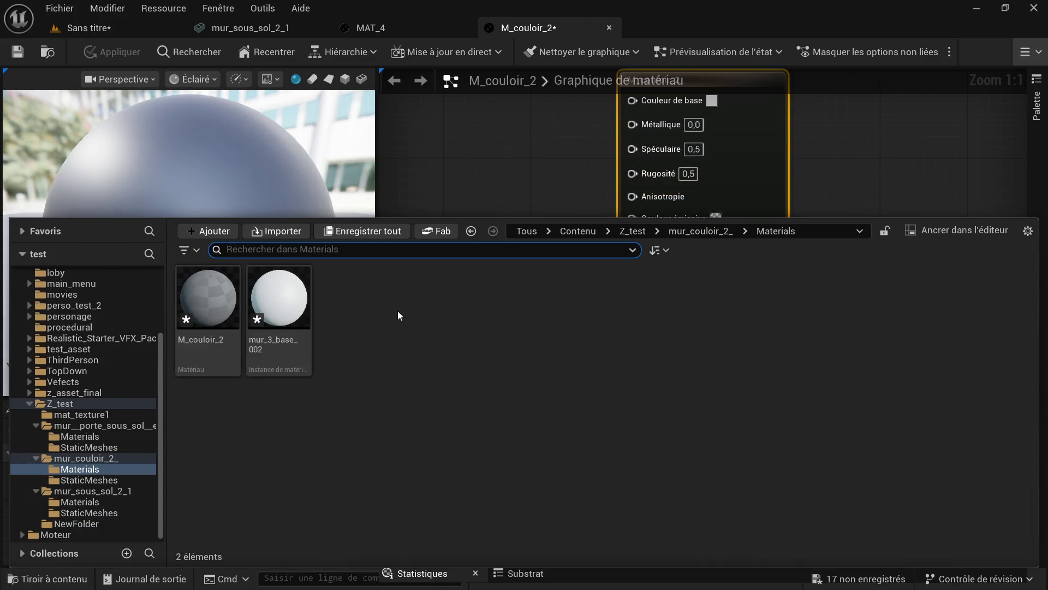
{"action": "right_click", "coordinate": [385, 268]}
{"action": "left_click", "coordinate": [465, 163]}
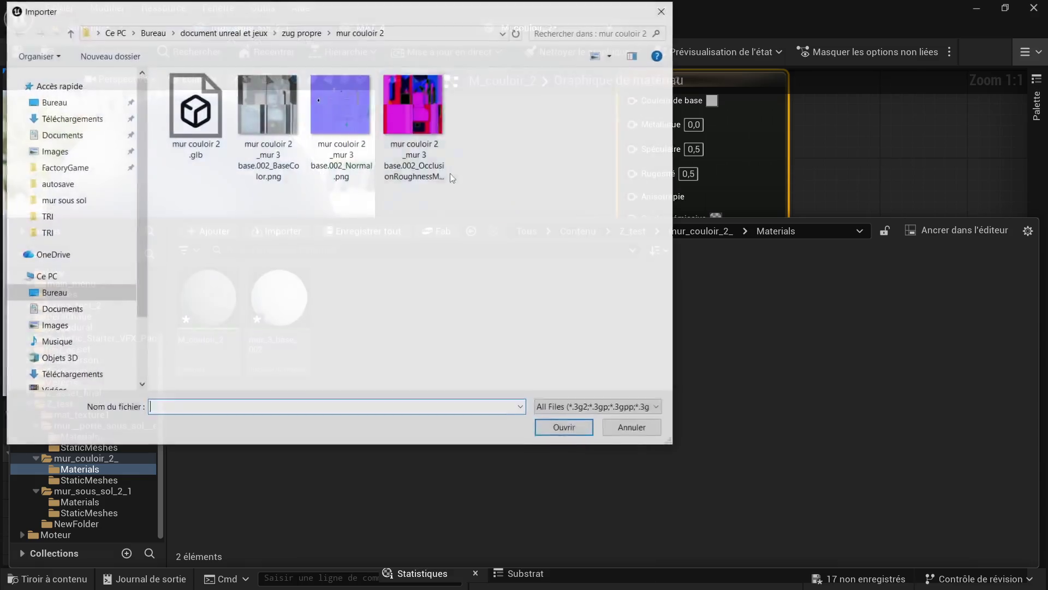
{"action": "left_click", "coordinate": [282, 112]}
{"action": "left_click", "coordinate": [414, 108]}
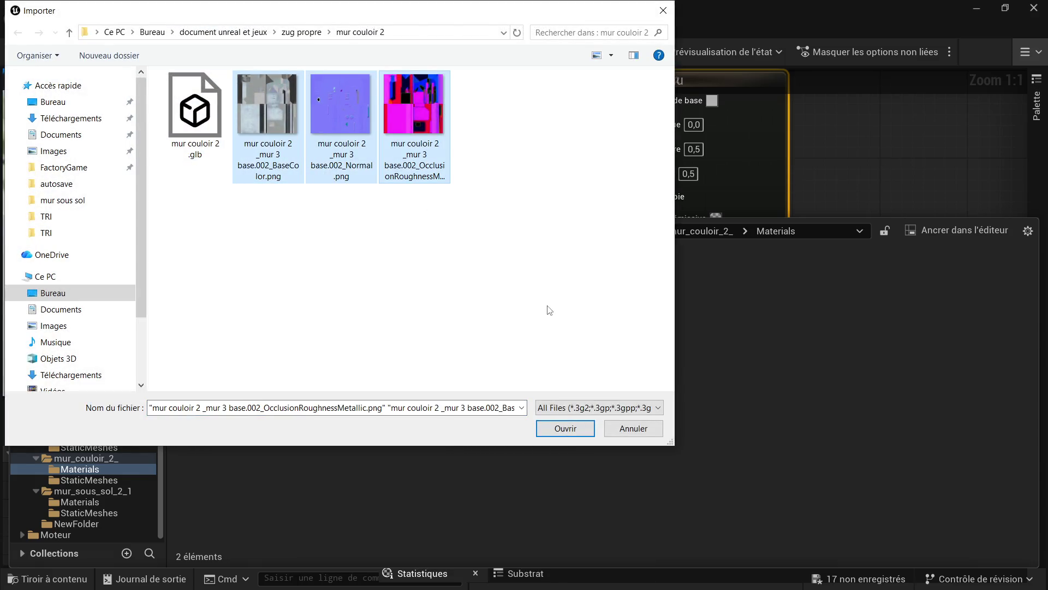
{"action": "left_click", "coordinate": [562, 428]}
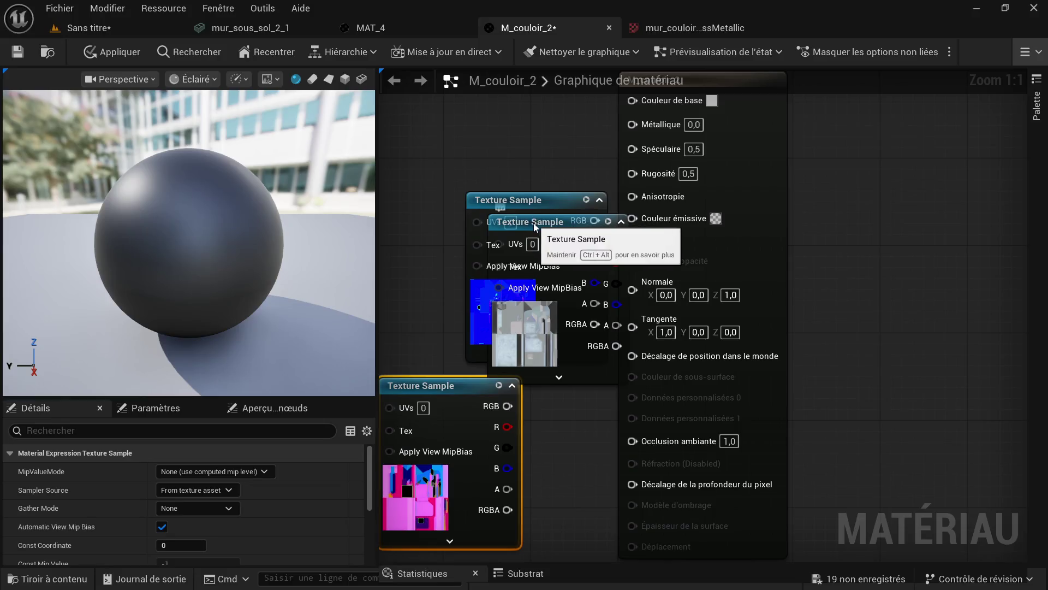
- Wire BaseColor to base colour, Normal to normal, and ORM R/G/B to AO, roughness, metallic
{"action": "left_click_drag", "start_coordinate": [552, 234], "coordinate": [508, 317]}
{"action": "left_click_drag", "start_coordinate": [674, 336], "coordinate": [759, 205]}
{"action": "left_click_drag", "start_coordinate": [660, 197], "coordinate": [692, 230]}
{"action": "left_click_drag", "start_coordinate": [710, 322], "coordinate": [716, 318]}
{"action": "left_click_drag", "start_coordinate": [672, 443], "coordinate": [598, 302]}
{"action": "left_click_drag", "start_coordinate": [598, 301], "coordinate": [645, 363]}
{"action": "left_click_drag", "start_coordinate": [528, 484], "coordinate": [524, 369]}
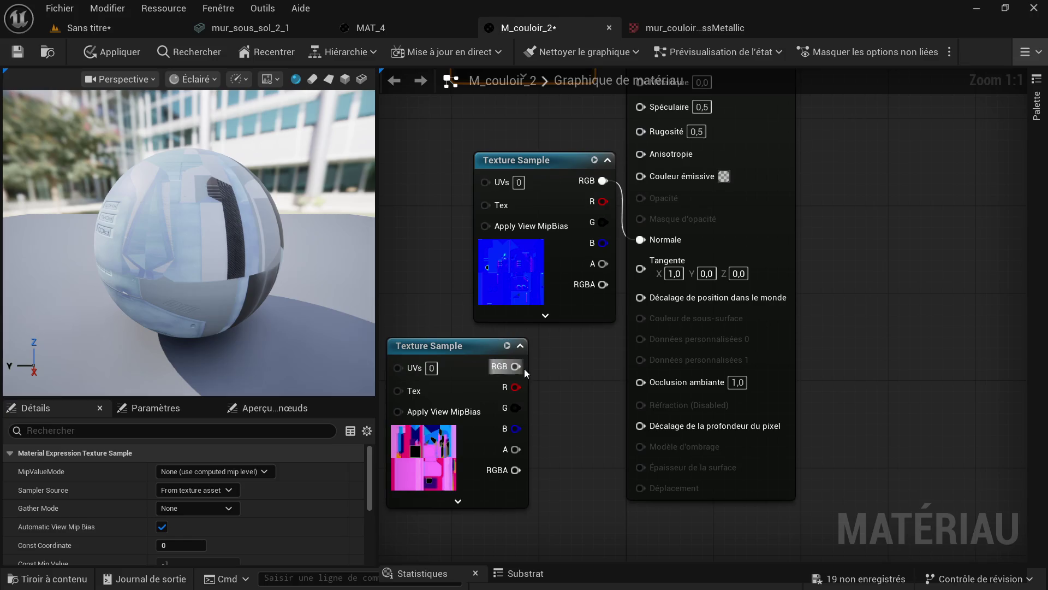
{"action": "left_click_drag", "start_coordinate": [516, 388], "coordinate": [648, 385]}
{"action": "left_click_drag", "start_coordinate": [515, 408], "coordinate": [641, 131]}
{"action": "left_click_drag", "start_coordinate": [515, 429], "coordinate": [640, 167]}
- Apply the material changes and return to the level
{"action": "left_click", "coordinate": [108, 53]}
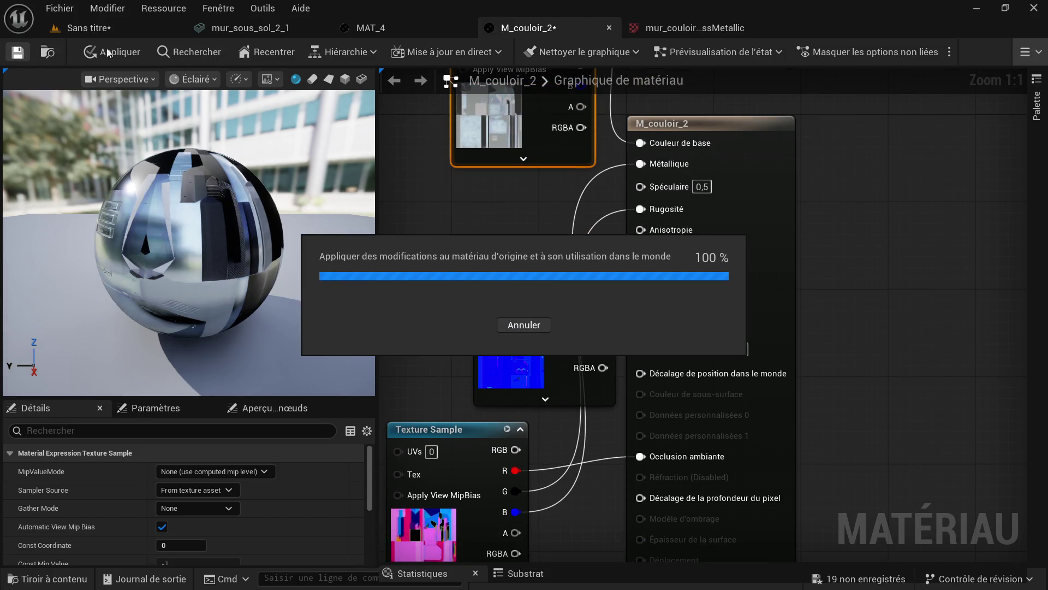
{"action": "left_click", "coordinate": [129, 23]}
{"action": "key", "text": "ctrl+space"}
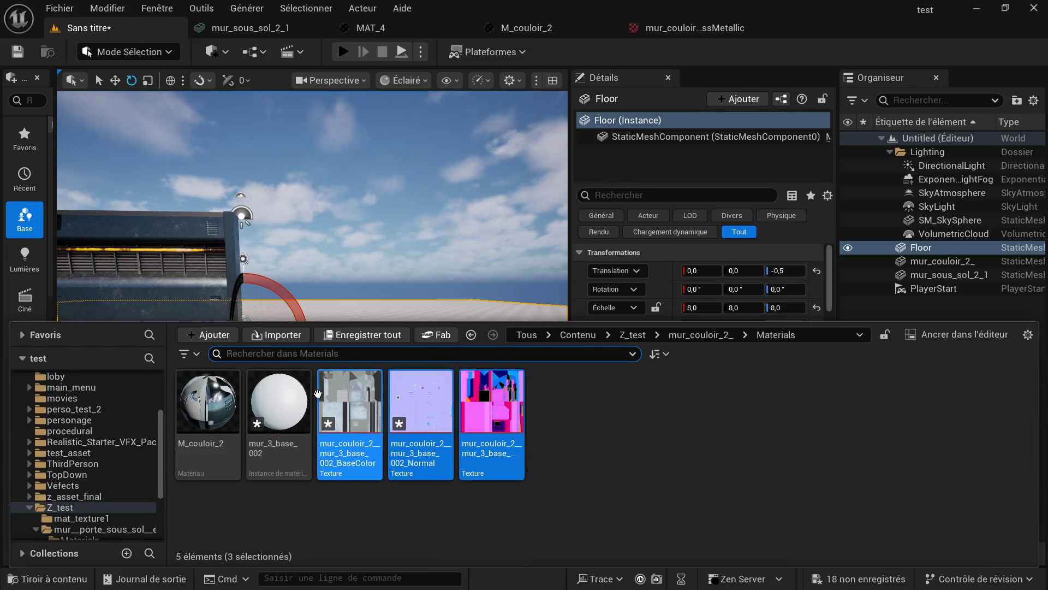
- Place the mur_couloir_2_ wall mesh from the StaticMeshes folder into the level
{"action": "left_click", "coordinate": [693, 339]}
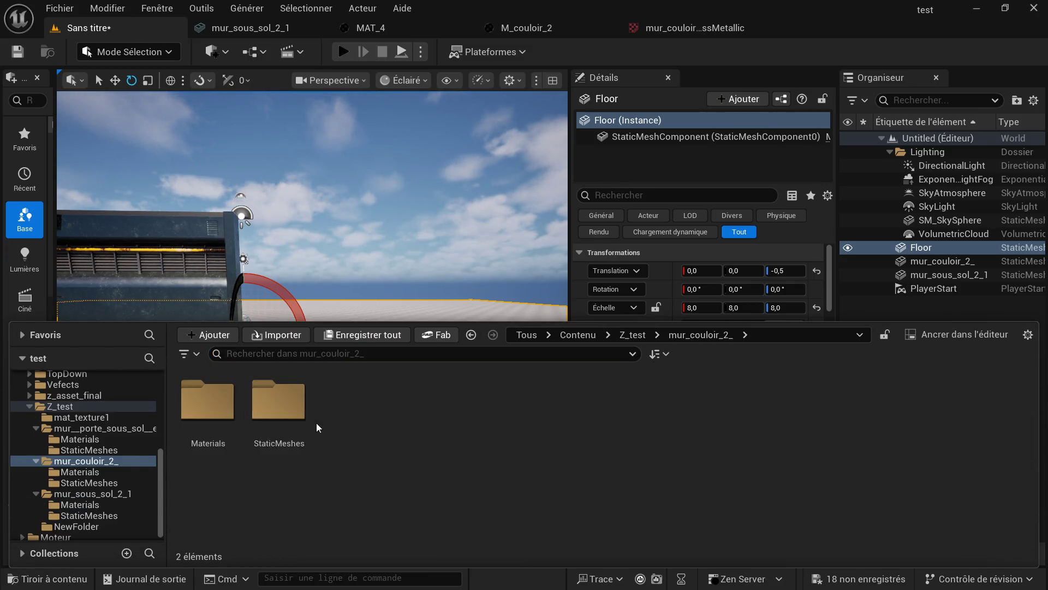
{"action": "double_click", "coordinate": [274, 418]}
{"action": "left_click_drag", "start_coordinate": [210, 411], "coordinate": [337, 382]}
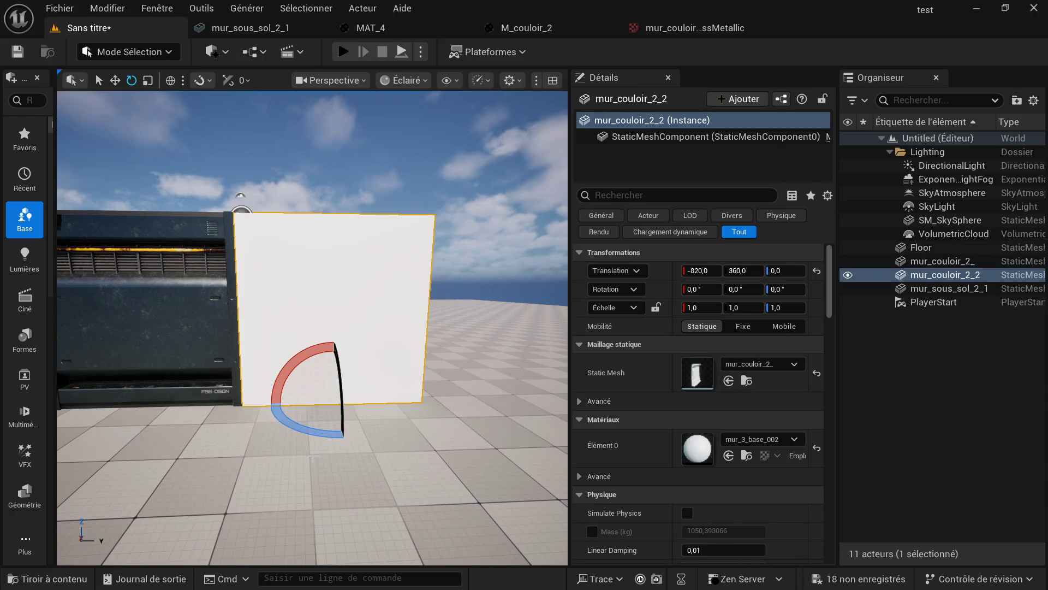
- Rotate the placed wall to about -180° on Z and view it at an angle
{"action": "left_click_drag", "start_coordinate": [304, 435], "coordinate": [350, 440]}
{"action": "scroll", "scroll_direction": "up", "scroll_amount": 3}
{"action": "scroll", "scroll_direction": "down", "scroll_amount": 3}
{"action": "left_click_drag", "start_coordinate": [234, 383], "coordinate": [320, 373]}
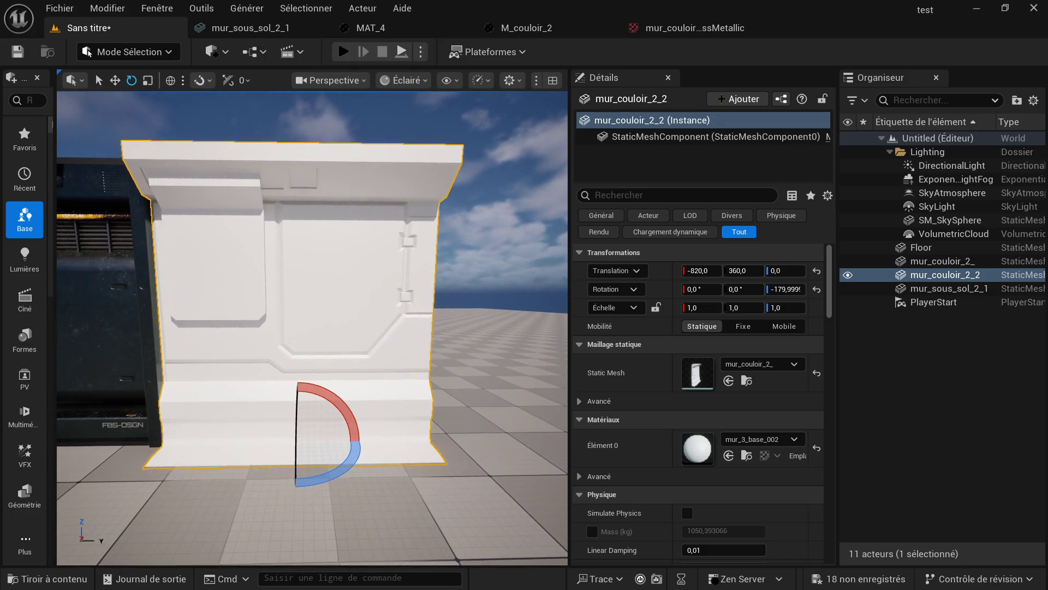
{"action": "left_click", "coordinate": [47, 578]}
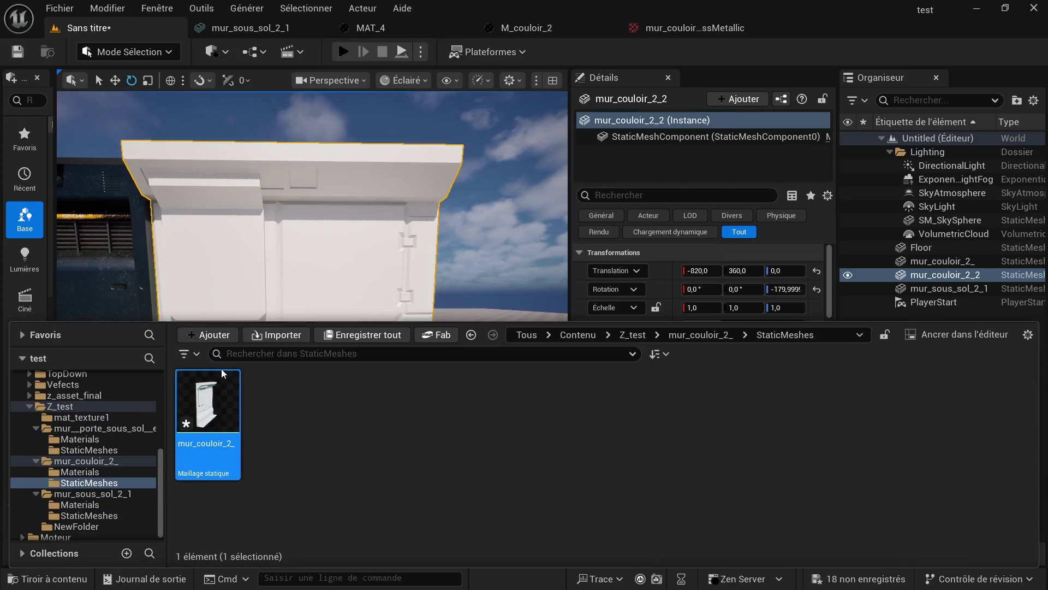
- Assign the M_couloir_2 material to Element 0 of the mur_couloir_2_ mesh
{"action": "double_click", "coordinate": [221, 372]}
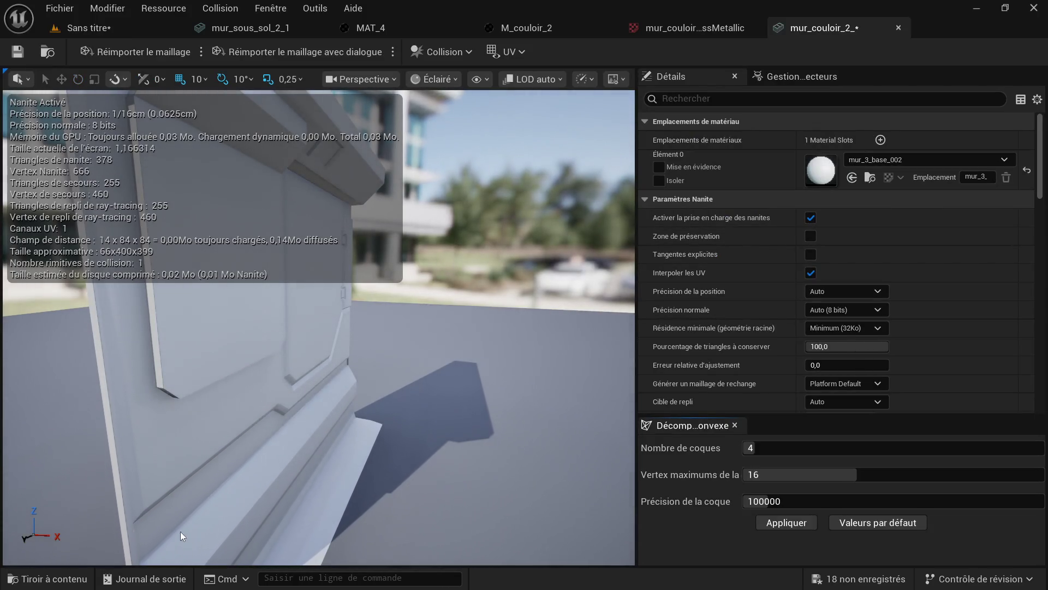
{"action": "left_click", "coordinate": [47, 578]}
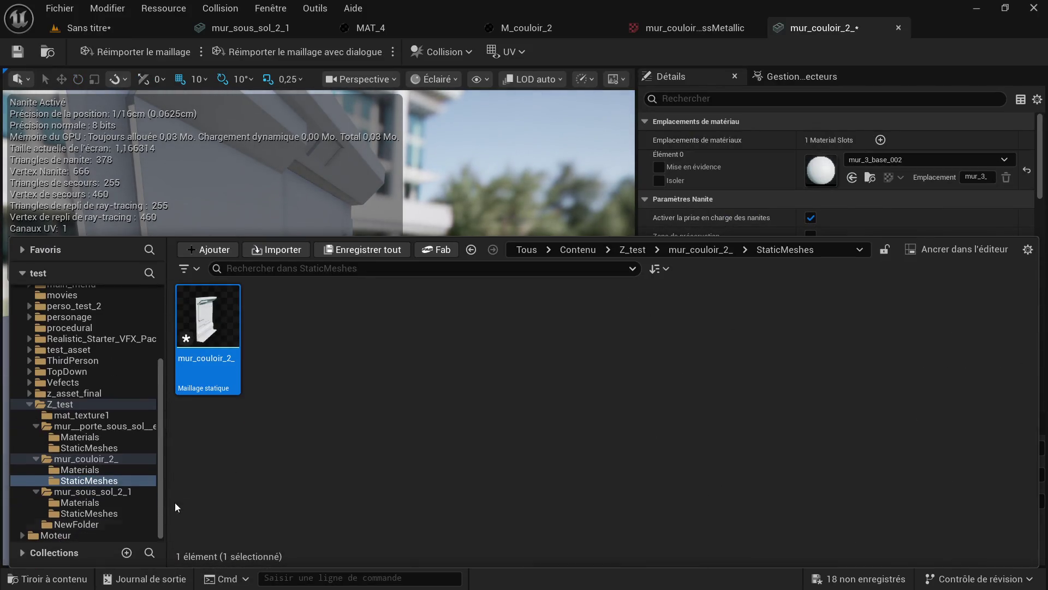
{"action": "left_click", "coordinate": [701, 249]}
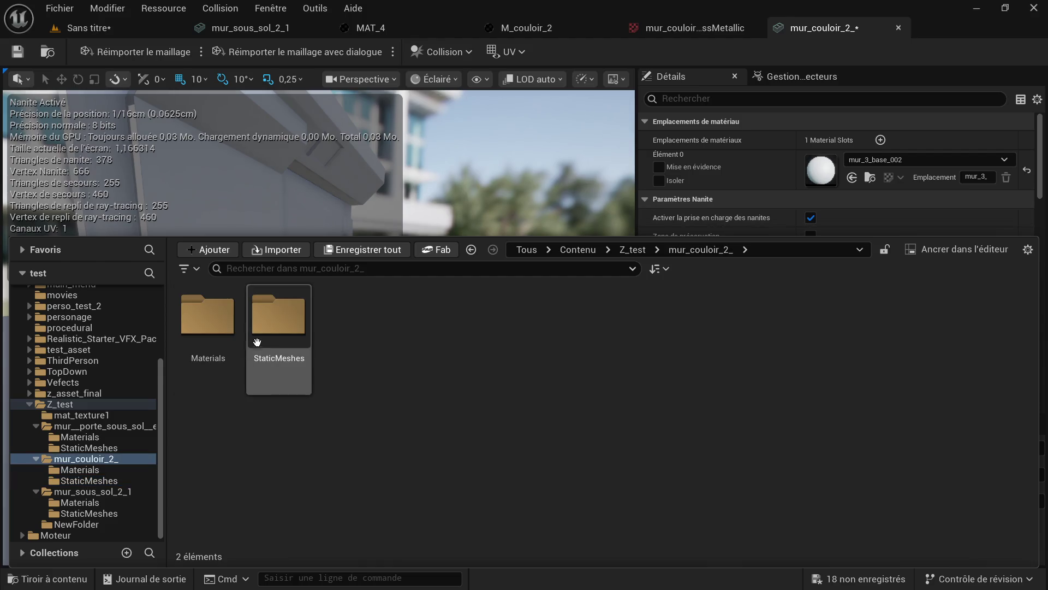
{"action": "double_click", "coordinate": [208, 317]}
{"action": "left_click", "coordinate": [210, 322]}
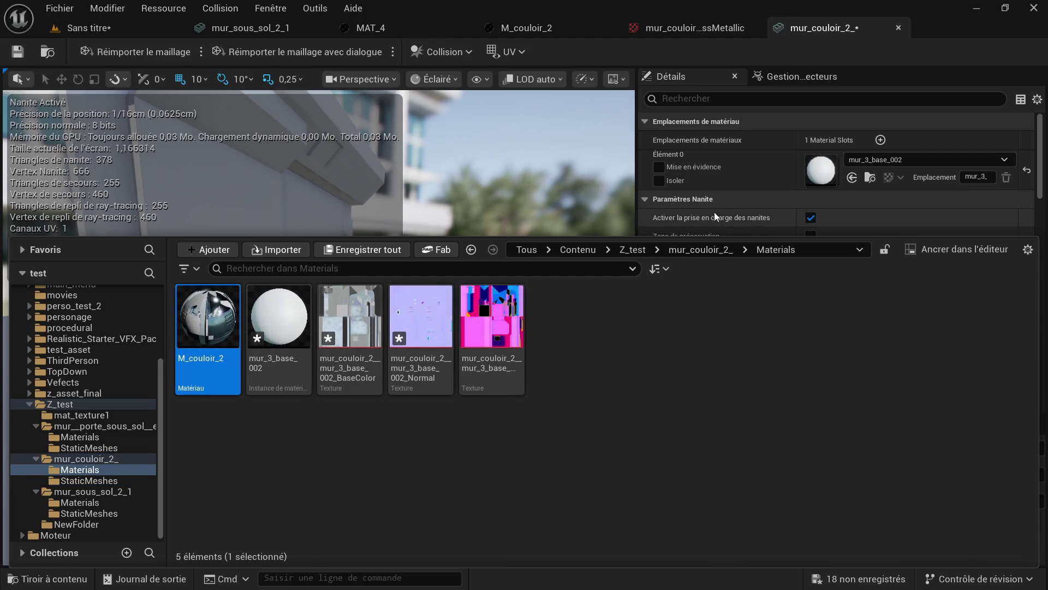
{"action": "left_click", "coordinate": [852, 178]}
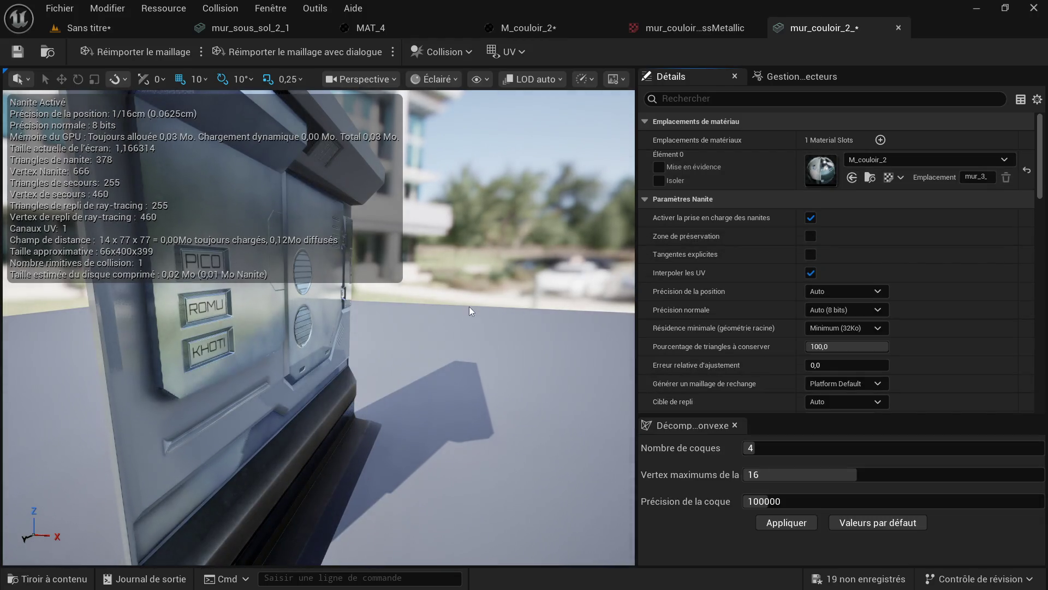
- Check the wall's front face in the preview and save the mesh
{"action": "left_click_drag", "start_coordinate": [500, 342], "coordinate": [431, 344]}
{"action": "scroll", "scroll_direction": "down", "scroll_amount": 3}
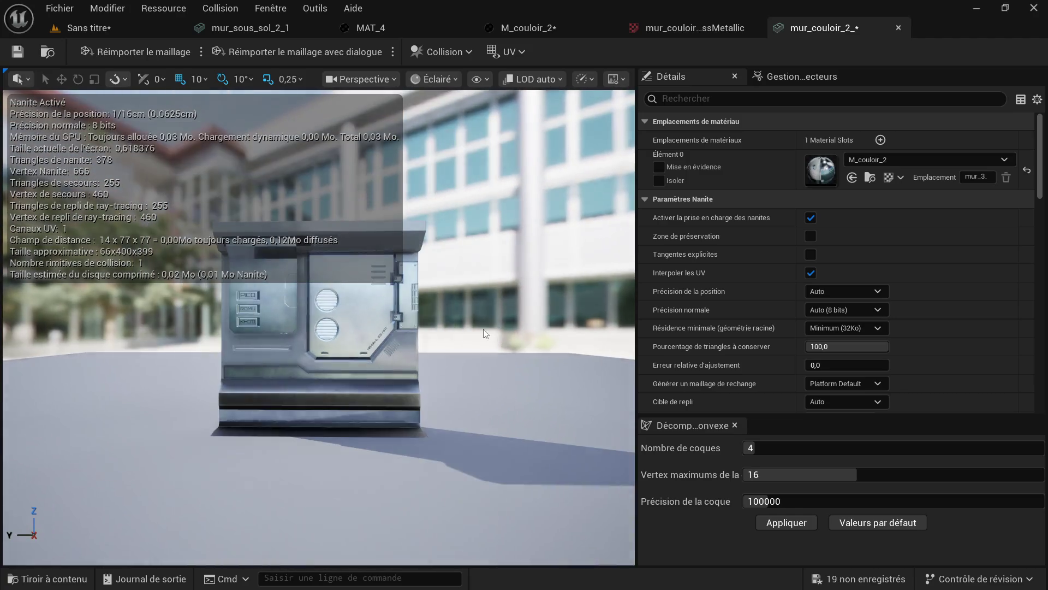
{"action": "scroll", "scroll_direction": "up", "scroll_amount": 3}
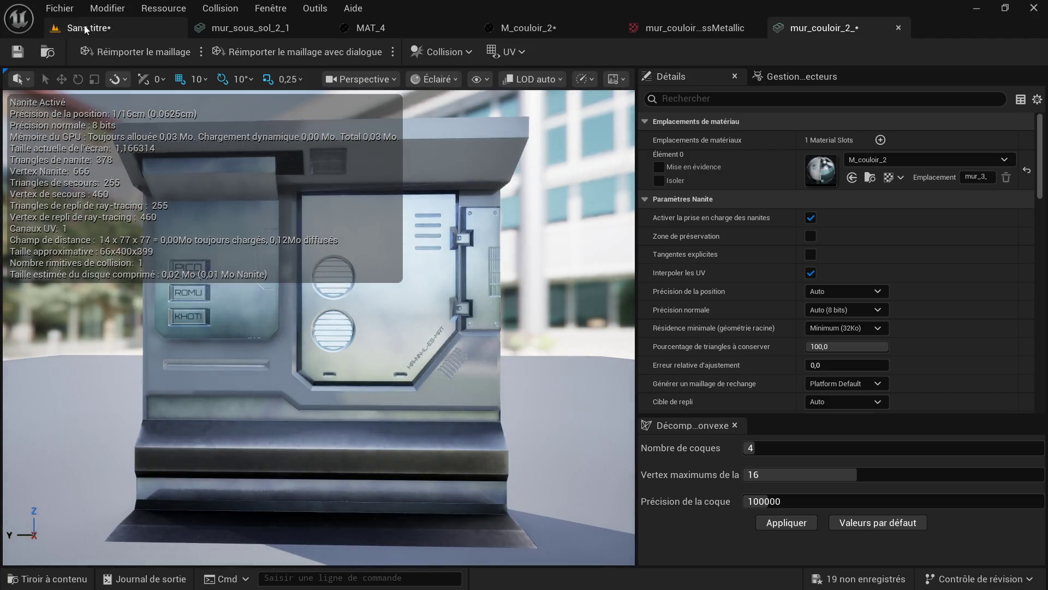
{"action": "left_click", "coordinate": [17, 51]}
- Inspect the textured wall in the mesh editor, then go back to the Sans titre level
{"action": "scroll", "scroll_direction": "down", "scroll_amount": 3}
{"action": "scroll", "scroll_direction": "up", "scroll_amount": 3}
{"action": "left_click_drag", "start_coordinate": [344, 317], "coordinate": [333, 316]}
{"action": "scroll", "scroll_direction": "down", "scroll_amount": 3}
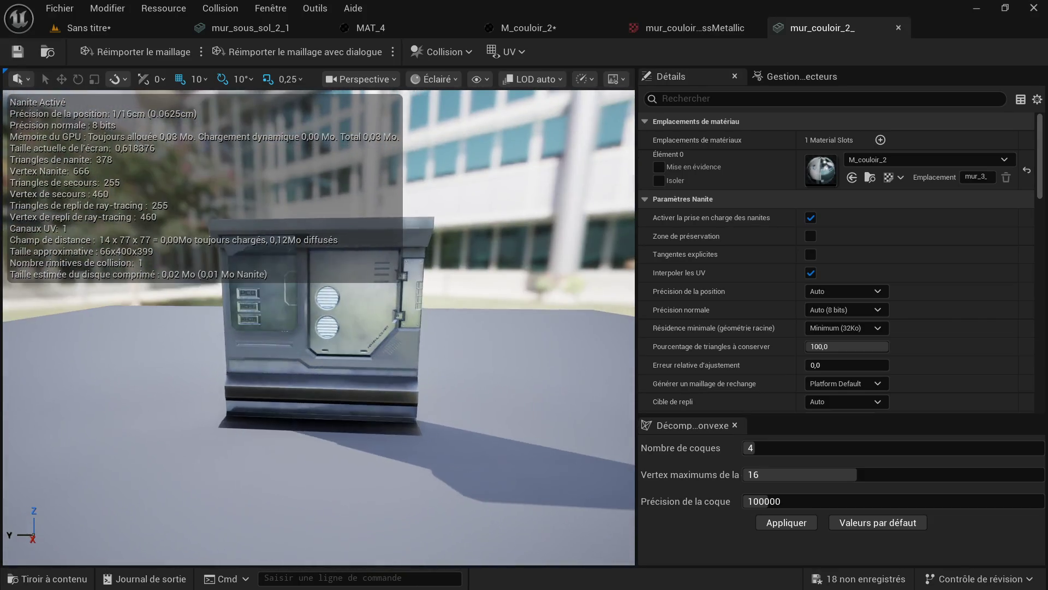
{"action": "left_click", "coordinate": [50, 28]}
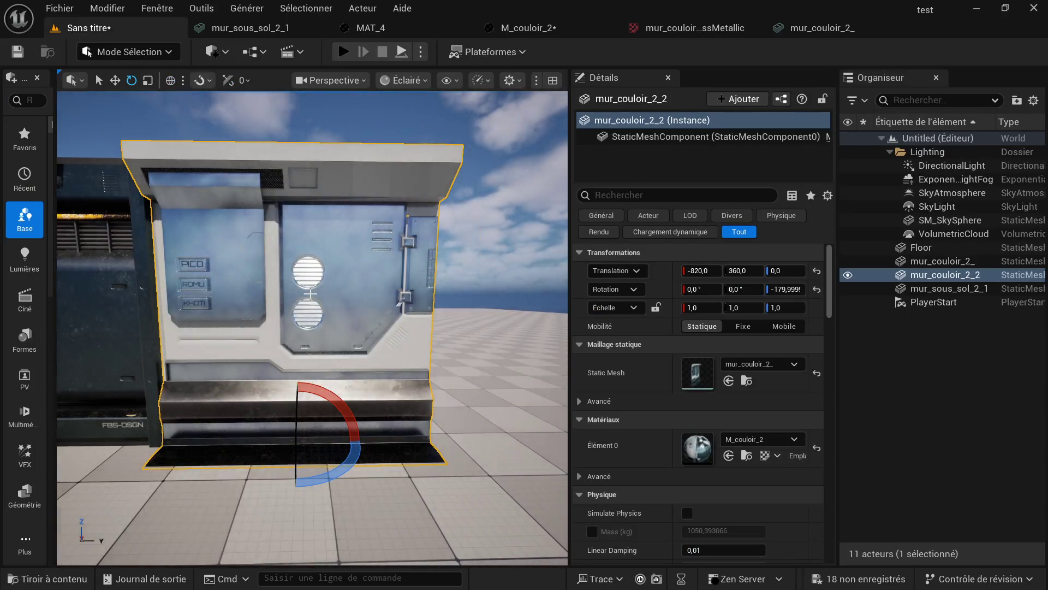
- Orbit around mur_couloir_2_2, viewing it from below against the sky
{"action": "scroll", "scroll_direction": "up", "scroll_amount": 3}
{"action": "scroll", "scroll_direction": "down", "scroll_amount": 3}
{"action": "left_click_drag", "start_coordinate": [281, 293], "coordinate": [289, 293]}
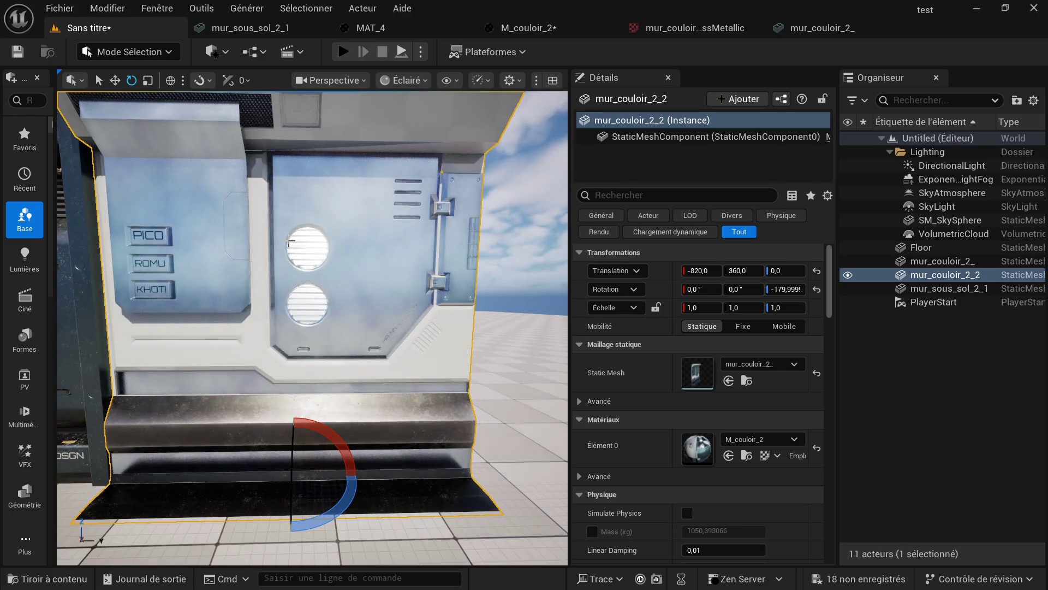
{"action": "left_click_drag", "start_coordinate": [312, 327], "coordinate": [311, 267]}
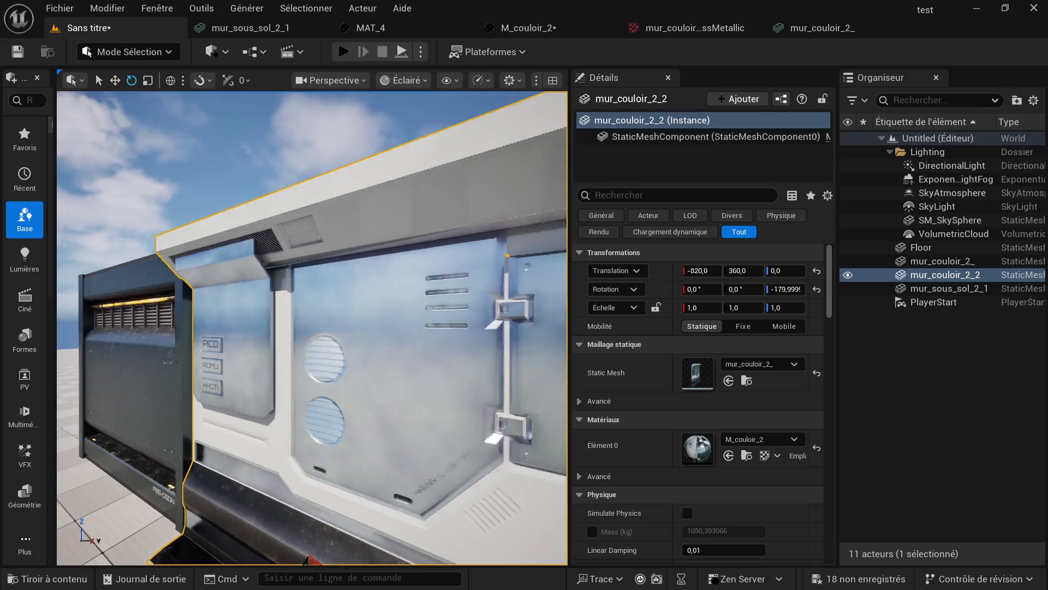
- Swing to a frontal view of the wall, then bring up the Windows Start menu
{"action": "scroll", "scroll_direction": "up", "scroll_amount": 3}
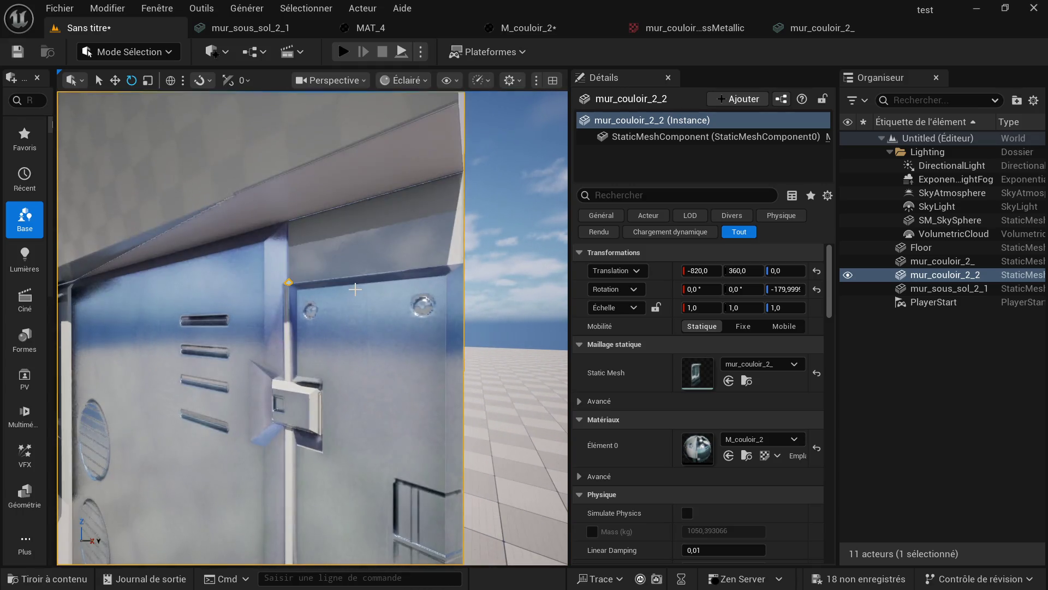
{"action": "scroll", "scroll_direction": "down", "scroll_amount": 3}
{"action": "left_click_drag", "start_coordinate": [380, 264], "coordinate": [375, 303]}
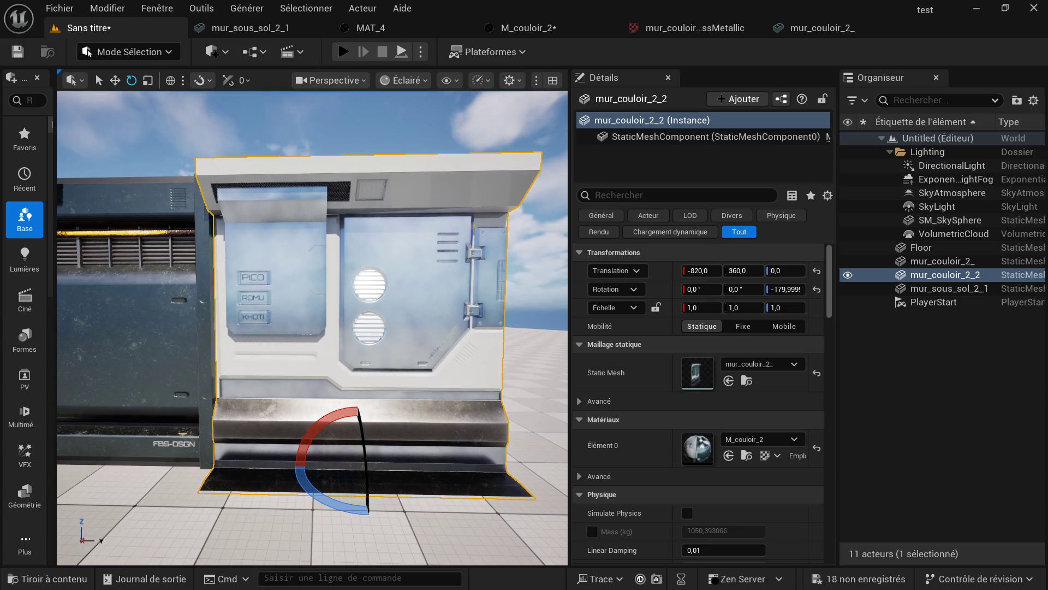
{"action": "key", "text": "super"}
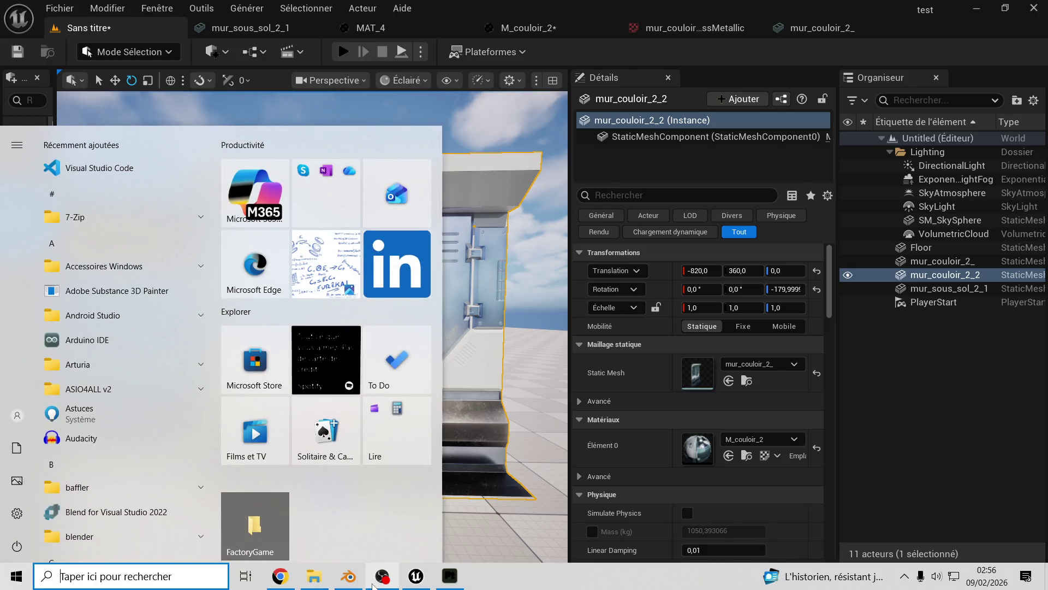
- Bake the mesh maps for the mur 3 base.002 texture set and return to Paint mode
{"action": "left_click", "coordinate": [451, 583]}
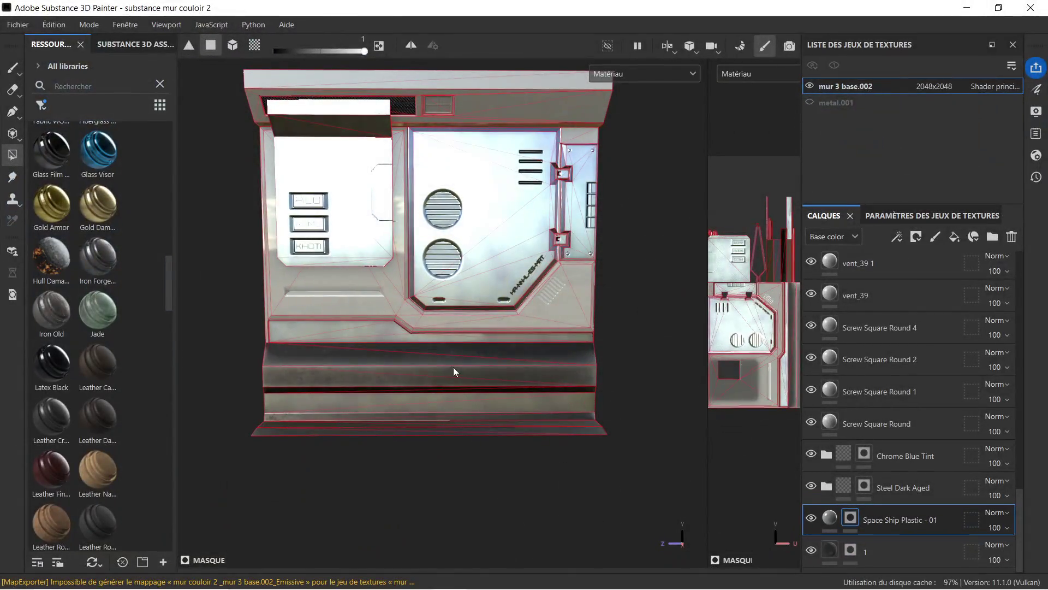
{"action": "scroll", "scroll_direction": "up", "scroll_amount": 3}
{"action": "left_click_drag", "start_coordinate": [447, 364], "coordinate": [466, 352]}
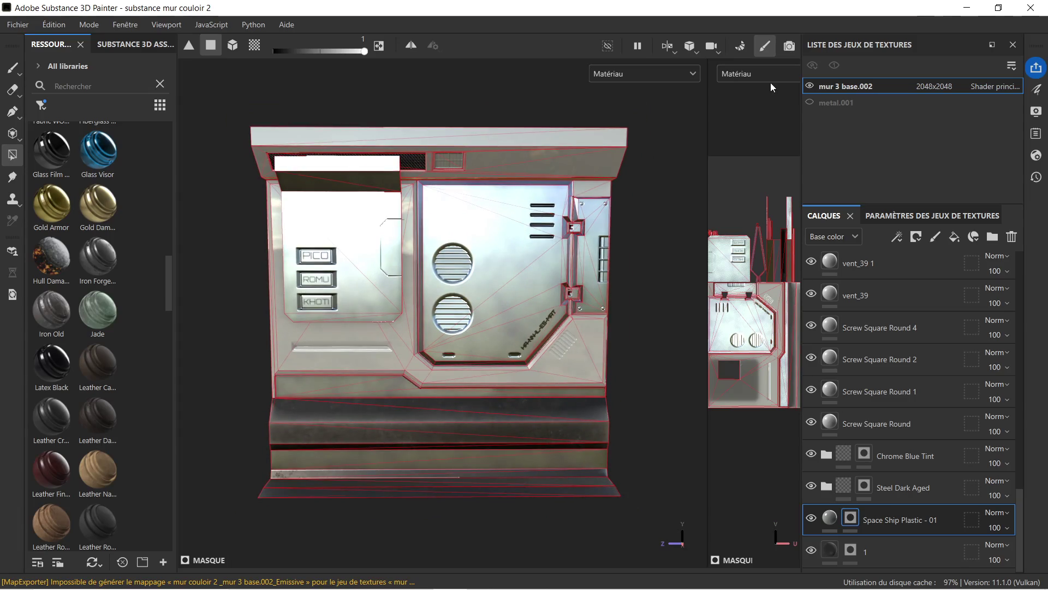
{"action": "left_click", "coordinate": [904, 217]}
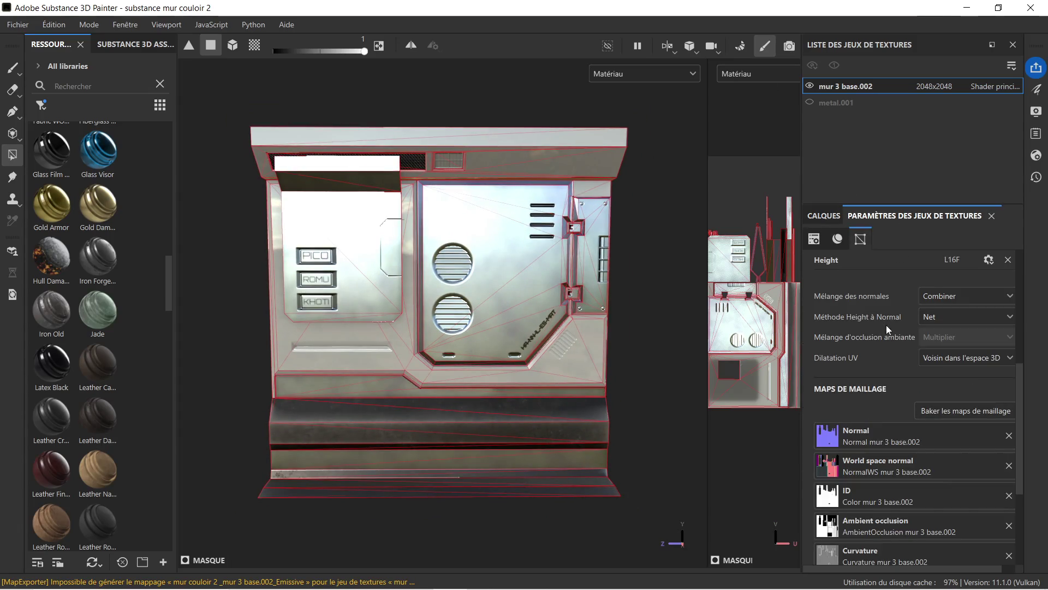
{"action": "scroll", "scroll_direction": "down", "scroll_amount": 3}
{"action": "left_click", "coordinate": [938, 369]}
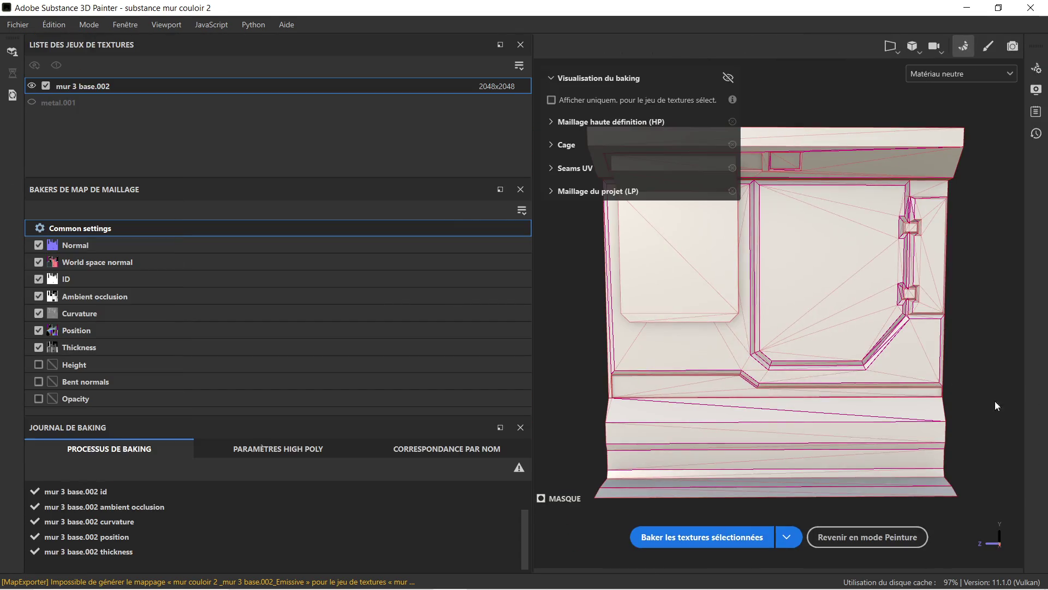
{"action": "left_click", "coordinate": [693, 536]}
{"action": "mouse_move", "coordinate": [355, 585]}
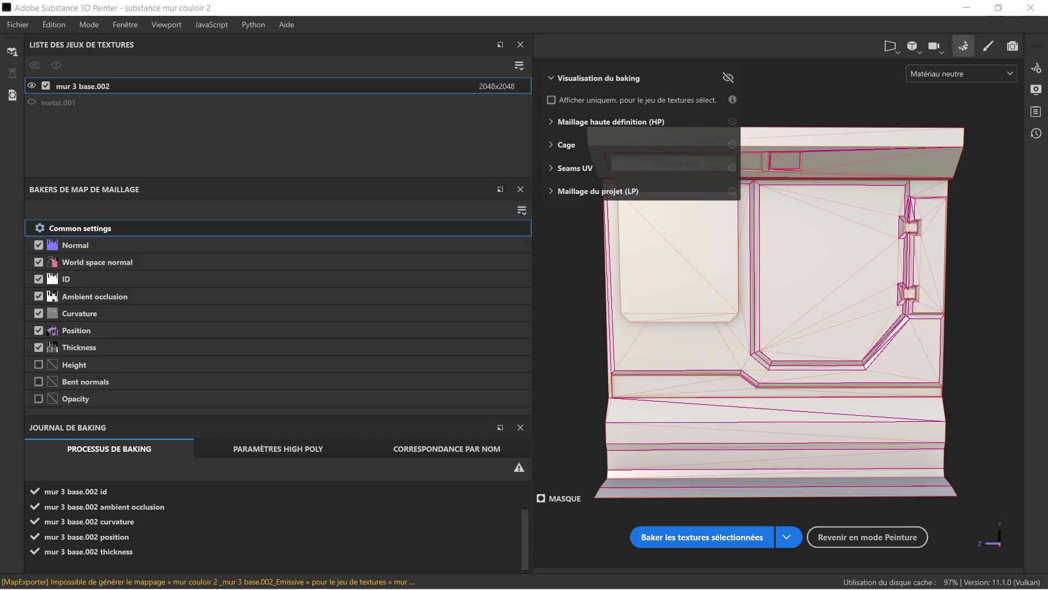
{"action": "left_click", "coordinate": [874, 546]}
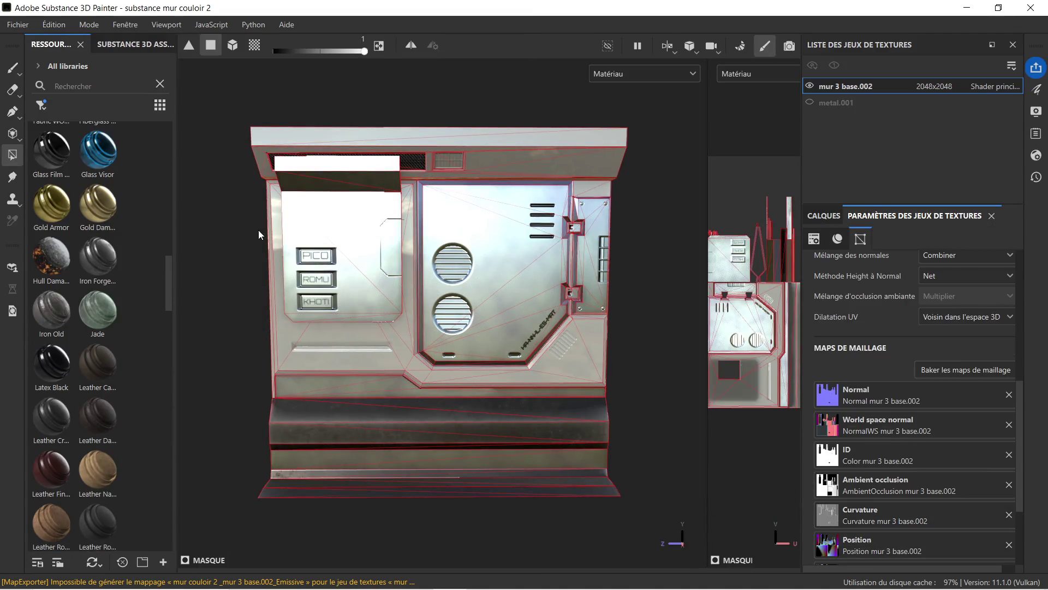
- Frame the whole wall, then open File > Import Resources and cancel it
{"action": "left_click_drag", "start_coordinate": [388, 303], "coordinate": [374, 309]}
{"action": "key", "text": "f"}
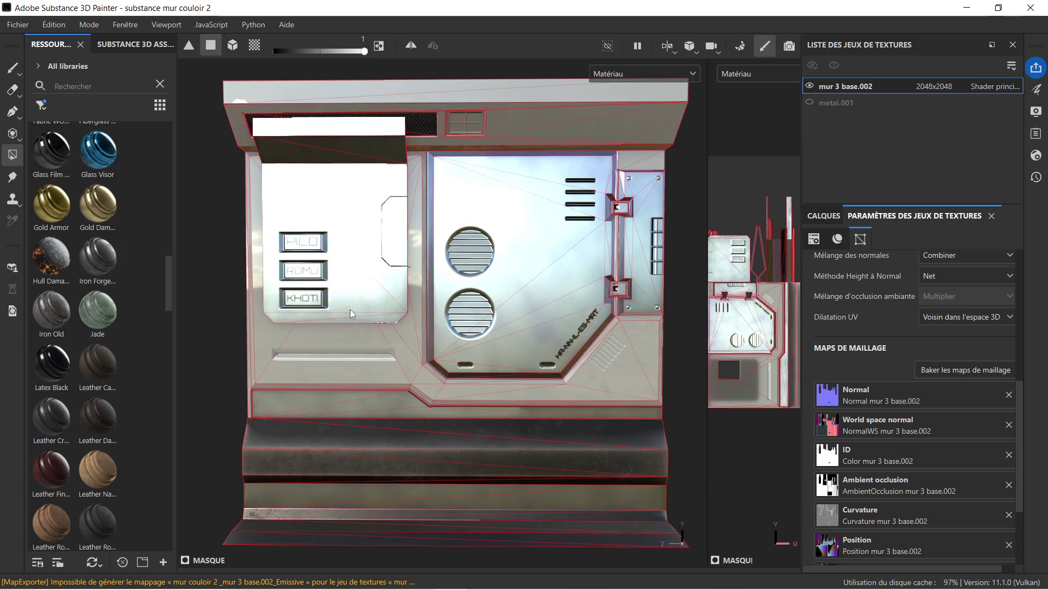
{"action": "left_click", "coordinate": [28, 26]}
{"action": "left_click", "coordinate": [94, 208]}
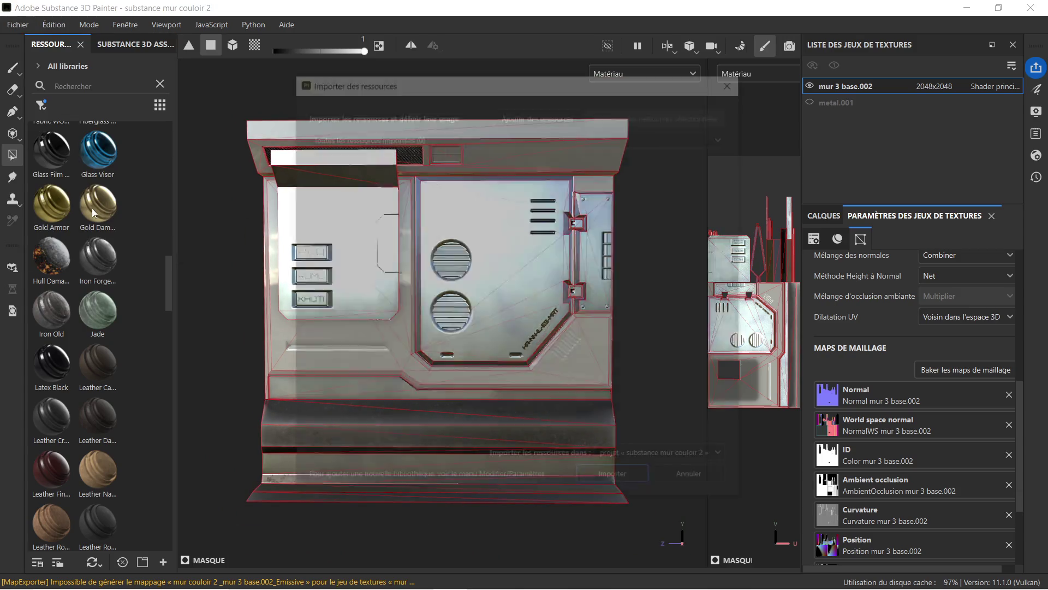
{"action": "left_click", "coordinate": [695, 482]}
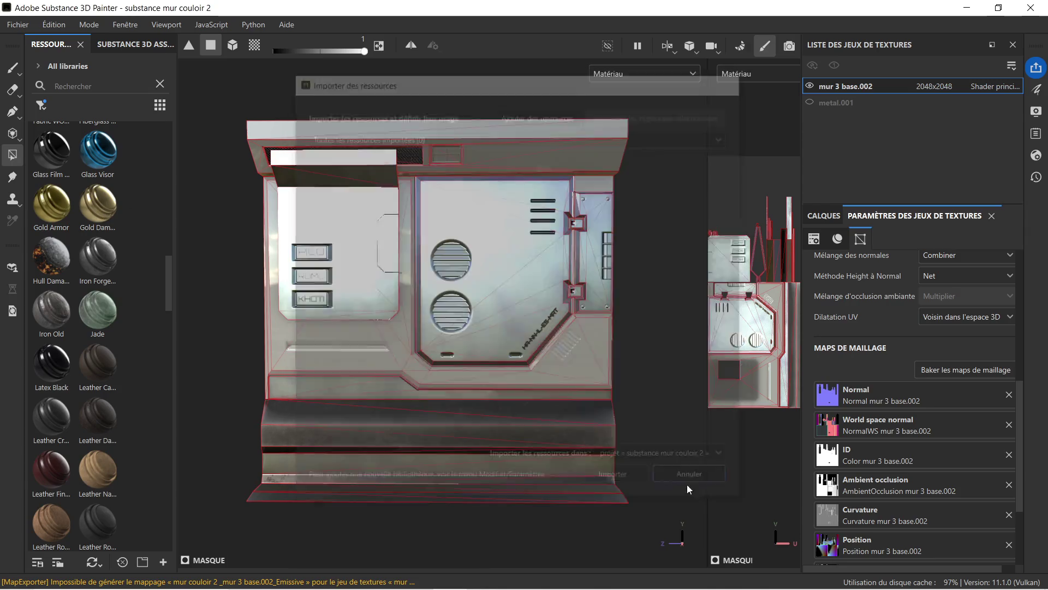
{"action": "left_click", "coordinate": [18, 24]}
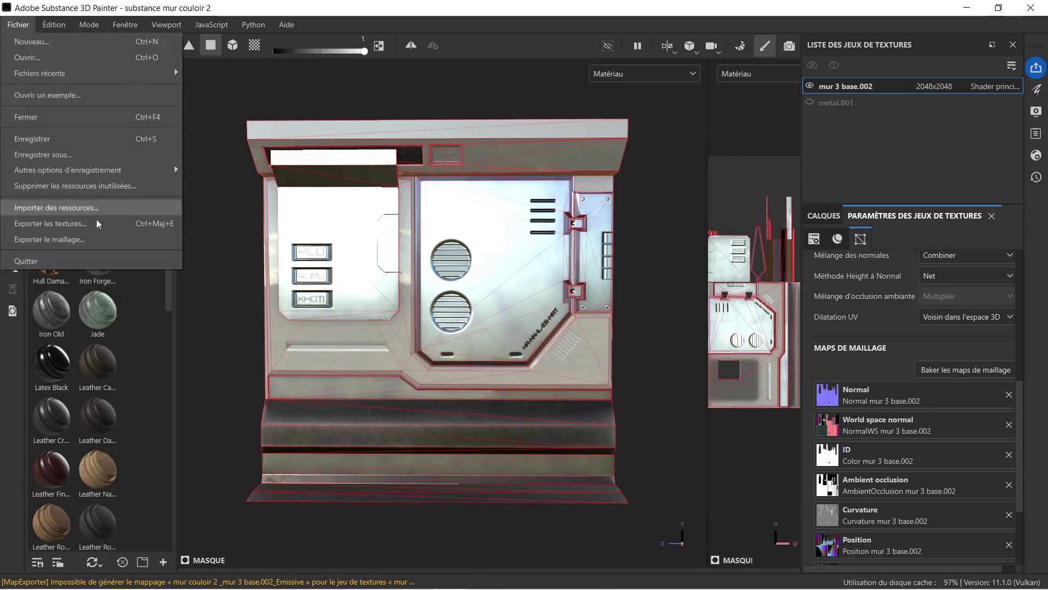
- Export the wall textures as 2048×2048 PNGs with the Unreal Engine SSS (Packed) template
{"action": "left_click", "coordinate": [97, 222]}
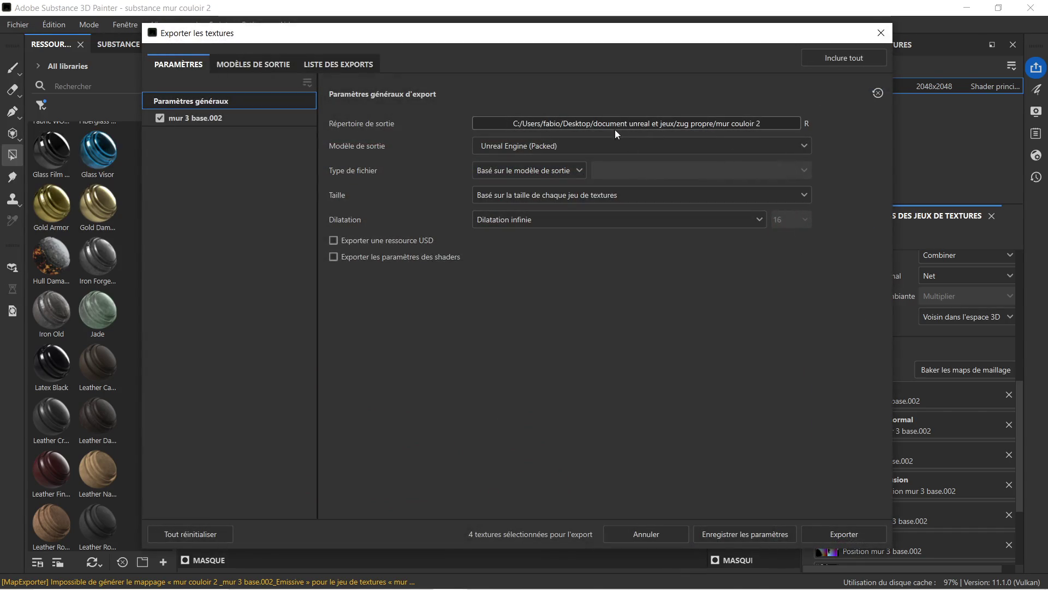
{"action": "left_click", "coordinate": [643, 143]}
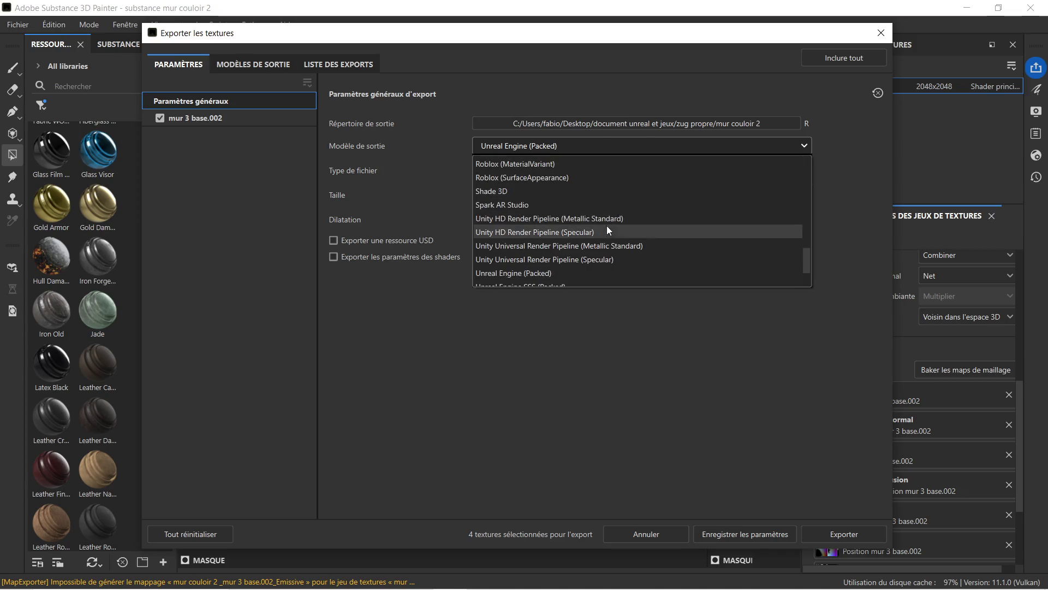
{"action": "scroll", "scroll_direction": "down", "scroll_amount": 3}
{"action": "left_click", "coordinate": [597, 232]}
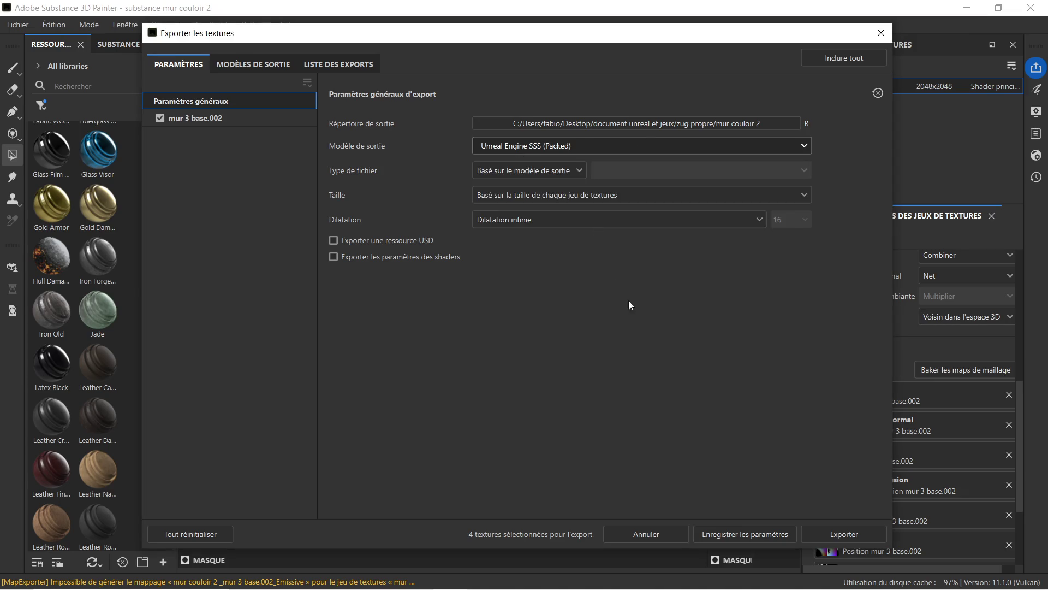
{"action": "left_click", "coordinate": [827, 538]}
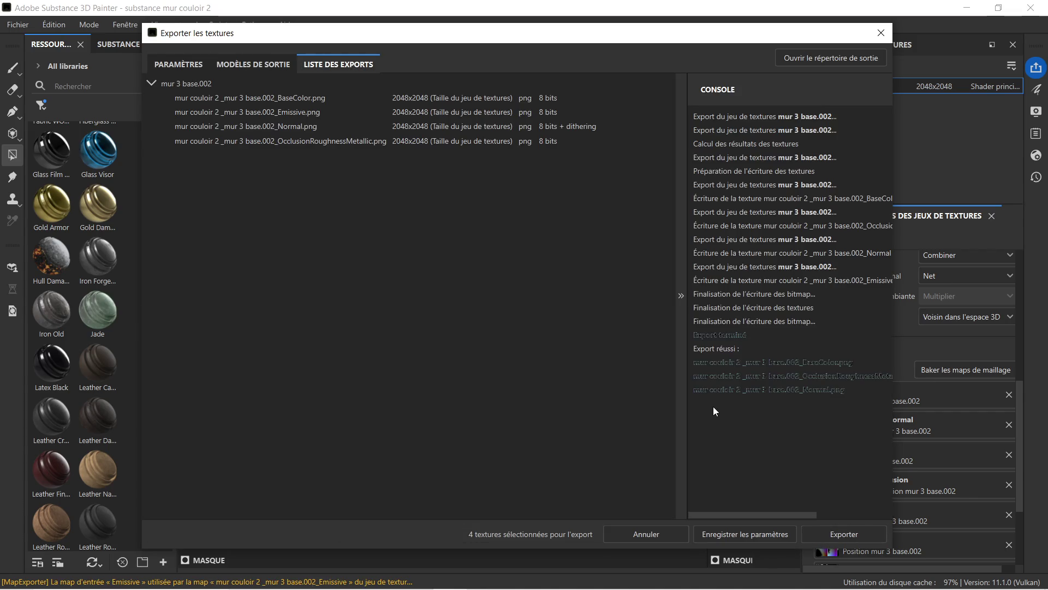
{"action": "left_click", "coordinate": [843, 535]}
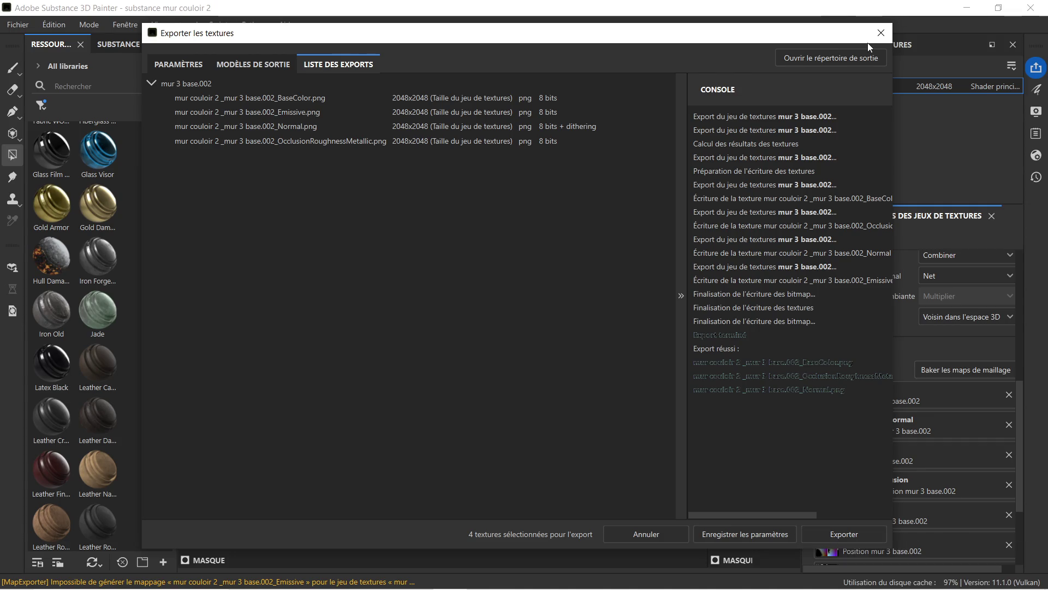
{"action": "left_click", "coordinate": [882, 38]}
- Force-delete the three old textures from the mur_couloir_2_ Materials folder
{"action": "key", "text": "alt+Tab"}
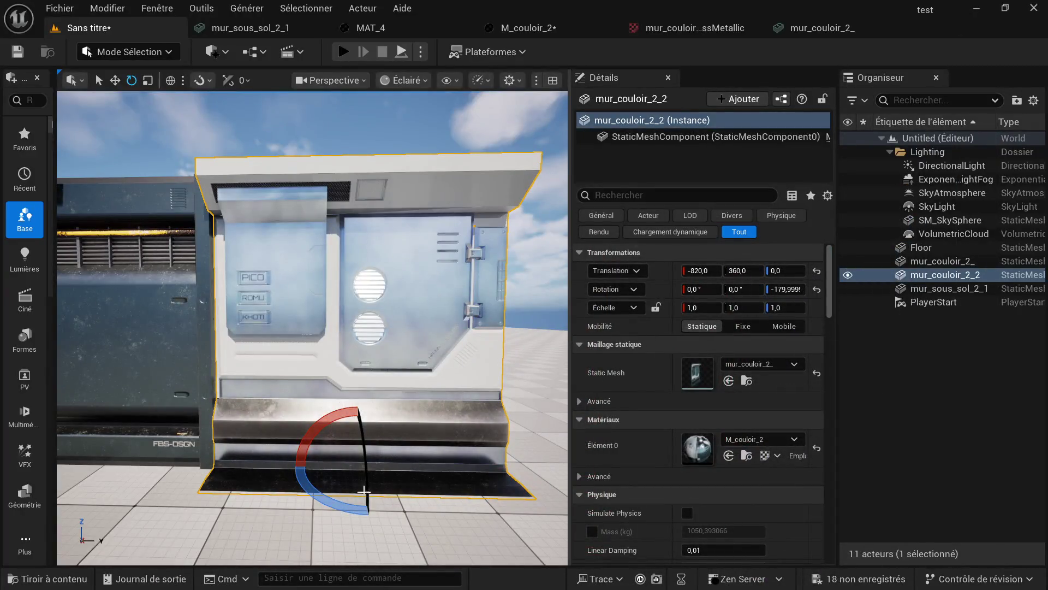
{"action": "left_click", "coordinate": [54, 578]}
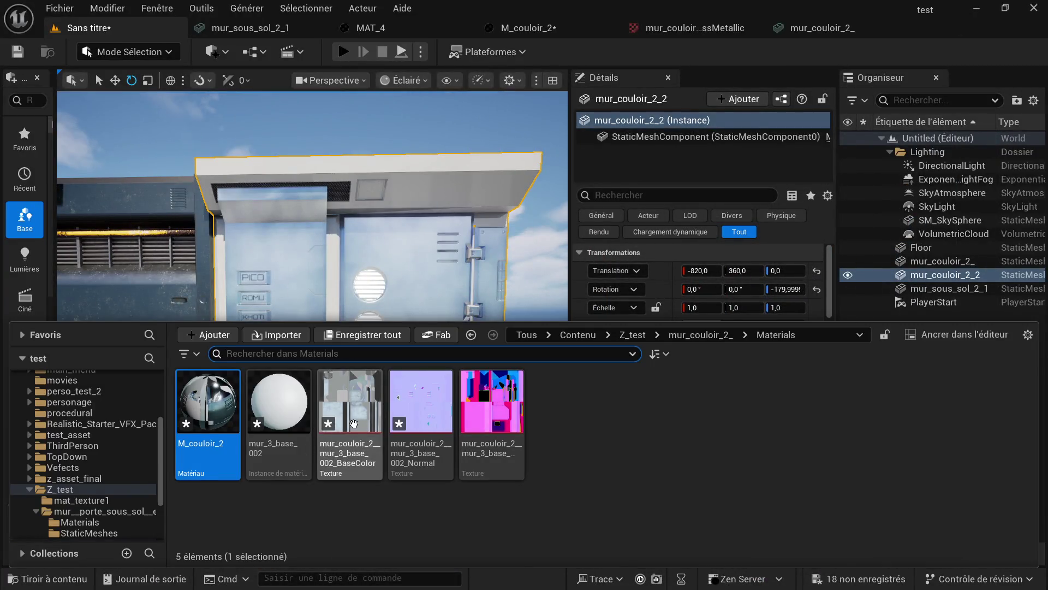
{"action": "left_click", "coordinate": [352, 423]}
{"action": "left_click", "coordinate": [506, 429]}
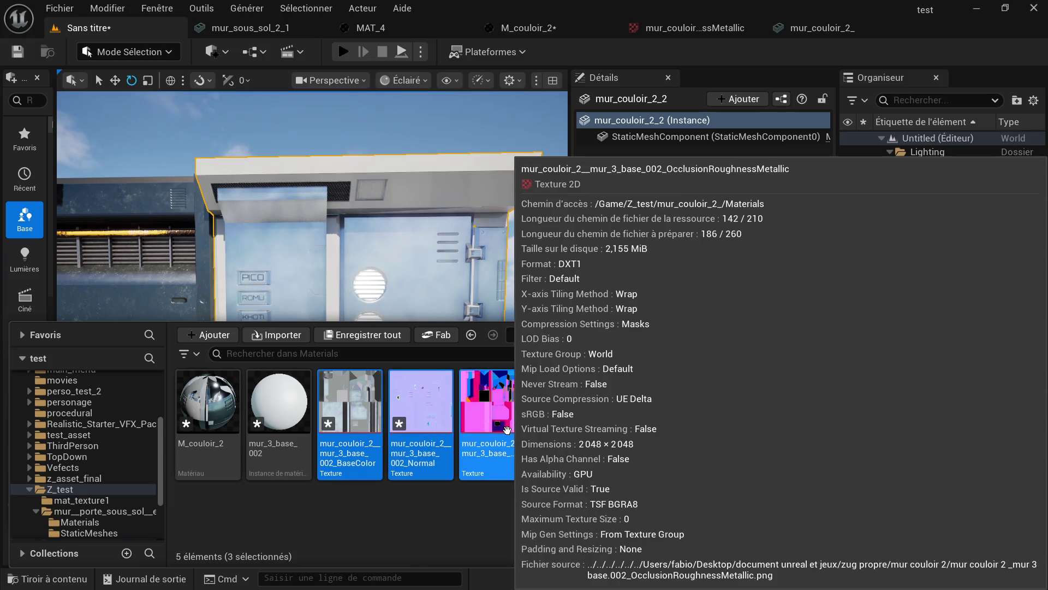
{"action": "key", "text": "Delete"}
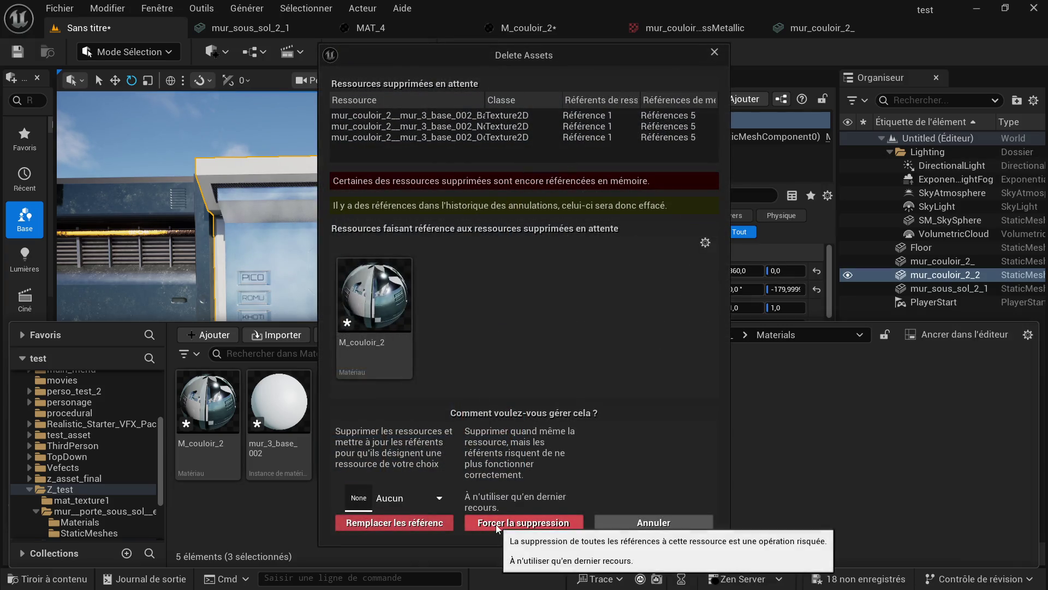
{"action": "left_click", "coordinate": [498, 523]}
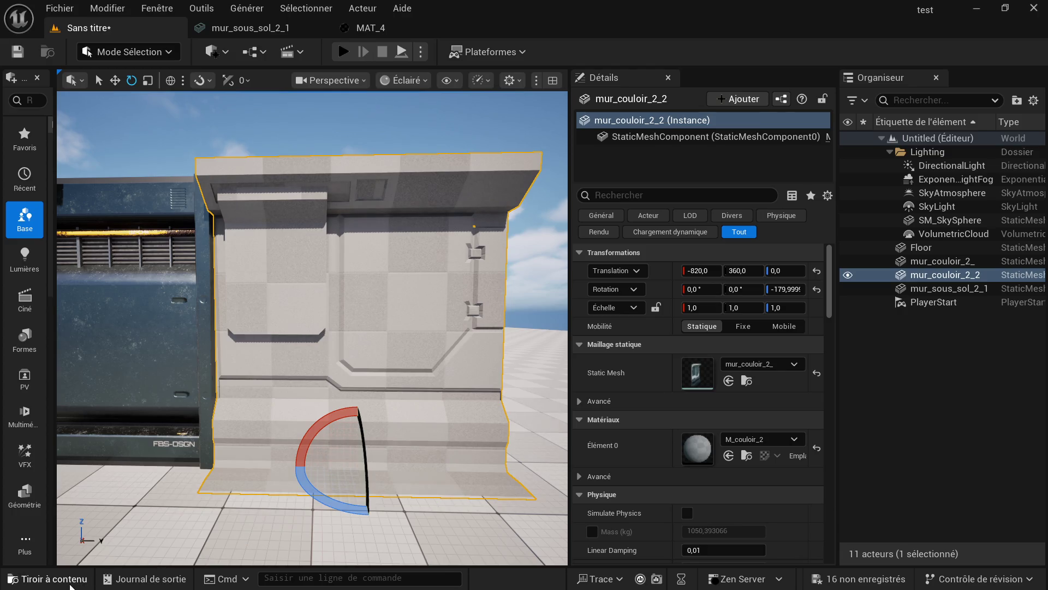
- Import the new BaseColor, Normal and ORM textures, delete mur_3_base_002, and open M_couloir_2
{"action": "left_click", "coordinate": [70, 584]}
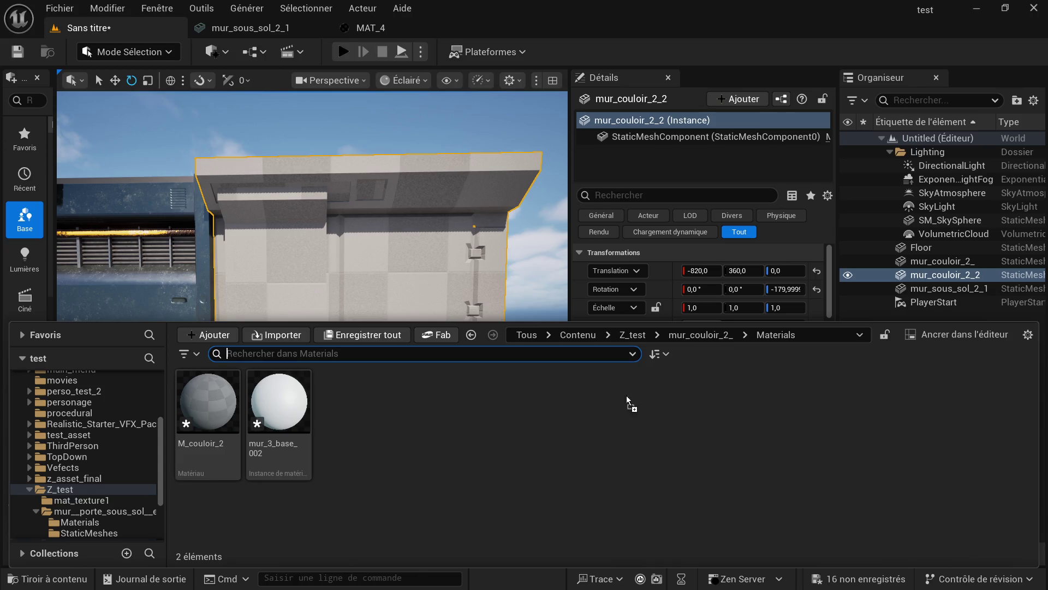
{"action": "left_click_drag", "start_coordinate": [502, 397], "coordinate": [492, 411]}
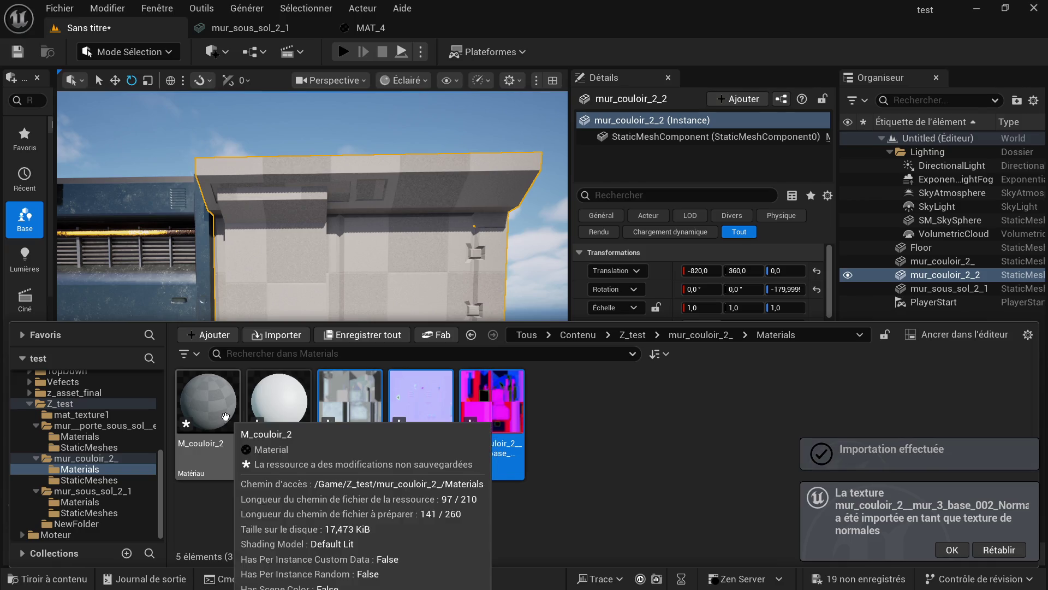
{"action": "left_click", "coordinate": [291, 455]}
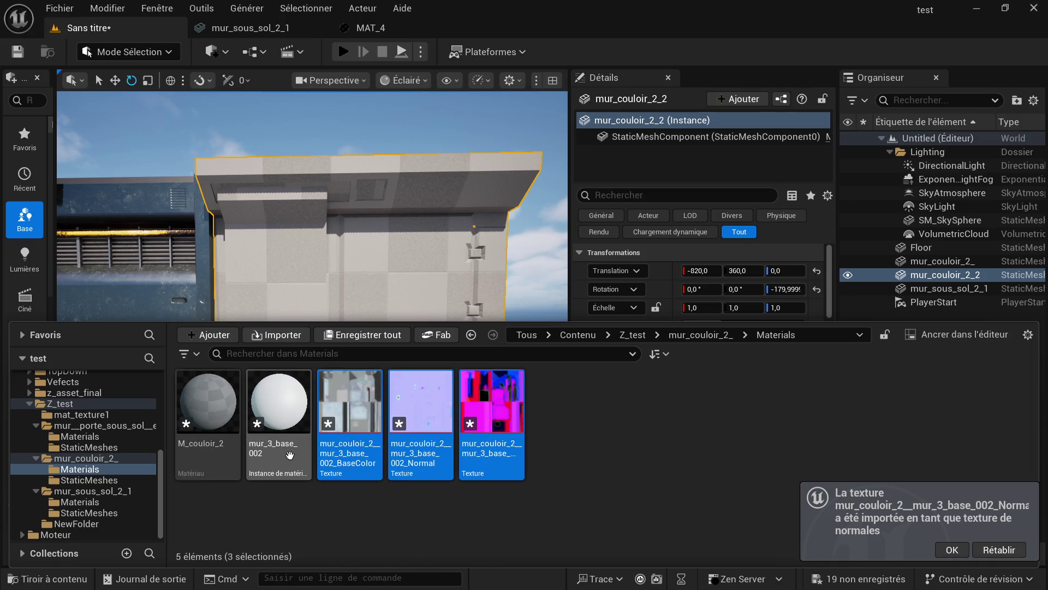
{"action": "key", "text": "Delete"}
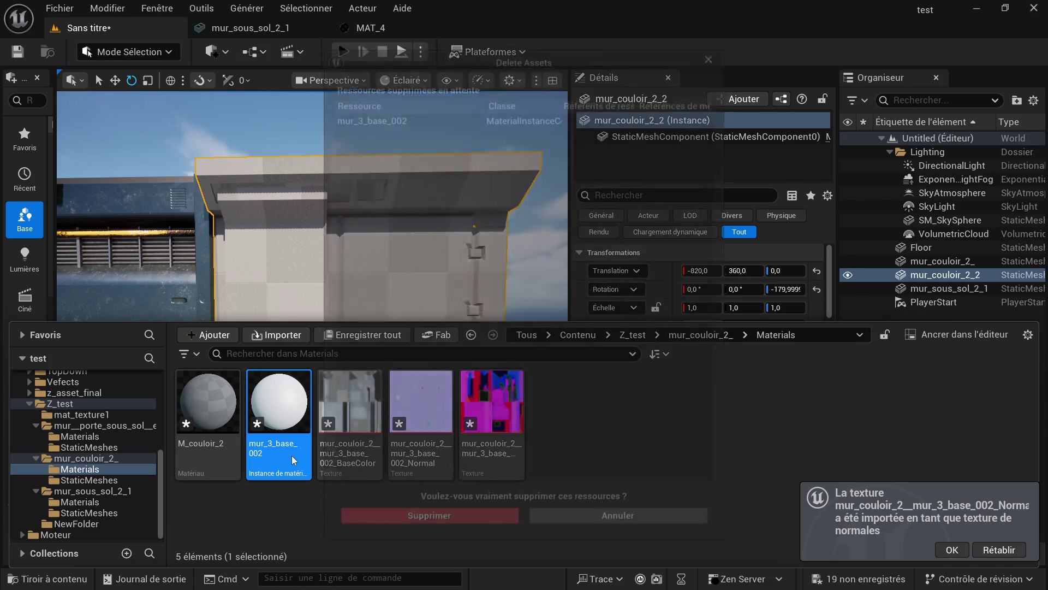
{"action": "left_click", "coordinate": [468, 523]}
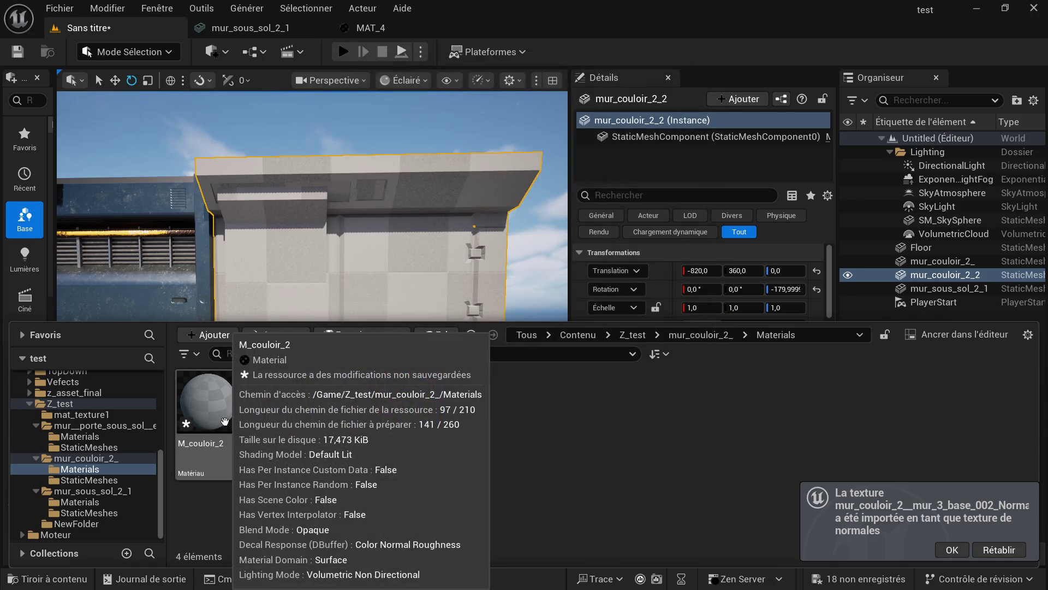
{"action": "left_click", "coordinate": [224, 419]}
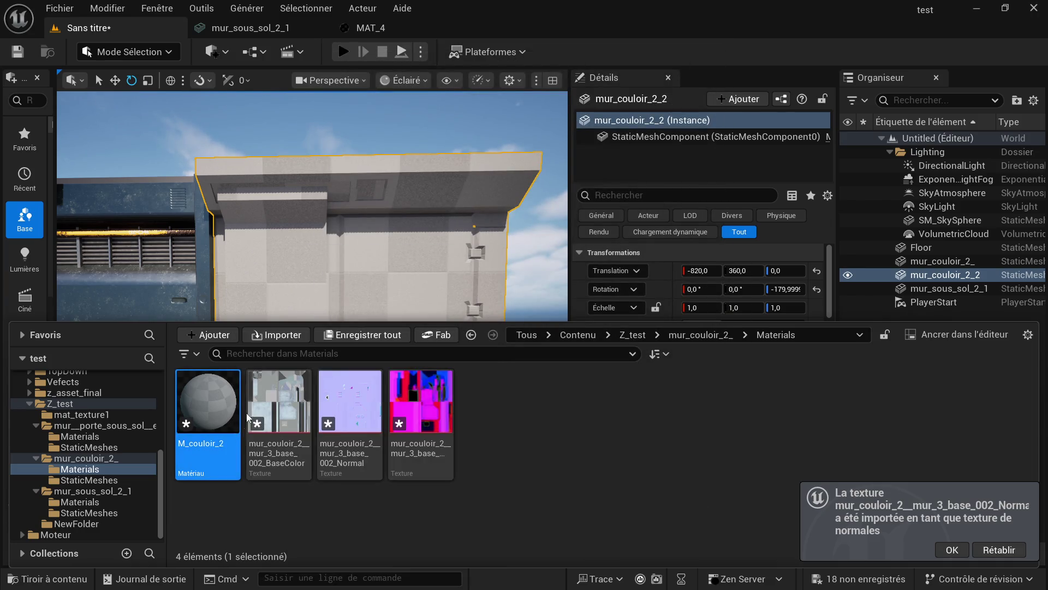
{"action": "double_click", "coordinate": [247, 418]}
- Replace M_couloir_2's old texture sample nodes with the three imported textures
{"action": "scroll", "scroll_direction": "down", "scroll_amount": 3}
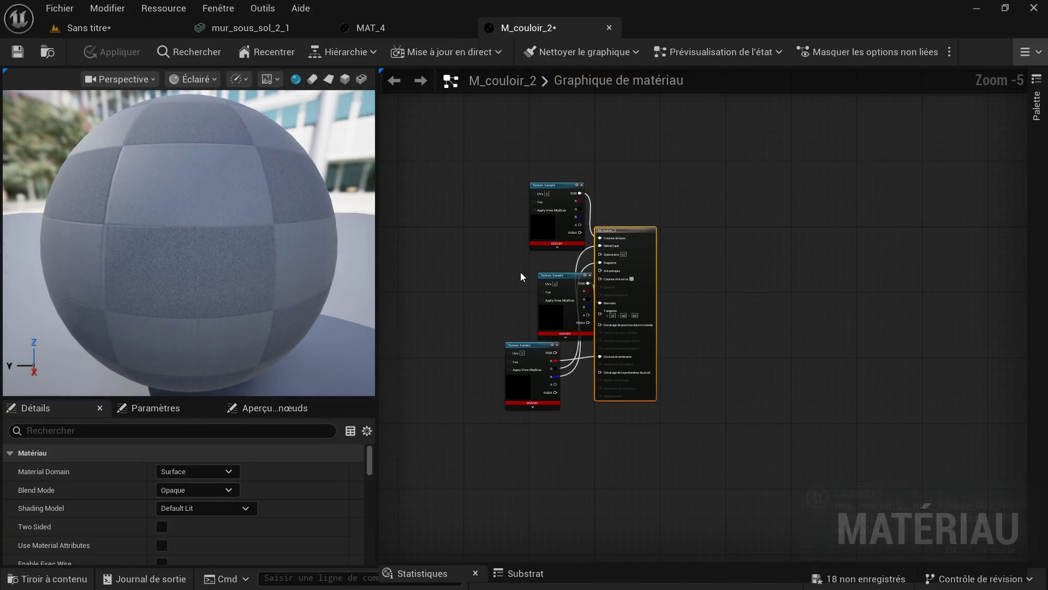
{"action": "left_click_drag", "start_coordinate": [477, 168], "coordinate": [538, 357]}
{"action": "left_click_drag", "start_coordinate": [580, 389], "coordinate": [580, 389]}
{"action": "key", "text": "Delete"}
{"action": "left_click", "coordinate": [33, 578]}
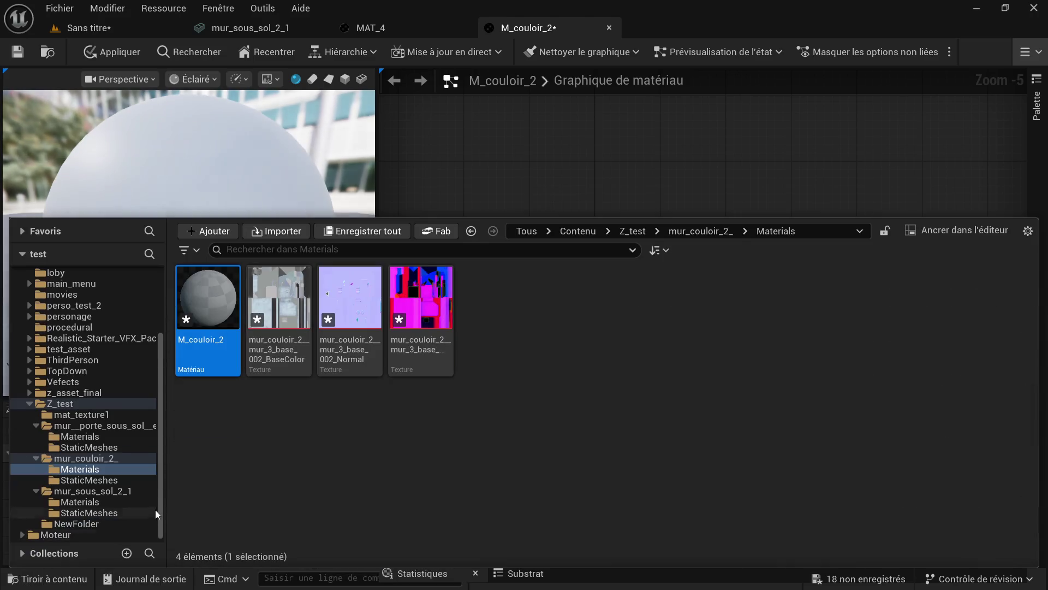
{"action": "left_click", "coordinate": [278, 298]}
{"action": "left_click", "coordinate": [423, 296]}
{"action": "left_click_drag", "start_coordinate": [423, 296], "coordinate": [744, 166]}
- Separate the overlapping texture nodes and wire the Normal texture's RGB into Normale
{"action": "scroll", "scroll_direction": "up", "scroll_amount": 3}
{"action": "scroll", "scroll_direction": "down", "scroll_amount": 3}
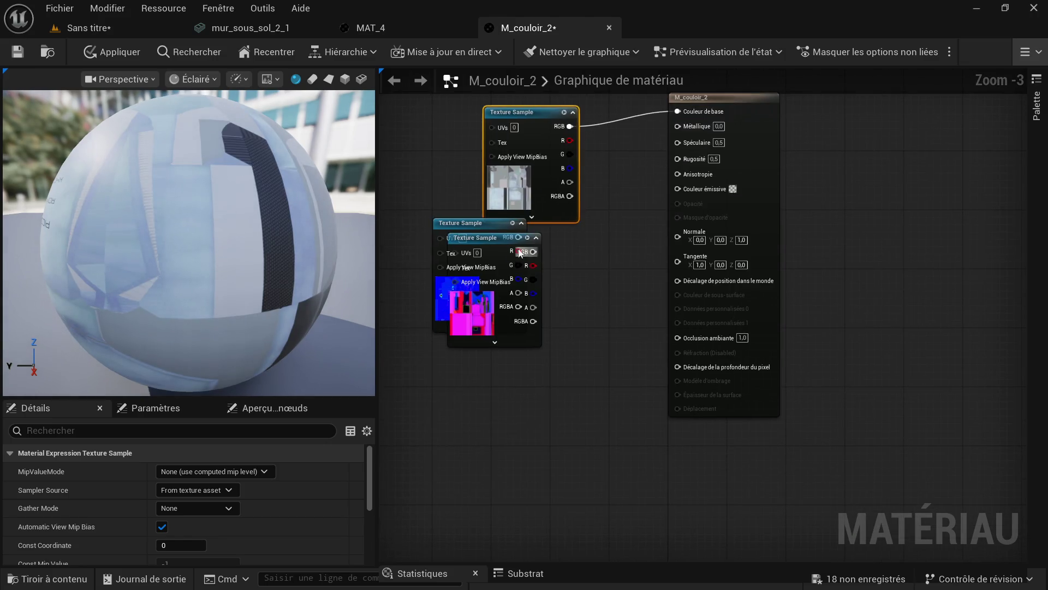
{"action": "left_click_drag", "start_coordinate": [498, 253], "coordinate": [512, 371]}
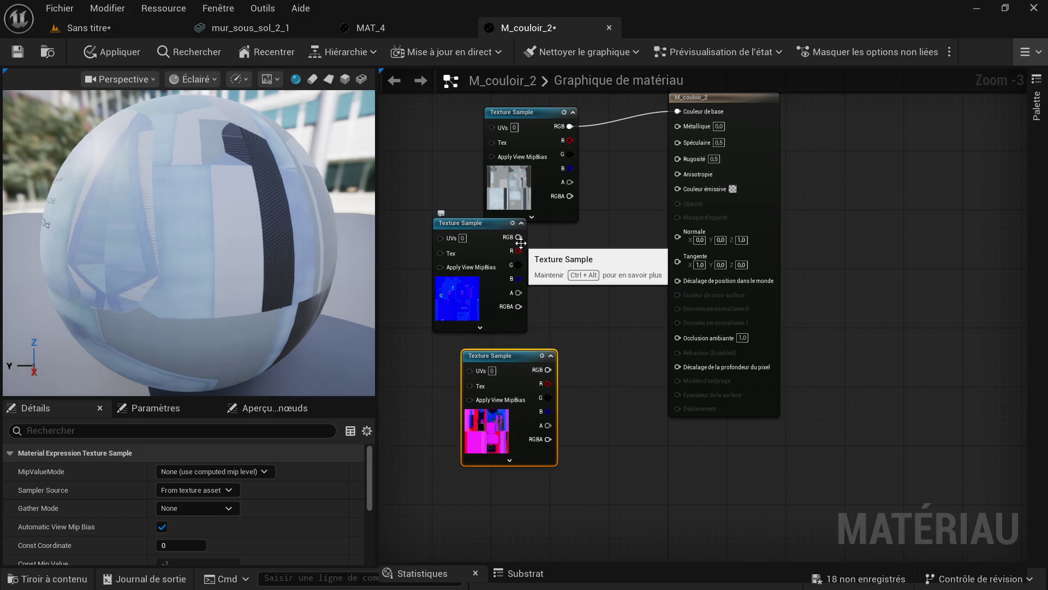
{"action": "left_click_drag", "start_coordinate": [518, 236], "coordinate": [678, 234]}
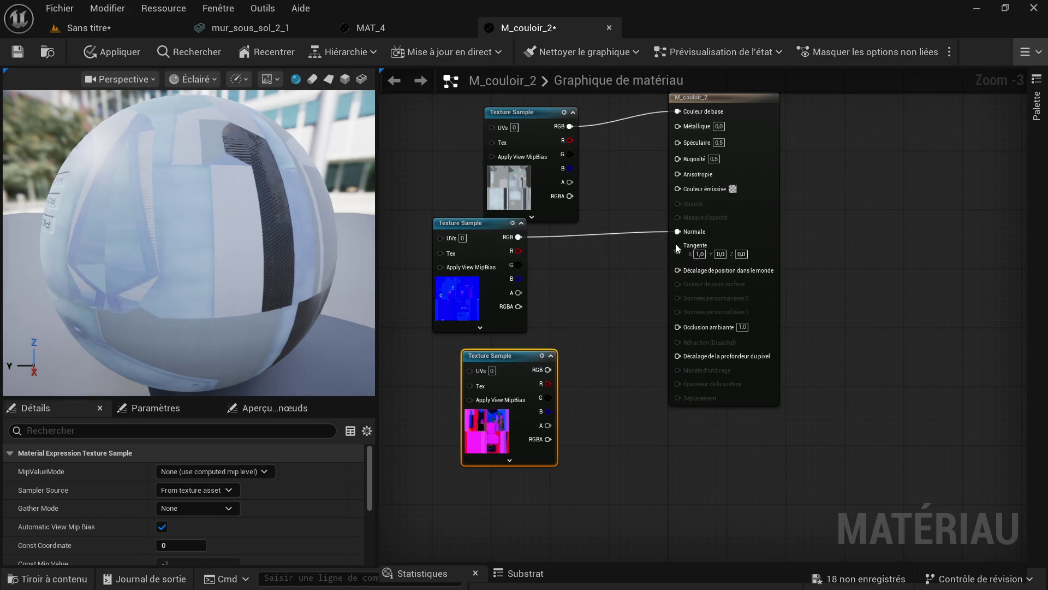
{"action": "scroll", "scroll_direction": "up", "scroll_amount": 3}
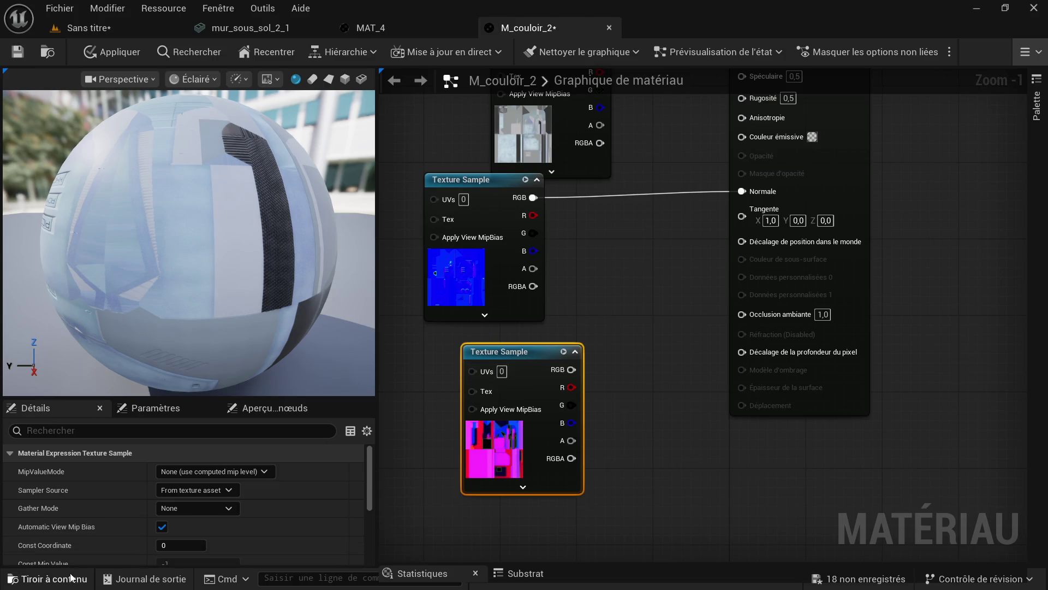
{"action": "left_click", "coordinate": [46, 578]}
{"action": "right_click", "coordinate": [415, 311]}
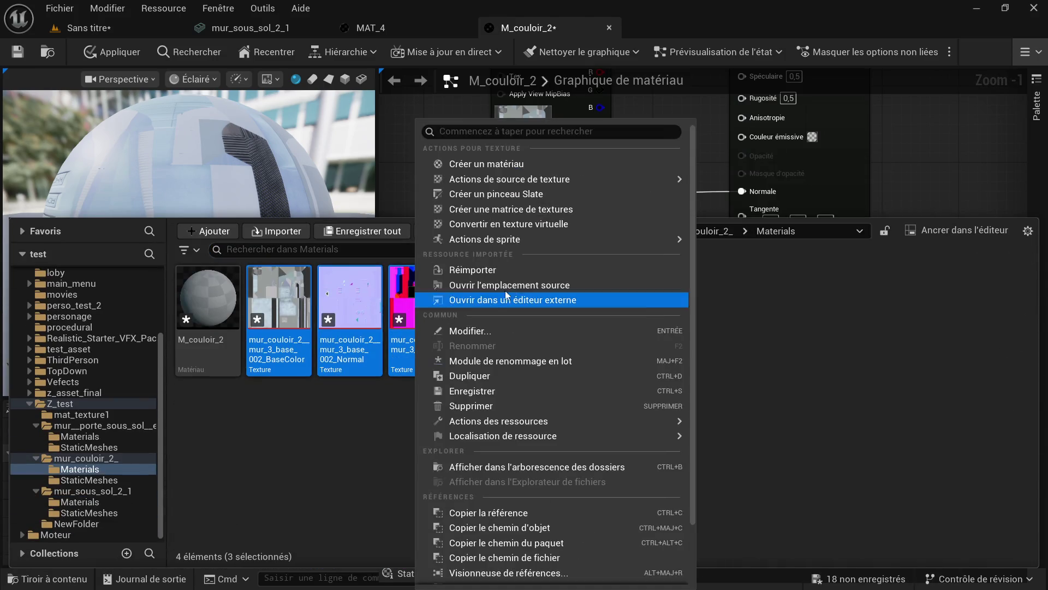
- Turn off sRGB on the packed ORM texture and set its compression to Masks (no sRGB)
{"action": "left_click", "coordinate": [330, 446]}
{"action": "double_click", "coordinate": [418, 306]}
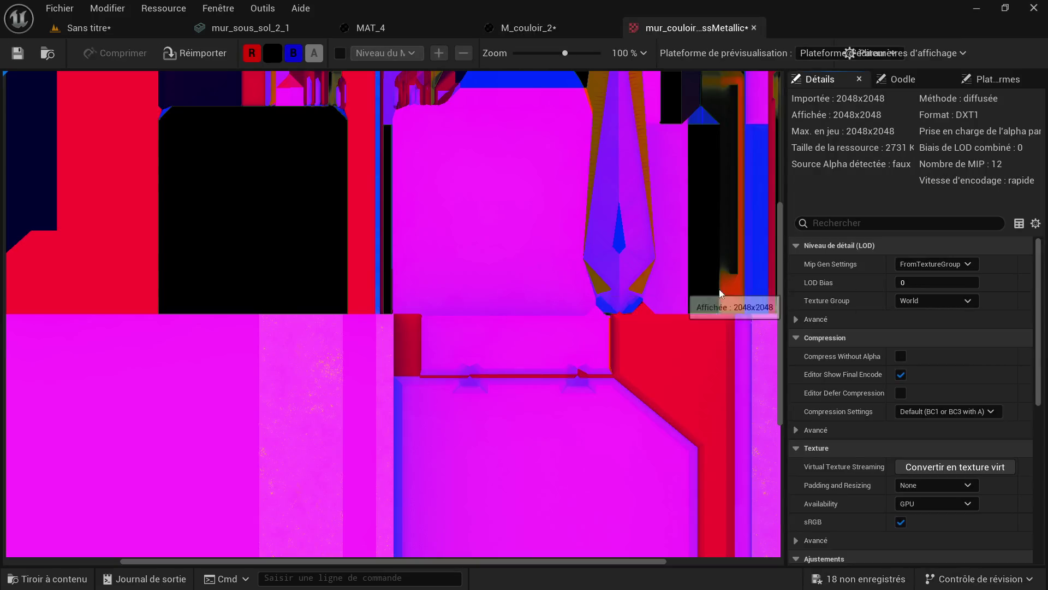
{"action": "scroll", "scroll_direction": "down", "scroll_amount": 3}
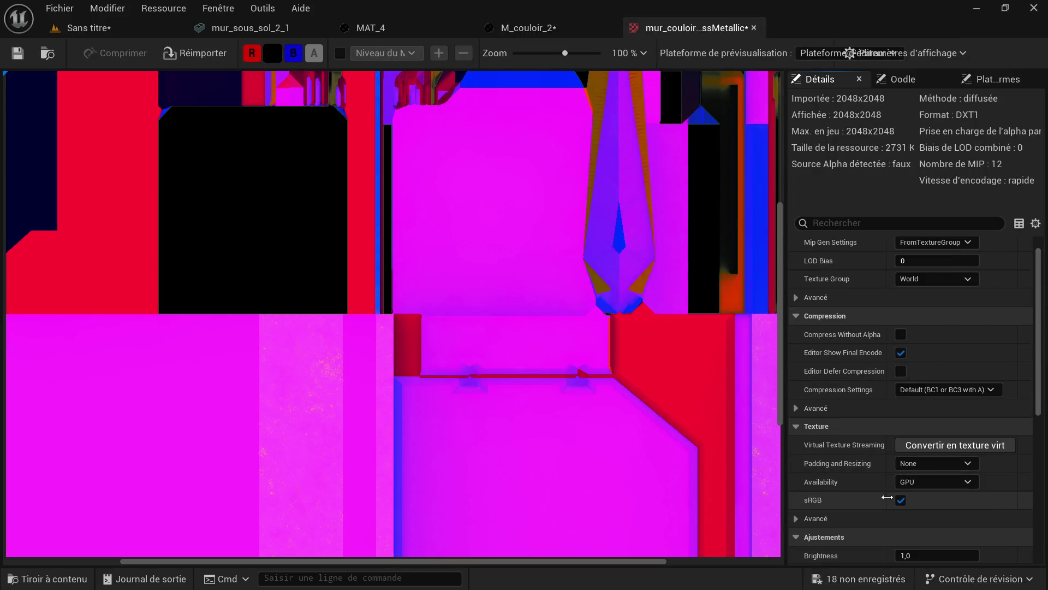
{"action": "left_click", "coordinate": [900, 500]}
{"action": "scroll", "scroll_direction": "up", "scroll_amount": 3}
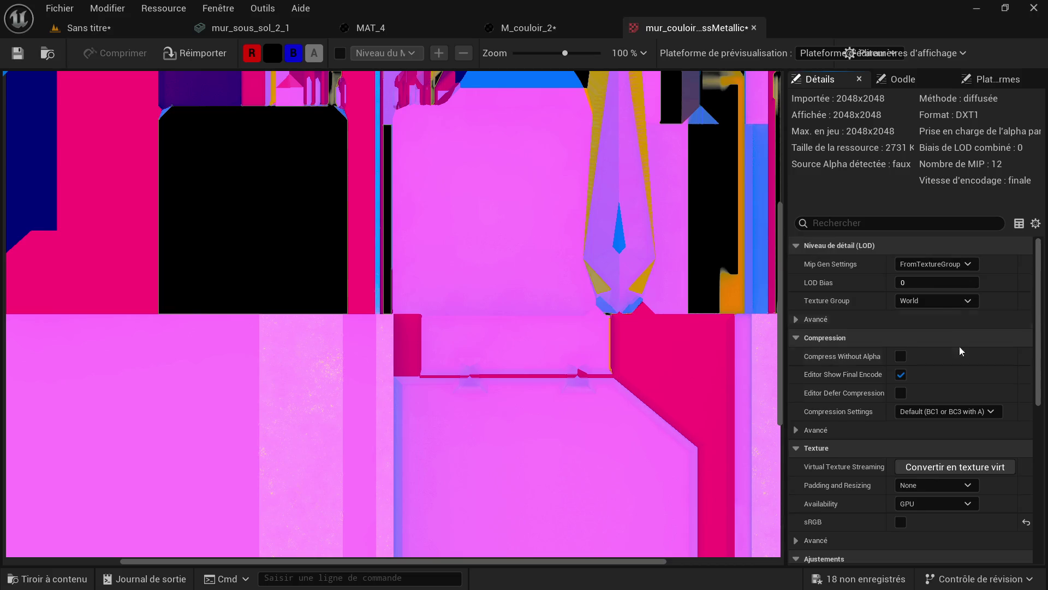
{"action": "left_click", "coordinate": [969, 414]}
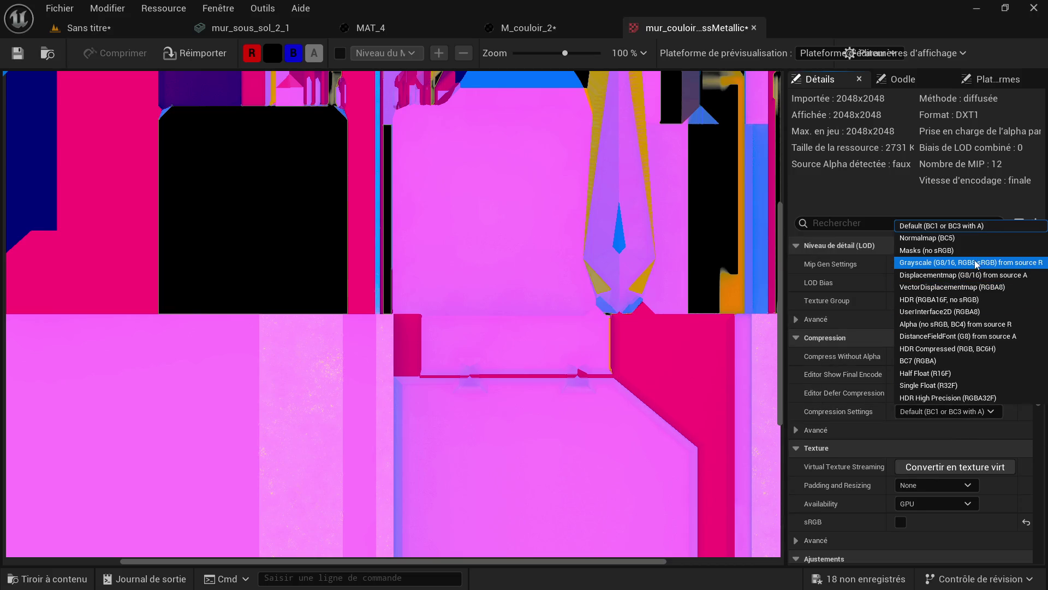
{"action": "left_click", "coordinate": [970, 251]}
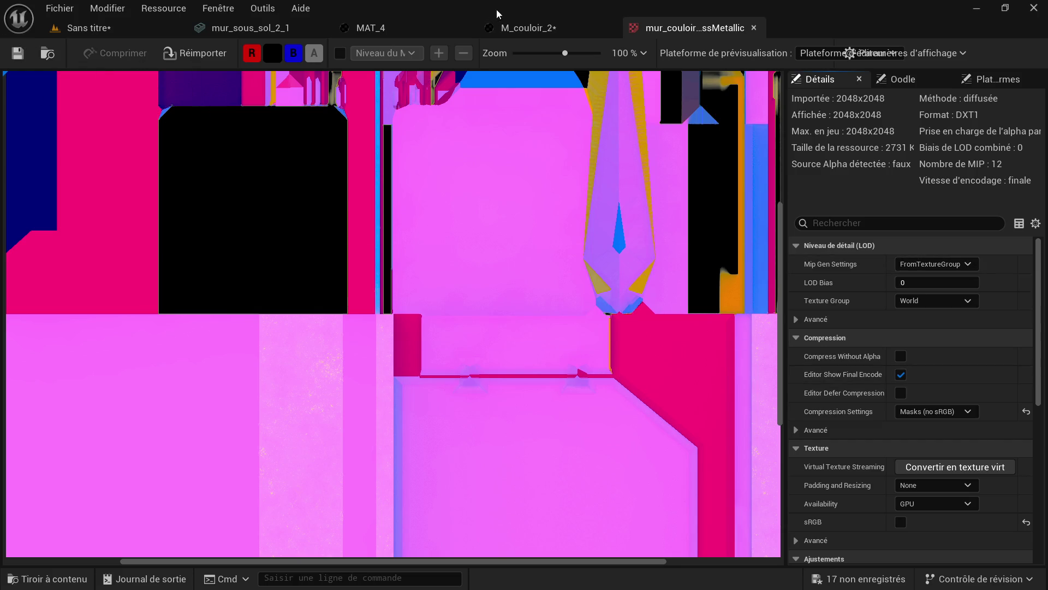
{"action": "left_click", "coordinate": [524, 28]}
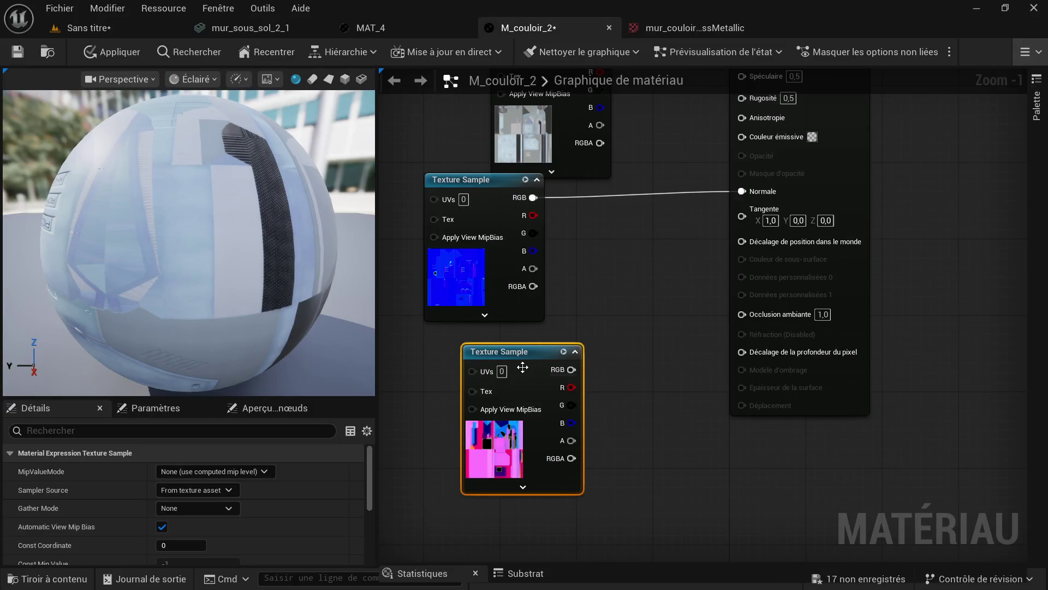
- Swap the outdated packed node for the new OcclusionRoughnessMetallic texture in the graph
{"action": "key", "text": "Delete"}
{"action": "left_click", "coordinate": [65, 579]}
{"action": "left_click", "coordinate": [420, 480]}
{"action": "left_click_drag", "start_coordinate": [420, 480], "coordinate": [494, 364]}
- Wire R to Occlusion ambiante, G to Rugosité and B to Métallique
{"action": "scroll", "scroll_direction": "up", "scroll_amount": 3}
{"action": "left_click_drag", "start_coordinate": [629, 394], "coordinate": [541, 437]}
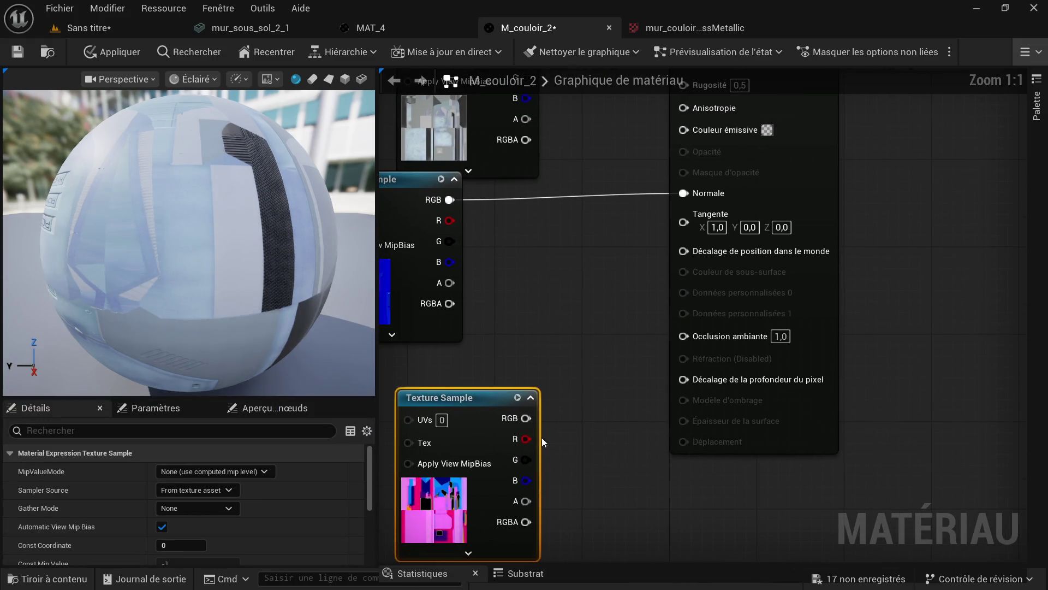
{"action": "left_click_drag", "start_coordinate": [526, 439], "coordinate": [683, 335]}
{"action": "left_click_drag", "start_coordinate": [525, 459], "coordinate": [688, 358]}
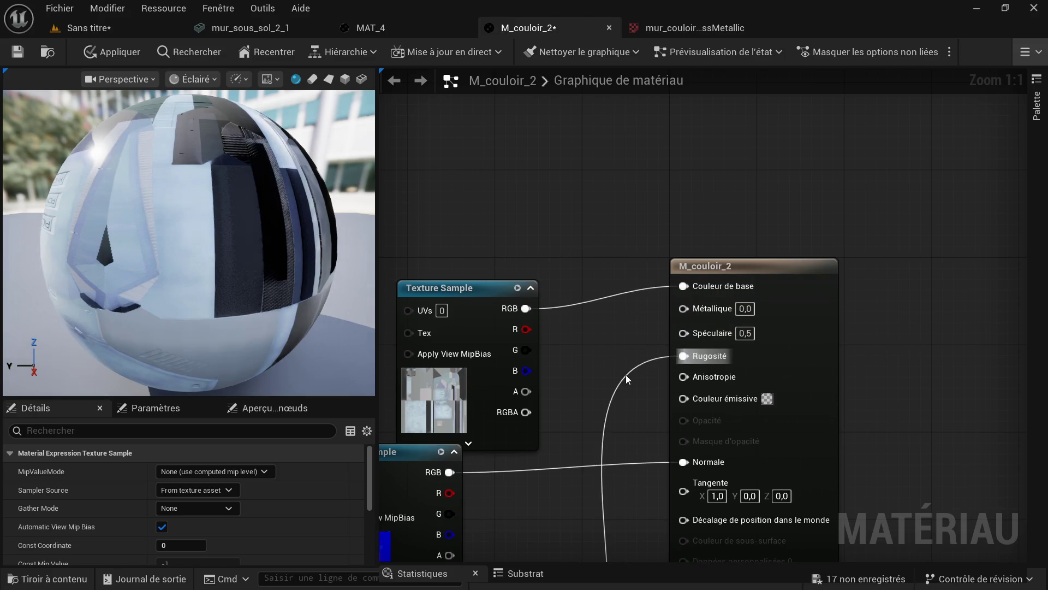
{"action": "scroll", "scroll_direction": "down", "scroll_amount": 3}
{"action": "scroll", "scroll_direction": "up", "scroll_amount": 3}
{"action": "left_click_drag", "start_coordinate": [528, 443], "coordinate": [673, 455]}
- Apply the M_couloir_2 changes and return to the Sans titre level
{"action": "scroll", "scroll_direction": "down", "scroll_amount": 3}
{"action": "scroll", "scroll_direction": "down", "scroll_amount": 3}
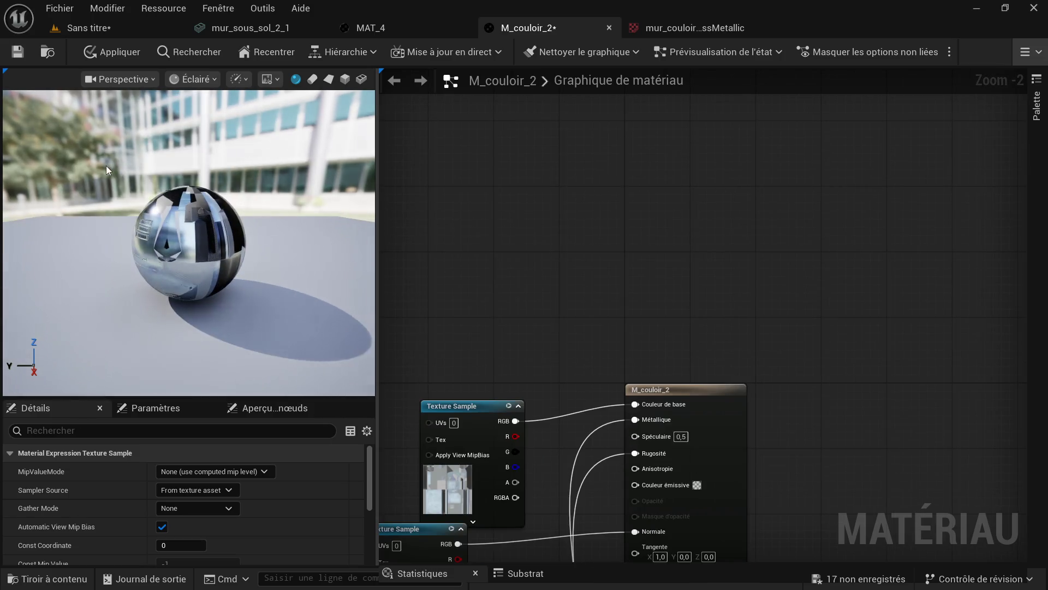
{"action": "left_click", "coordinate": [129, 54]}
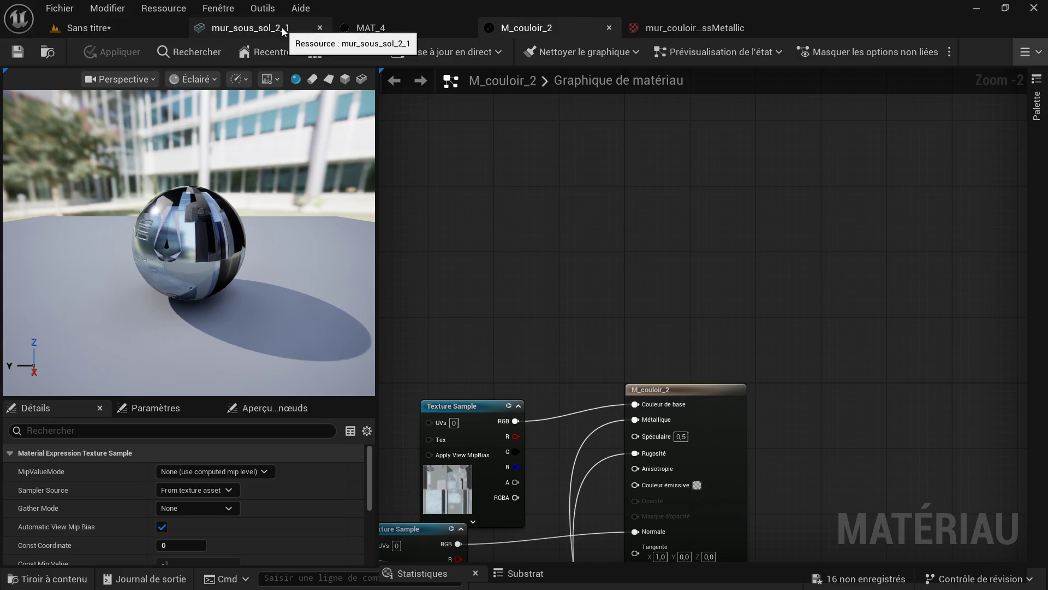
{"action": "left_click", "coordinate": [82, 28]}
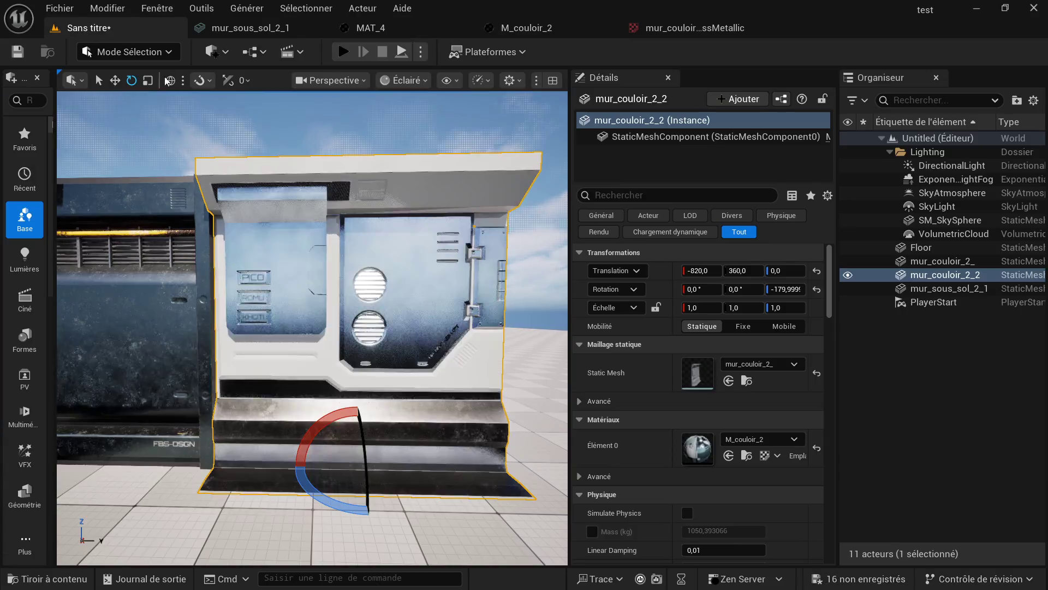
{"action": "scroll", "scroll_direction": "up", "scroll_amount": 3}
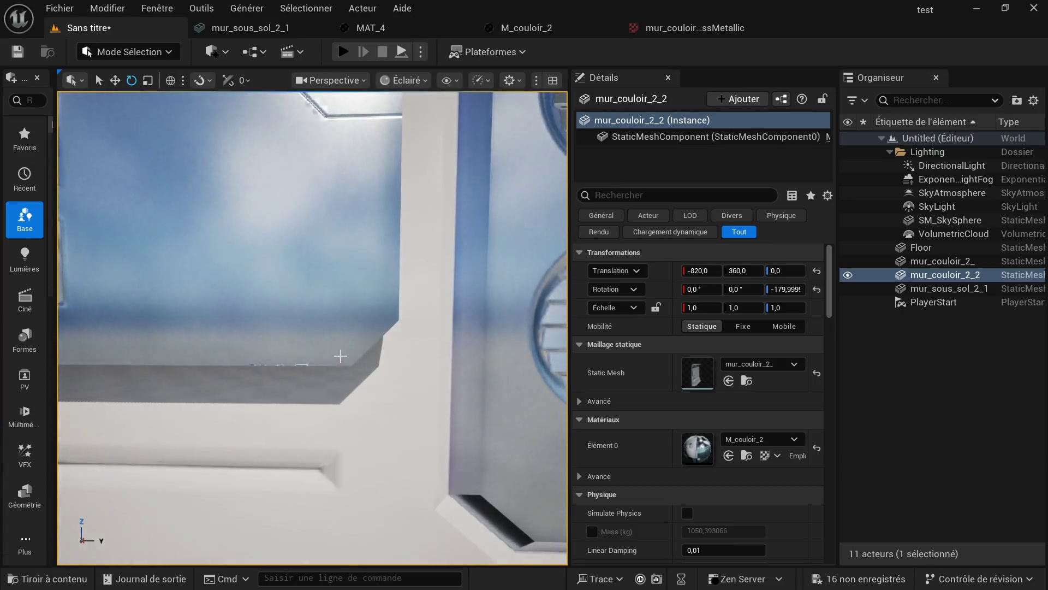
{"action": "left_click_drag", "start_coordinate": [349, 362], "coordinate": [218, 322]}
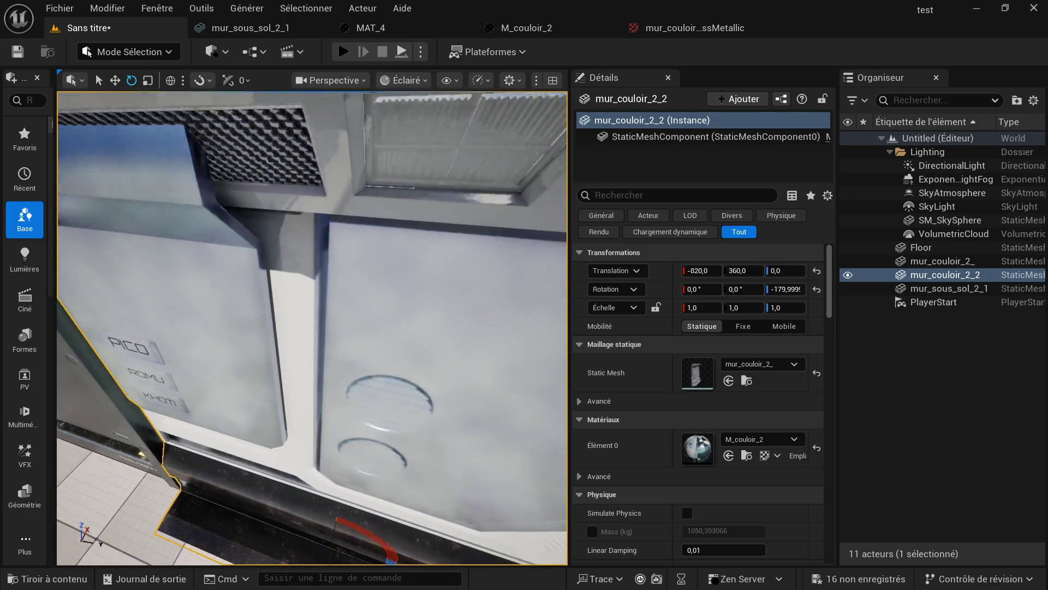
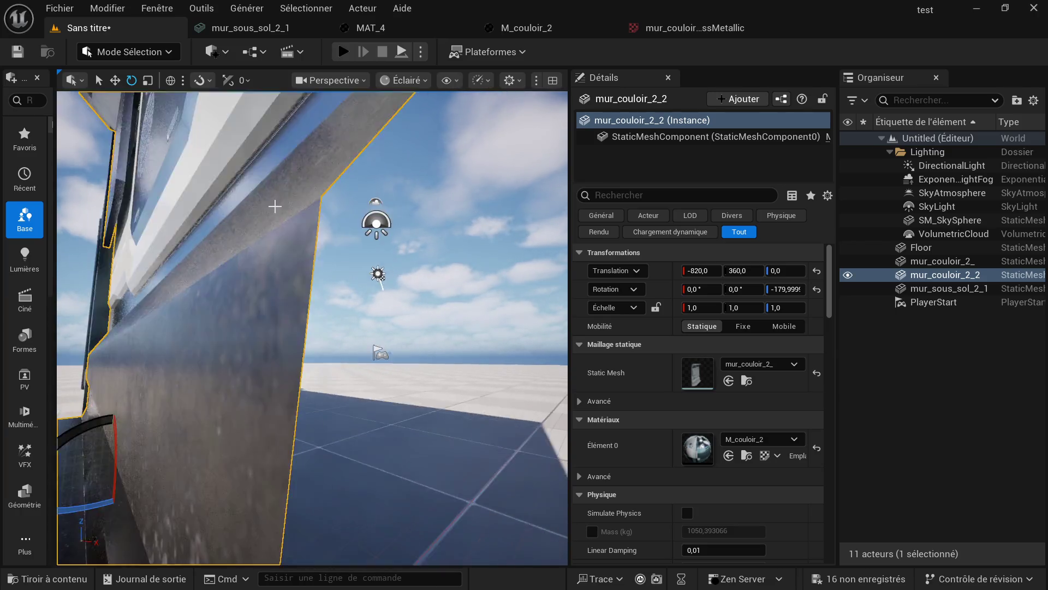
- Zoom and orbit to a level, then raised, close-up view of the mur_couloir_2_2 wall
{"action": "scroll", "scroll_direction": "down", "scroll_amount": 3}
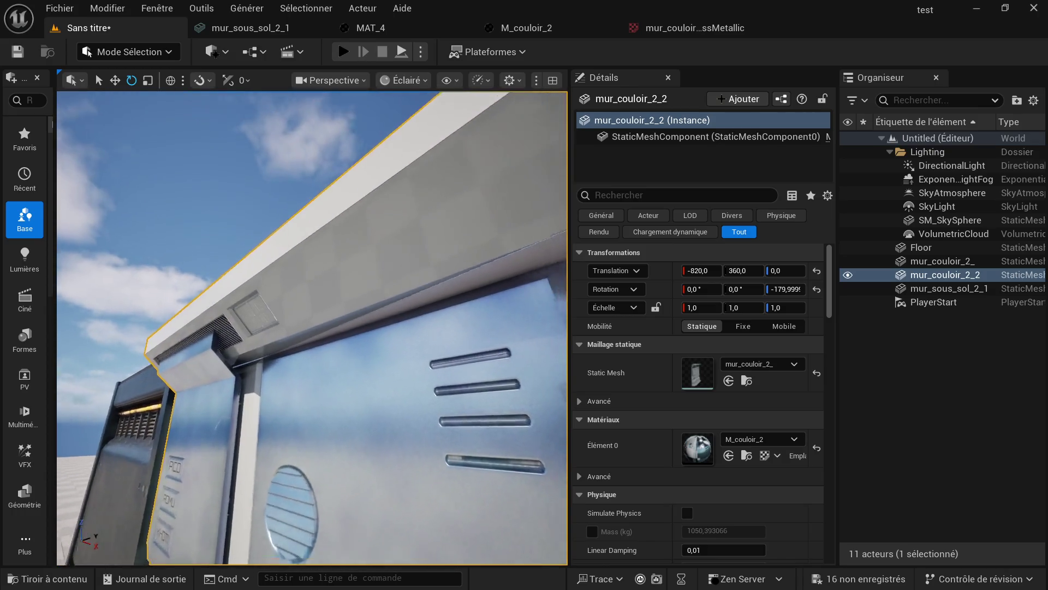
{"action": "scroll", "scroll_direction": "up", "scroll_amount": 3}
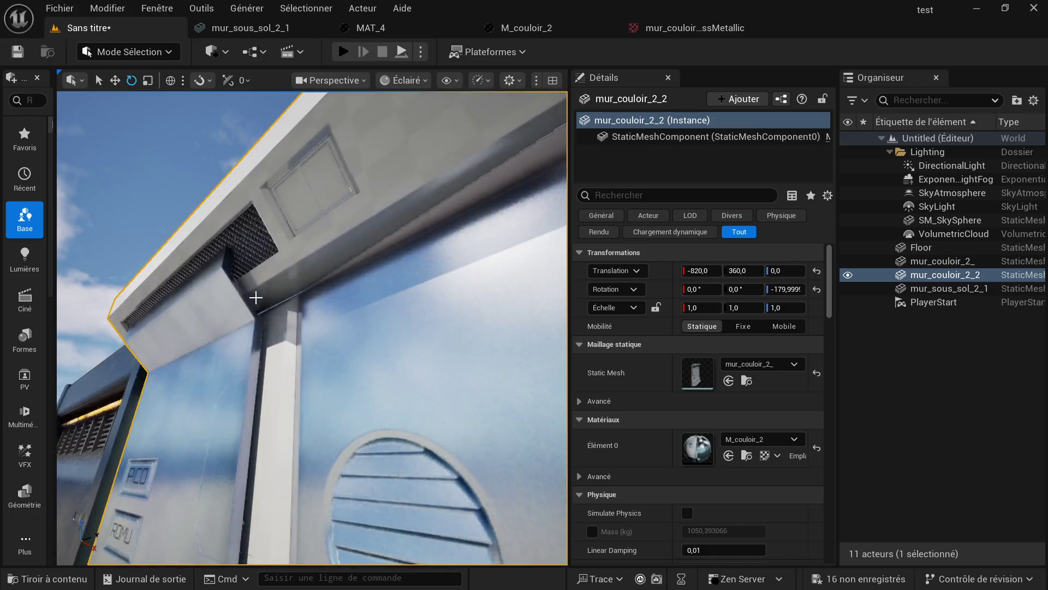
{"action": "scroll", "scroll_direction": "down", "scroll_amount": 3}
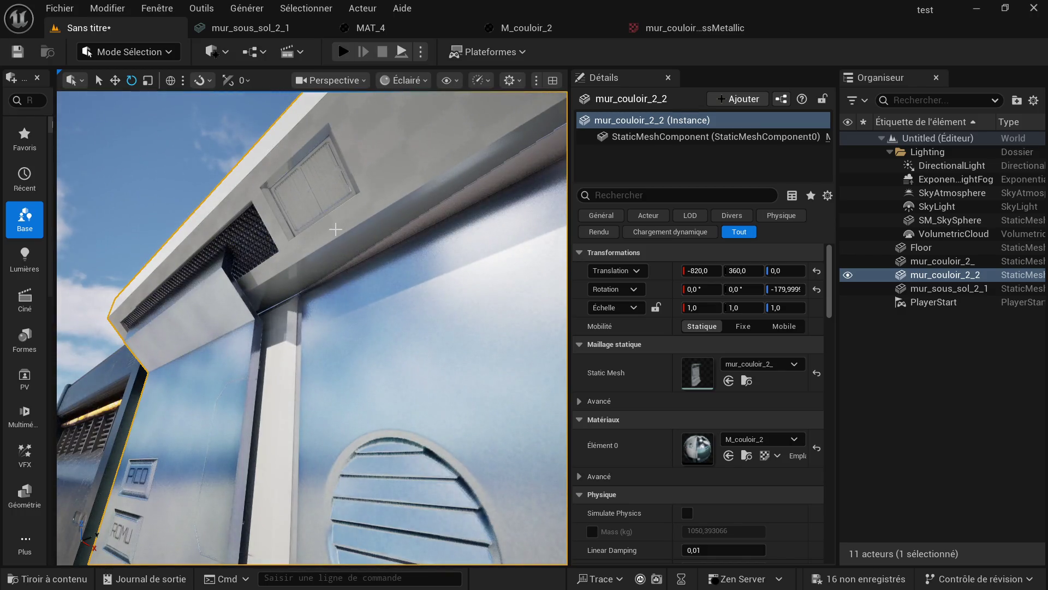
{"action": "left_click_drag", "start_coordinate": [335, 229], "coordinate": [331, 270]}
{"action": "left_click_drag", "start_coordinate": [331, 270], "coordinate": [331, 229]}
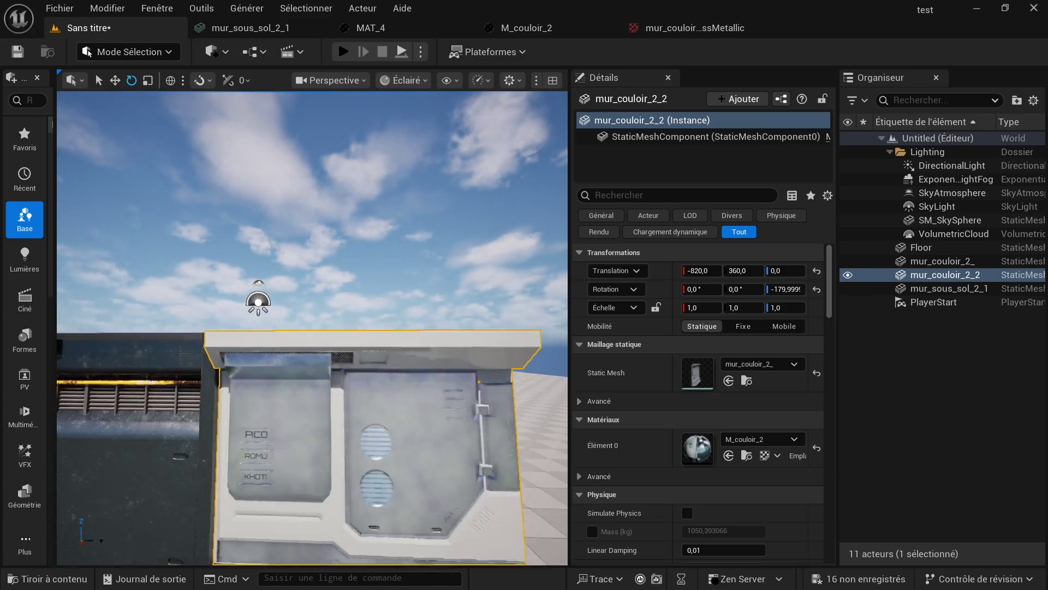
{"action": "scroll", "scroll_direction": "up", "scroll_amount": 3}
{"action": "scroll", "scroll_direction": "down", "scroll_amount": 3}
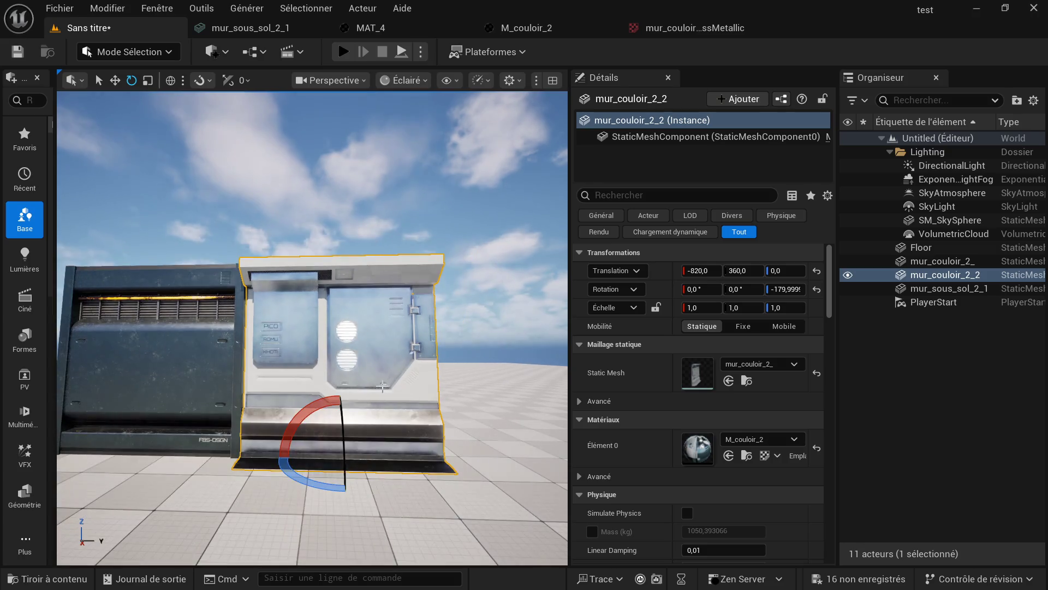
- Inspect the wall from its right side and base, then rotate it about -80° on Z
{"action": "left_click_drag", "start_coordinate": [378, 386], "coordinate": [551, 382]}
{"action": "left_click_drag", "start_coordinate": [300, 415], "coordinate": [304, 415]}
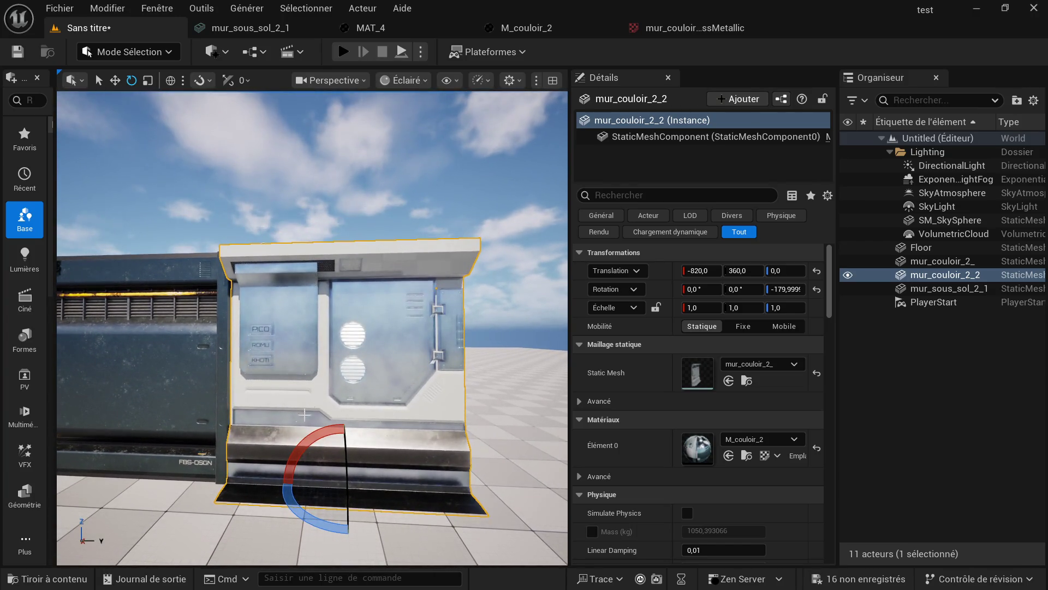
{"action": "scroll", "scroll_direction": "up", "scroll_amount": 3}
{"action": "left_click_drag", "start_coordinate": [343, 469], "coordinate": [341, 491]}
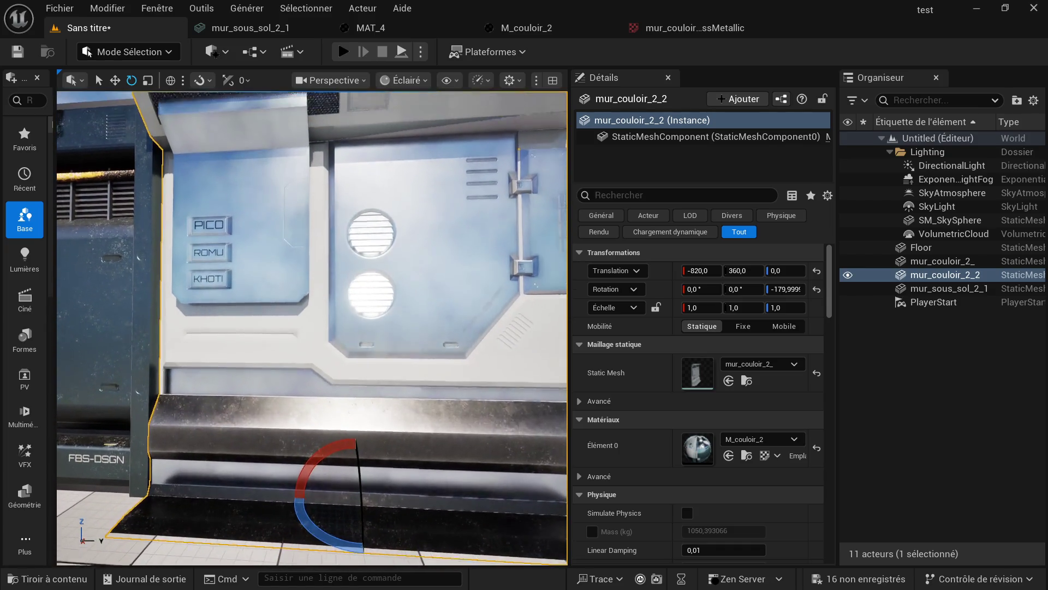
{"action": "scroll", "scroll_direction": "down", "scroll_amount": 3}
{"action": "scroll", "scroll_direction": "up", "scroll_amount": 3}
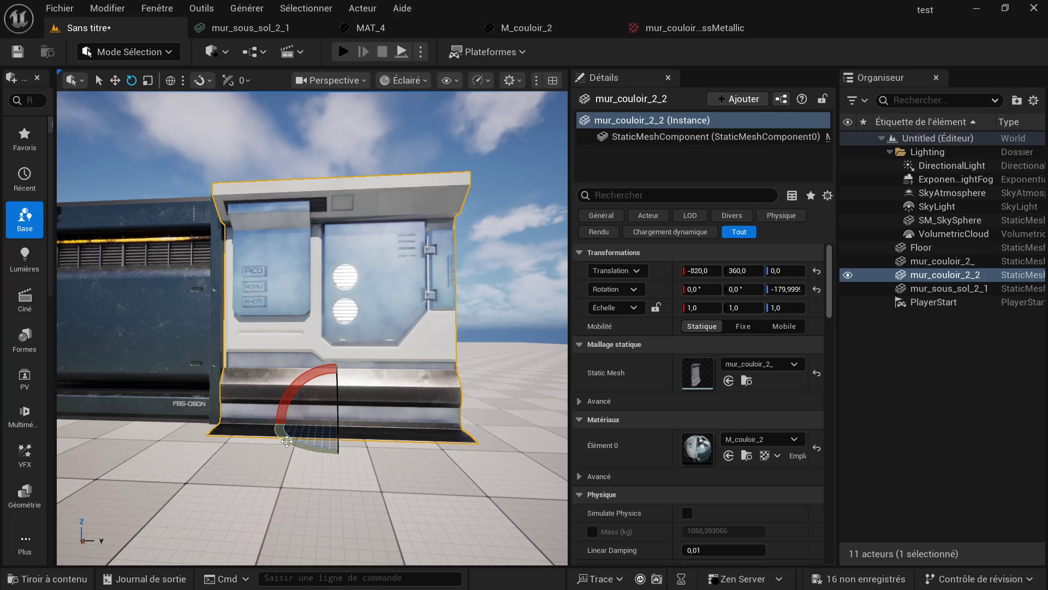
{"action": "left_click_drag", "start_coordinate": [293, 410], "coordinate": [228, 425]}
- Frame the selected wall, orbit to its left, and undo an accidental rotation
{"action": "left_click_drag", "start_coordinate": [312, 327], "coordinate": [235, 333]}
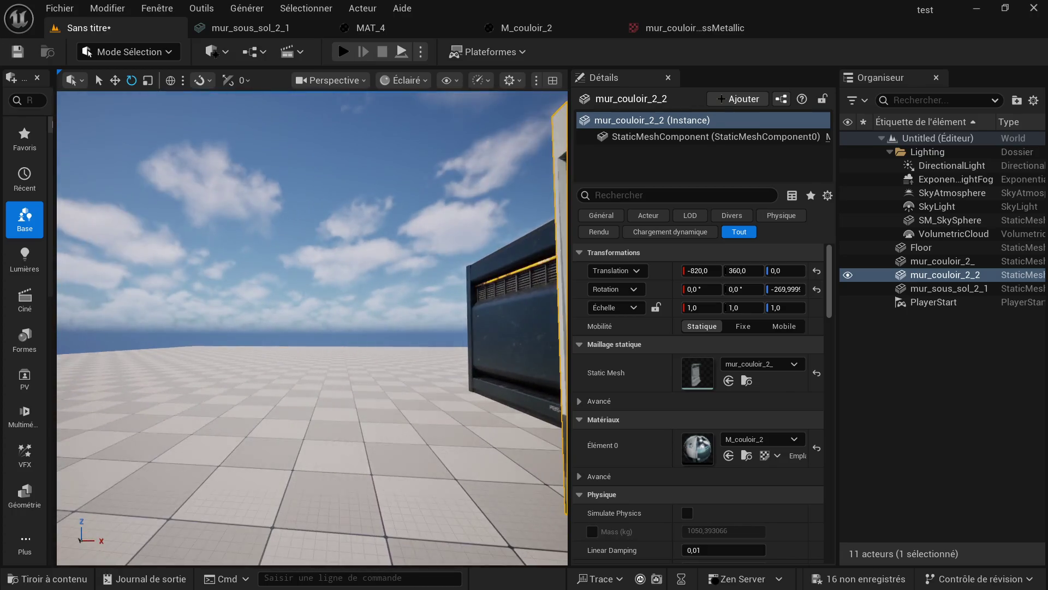
{"action": "key", "text": "f"}
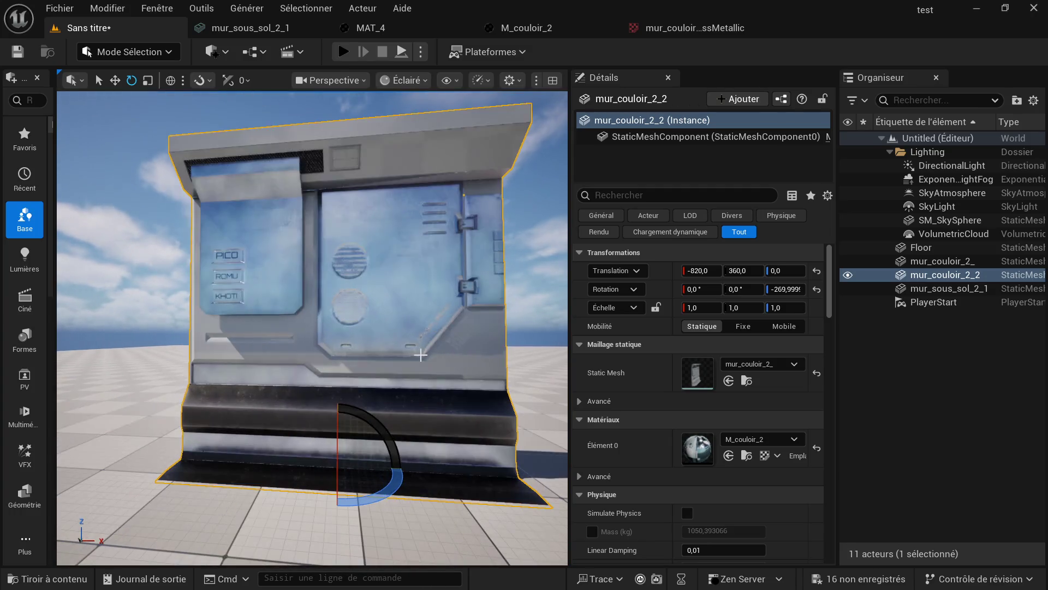
{"action": "left_click_drag", "start_coordinate": [425, 361], "coordinate": [290, 368]}
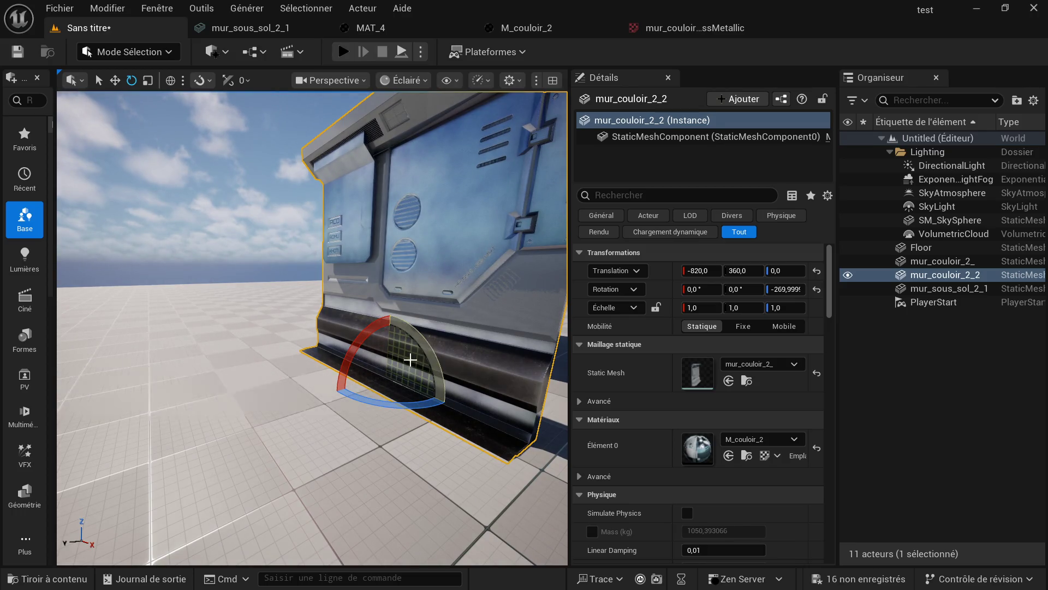
{"action": "key", "text": "ctrl+z"}
- Orbit to a new angle and select the mur_sous_sol_2_1 wall block
{"action": "left_click_drag", "start_coordinate": [350, 376], "coordinate": [386, 369]}
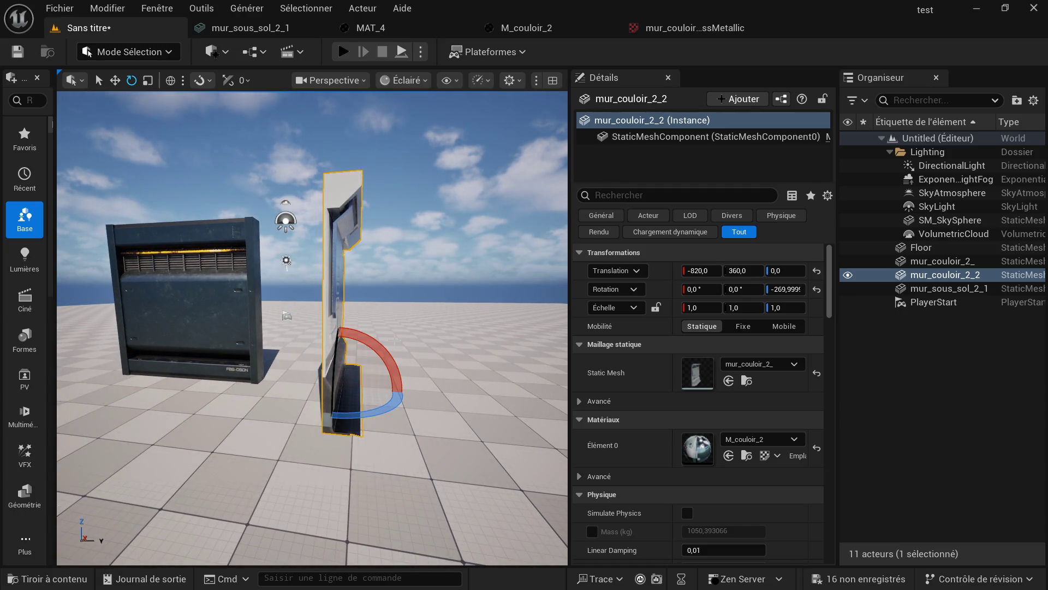
{"action": "left_click_drag", "start_coordinate": [415, 288], "coordinate": [384, 288]}
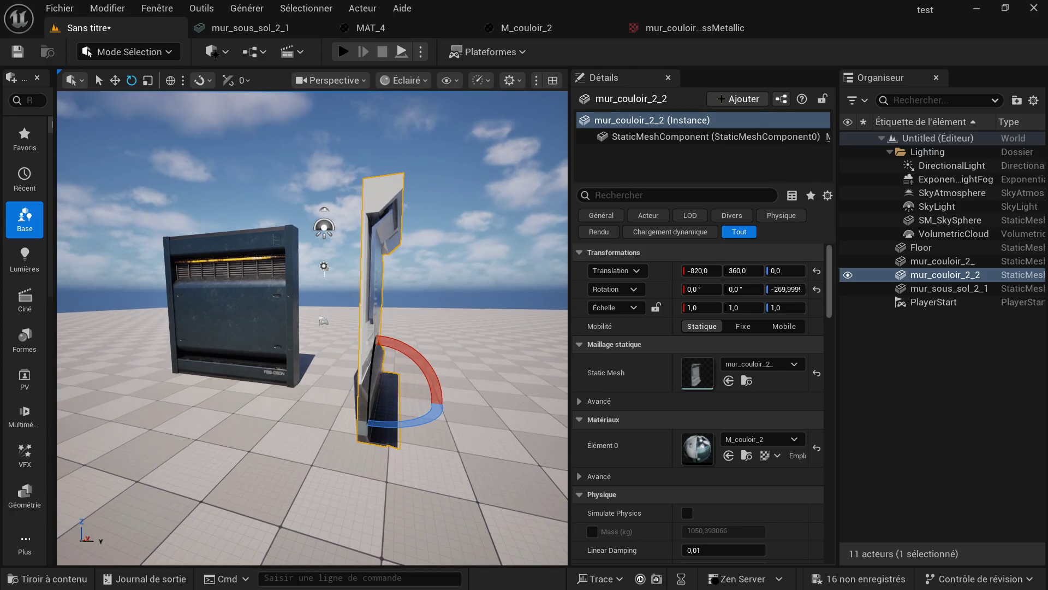
{"action": "right_click", "coordinate": [417, 294]}
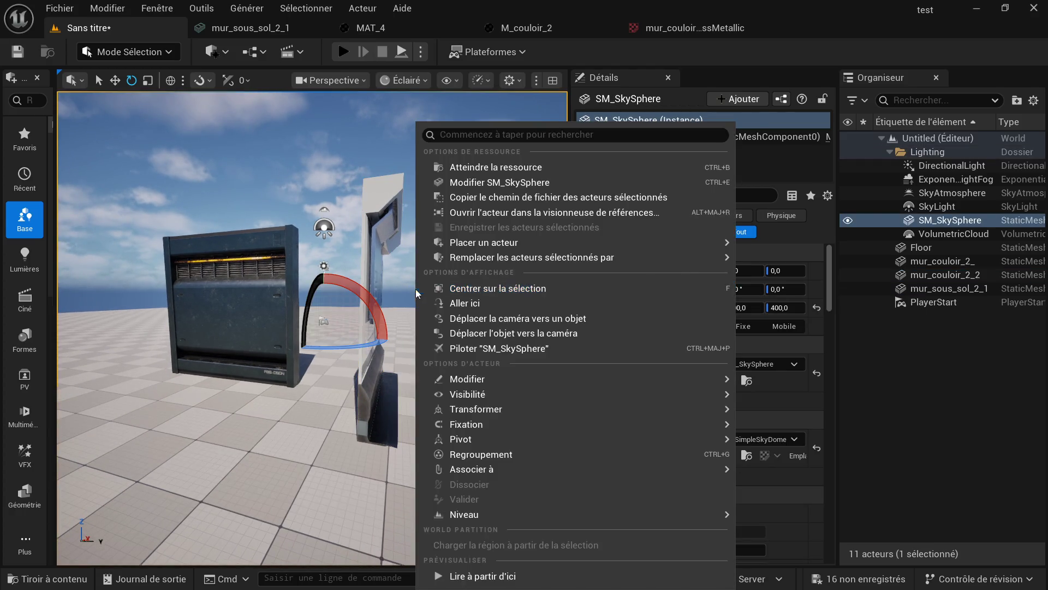
{"action": "left_click", "coordinate": [214, 234]}
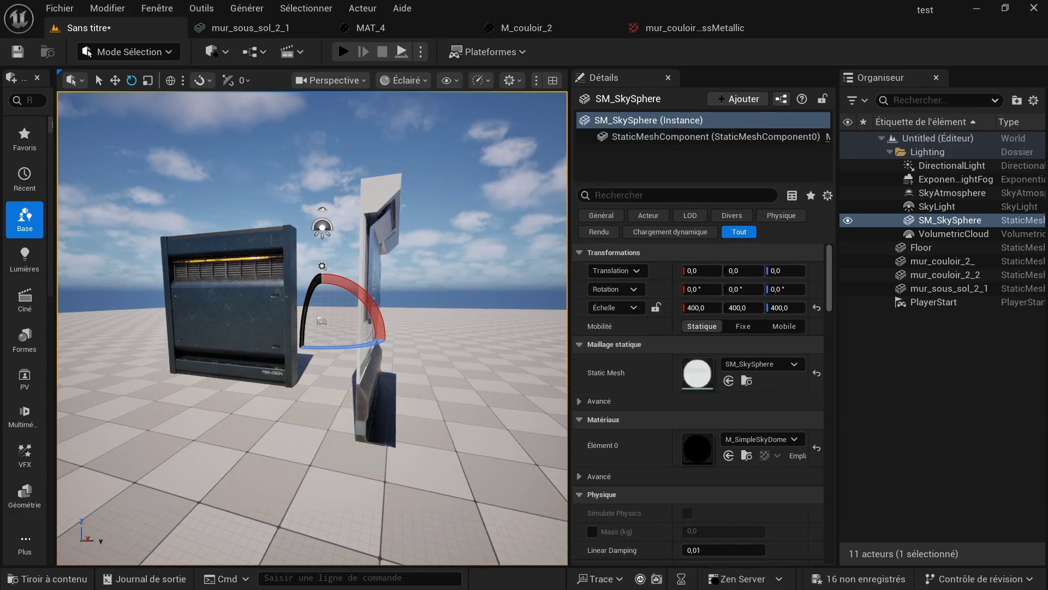
{"action": "left_click", "coordinate": [214, 233]}
{"action": "left_click_drag", "start_coordinate": [214, 233], "coordinate": [217, 218]}
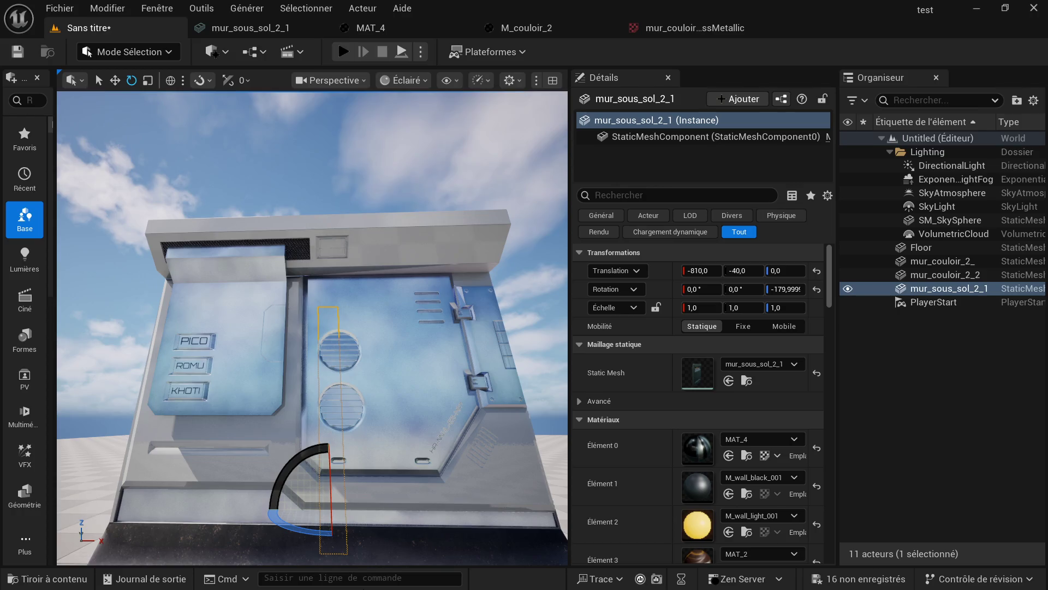
{"action": "key", "text": "super"}
- In Blender, enable the Face Orientation overlay on the mur 4.001 wall
{"action": "left_click", "coordinate": [365, 578]}
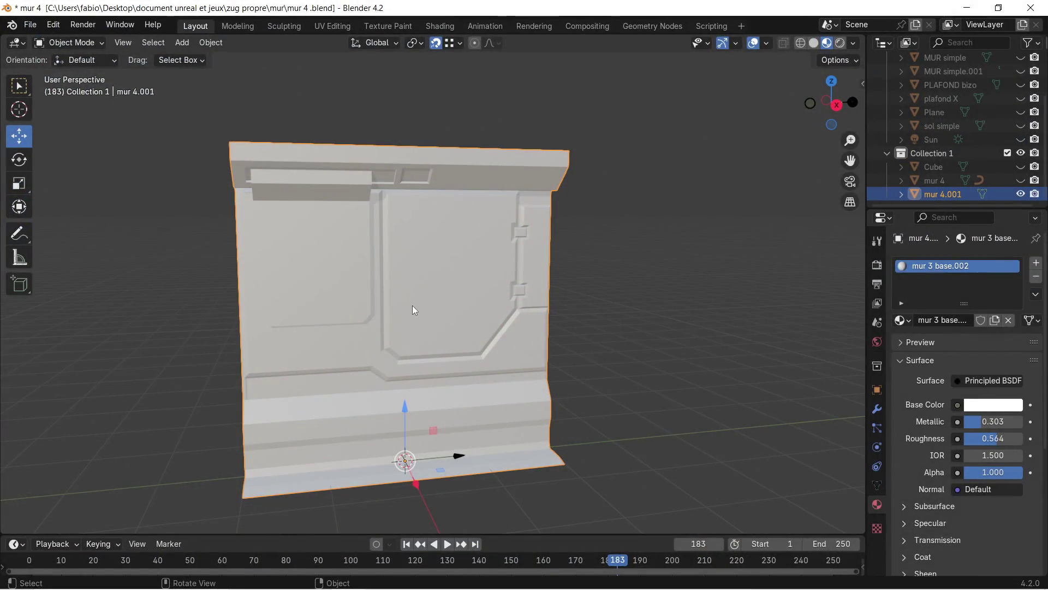
{"action": "scroll", "scroll_direction": "up", "scroll_amount": 3}
{"action": "scroll", "scroll_direction": "down", "scroll_amount": 3}
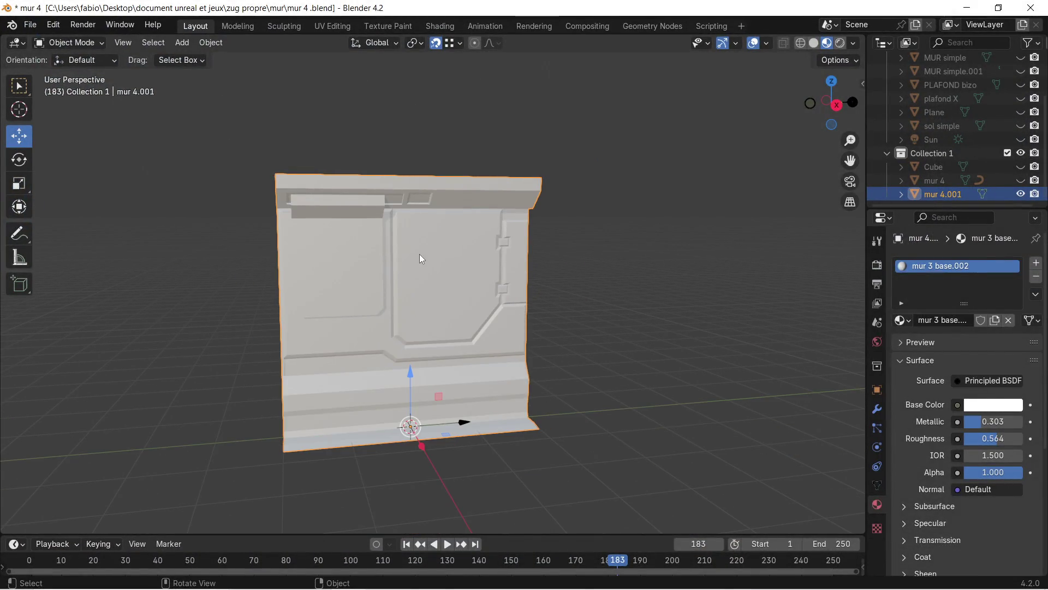
{"action": "key", "text": "Tab"}
{"action": "key", "text": "Tab"}
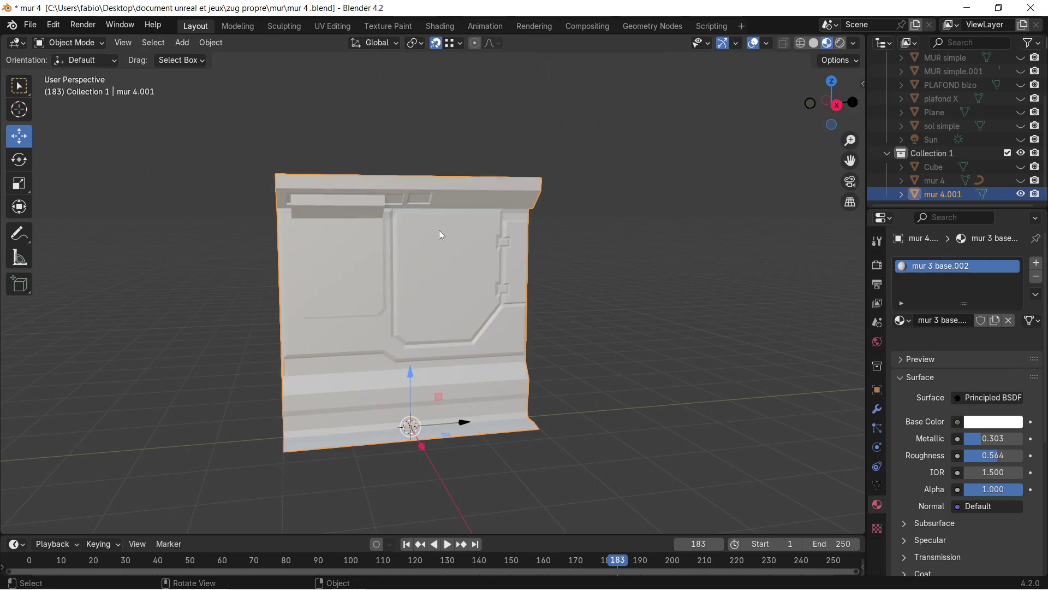
{"action": "left_click", "coordinate": [768, 46]}
{"action": "left_click", "coordinate": [686, 303]}
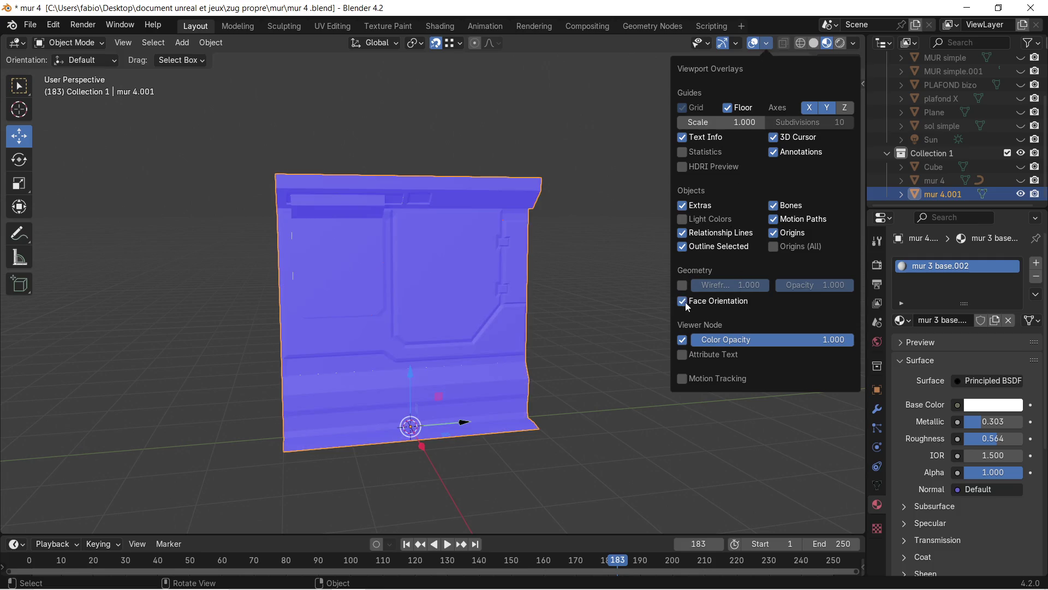
- Orbit around the blue-faced wall, then move to the UV Editing workspace
{"action": "left_click", "coordinate": [541, 280]}
{"action": "scroll", "scroll_direction": "up", "scroll_amount": 3}
{"action": "left_click_drag", "start_coordinate": [434, 261], "coordinate": [421, 240]}
{"action": "scroll", "scroll_direction": "down", "scroll_amount": 3}
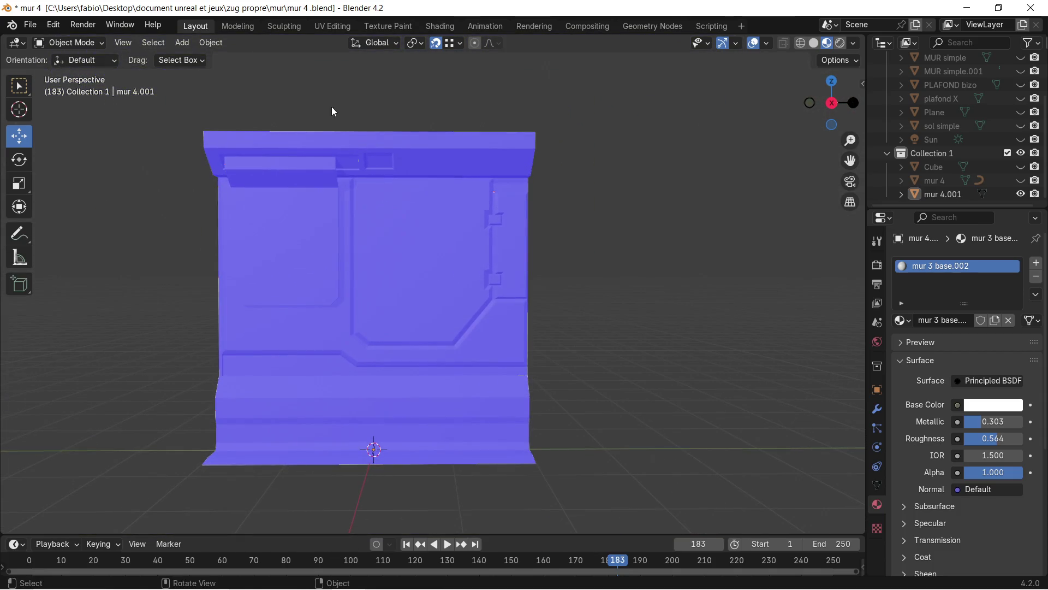
{"action": "left_click", "coordinate": [314, 23]}
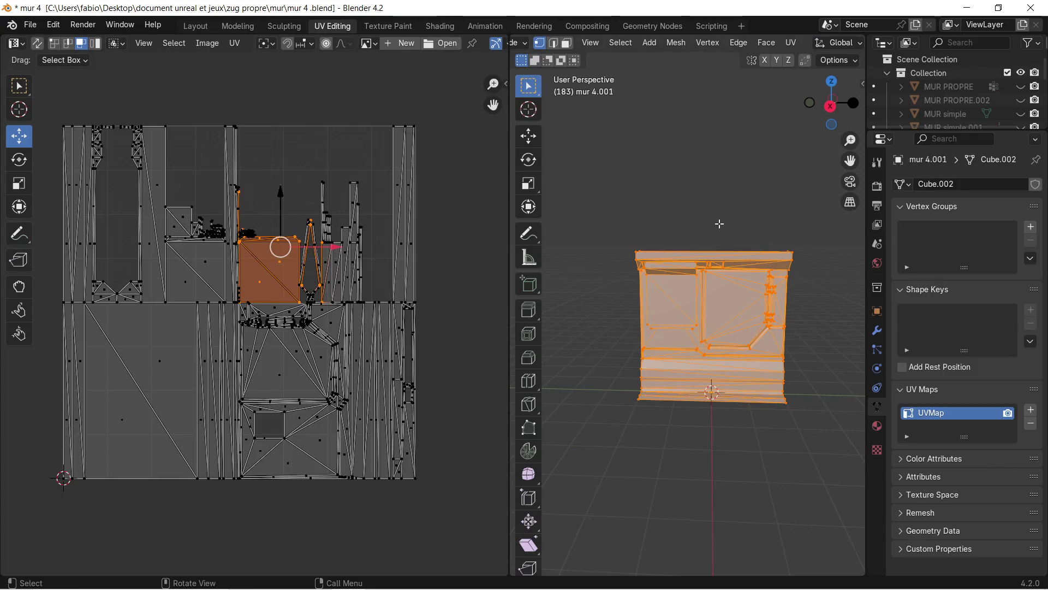
- Select all of the wall's geometry and unwrap it with Smart UV Project
{"action": "left_click", "coordinate": [696, 211]}
{"action": "key", "text": "a"}
{"action": "scroll", "scroll_direction": "up", "scroll_amount": 3}
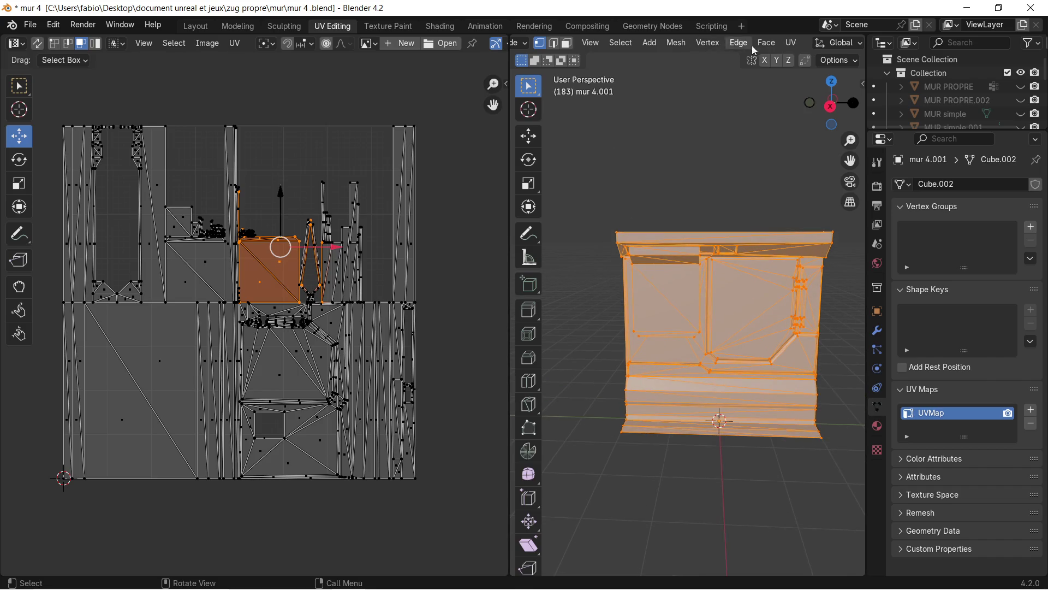
{"action": "left_click", "coordinate": [791, 43]}
{"action": "left_click", "coordinate": [802, 59]}
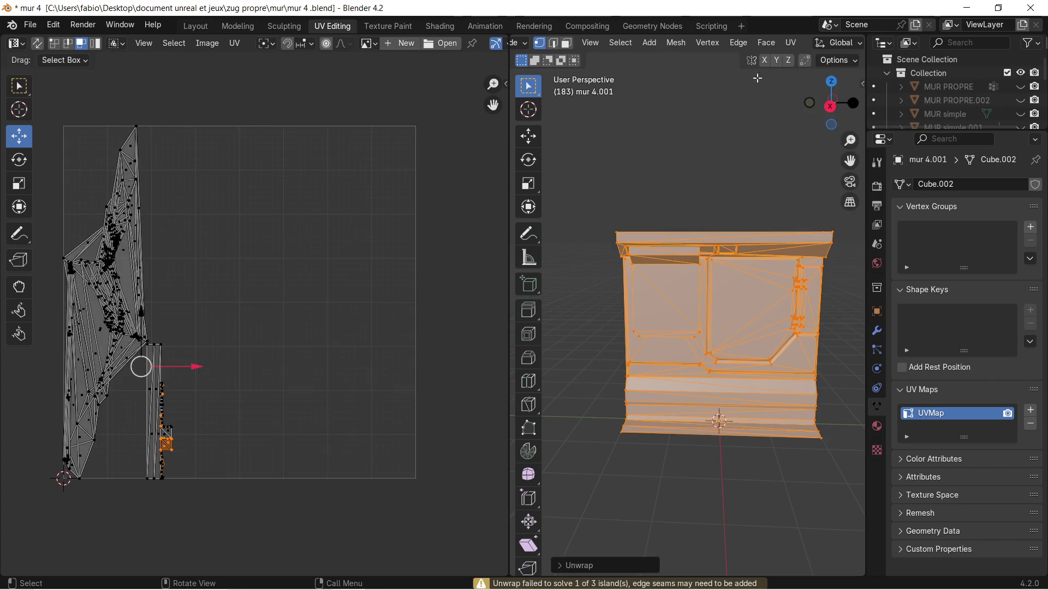
{"action": "left_click", "coordinate": [796, 45]}
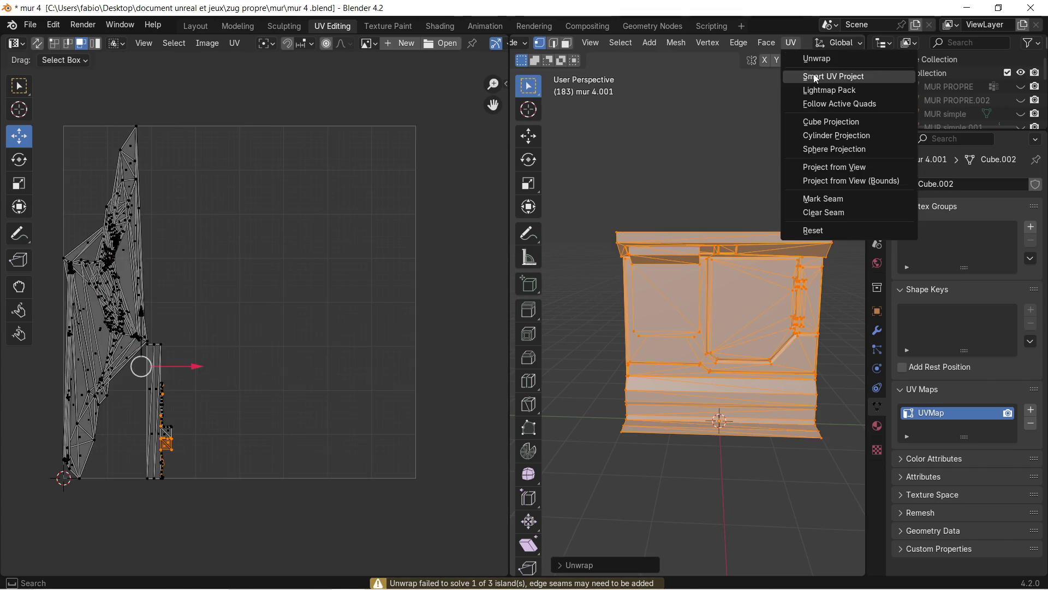
{"action": "left_click", "coordinate": [814, 77]}
{"action": "left_click", "coordinate": [752, 200]}
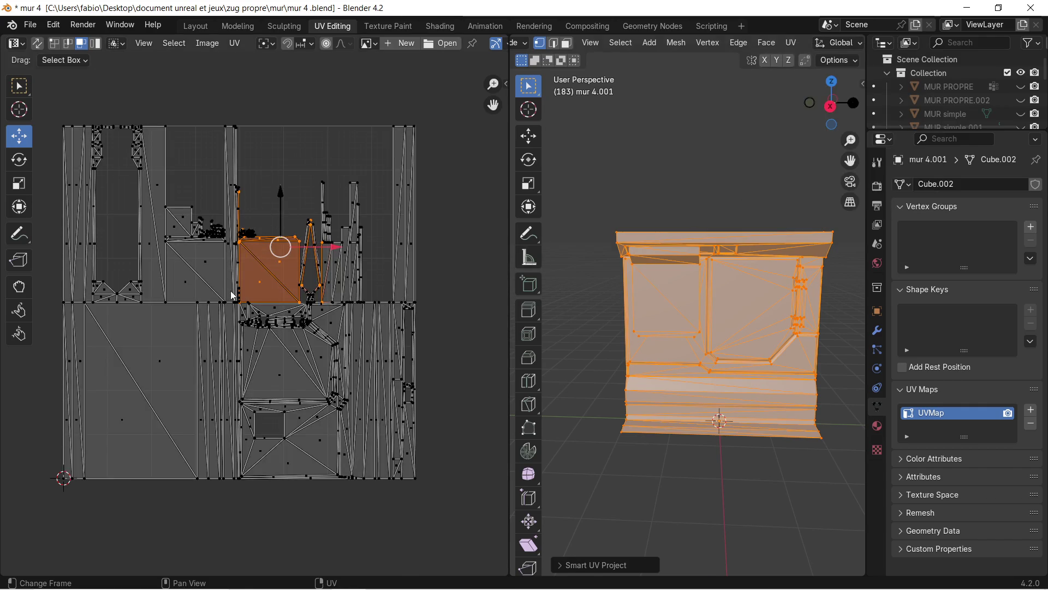
- Inspect the new UV islands, deselect the mesh, and view the wall from several angles
{"action": "scroll", "scroll_direction": "up", "scroll_amount": 3}
{"action": "scroll", "scroll_direction": "up", "scroll_amount": 3}
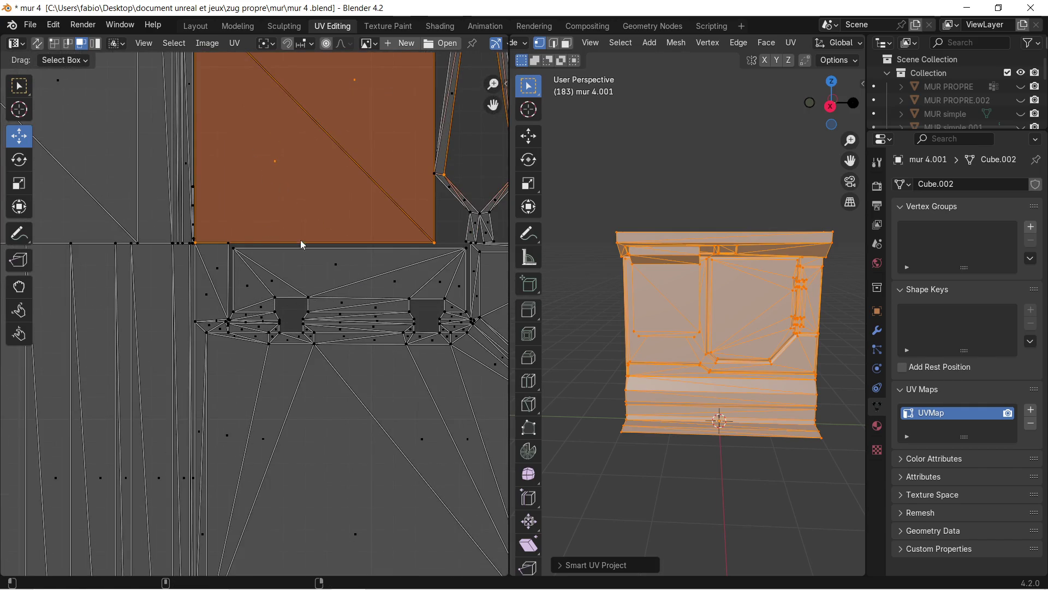
{"action": "key", "text": "super"}
{"action": "key", "text": "super"}
{"action": "left_click_drag", "start_coordinate": [300, 192], "coordinate": [253, 250]}
{"action": "scroll", "scroll_direction": "up", "scroll_amount": 3}
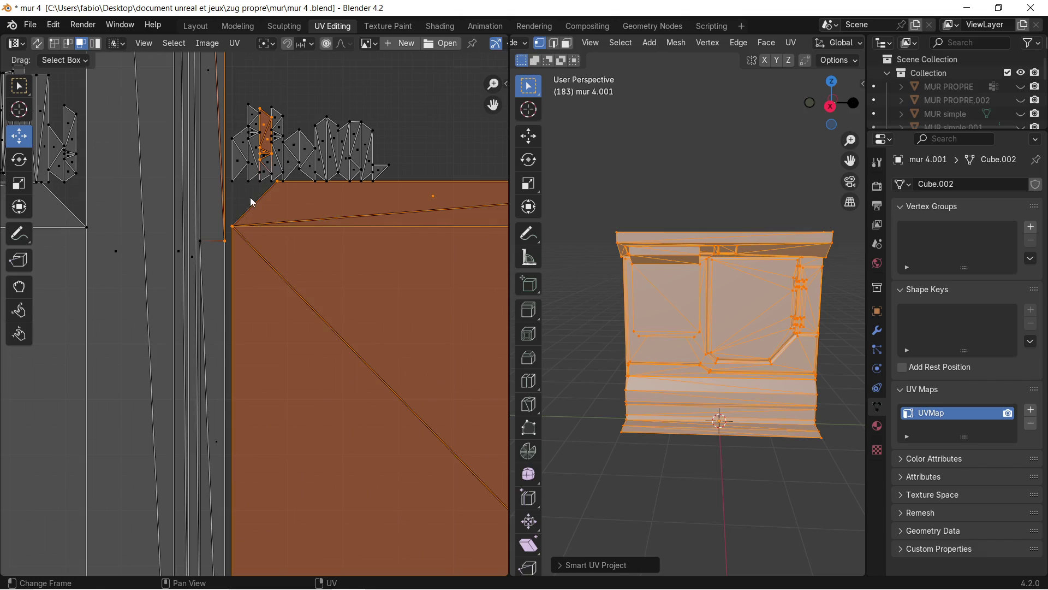
{"action": "scroll", "scroll_direction": "up", "scroll_amount": 3}
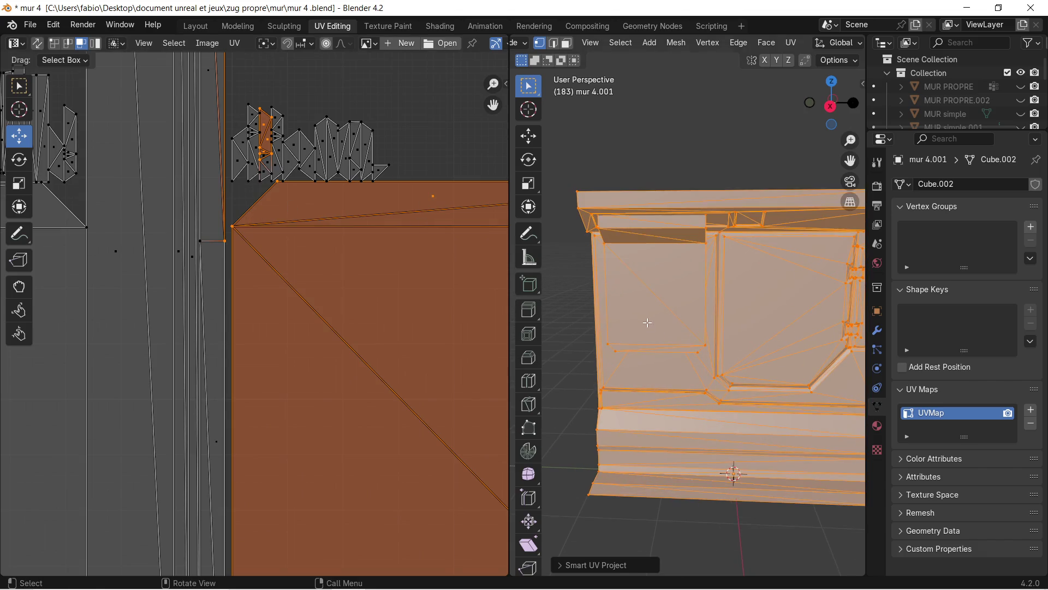
{"action": "key", "text": "alt+a"}
{"action": "left_click_drag", "start_coordinate": [632, 297], "coordinate": [693, 290]}
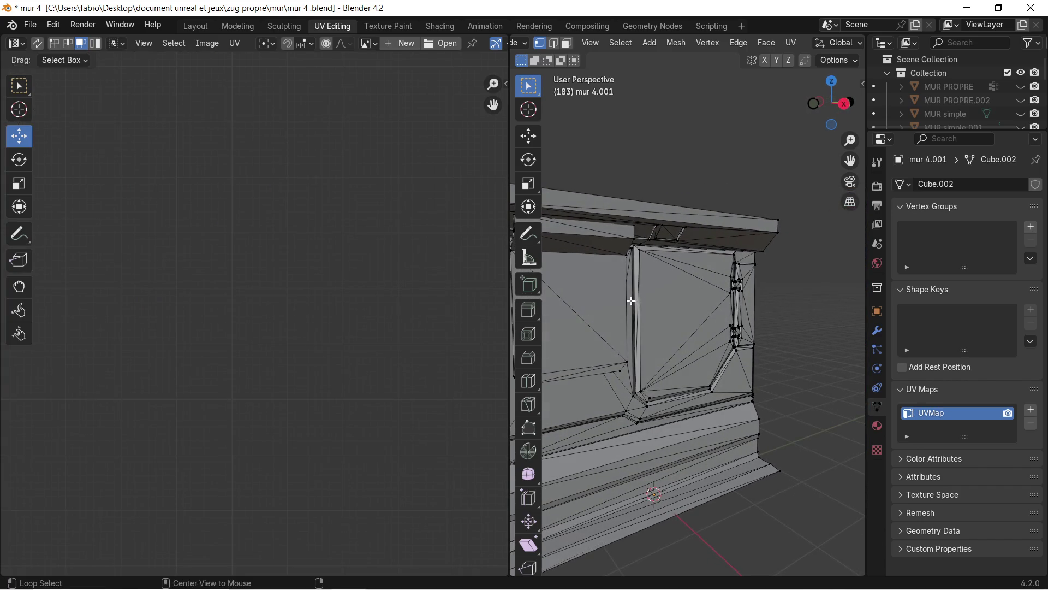
{"action": "left_click_drag", "start_coordinate": [632, 300], "coordinate": [612, 263]}
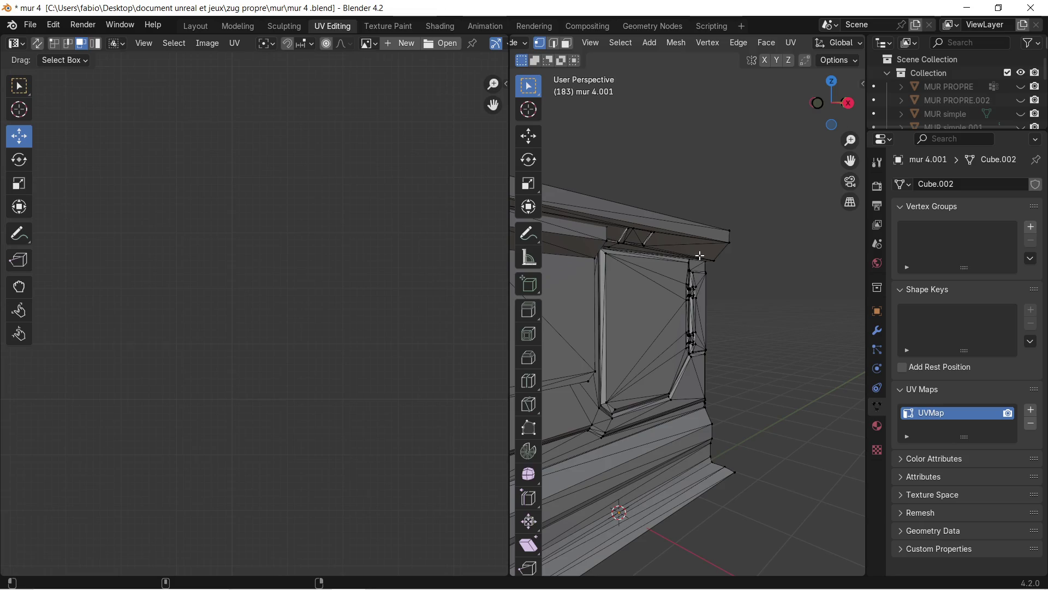
{"action": "key", "text": "super"}
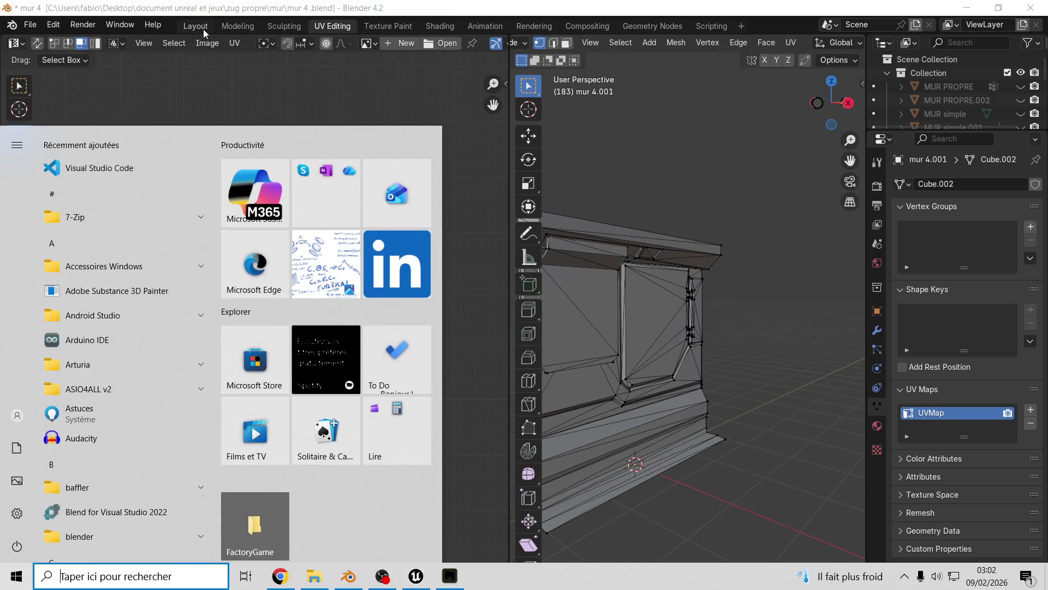
- Back in Layout, turn off Face Orientation and bring the browser forward
{"action": "left_click", "coordinate": [208, 23]}
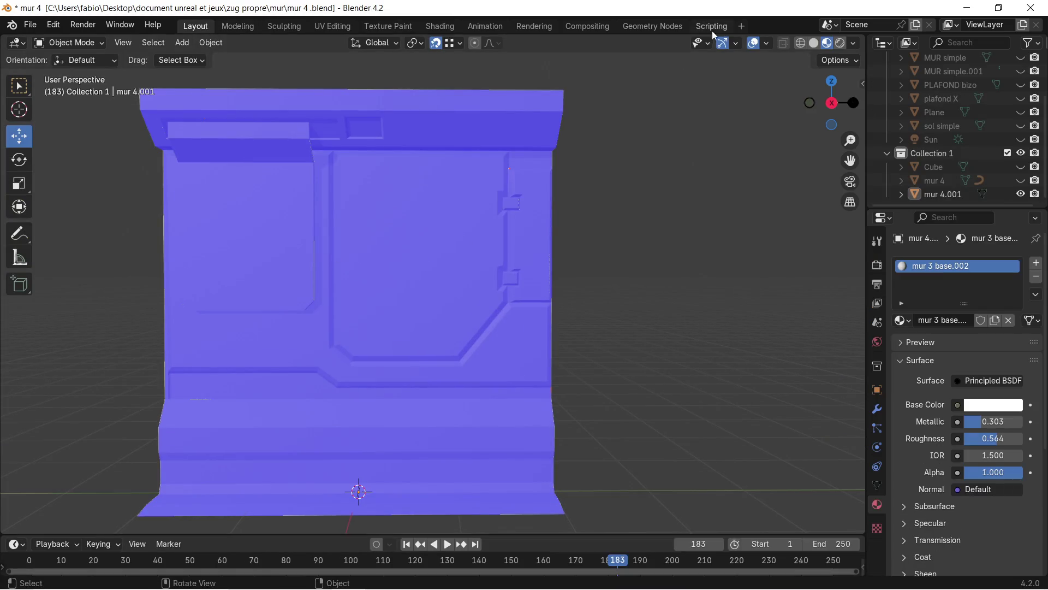
{"action": "left_click", "coordinate": [767, 46]}
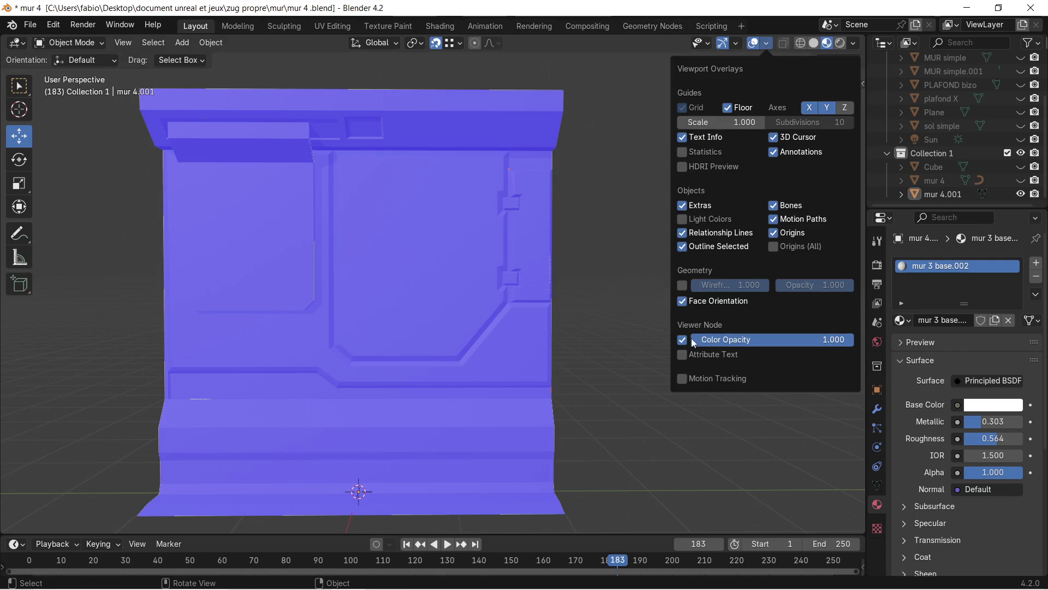
{"action": "left_click", "coordinate": [682, 301]}
{"action": "scroll", "scroll_direction": "down", "scroll_amount": 3}
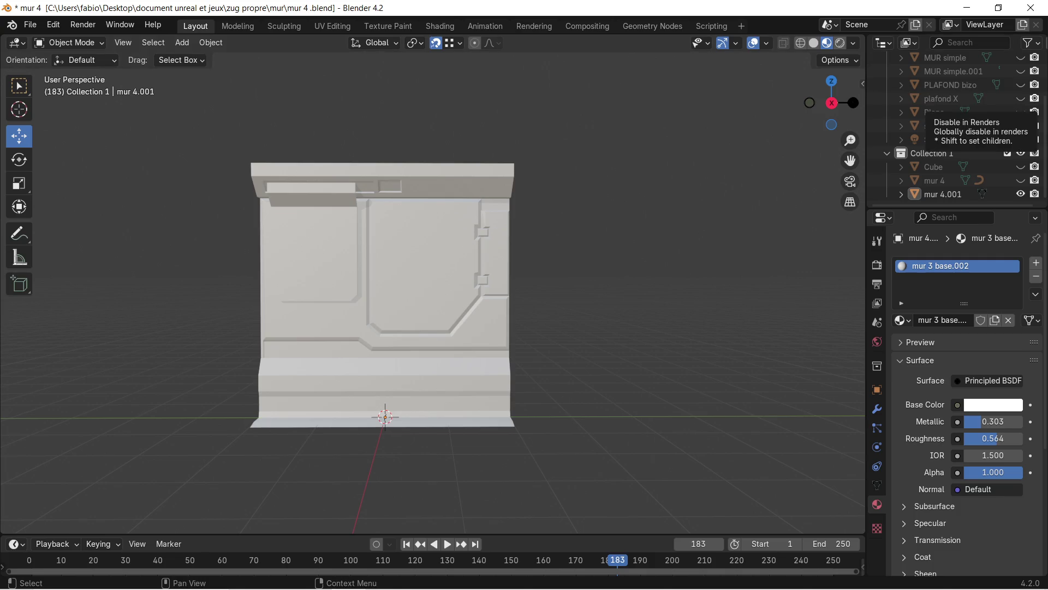
{"action": "key", "text": "alt+Tab"}
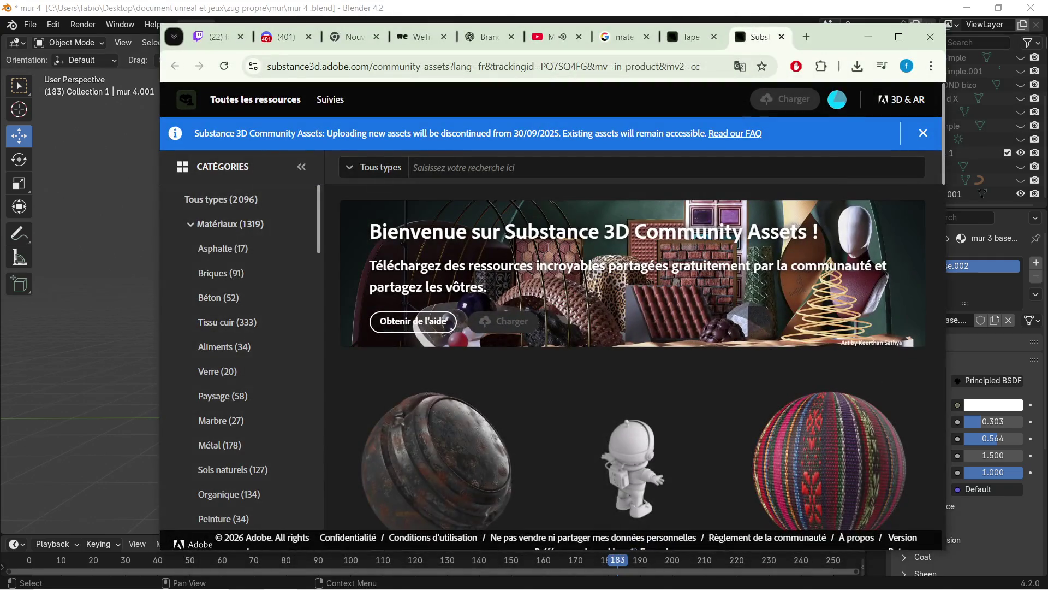
- Reload the Twitch stream tab, check the YouTube tab, then minimize Chrome
{"action": "left_click", "coordinate": [218, 37]}
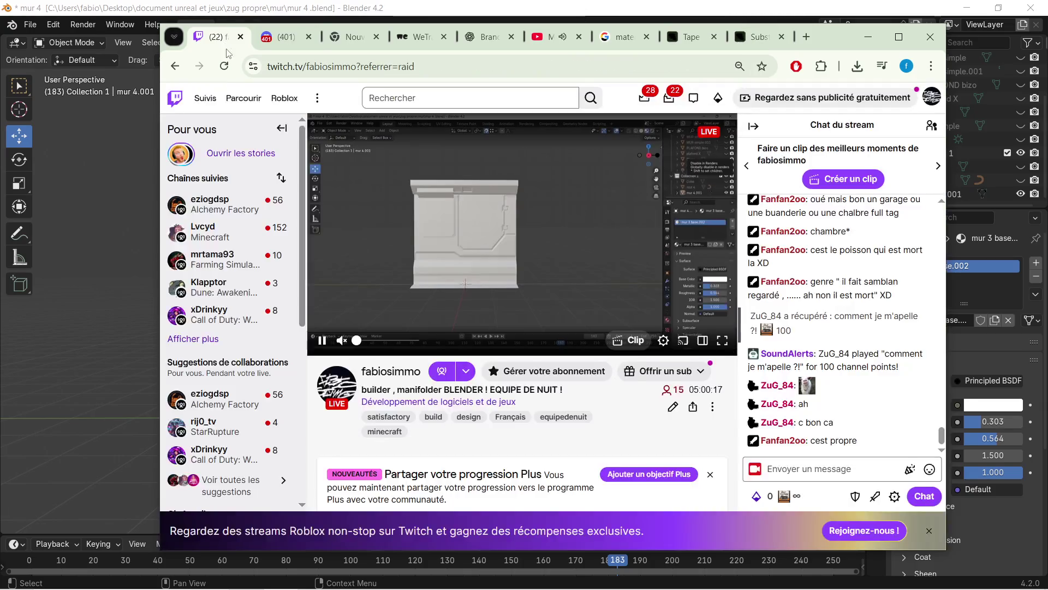
{"action": "left_click", "coordinate": [224, 66]}
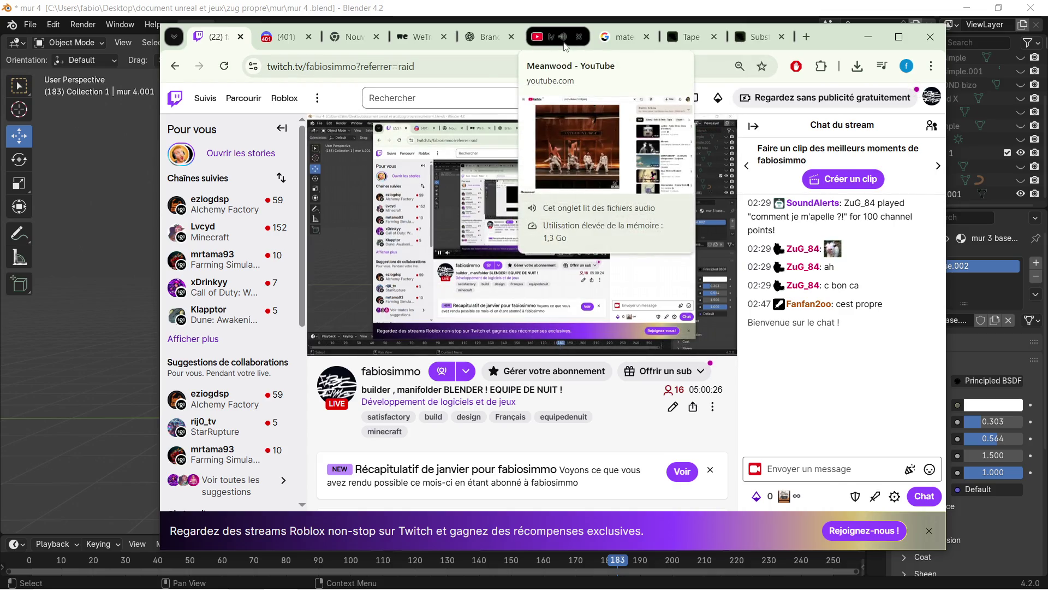
{"action": "left_click", "coordinate": [564, 44]}
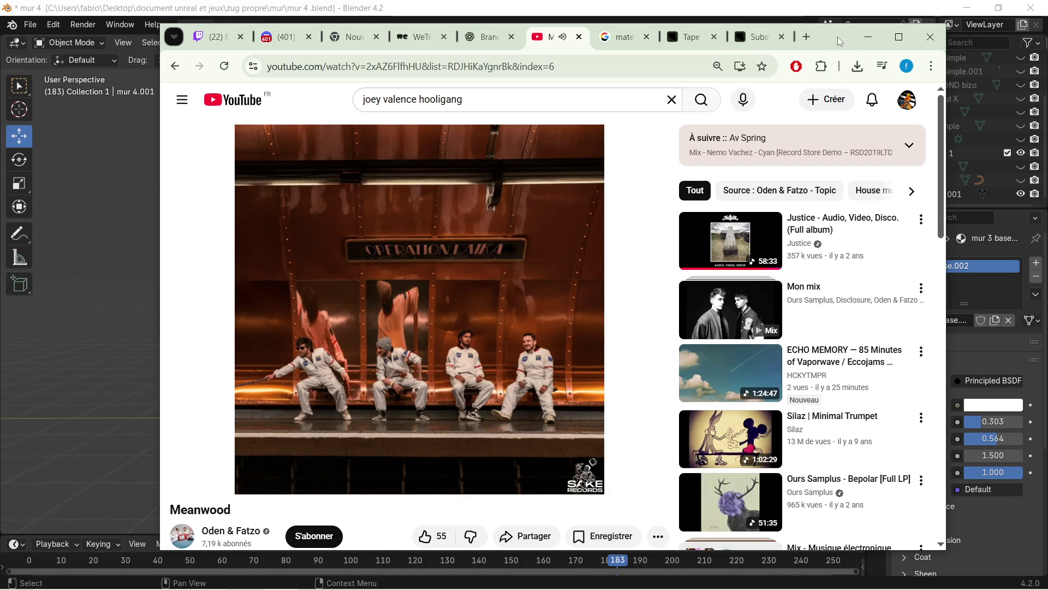
{"action": "left_click", "coordinate": [868, 37]}
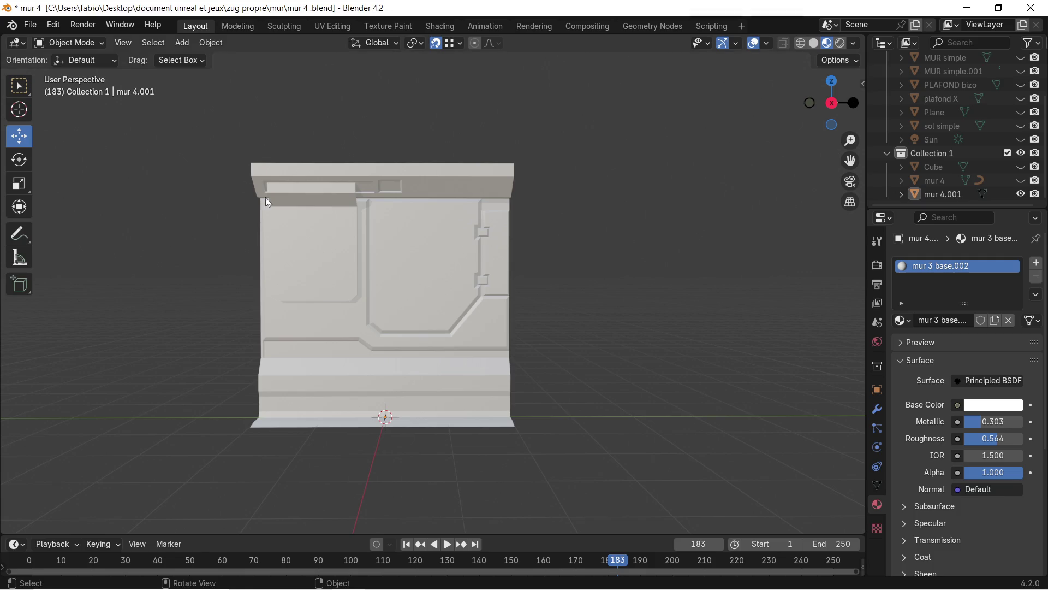
- Snap to the front view and orbit around the wall
{"action": "scroll", "scroll_direction": "up", "scroll_amount": 3}
{"action": "key", "text": "KP_1"}
{"action": "left_click_drag", "start_coordinate": [566, 287], "coordinate": [464, 222]}
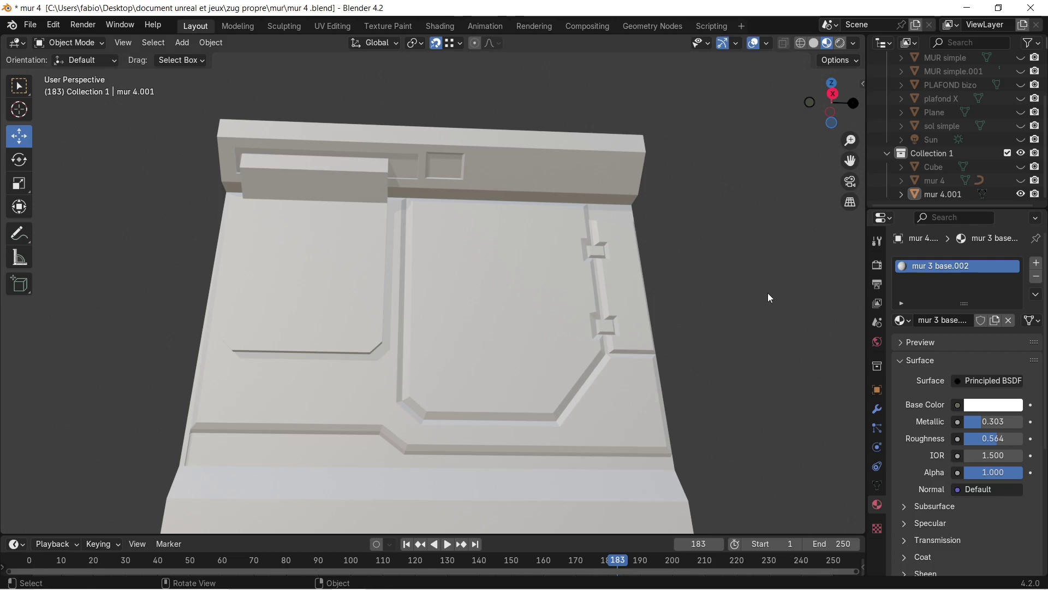
- In Edit Mode, select every mur 3 base.002 face and return to a centred front view
{"action": "key", "text": "Tab"}
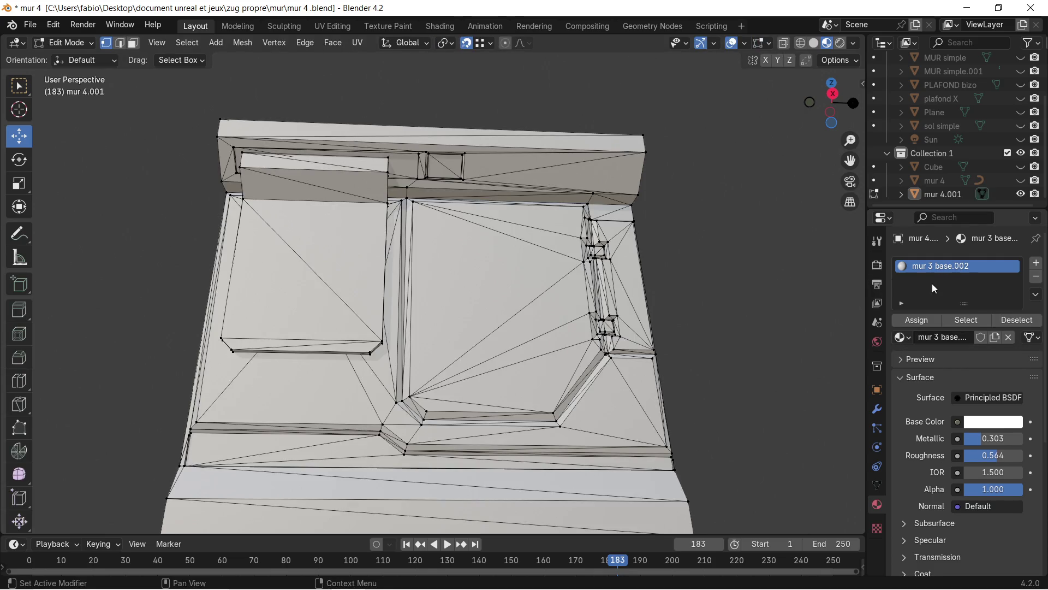
{"action": "left_click", "coordinate": [966, 320]}
{"action": "scroll", "scroll_direction": "up", "scroll_amount": 3}
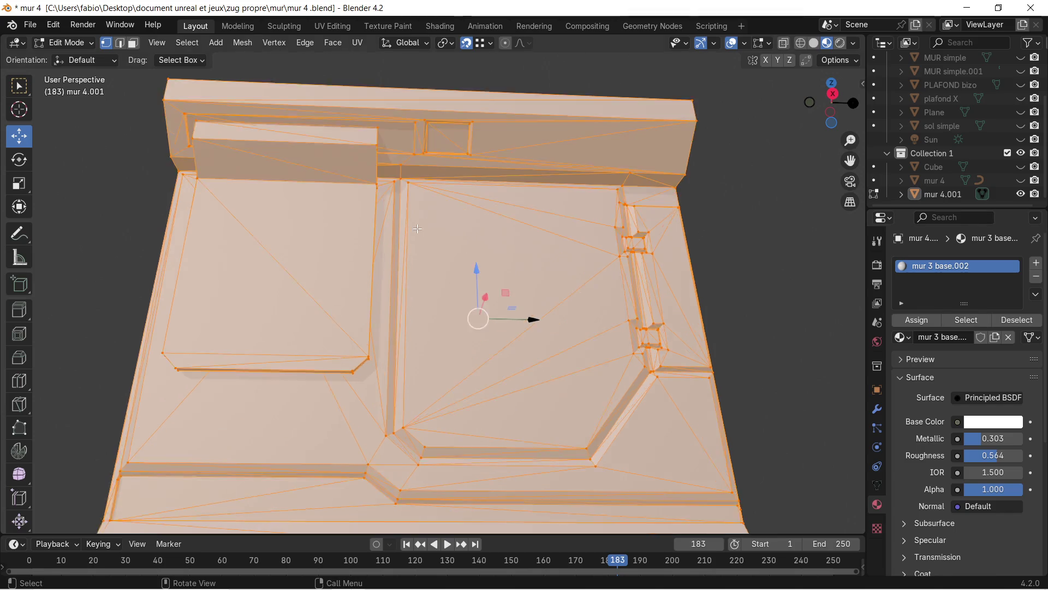
{"action": "scroll", "scroll_direction": "down", "scroll_amount": 3}
{"action": "left_click_drag", "start_coordinate": [418, 229], "coordinate": [415, 301]}
{"action": "left_click_drag", "start_coordinate": [437, 382], "coordinate": [459, 269]}
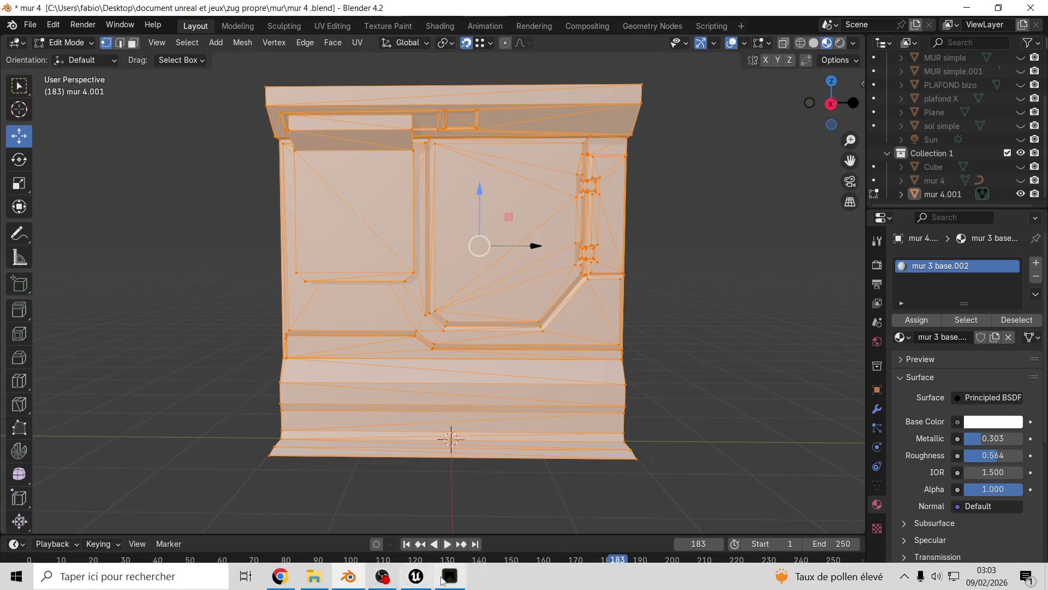
{"action": "left_click", "coordinate": [443, 578]}
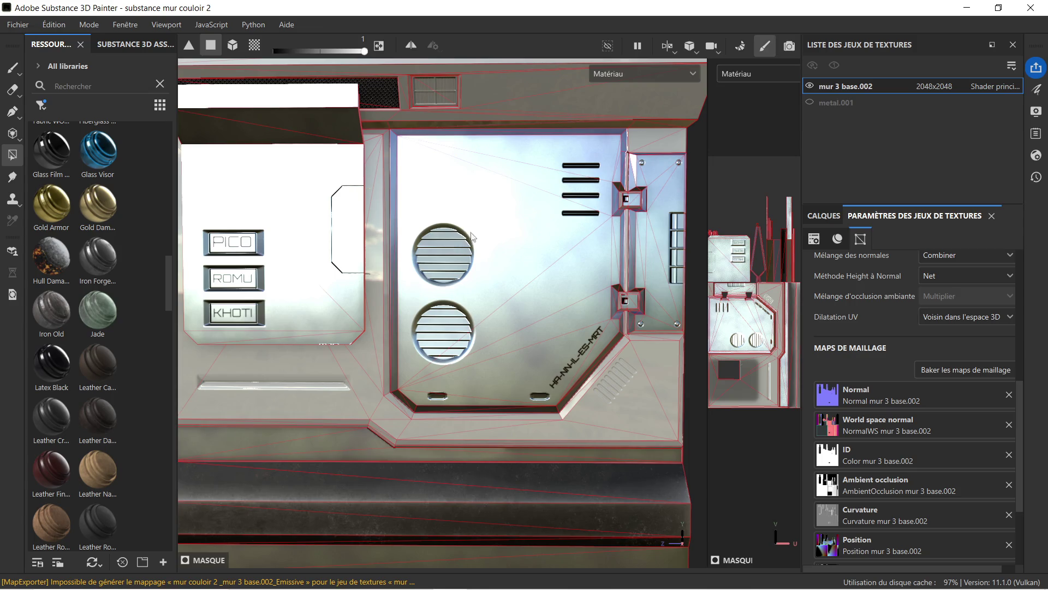
- Orbit and pan over the wall to inspect its top and upper ledge
{"action": "key", "text": "super"}
{"action": "key", "text": "super"}
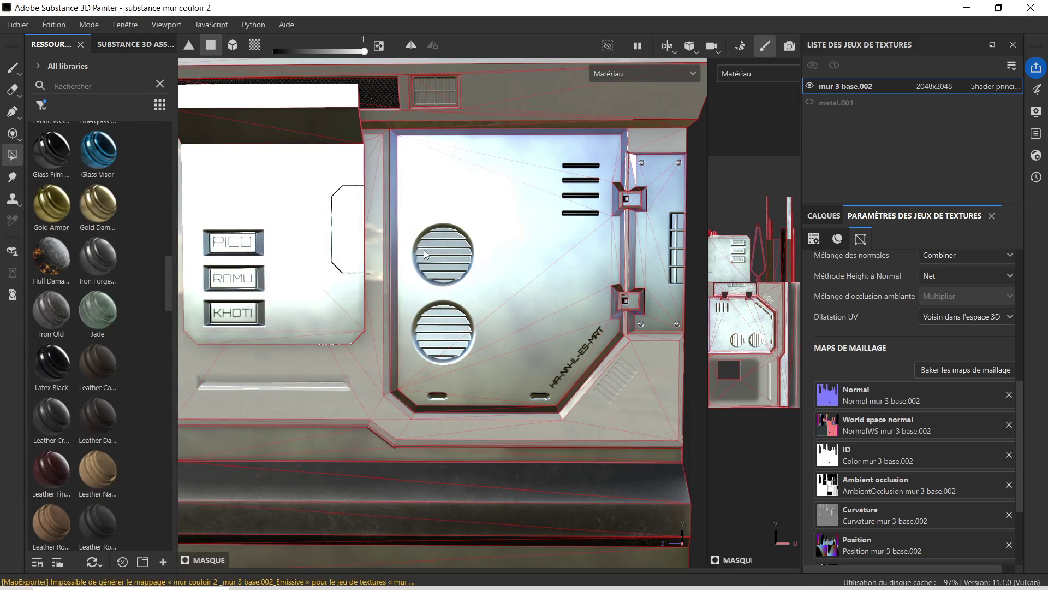
{"action": "right_click", "coordinate": [442, 228]}
{"action": "scroll", "scroll_direction": "down", "scroll_amount": 3}
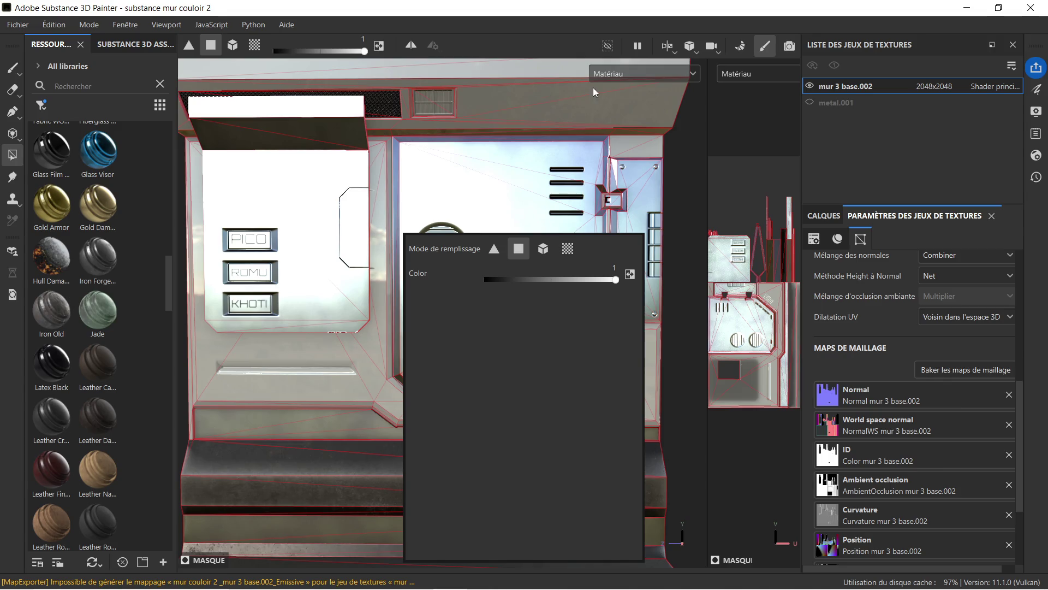
{"action": "left_click_drag", "start_coordinate": [384, 220], "coordinate": [272, 166]}
{"action": "scroll", "scroll_direction": "up", "scroll_amount": 3}
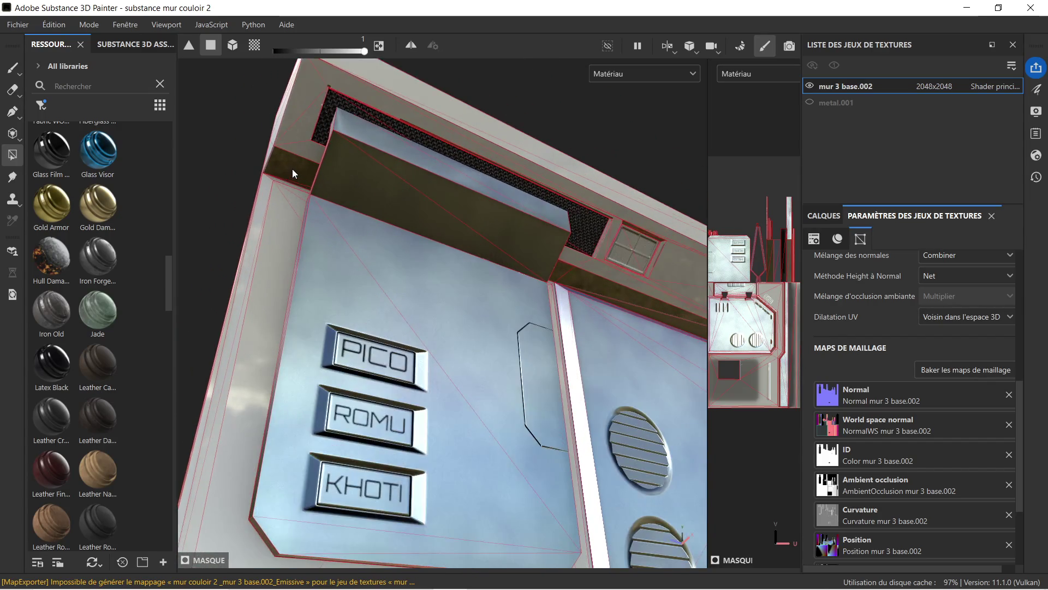
{"action": "left_click_drag", "start_coordinate": [310, 183], "coordinate": [355, 178]}
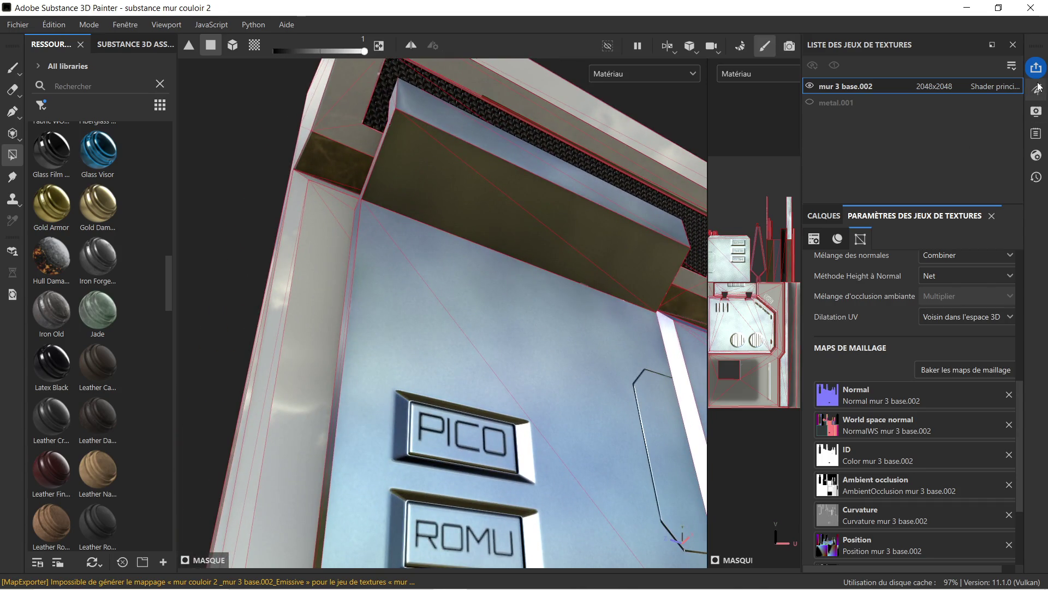
- Show the Layers stack, hide Chrome Blue Tint, and inspect the white inner panels
{"action": "left_click", "coordinate": [1042, 112]}
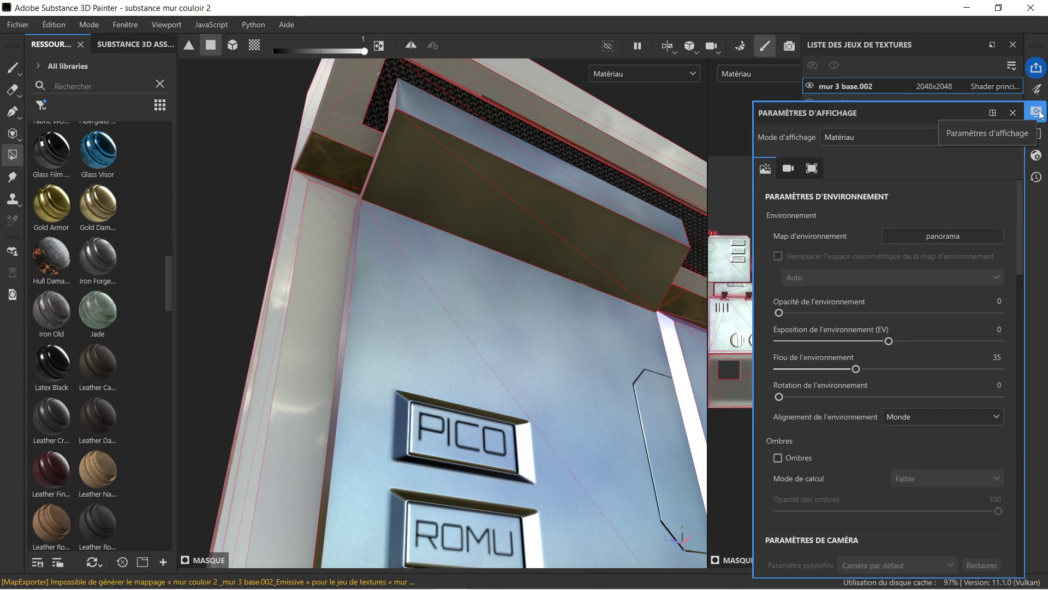
{"action": "left_click", "coordinate": [1036, 112]}
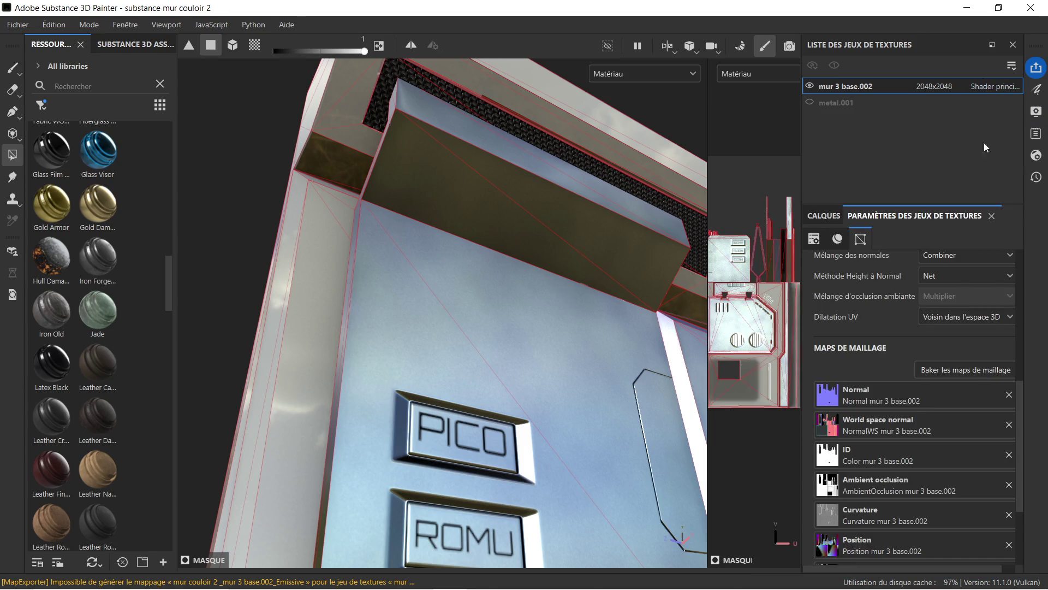
{"action": "left_click", "coordinate": [829, 220]}
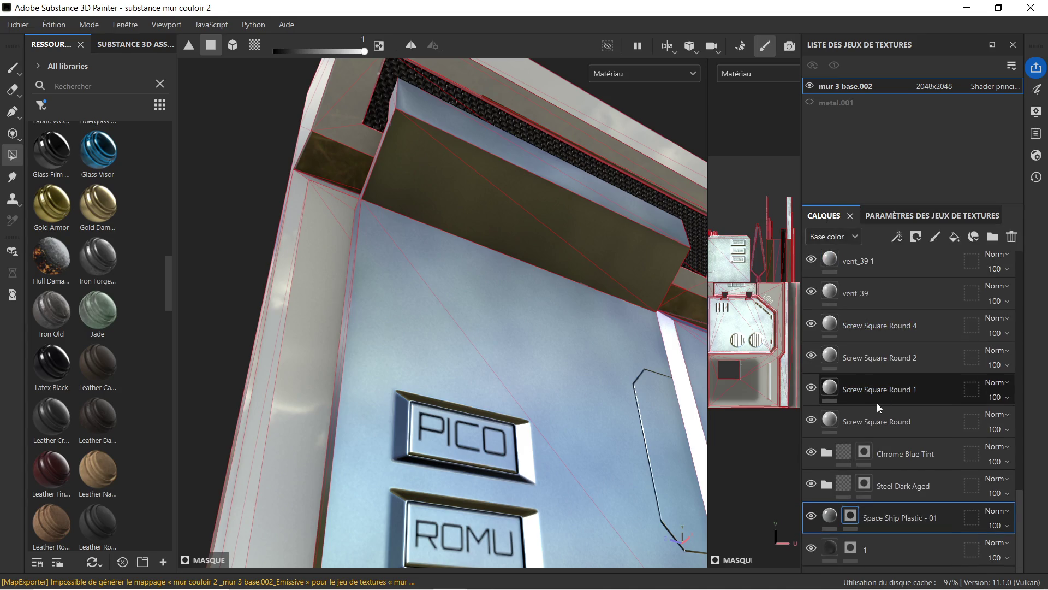
{"action": "left_click", "coordinate": [811, 453]}
{"action": "scroll", "scroll_direction": "down", "scroll_amount": 3}
{"action": "left_click_drag", "start_coordinate": [545, 352], "coordinate": [504, 292]}
{"action": "left_click_drag", "start_coordinate": [584, 295], "coordinate": [505, 347]}
{"action": "left_click_drag", "start_coordinate": [504, 348], "coordinate": [581, 326]}
{"action": "left_click_drag", "start_coordinate": [601, 310], "coordinate": [678, 382]}
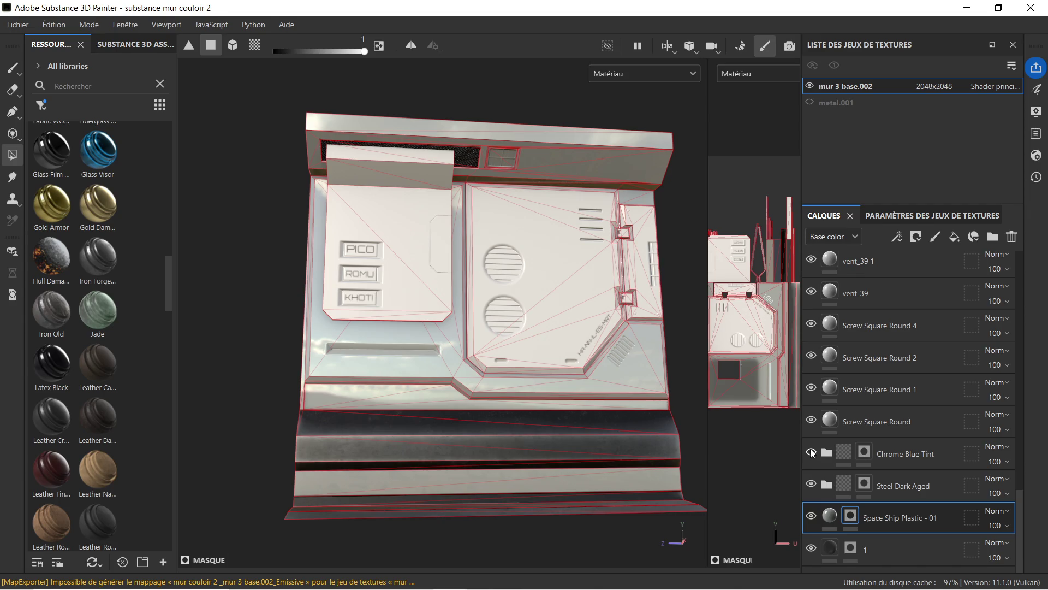
- Toggle Chrome Blue Tint, Space Ship Plastic - 01, Steel Dark Aged and layer 1 visibility to compare
{"action": "left_click", "coordinate": [811, 453]}
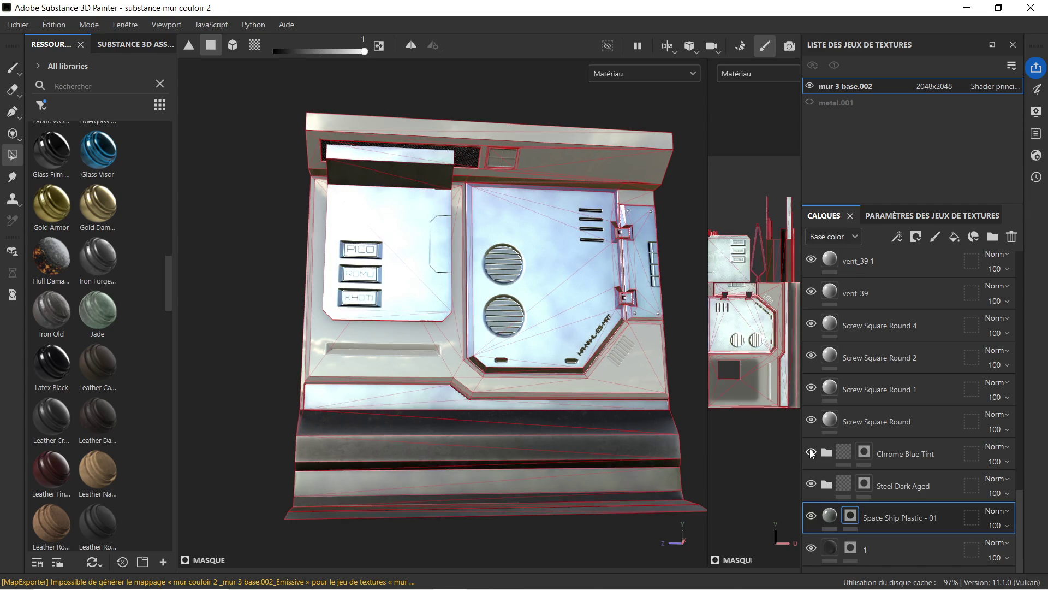
{"action": "left_click", "coordinate": [811, 453]}
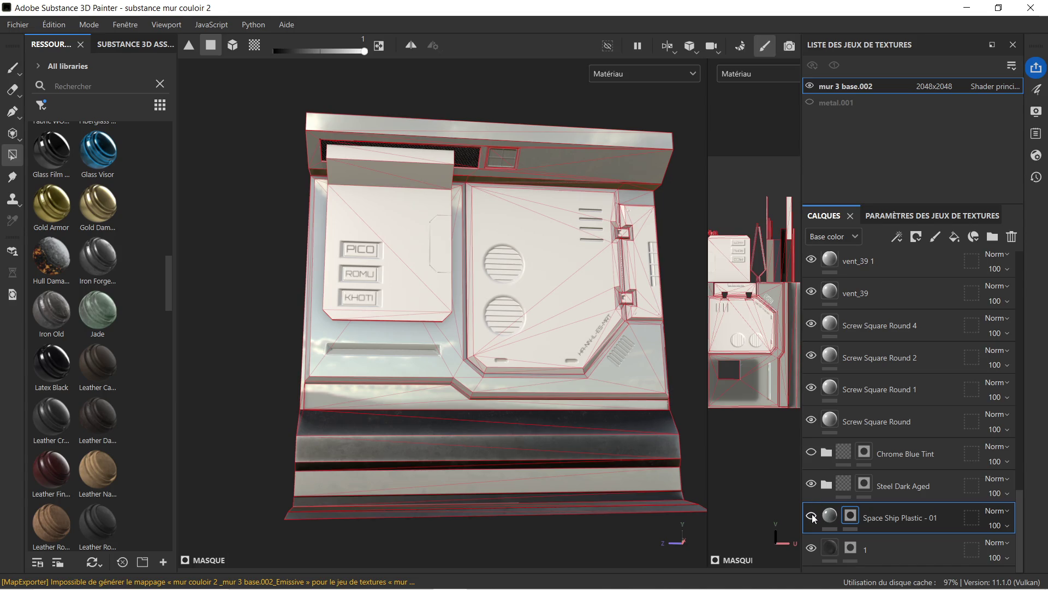
{"action": "left_click", "coordinate": [812, 516]}
{"action": "left_click", "coordinate": [811, 484]}
{"action": "left_click", "coordinate": [812, 484]}
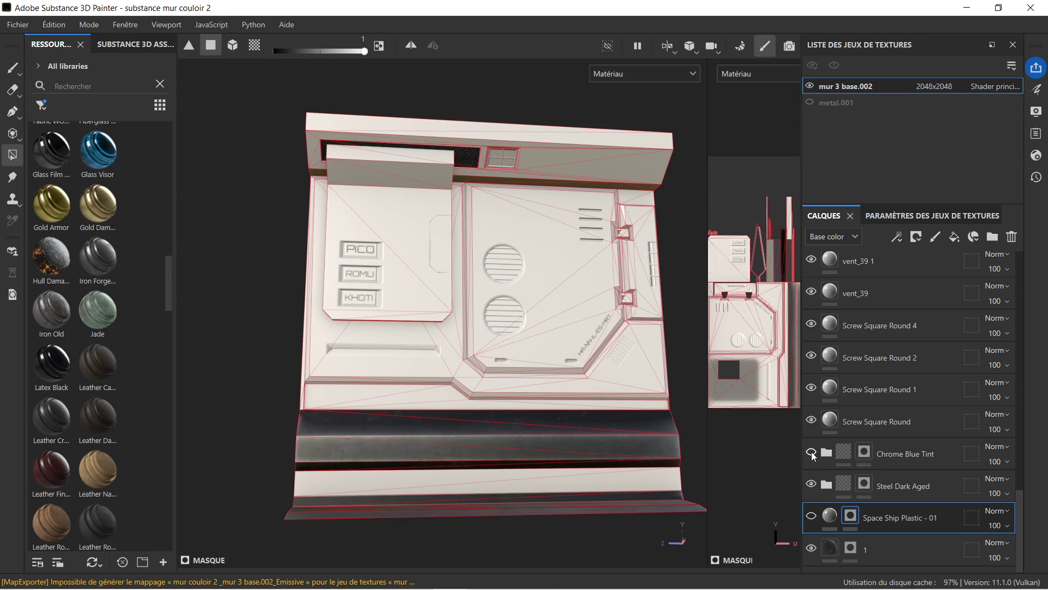
{"action": "left_click", "coordinate": [811, 453]}
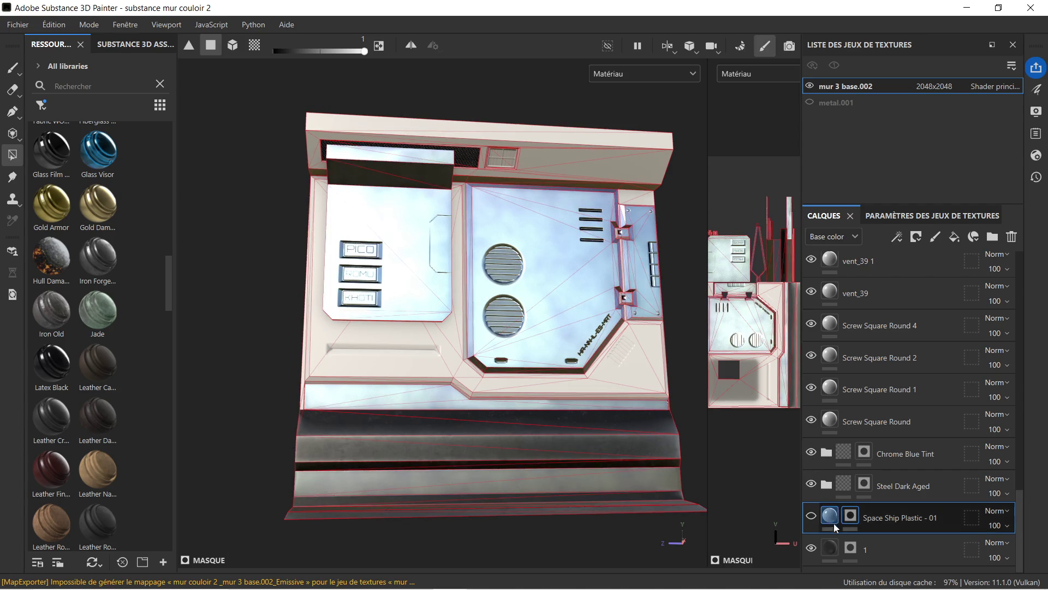
{"action": "left_click", "coordinate": [812, 547]}
{"action": "left_click", "coordinate": [813, 547]}
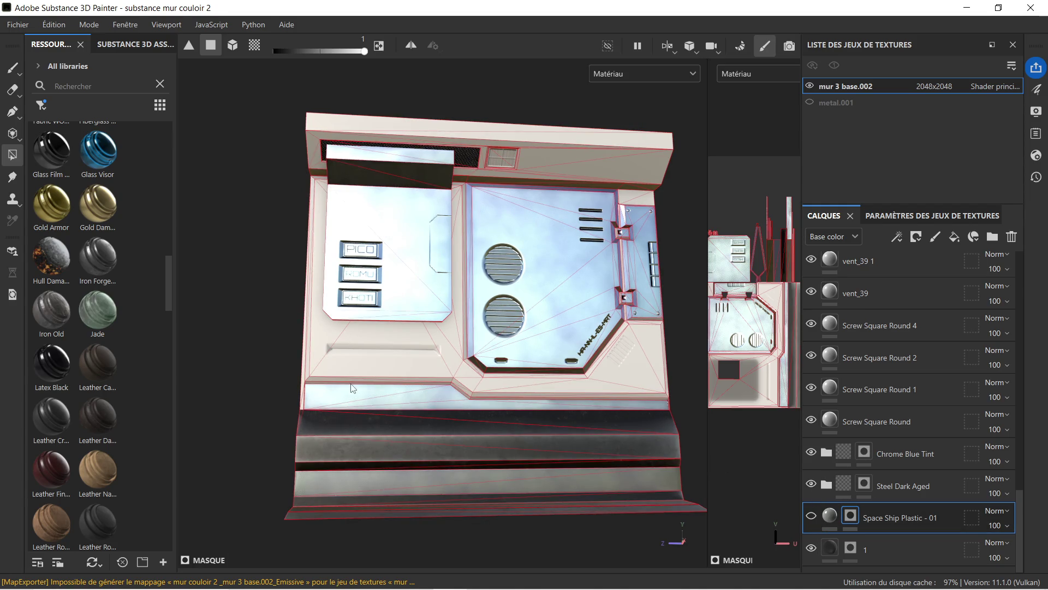
{"action": "key", "text": "super"}
{"action": "key", "text": "Escape"}
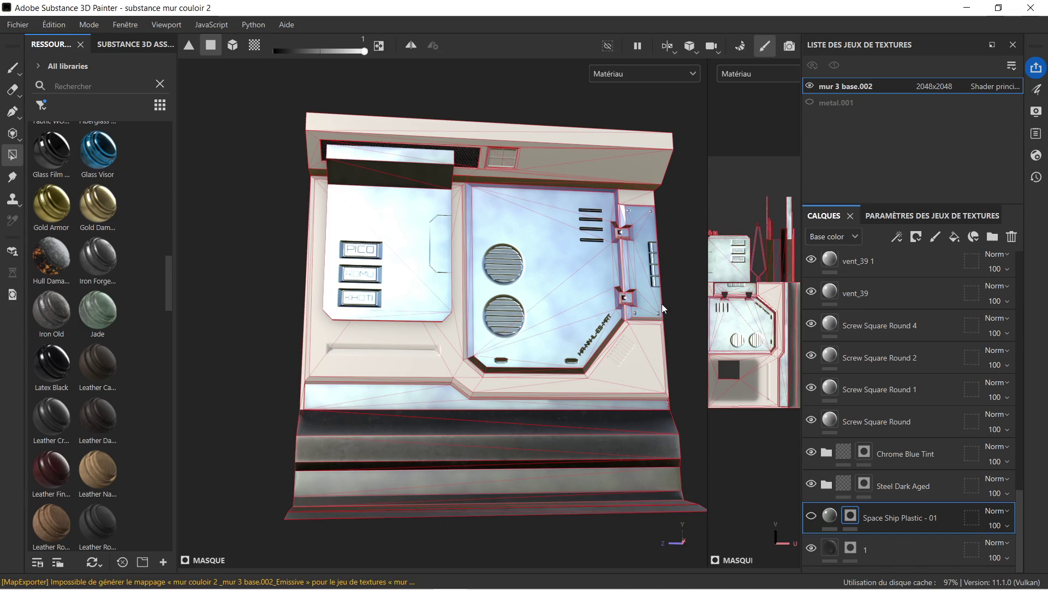
- Recompare Steel Dark Aged and Space Ship Plastic - 01, then hide Chrome Blue Tint and inspect the wall
{"action": "scroll", "scroll_direction": "up", "scroll_amount": 3}
{"action": "left_click_drag", "start_coordinate": [512, 305], "coordinate": [493, 307]}
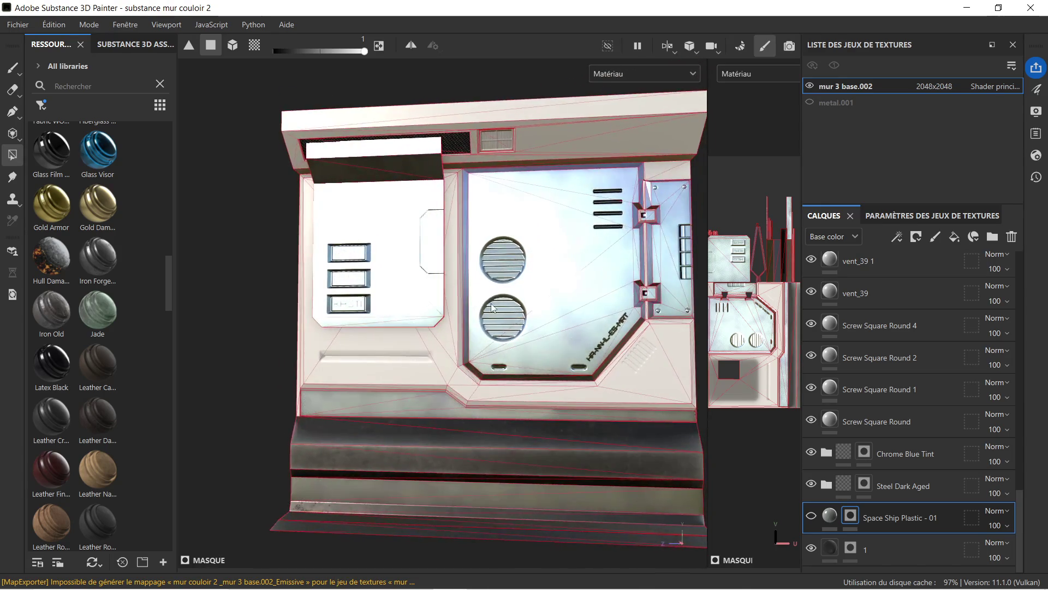
{"action": "scroll", "scroll_direction": "down", "scroll_amount": 3}
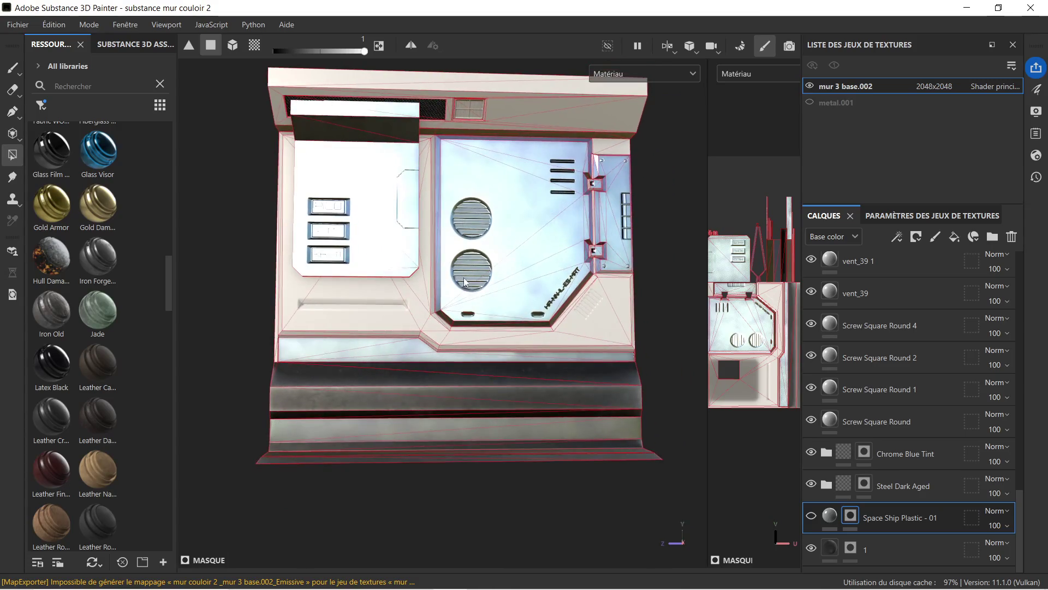
{"action": "left_click", "coordinate": [816, 487]}
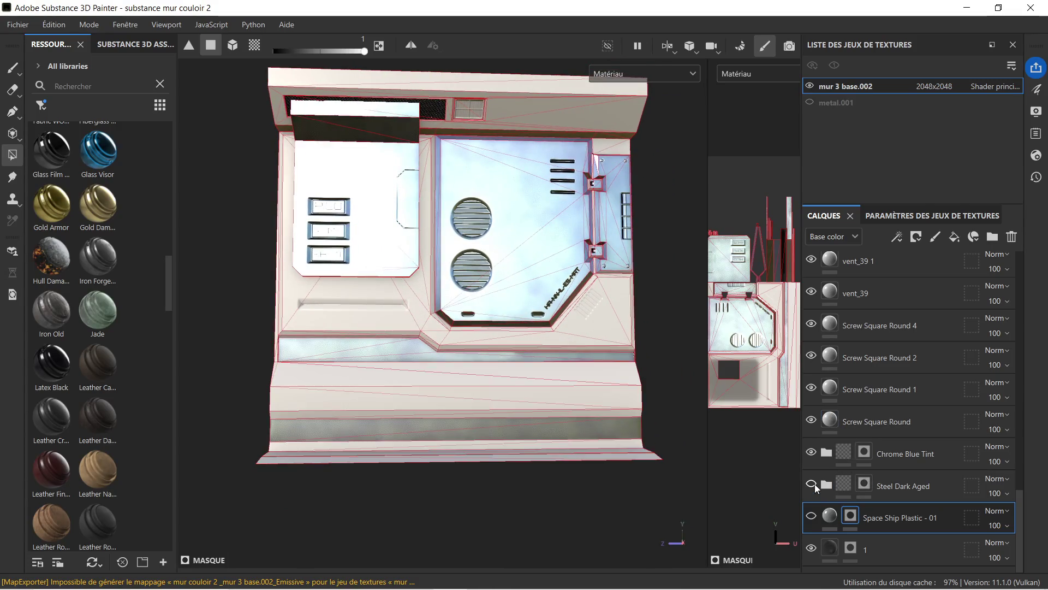
{"action": "left_click", "coordinate": [815, 489]}
{"action": "left_click", "coordinate": [813, 518]}
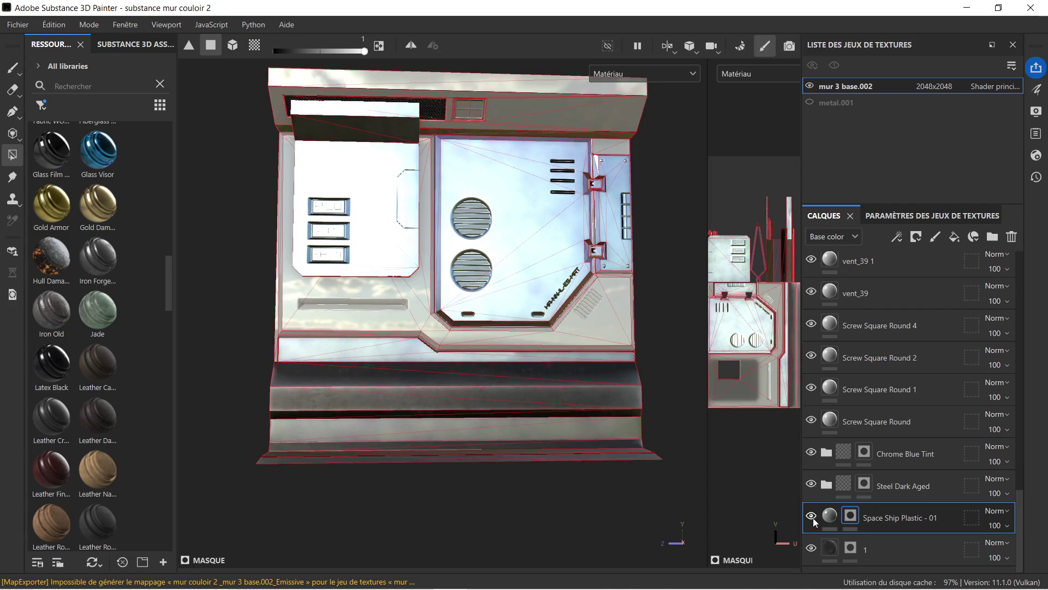
{"action": "left_click", "coordinate": [813, 518]}
{"action": "left_click", "coordinate": [813, 517]}
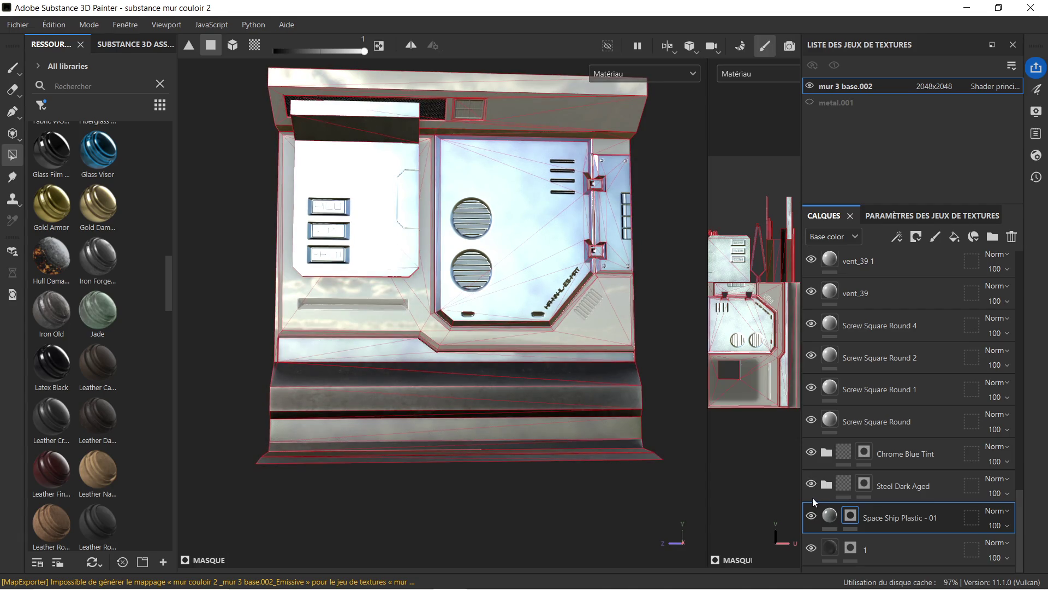
{"action": "left_click", "coordinate": [811, 454]}
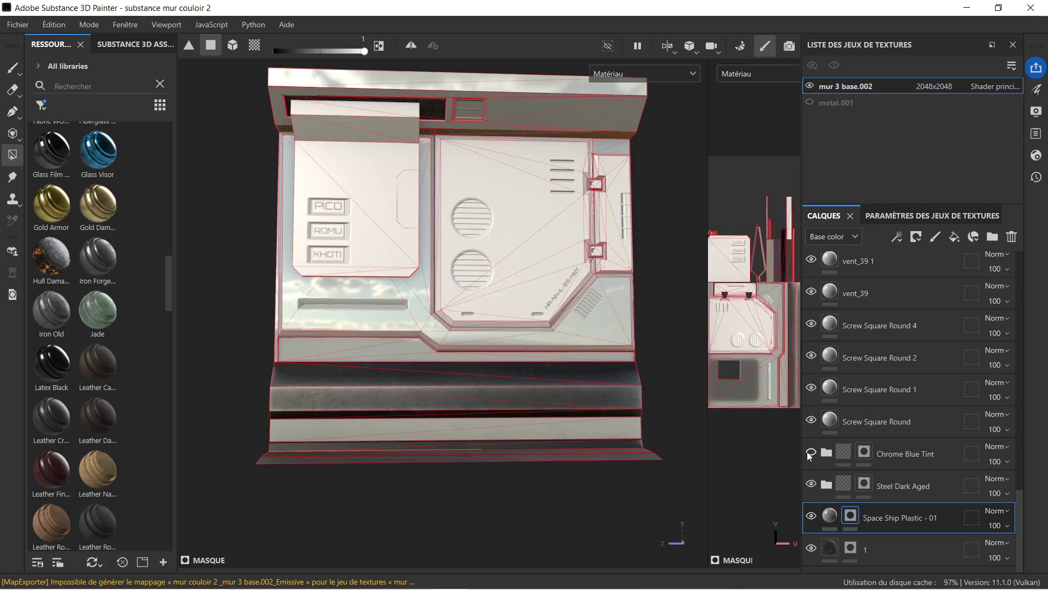
{"action": "left_click_drag", "start_coordinate": [512, 224], "coordinate": [522, 235]}
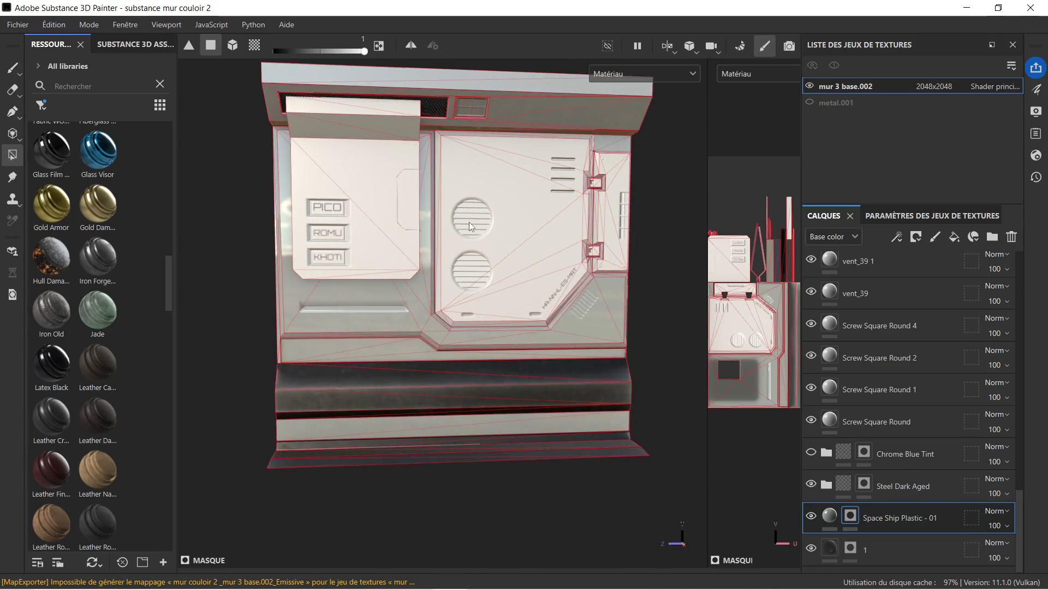
{"action": "left_click_drag", "start_coordinate": [421, 225], "coordinate": [409, 232]}
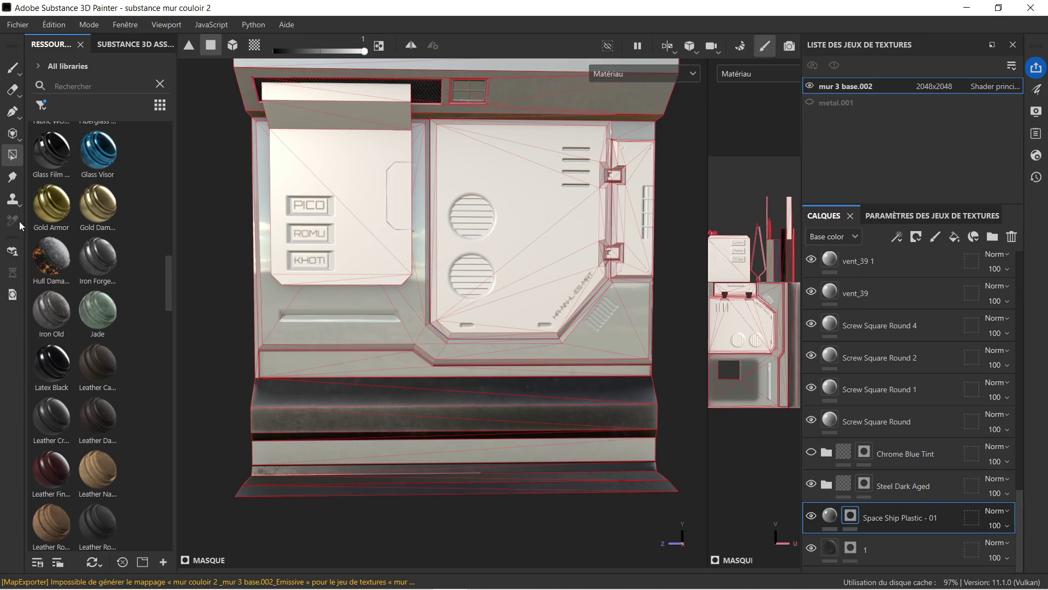
{"action": "left_click_drag", "start_coordinate": [377, 168], "coordinate": [411, 116]}
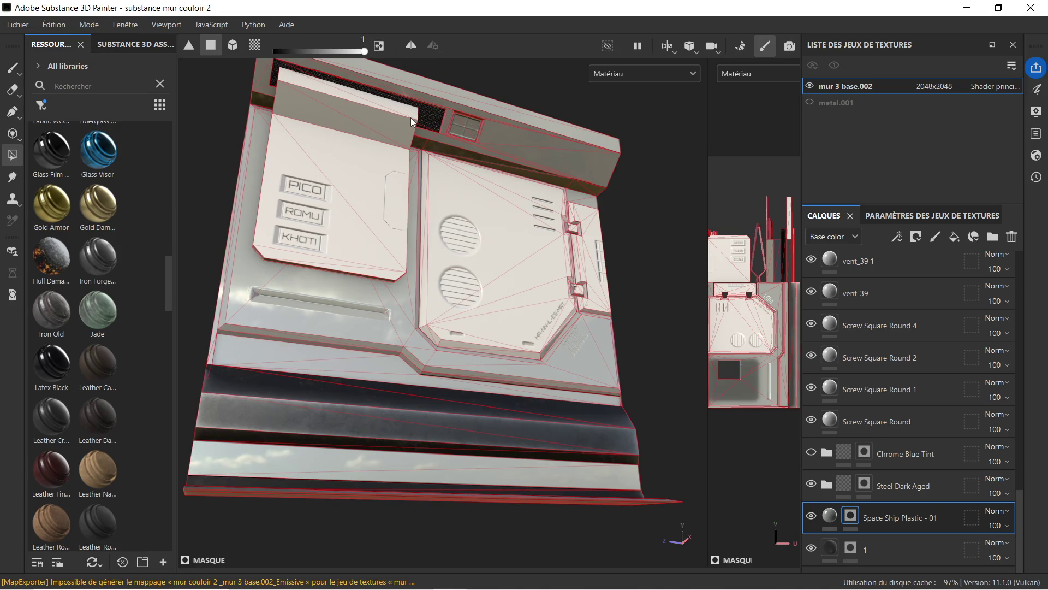
{"action": "scroll", "scroll_direction": "up", "scroll_amount": 3}
{"action": "left_click_drag", "start_coordinate": [502, 201], "coordinate": [581, 172]}
{"action": "left_click_drag", "start_coordinate": [582, 172], "coordinate": [416, 367]}
{"action": "left_click_drag", "start_coordinate": [447, 191], "coordinate": [595, 165]}
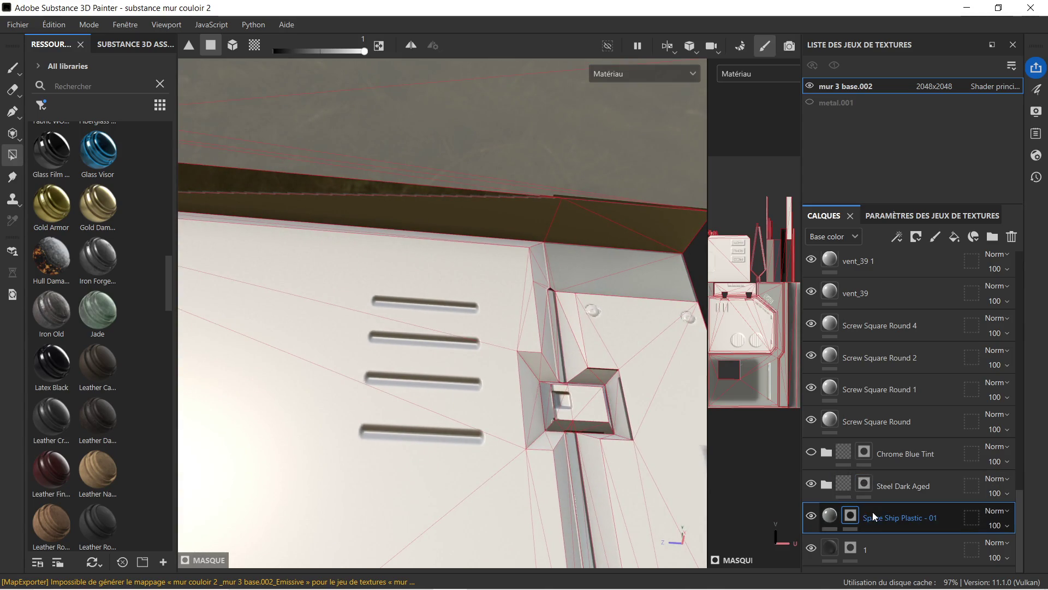
{"action": "left_click_drag", "start_coordinate": [468, 219], "coordinate": [484, 234]}
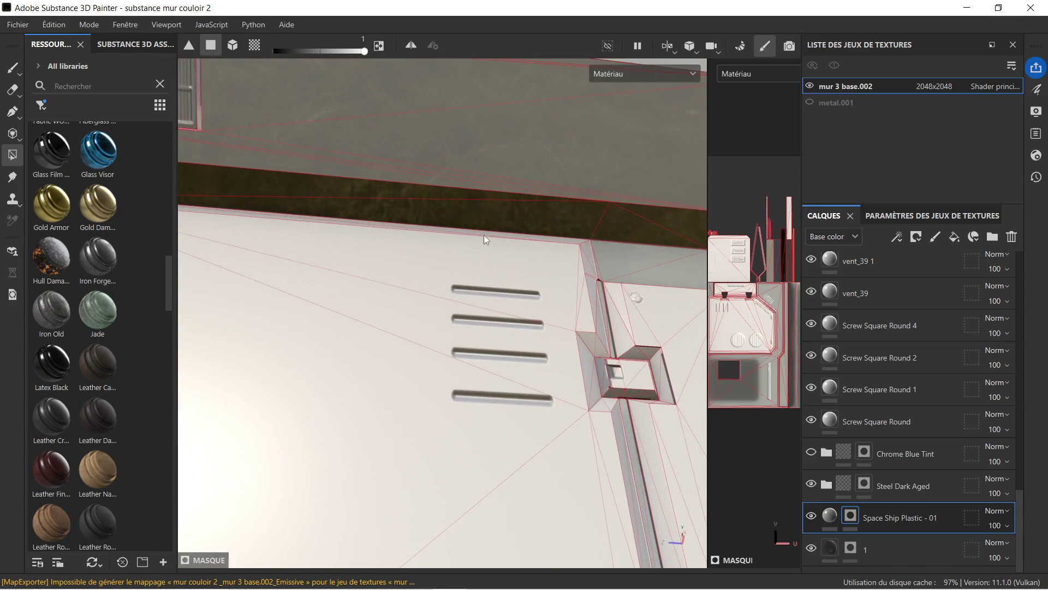
{"action": "left_click_drag", "start_coordinate": [629, 244], "coordinate": [584, 324]}
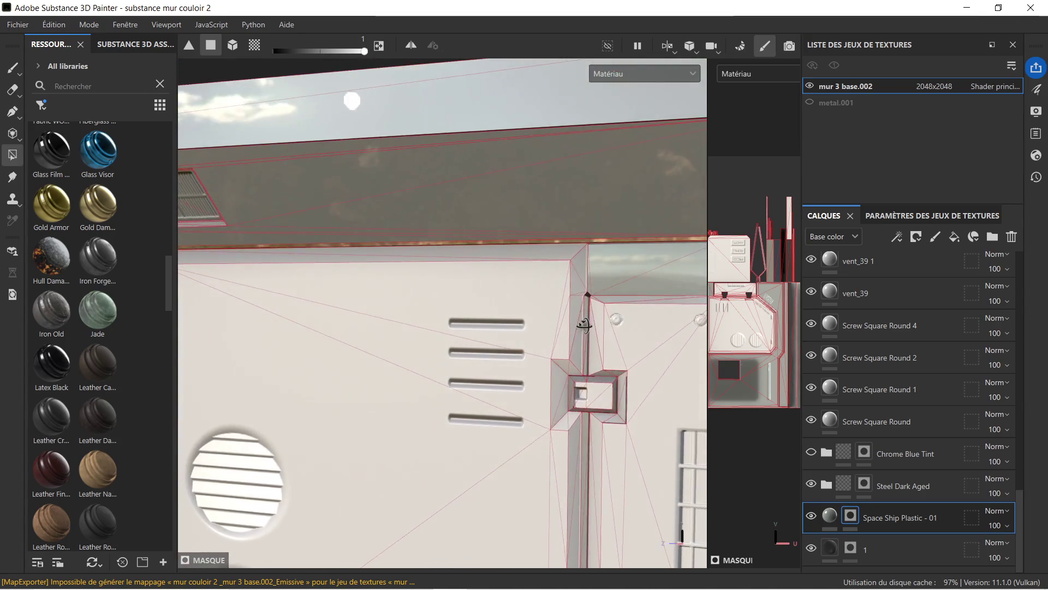
{"action": "left_click_drag", "start_coordinate": [588, 255], "coordinate": [501, 279]}
{"action": "left_click_drag", "start_coordinate": [501, 279], "coordinate": [457, 239]}
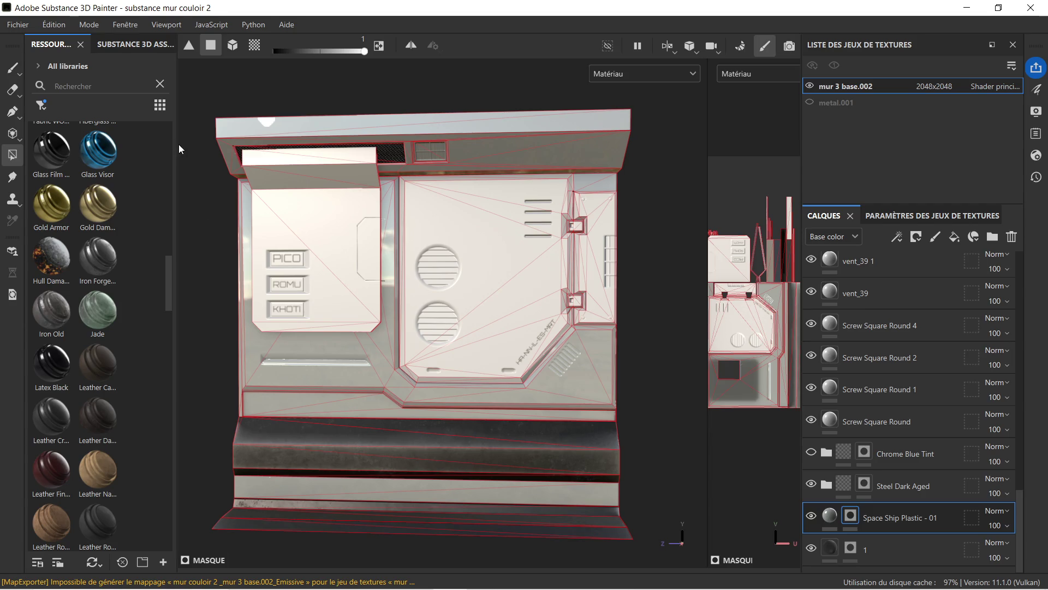
- Widen the Resources panel and recheck the wall with Chrome Blue Tint hidden
{"action": "left_click_drag", "start_coordinate": [175, 145], "coordinate": [288, 164]}
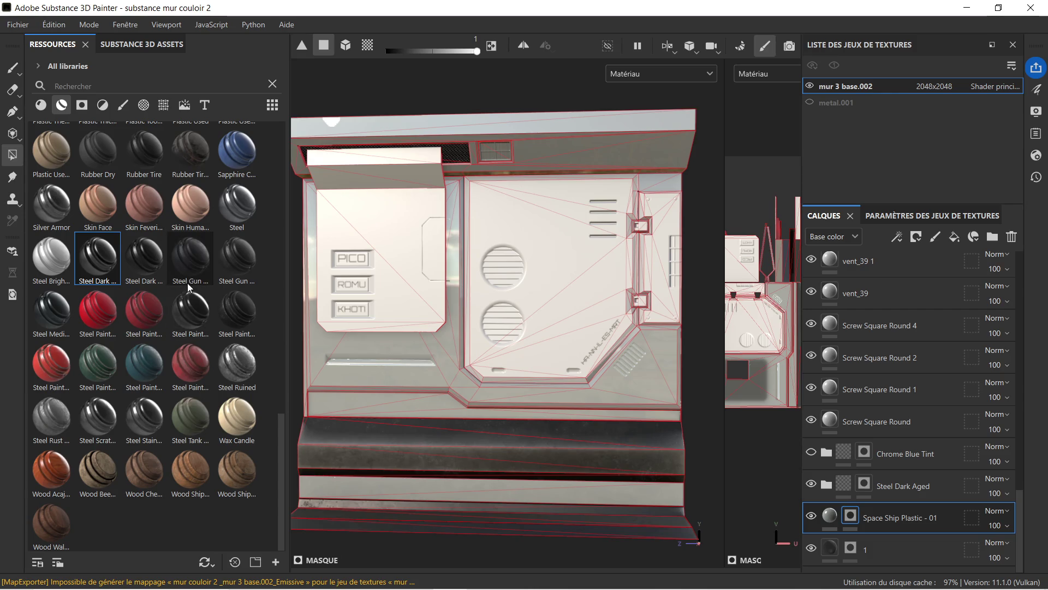
{"action": "scroll", "scroll_direction": "up", "scroll_amount": 3}
{"action": "scroll", "scroll_direction": "down", "scroll_amount": 3}
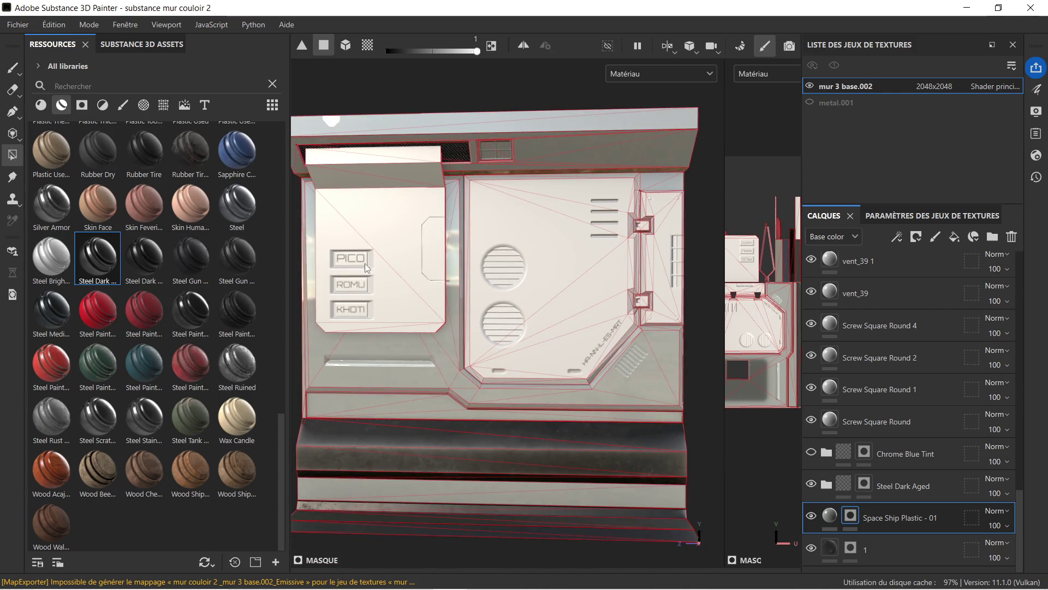
{"action": "left_click_drag", "start_coordinate": [395, 295], "coordinate": [371, 295]}
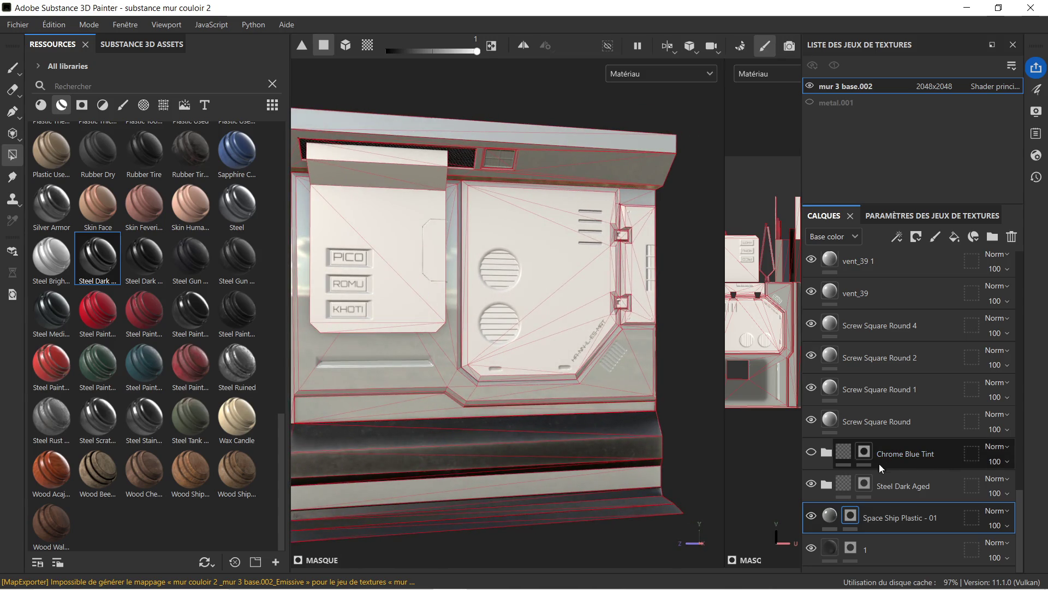
{"action": "left_click", "coordinate": [813, 452]}
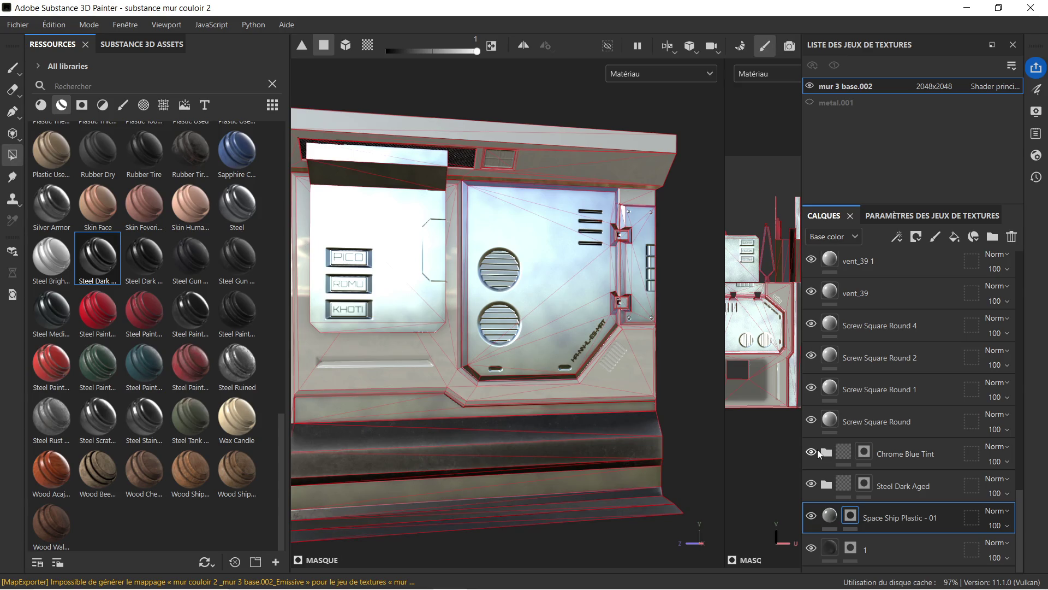
{"action": "left_click", "coordinate": [812, 452]}
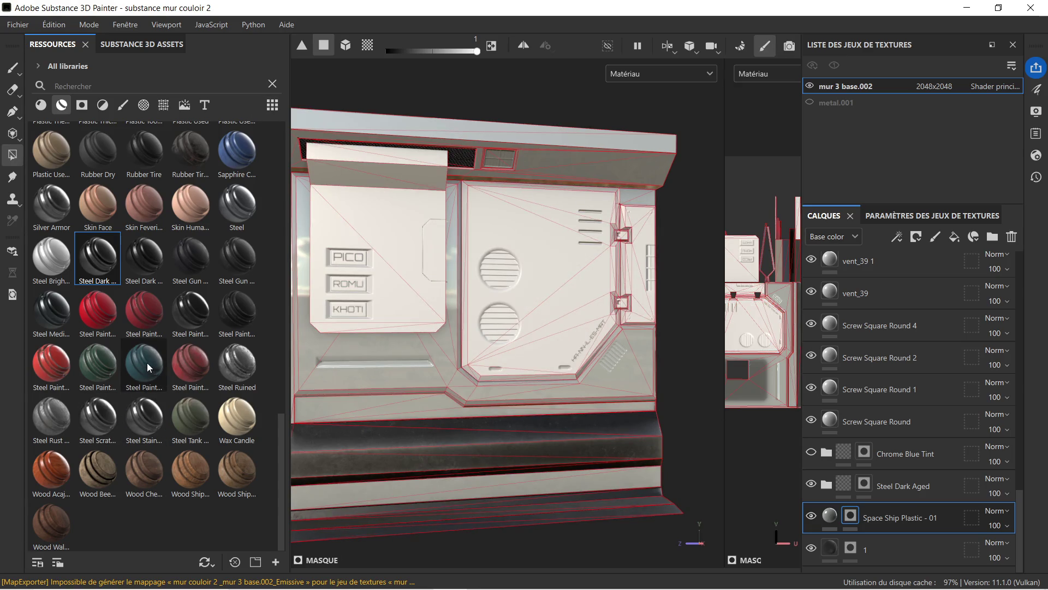
- Preview Rubber Dry and two Steel Gun materials by dropping them onto the wall
{"action": "mouse_move", "coordinate": [147, 361]}
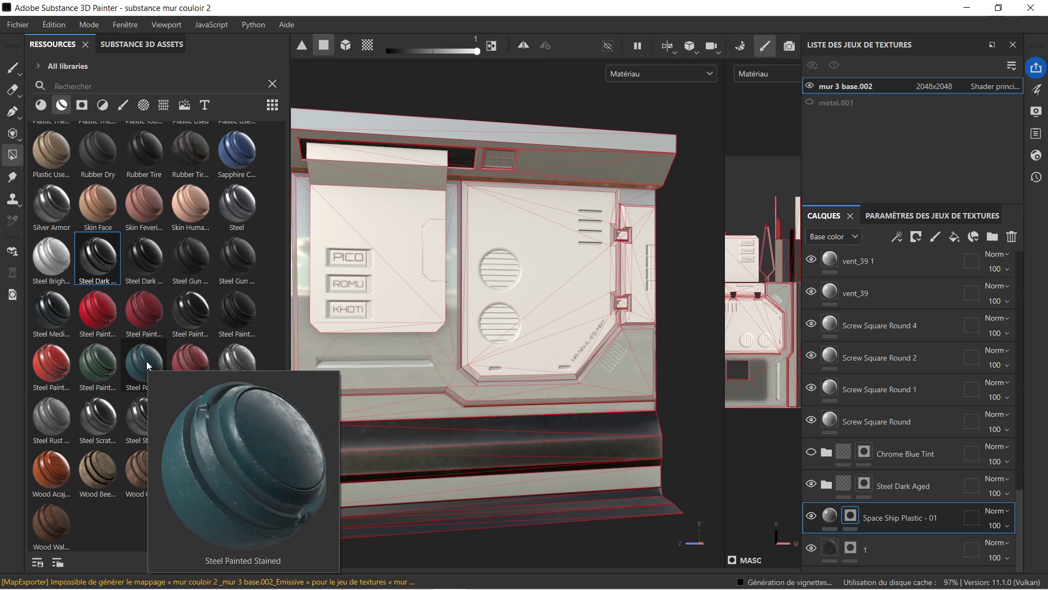
{"action": "mouse_move", "coordinate": [100, 413]}
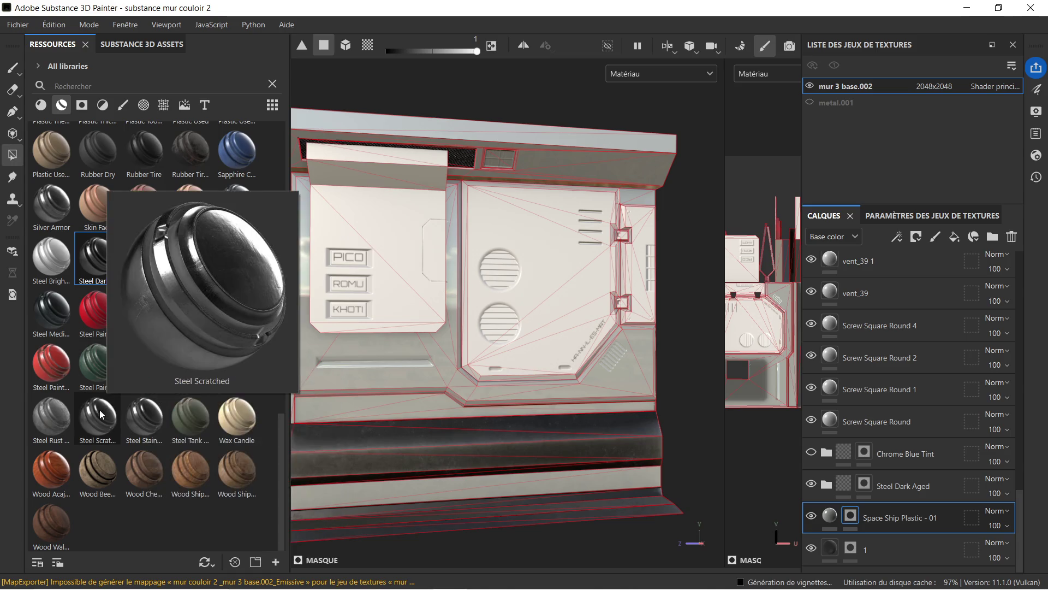
{"action": "mouse_move", "coordinate": [100, 137]}
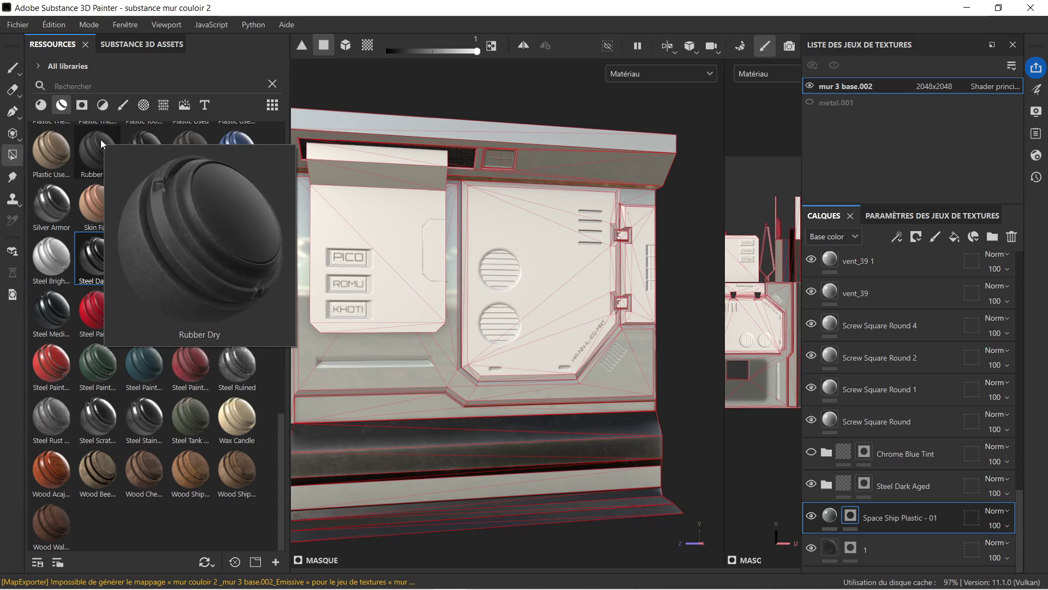
{"action": "left_click_drag", "start_coordinate": [100, 139], "coordinate": [401, 218]}
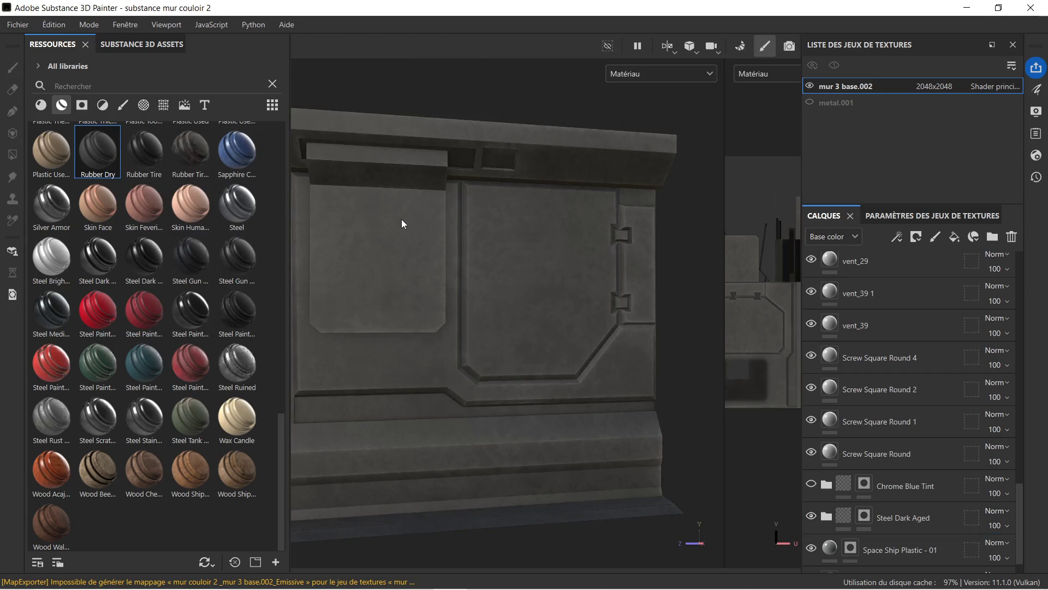
{"action": "scroll", "scroll_direction": "up", "scroll_amount": 3}
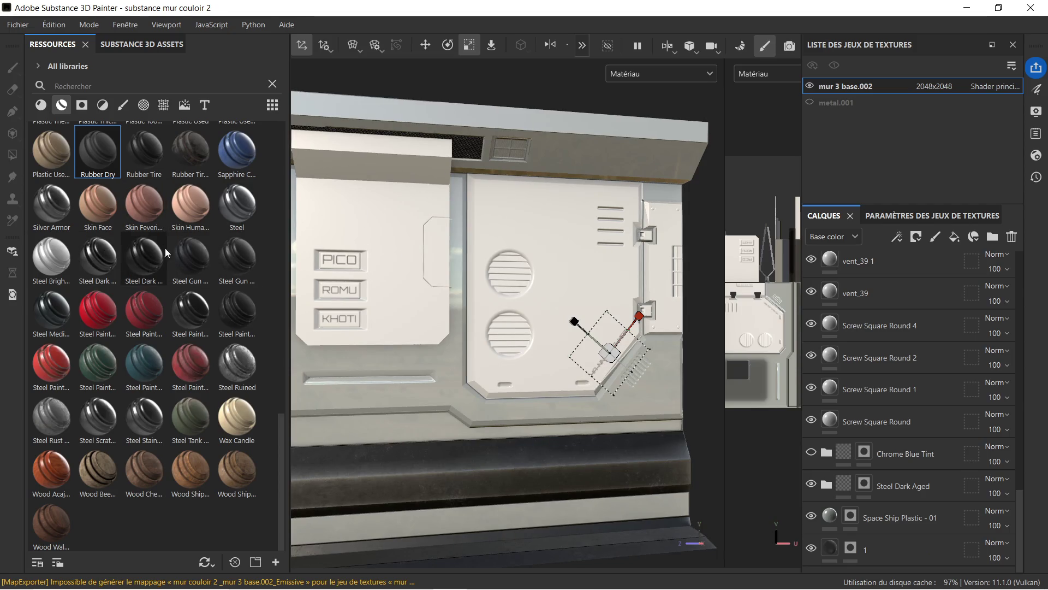
{"action": "left_click_drag", "start_coordinate": [201, 250], "coordinate": [467, 291]}
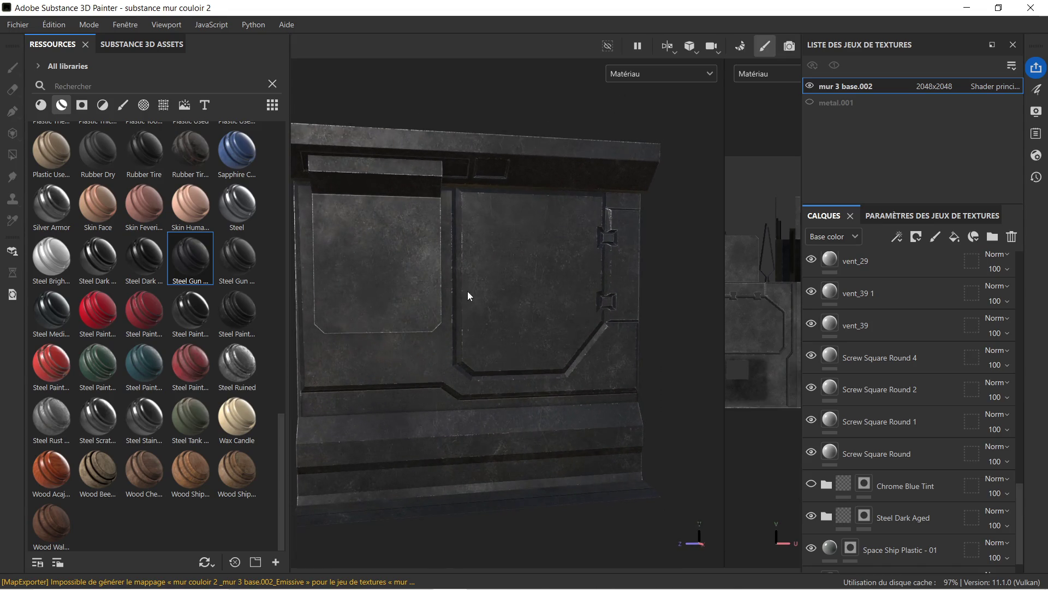
{"action": "scroll", "scroll_direction": "down", "scroll_amount": 3}
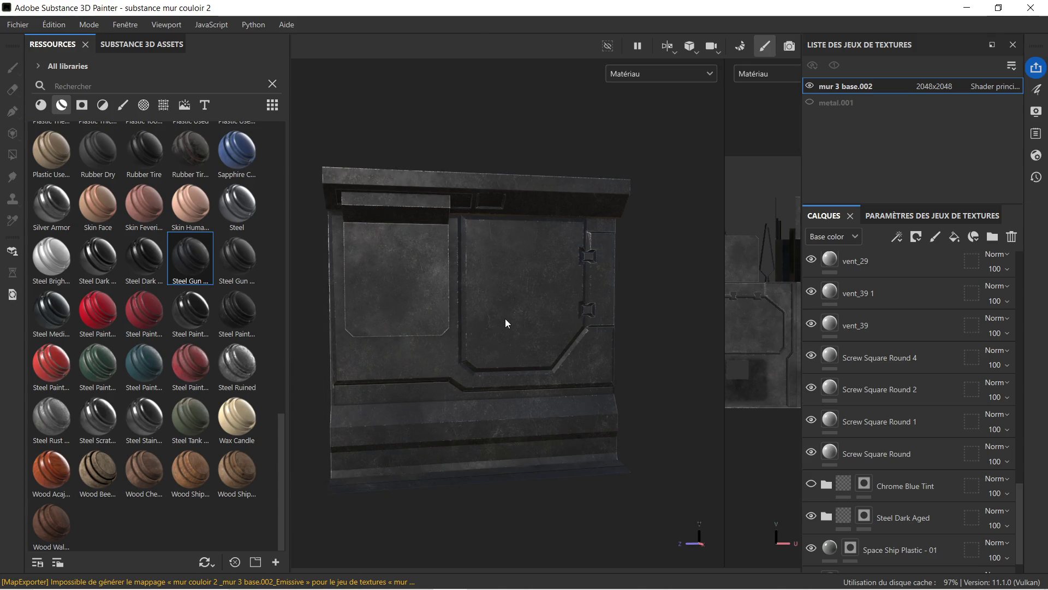
{"action": "scroll", "scroll_direction": "up", "scroll_amount": 3}
{"action": "left_click_drag", "start_coordinate": [241, 253], "coordinate": [405, 269]}
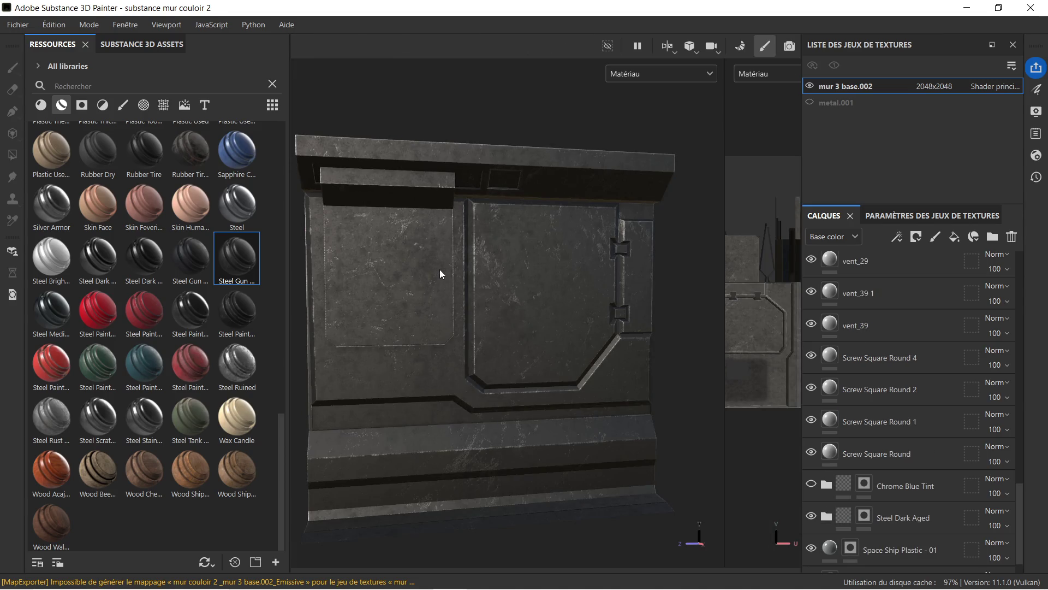
{"action": "scroll", "scroll_direction": "up", "scroll_amount": 3}
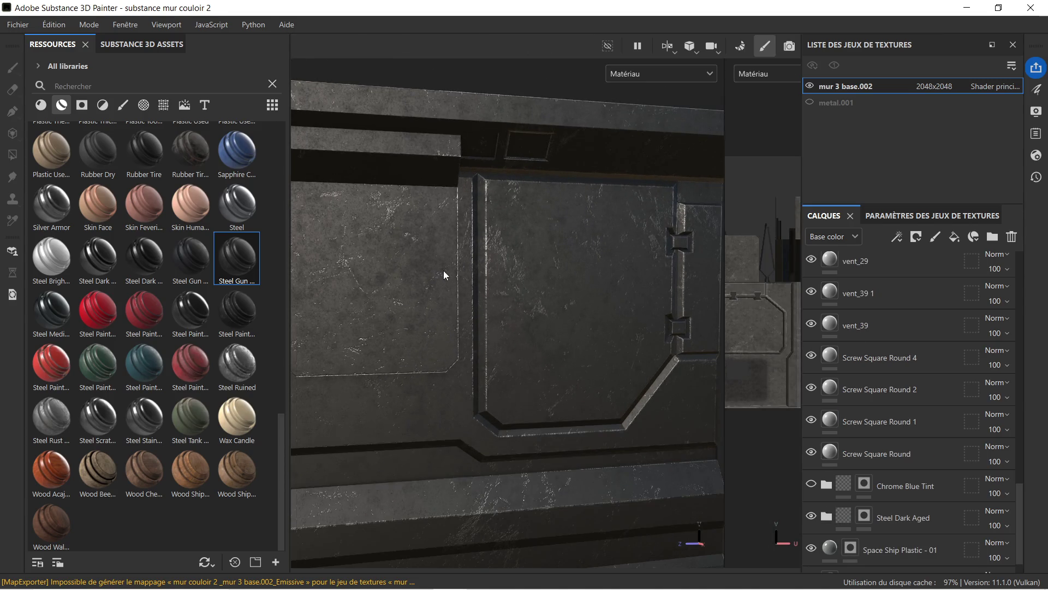
- Undo the viewport drops and add Steel Gun Painted to the stack below Chrome Blue Tint
{"action": "key", "text": "ctrl+z"}
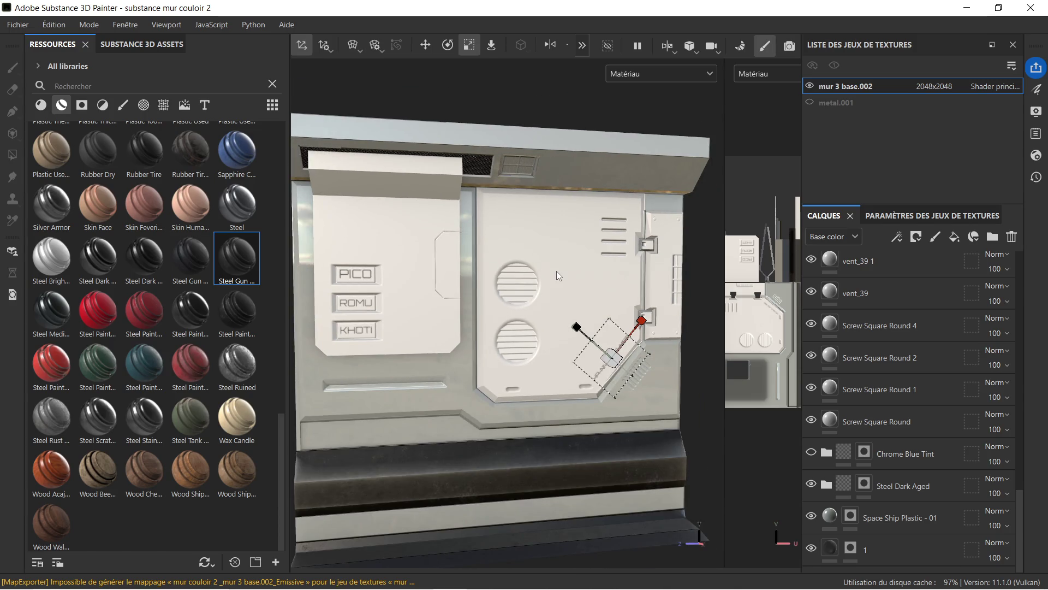
{"action": "left_click_drag", "start_coordinate": [235, 254], "coordinate": [415, 270]}
{"action": "scroll", "scroll_direction": "up", "scroll_amount": 3}
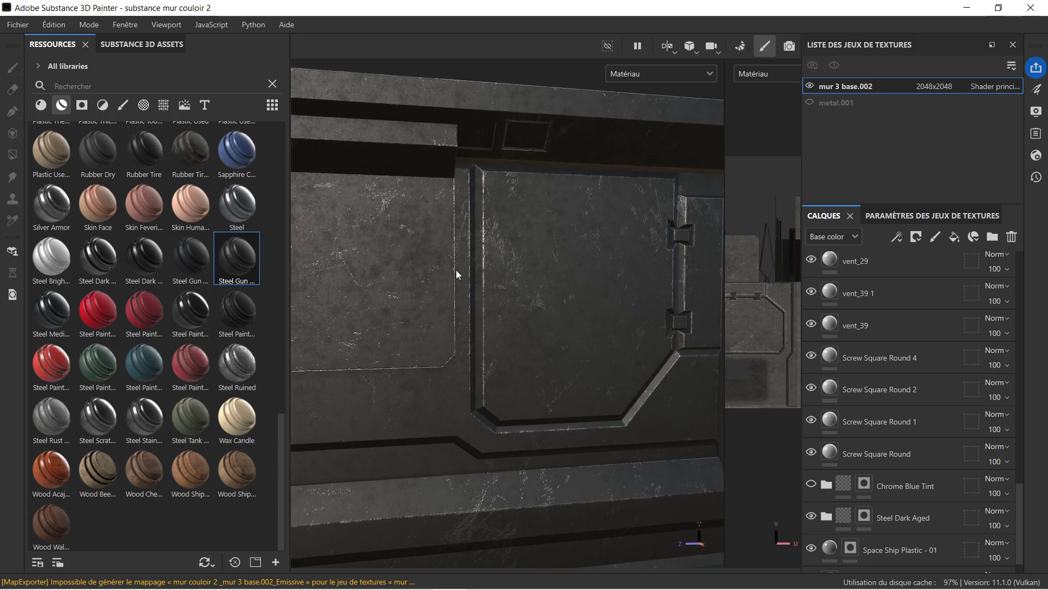
{"action": "key", "text": "ctrl+z"}
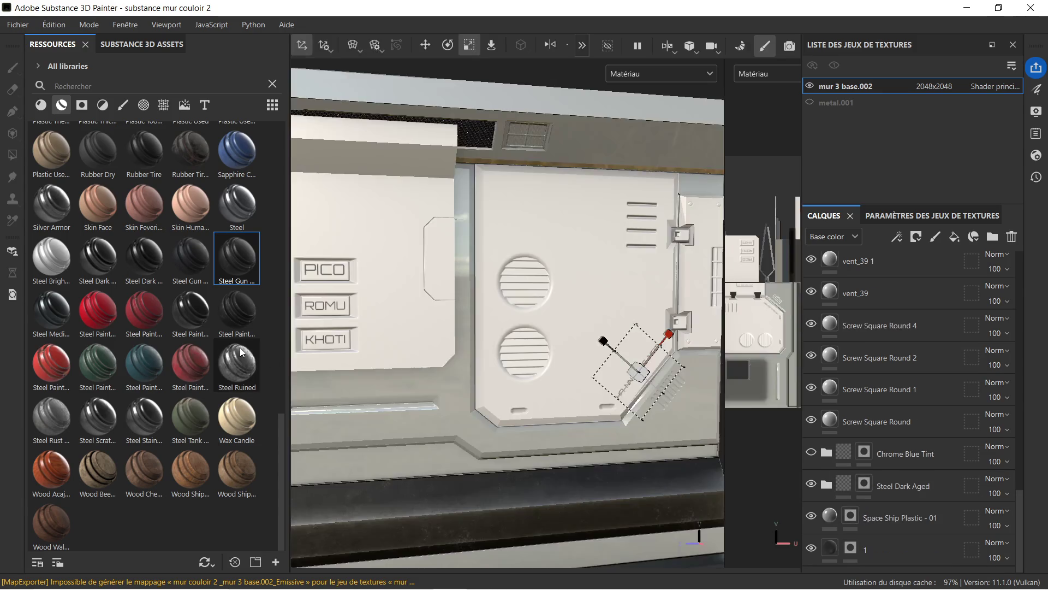
{"action": "left_click_drag", "start_coordinate": [231, 256], "coordinate": [899, 467]}
{"action": "left_click_drag", "start_coordinate": [900, 467], "coordinate": [899, 469]}
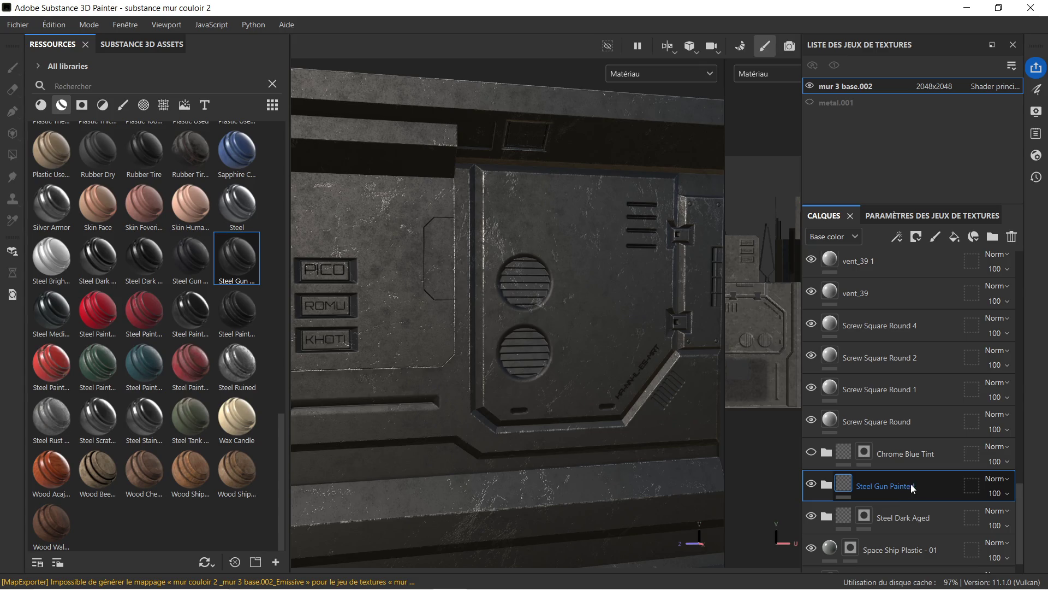
- Black-mask Steel Gun Painted and reveal dark steel on the PICO/ROMU/KHOTI panel's upper-right triangle
{"action": "right_click", "coordinate": [921, 487]}
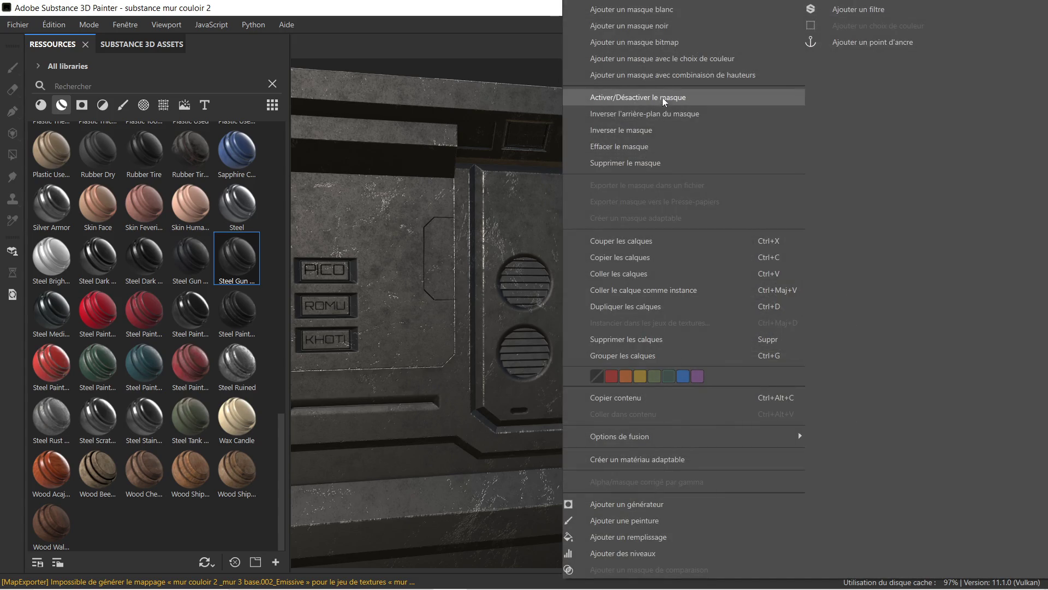
{"action": "left_click", "coordinate": [656, 25]}
{"action": "key", "text": "4"}
{"action": "left_click_drag", "start_coordinate": [517, 180], "coordinate": [535, 203]}
{"action": "left_click", "coordinate": [537, 198]}
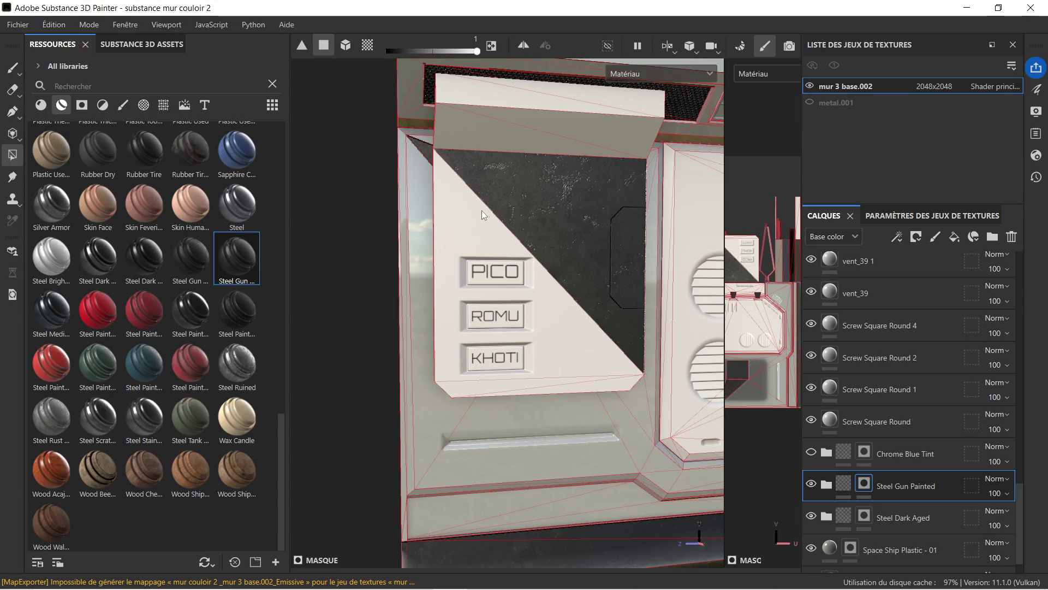
{"action": "left_click", "coordinate": [529, 197]}
{"action": "left_click", "coordinate": [549, 187]}
- Fill the panel's lower-left triangle, bottom bevel, upper bevel and top strip with dark steel
{"action": "left_click", "coordinate": [554, 319]}
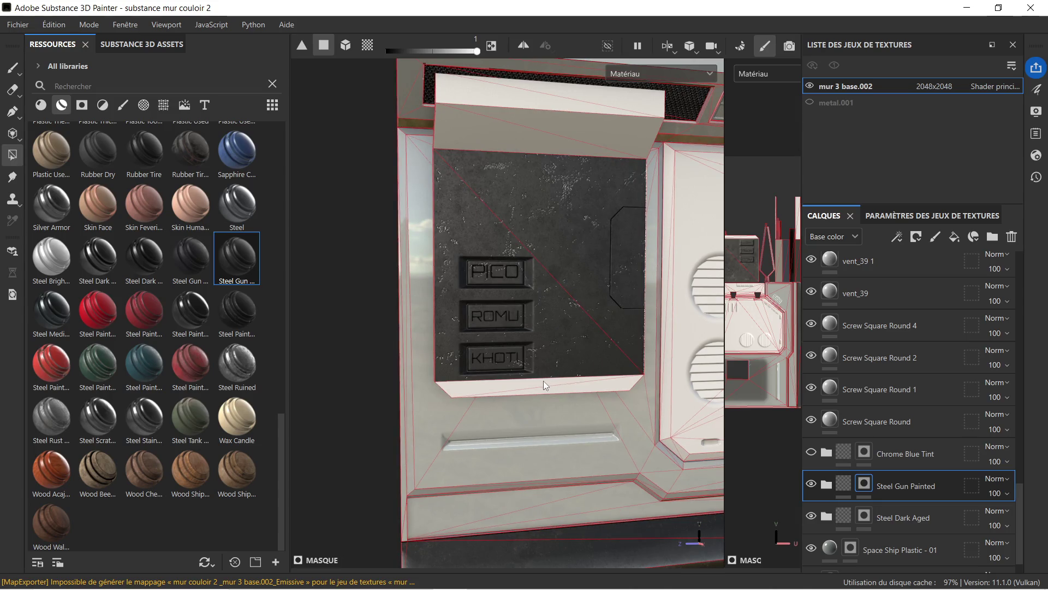
{"action": "left_click", "coordinate": [543, 381]}
{"action": "left_click", "coordinate": [601, 381]}
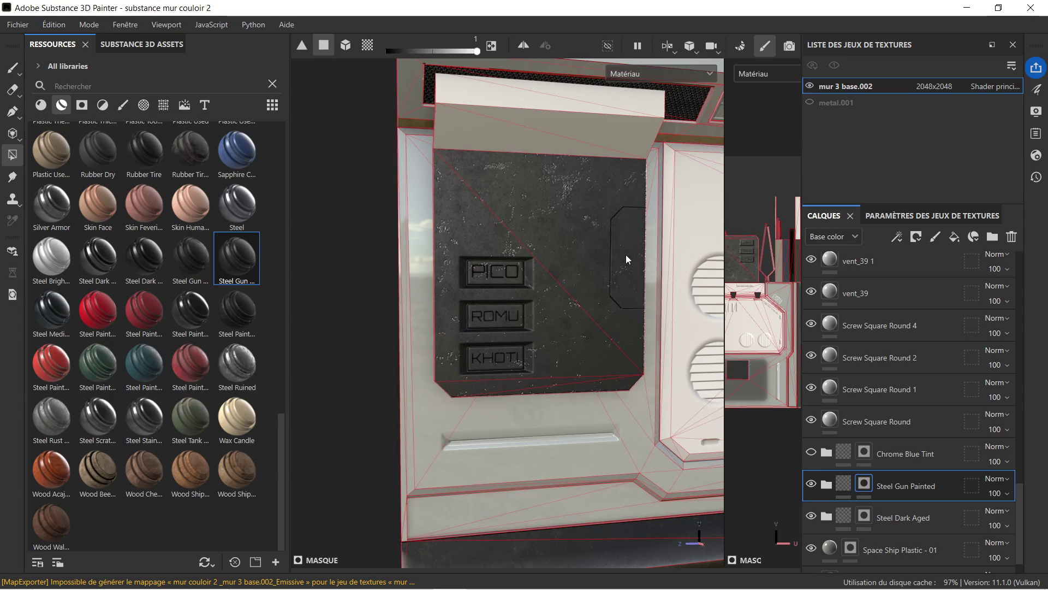
{"action": "left_click", "coordinate": [539, 118]}
{"action": "left_click", "coordinate": [486, 126]}
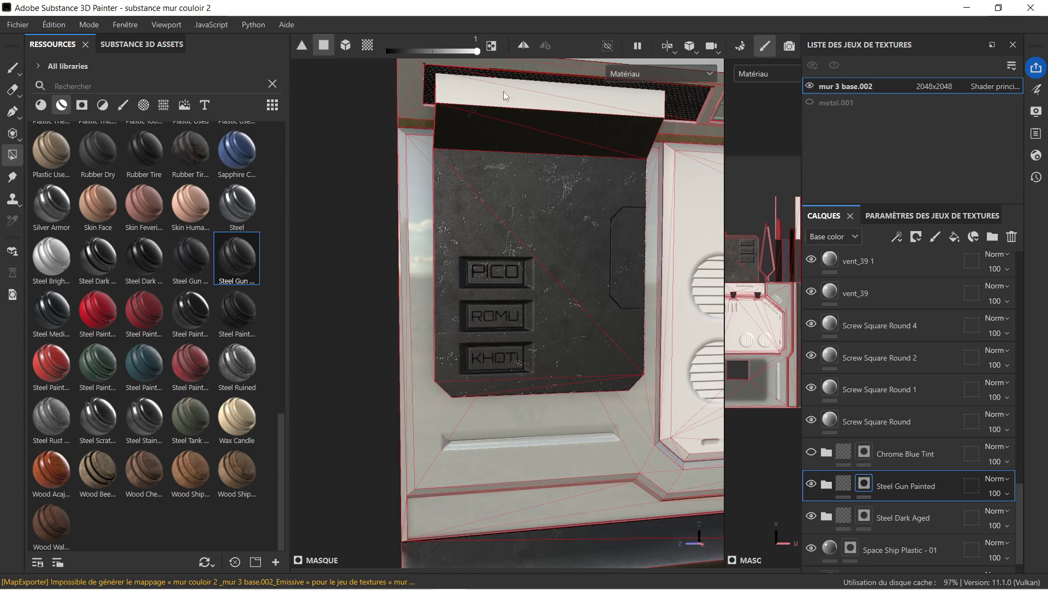
{"action": "left_click", "coordinate": [485, 94]}
{"action": "left_click", "coordinate": [651, 96]}
- Delete the Steel Gun Painted layer so the wall panels return to white
{"action": "scroll", "scroll_direction": "down", "scroll_amount": 3}
{"action": "left_click_drag", "start_coordinate": [632, 304], "coordinate": [610, 269]}
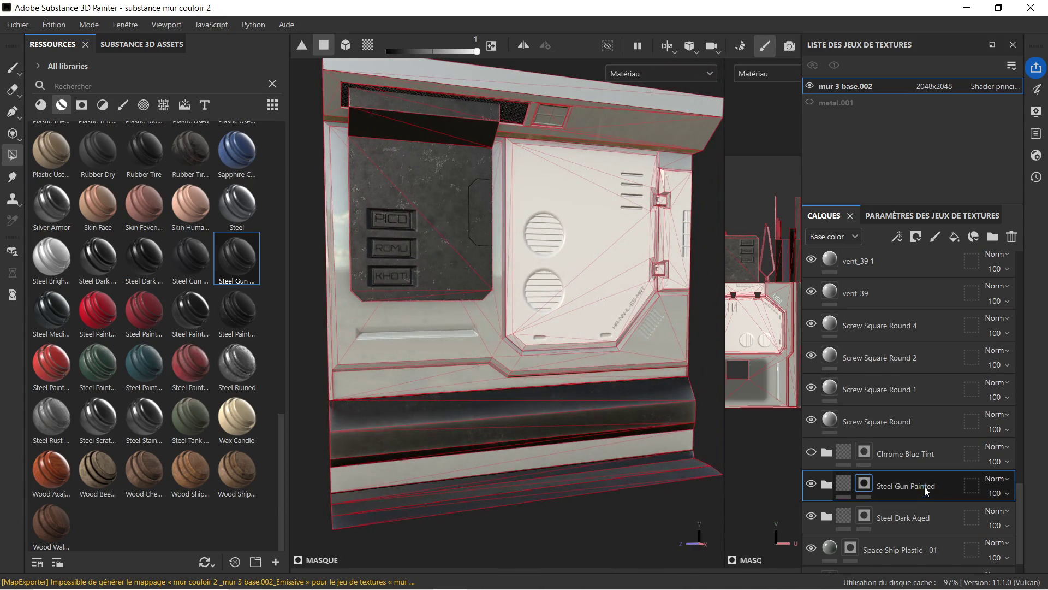
{"action": "right_click", "coordinate": [926, 492]}
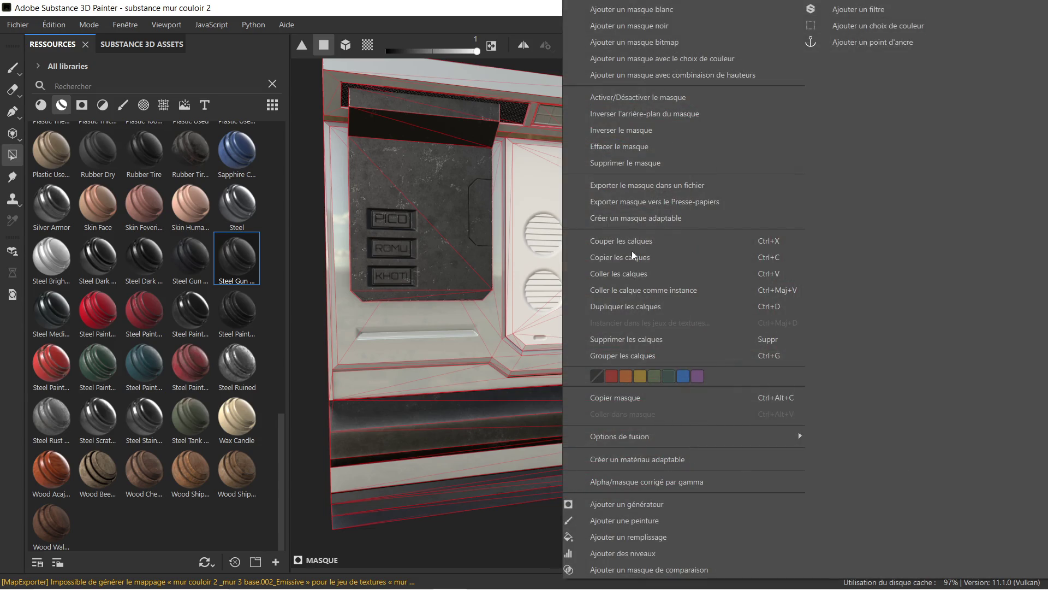
{"action": "left_click", "coordinate": [496, 500]}
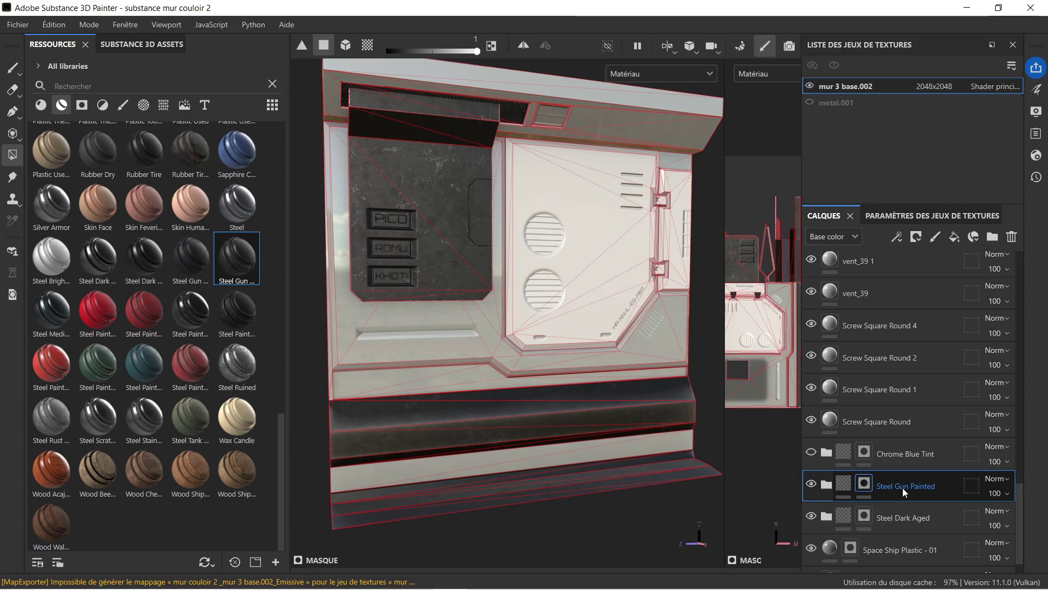
{"action": "key", "text": "Delete"}
{"action": "mouse_move", "coordinate": [496, 579]}
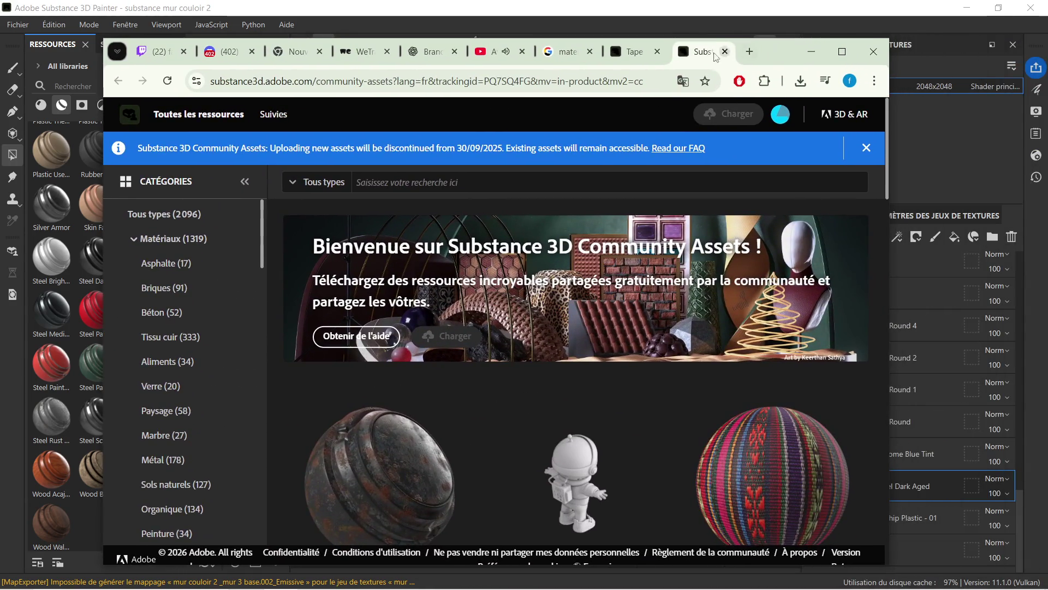
- In Chrome, go back to the Plastic materials listing and scroll to find Plastic Grainy
{"action": "left_click", "coordinate": [635, 52]}
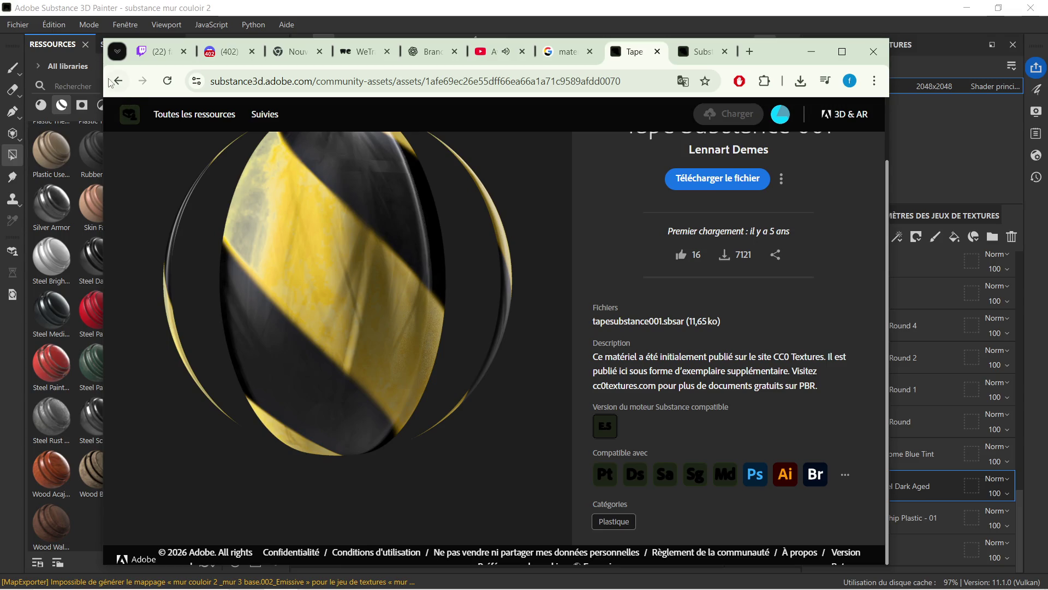
{"action": "left_click", "coordinate": [118, 81]}
{"action": "scroll", "scroll_direction": "down", "scroll_amount": 3}
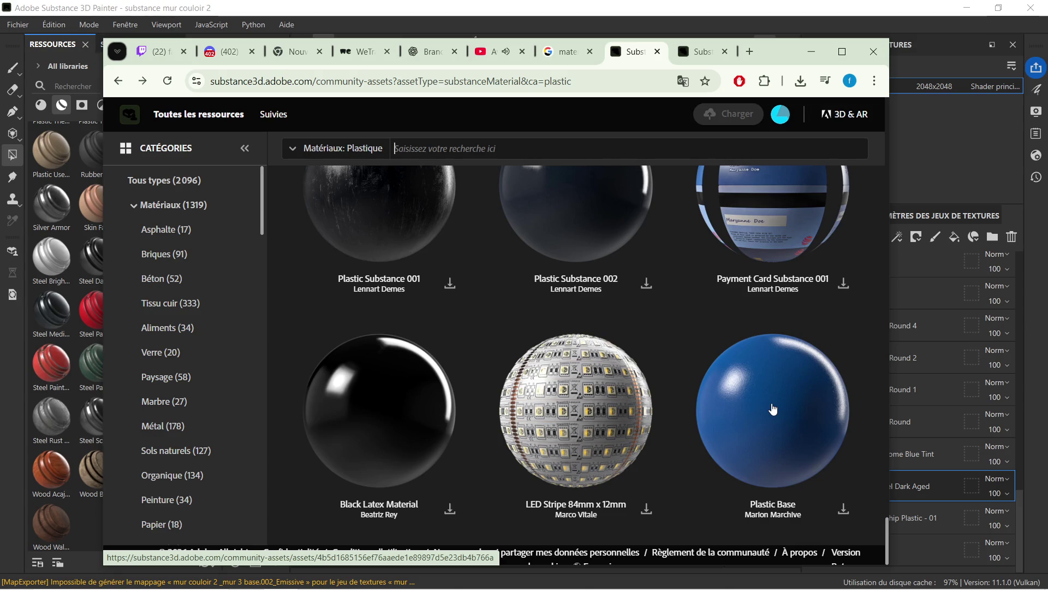
{"action": "scroll", "scroll_direction": "up", "scroll_amount": 3}
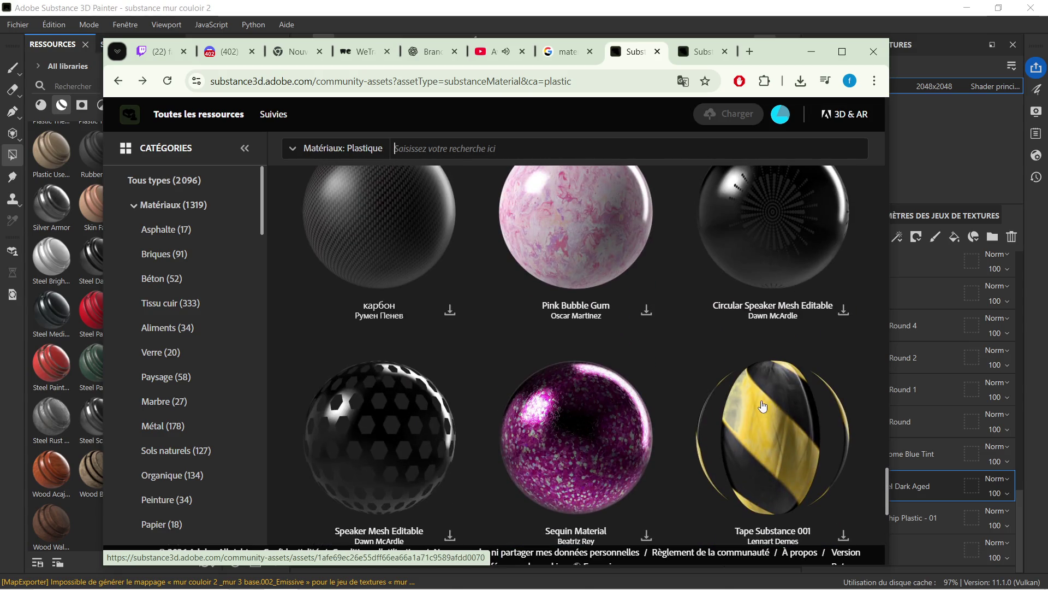
{"action": "scroll", "scroll_direction": "up", "scroll_amount": 3}
{"action": "scroll", "scroll_direction": "up", "scroll_amount": 3}
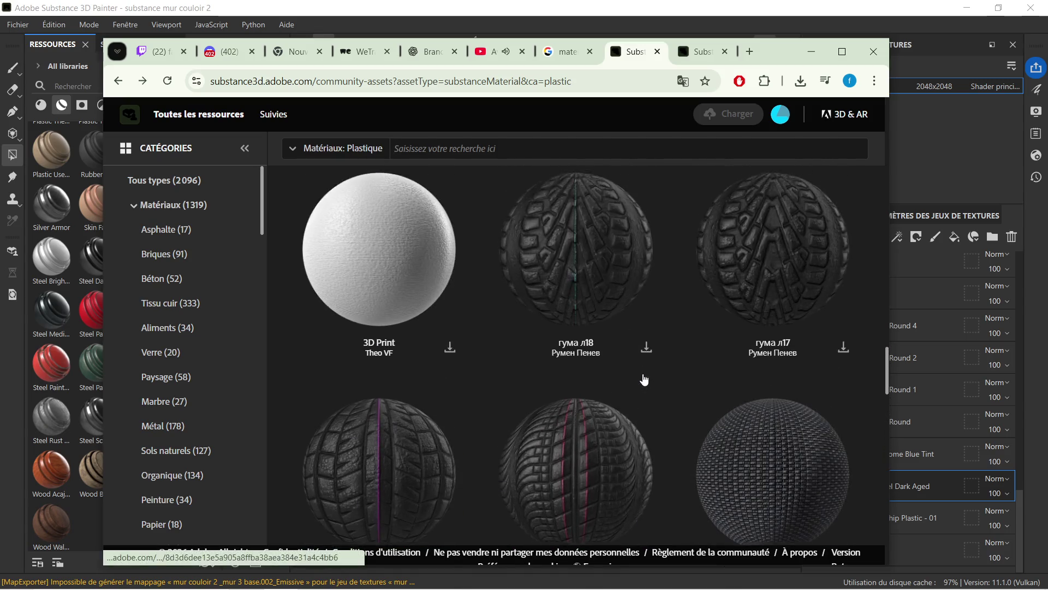
{"action": "scroll", "scroll_direction": "up", "scroll_amount": 3}
{"action": "scroll", "scroll_direction": "up", "scroll_amount": 3}
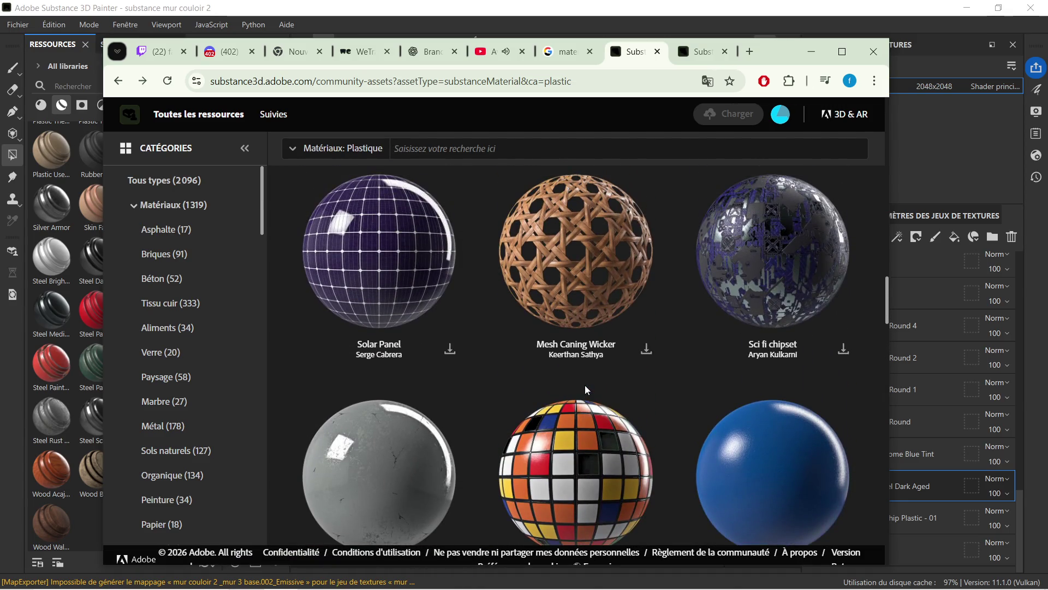
{"action": "scroll", "scroll_direction": "down", "scroll_amount": 3}
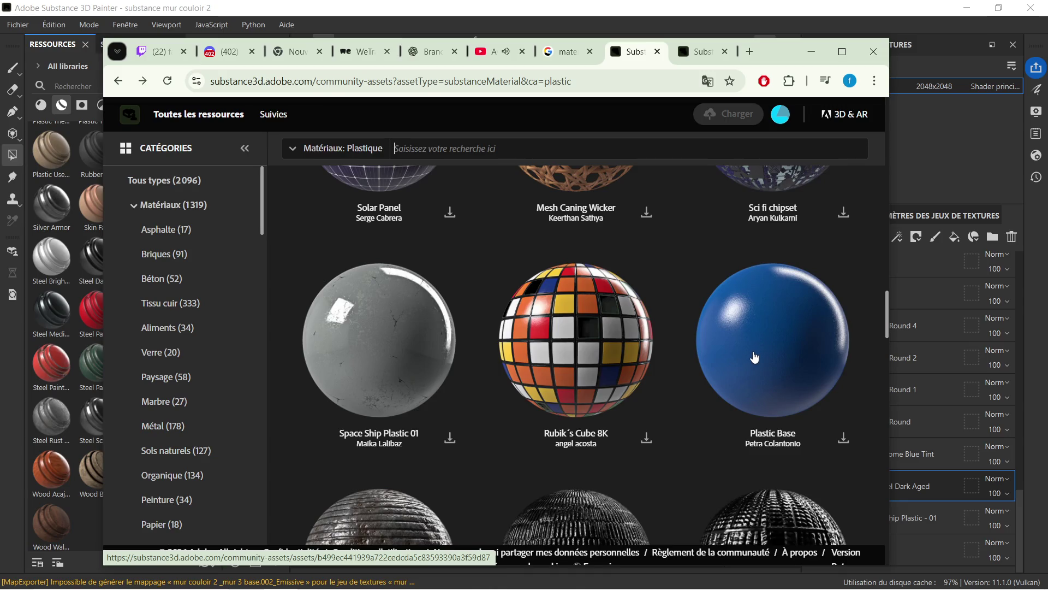
{"action": "scroll", "scroll_direction": "up", "scroll_amount": 3}
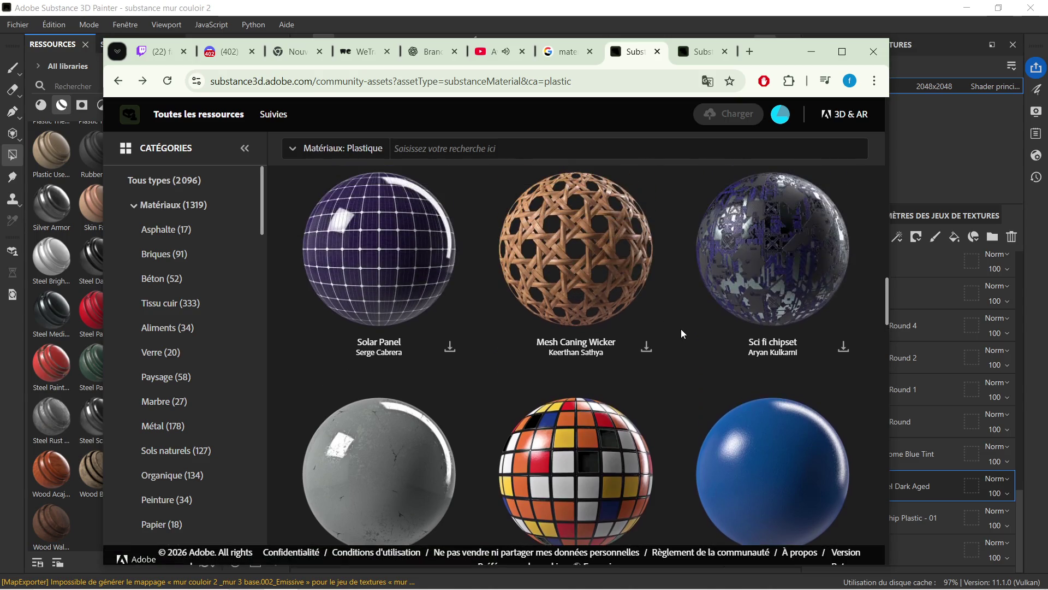
{"action": "scroll", "scroll_direction": "up", "scroll_amount": 3}
{"action": "scroll", "scroll_direction": "up", "scroll_amount": 3}
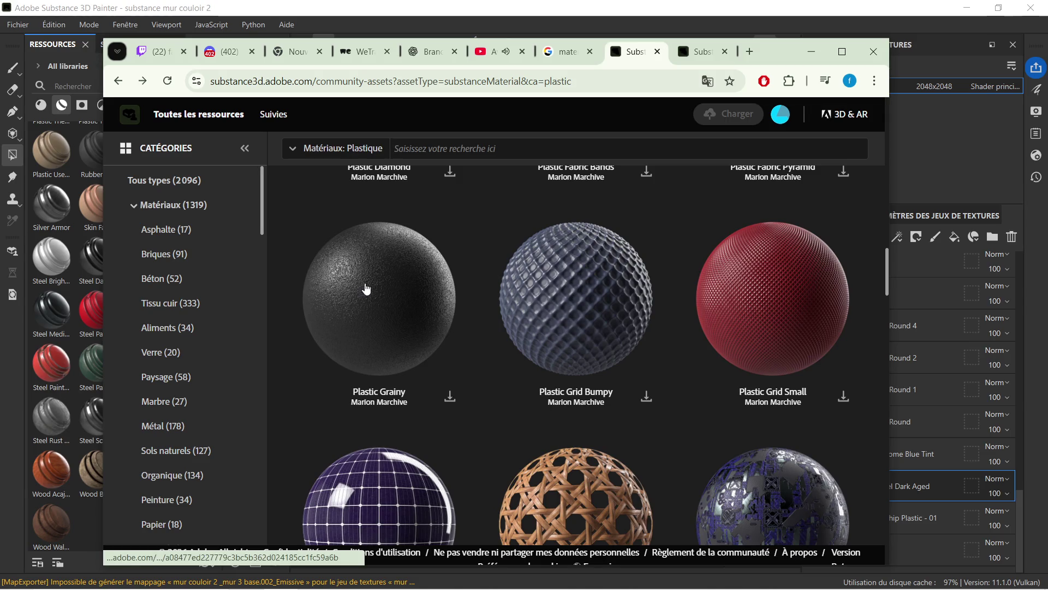
{"action": "scroll", "scroll_direction": "up", "scroll_amount": 3}
{"action": "scroll", "scroll_direction": "up", "scroll_amount": 3}
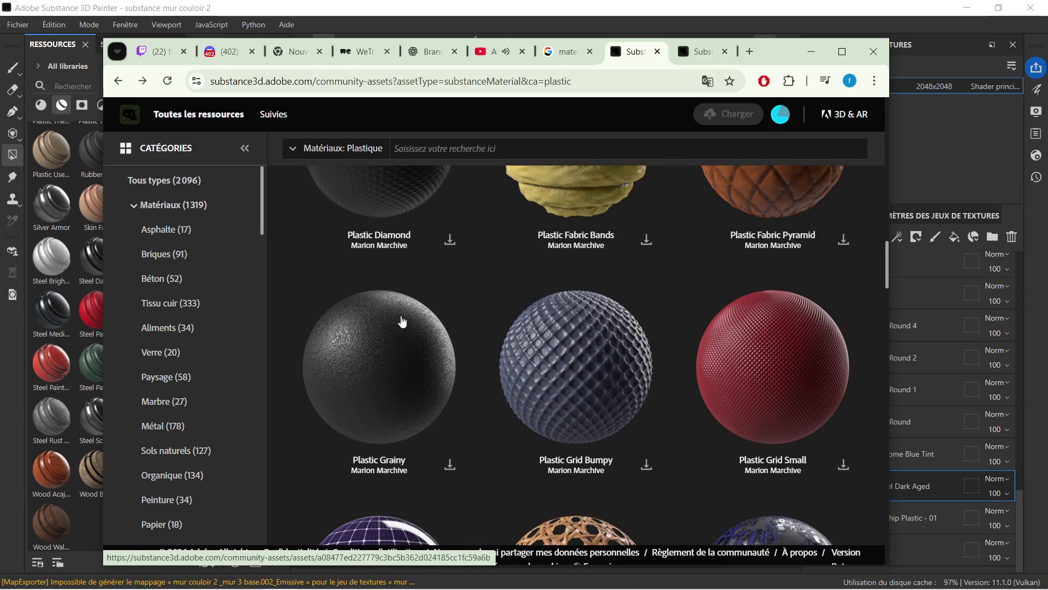
- Download plastic_grainy.sbsar from the Plastic Grainy page and return to Painter
{"action": "left_click", "coordinate": [379, 338]}
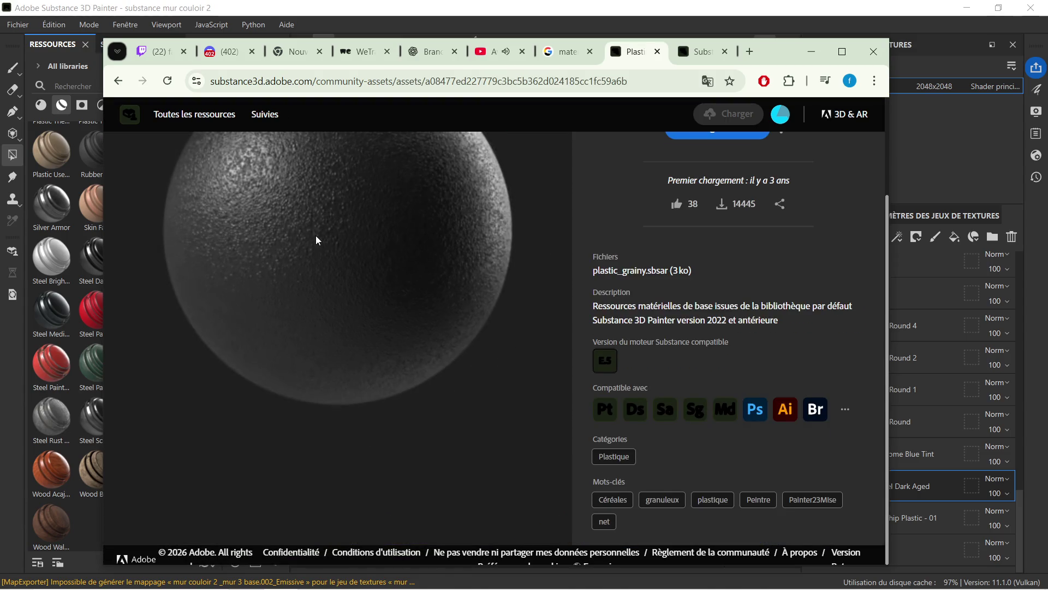
{"action": "scroll", "scroll_direction": "down", "scroll_amount": 3}
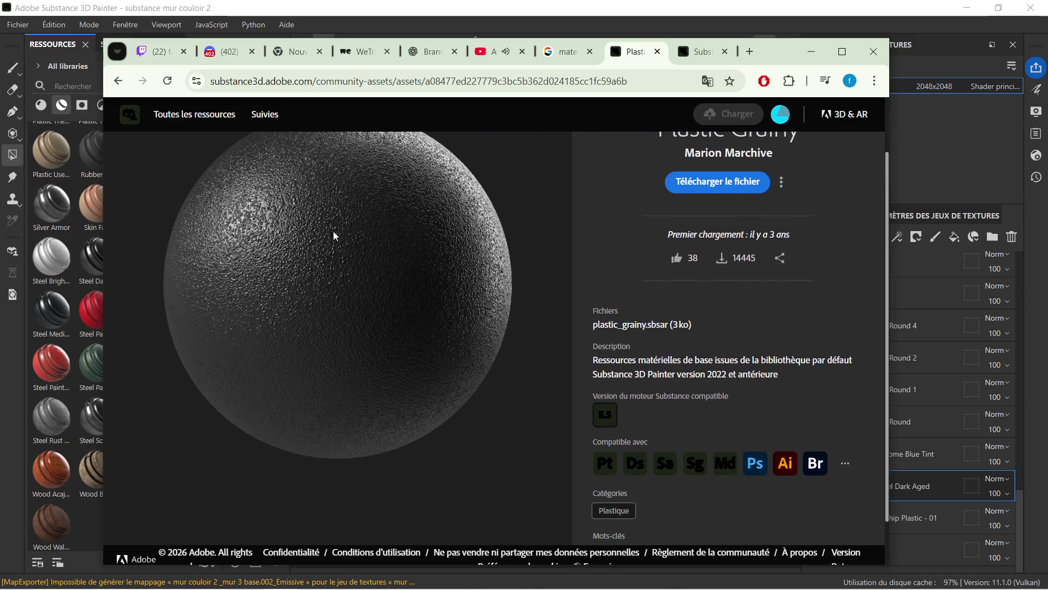
{"action": "left_click", "coordinate": [722, 185]}
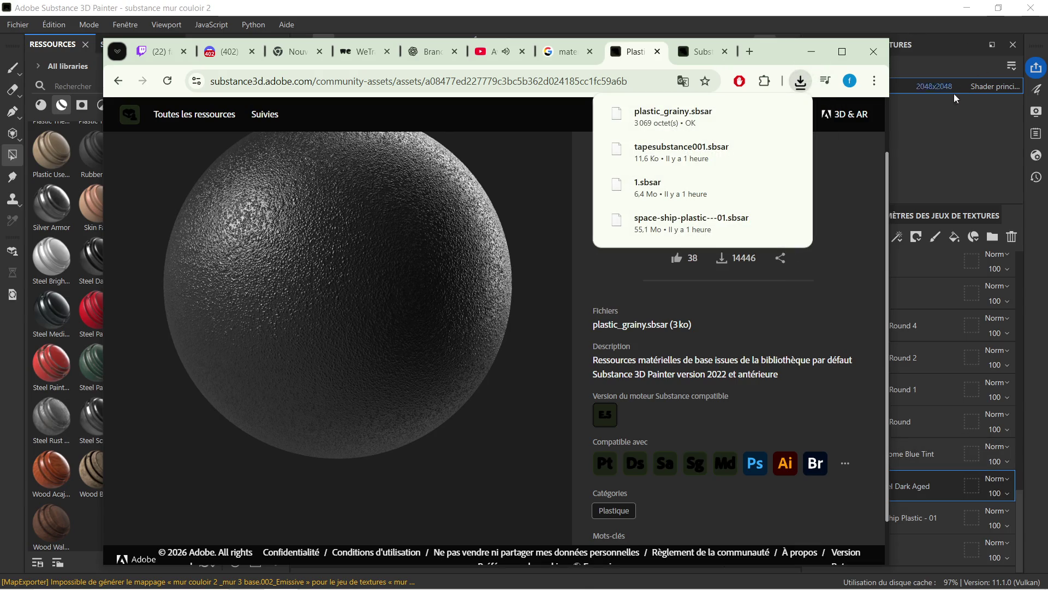
{"action": "left_click", "coordinate": [935, 114]}
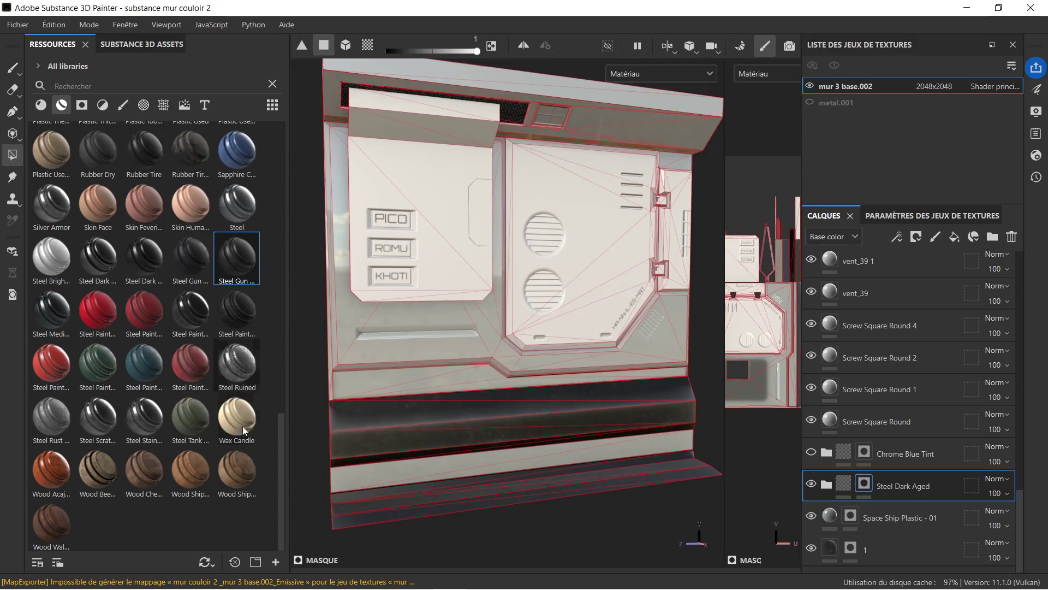
- Import plastic_grainy.sbsar from Téléchargements into the project with usage set to basematerial
{"action": "left_click", "coordinate": [276, 563]}
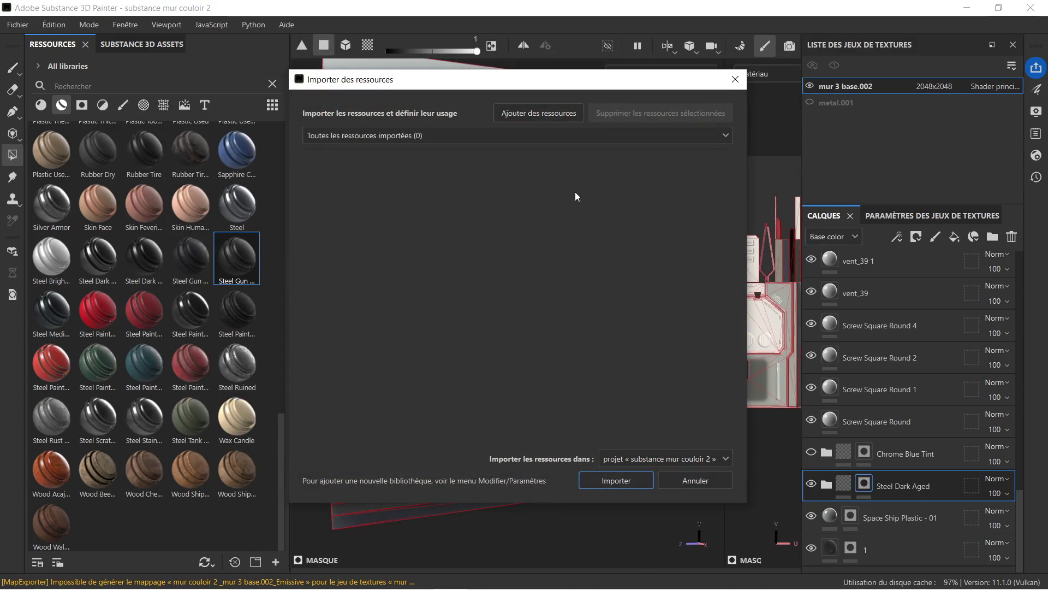
{"action": "left_click", "coordinate": [570, 112]}
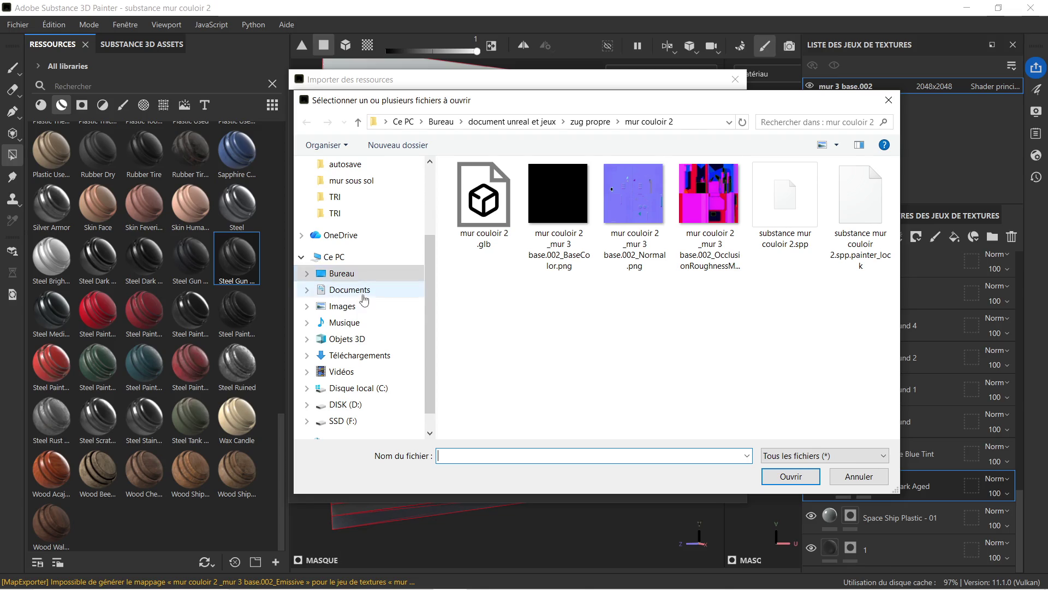
{"action": "left_click", "coordinate": [360, 355]}
{"action": "left_click", "coordinate": [498, 202]}
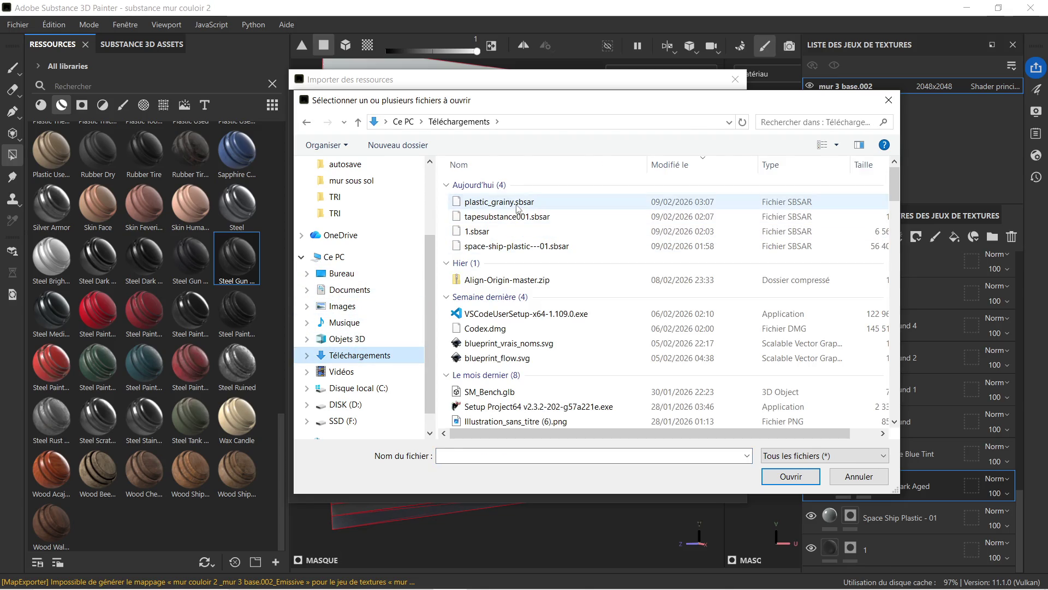
{"action": "left_click", "coordinate": [789, 477]}
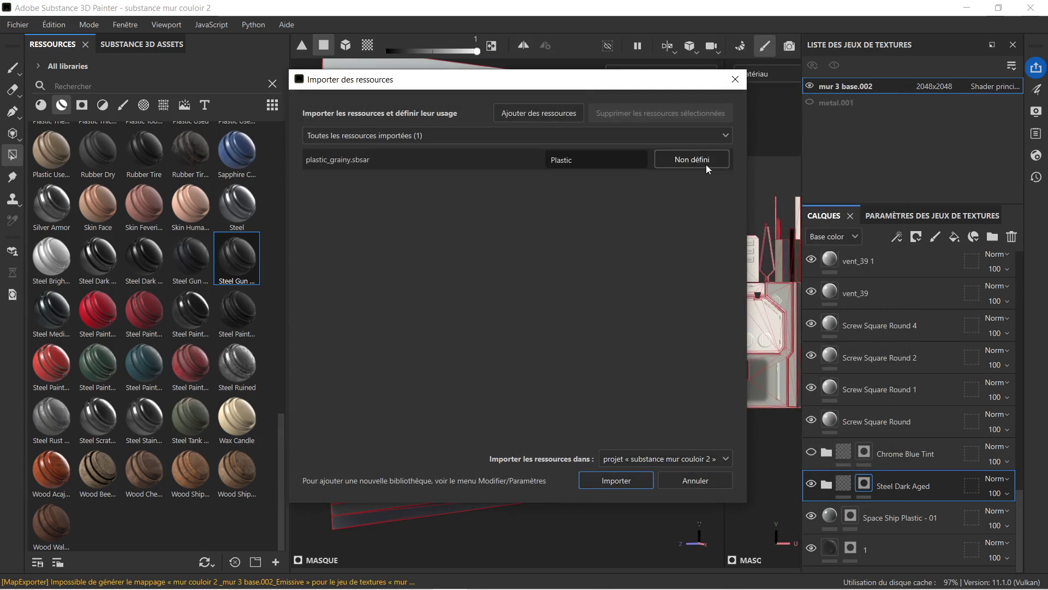
{"action": "left_click", "coordinate": [692, 159]}
{"action": "left_click", "coordinate": [740, 188]}
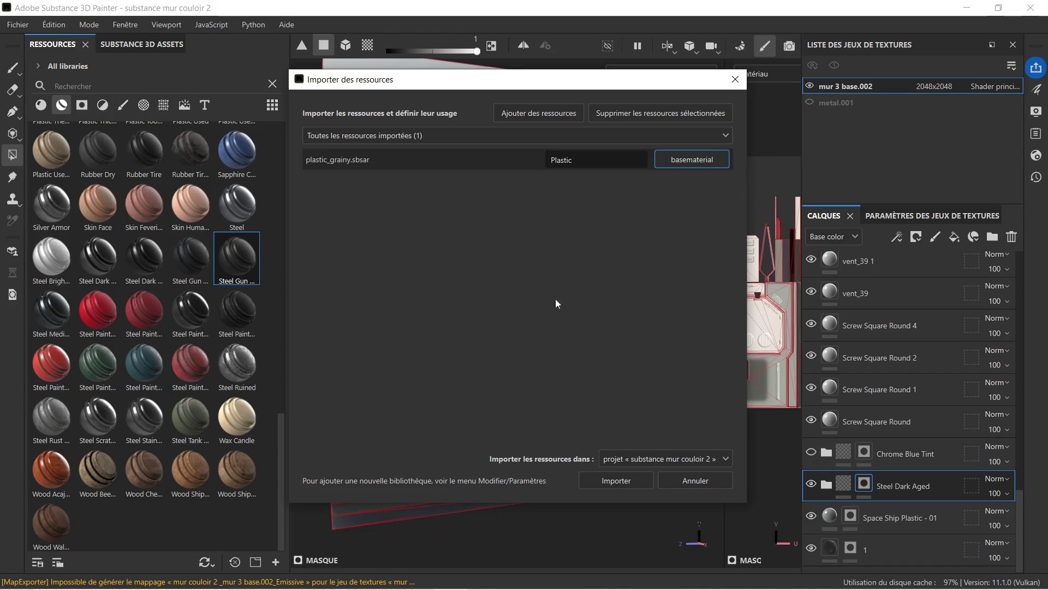
{"action": "left_click", "coordinate": [614, 480]}
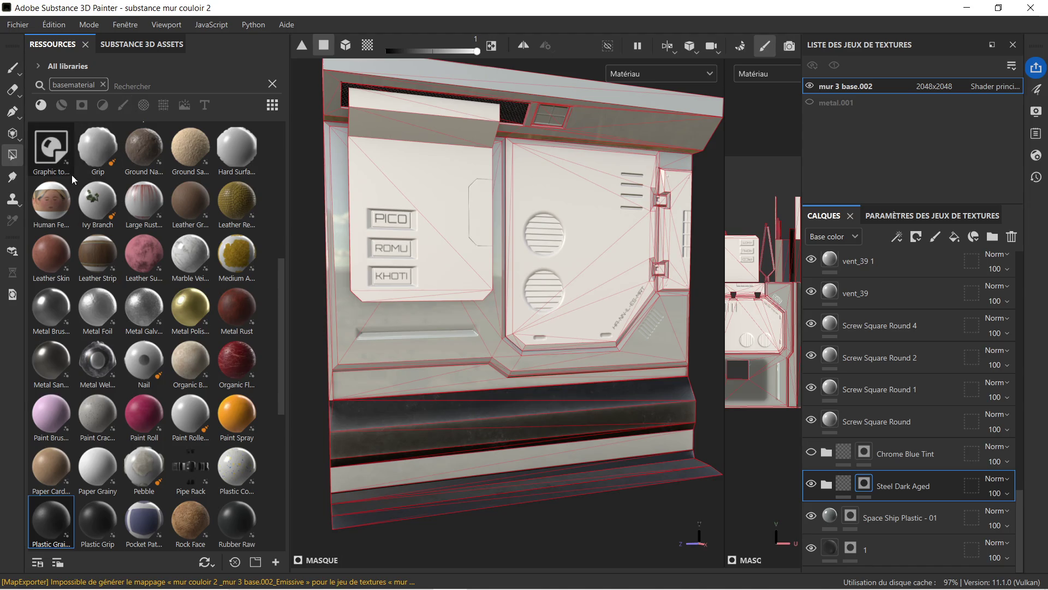
- Drag Plastic Grainy from the shelf into the layer stack just above Steel Dark Aged
{"action": "left_click_drag", "start_coordinate": [50, 525], "coordinate": [907, 467]}
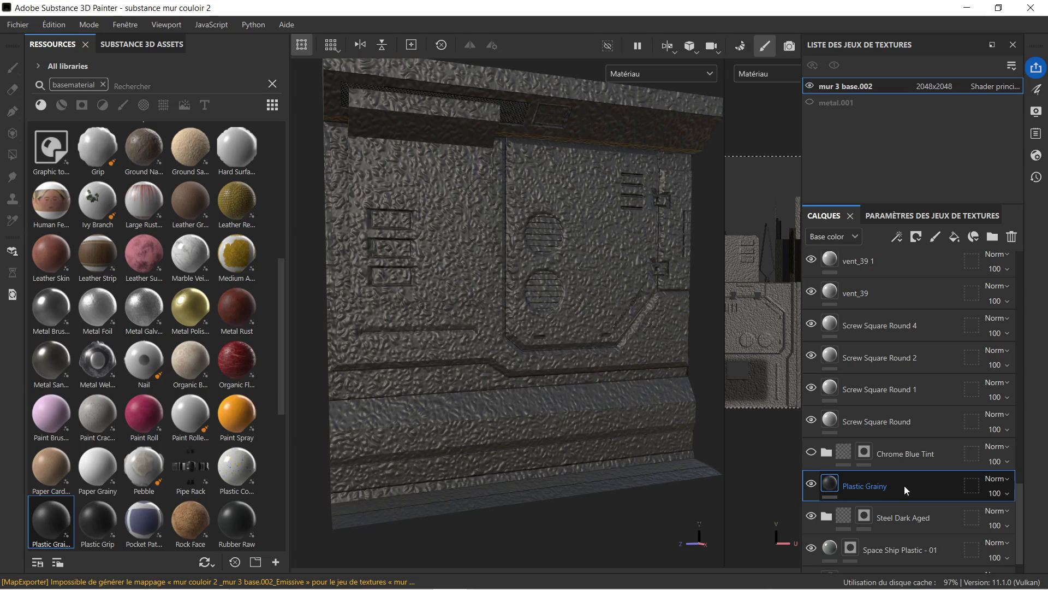
{"action": "scroll", "scroll_direction": "up", "scroll_amount": 3}
{"action": "scroll", "scroll_direction": "down", "scroll_amount": 3}
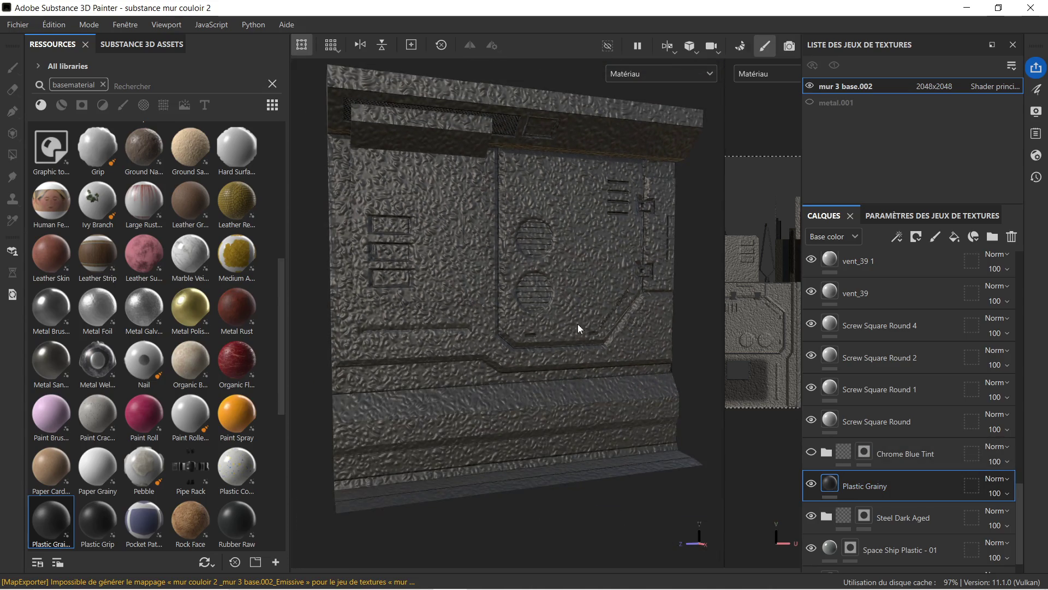
{"action": "right_click", "coordinate": [915, 483]}
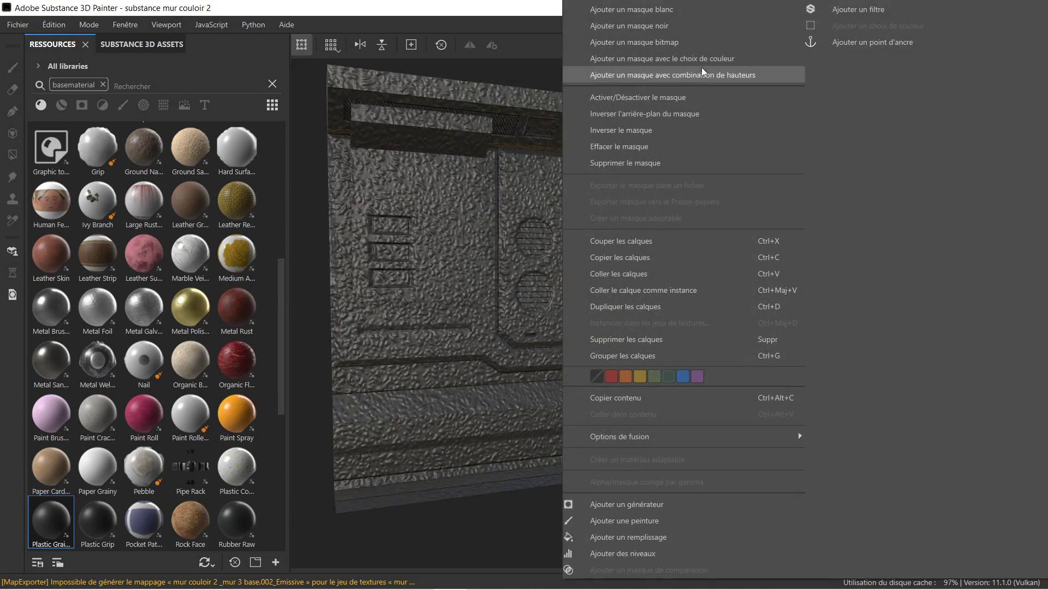
- Give Plastic Grainy a black mask and polygon-fill the faces of the left labelled panel
{"action": "left_click", "coordinate": [700, 23]}
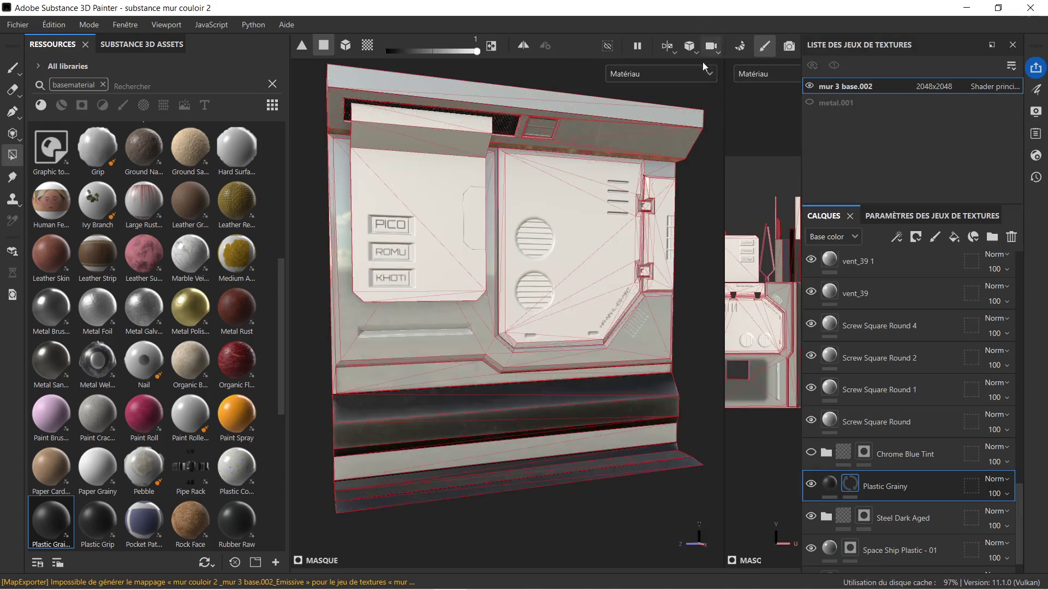
{"action": "scroll", "scroll_direction": "up", "scroll_amount": 3}
{"action": "left_click", "coordinate": [451, 188]}
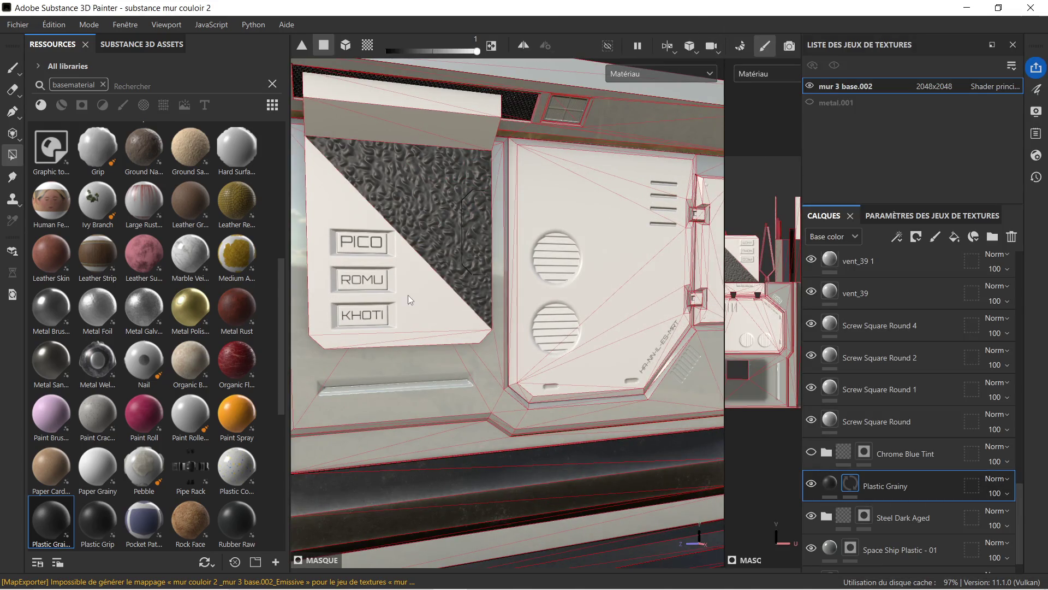
{"action": "left_click", "coordinate": [408, 295]}
{"action": "left_click", "coordinate": [426, 339]}
{"action": "left_click", "coordinate": [445, 342]}
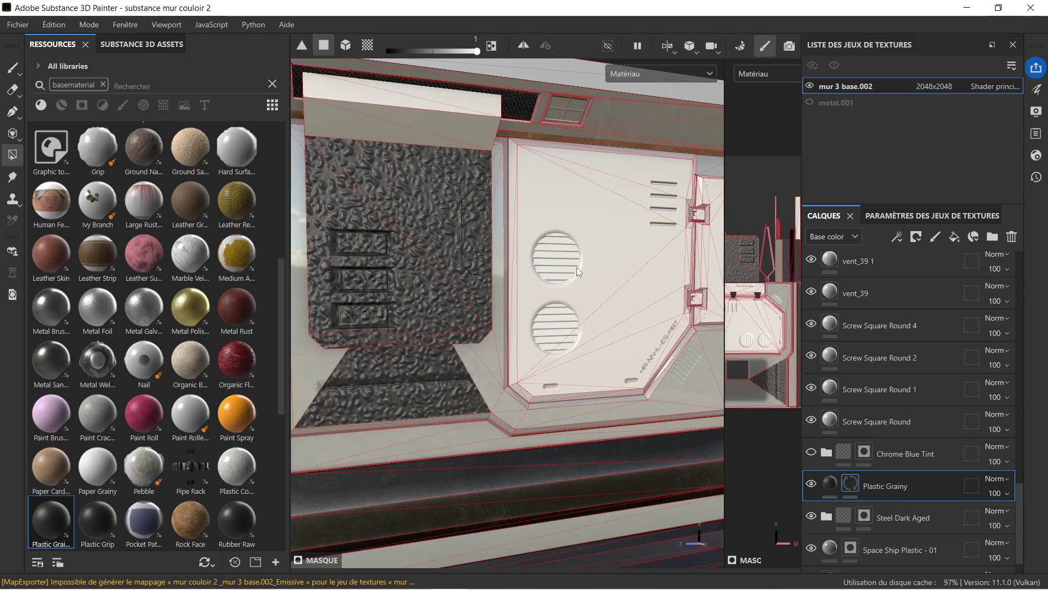
- Undo the stray fill below the panel, fill the strip beneath it, and widen the UV view
{"action": "key", "text": "ctrl+z"}
{"action": "key", "text": "ctrl+z"}
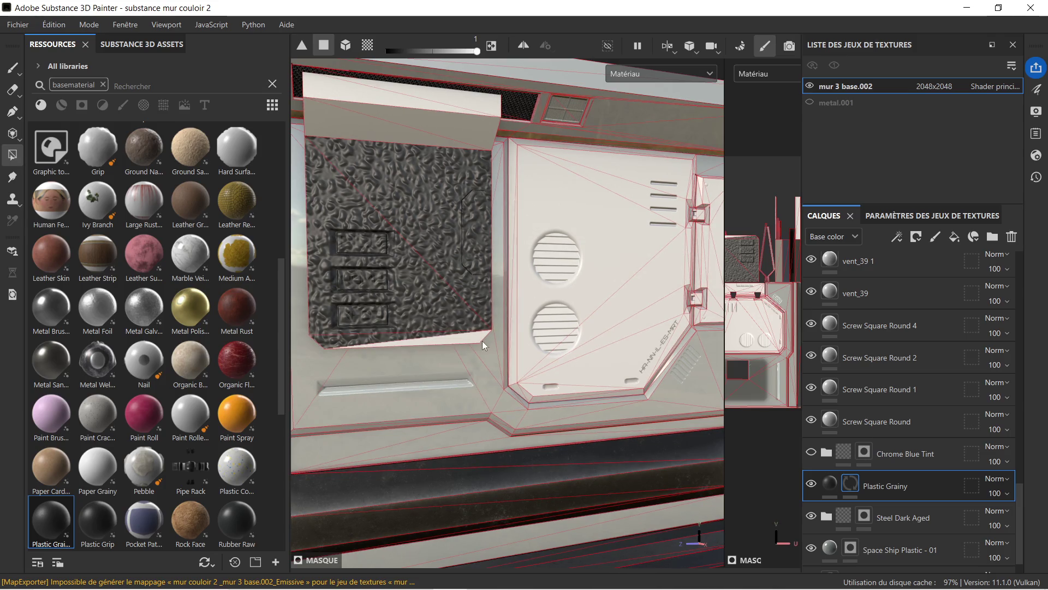
{"action": "left_click", "coordinate": [474, 336]}
{"action": "left_click_drag", "start_coordinate": [474, 336], "coordinate": [489, 297]}
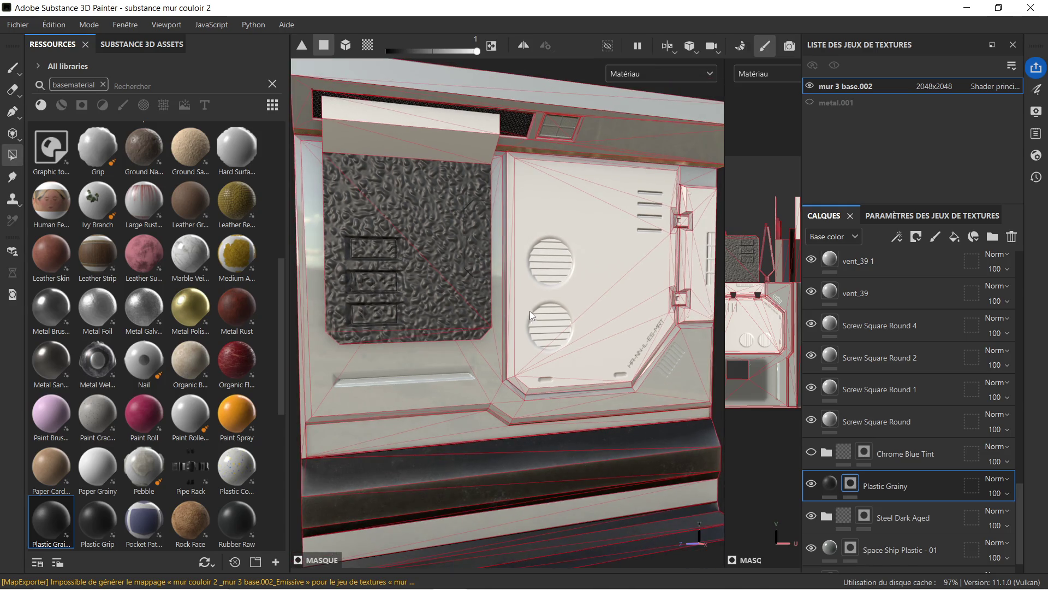
{"action": "scroll", "scroll_direction": "down", "scroll_amount": 3}
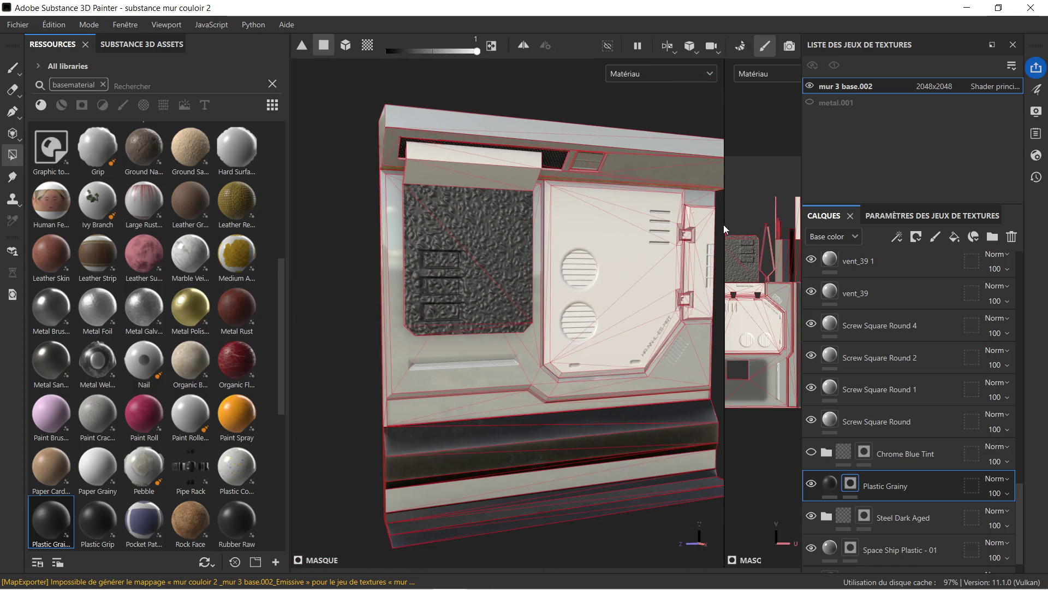
{"action": "left_click_drag", "start_coordinate": [725, 224], "coordinate": [556, 235]}
{"action": "scroll", "scroll_direction": "down", "scroll_amount": 3}
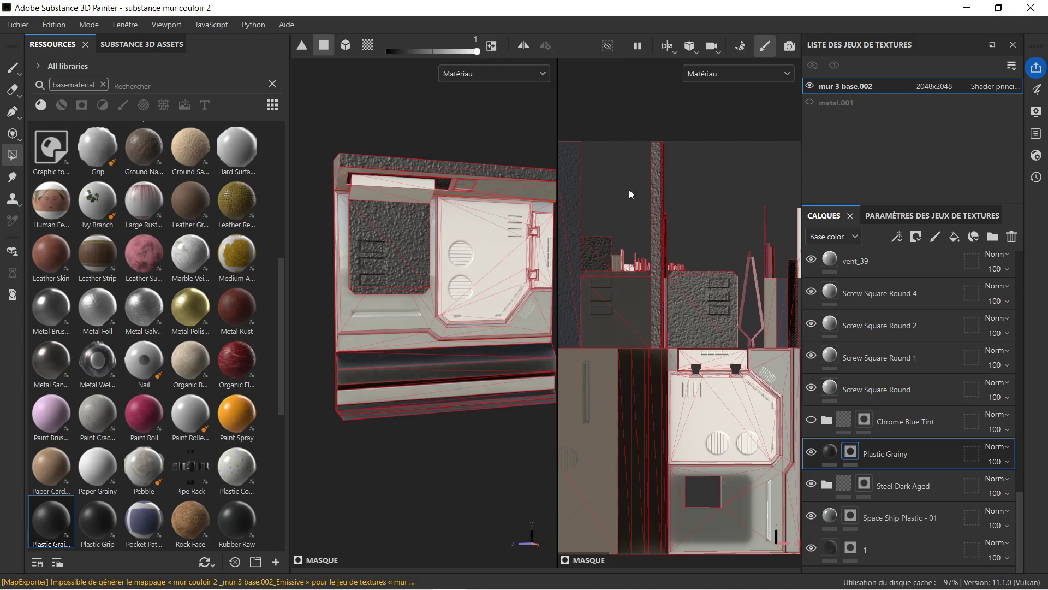
{"action": "left_click", "coordinate": [758, 68]}
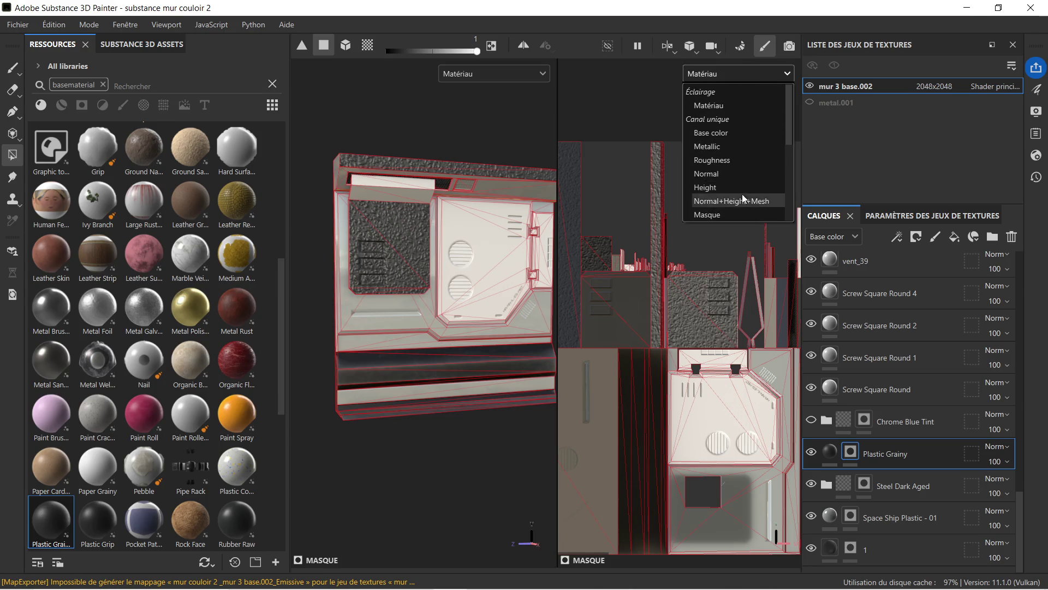
{"action": "scroll", "scroll_direction": "down", "scroll_amount": 3}
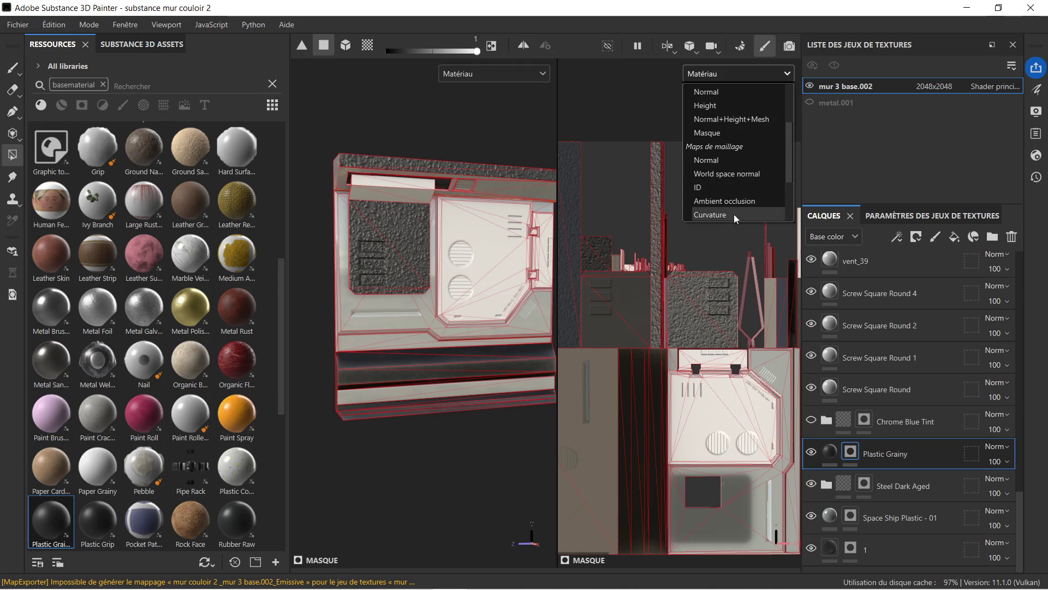
{"action": "scroll", "scroll_direction": "up", "scroll_amount": 3}
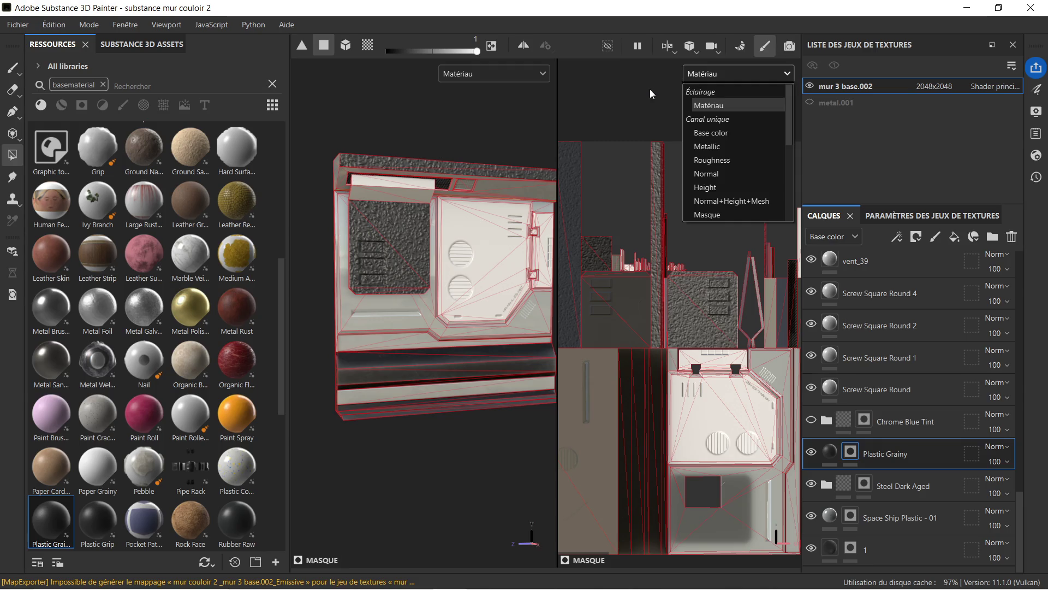
{"action": "left_click", "coordinate": [647, 88]}
{"action": "scroll", "scroll_direction": "down", "scroll_amount": 3}
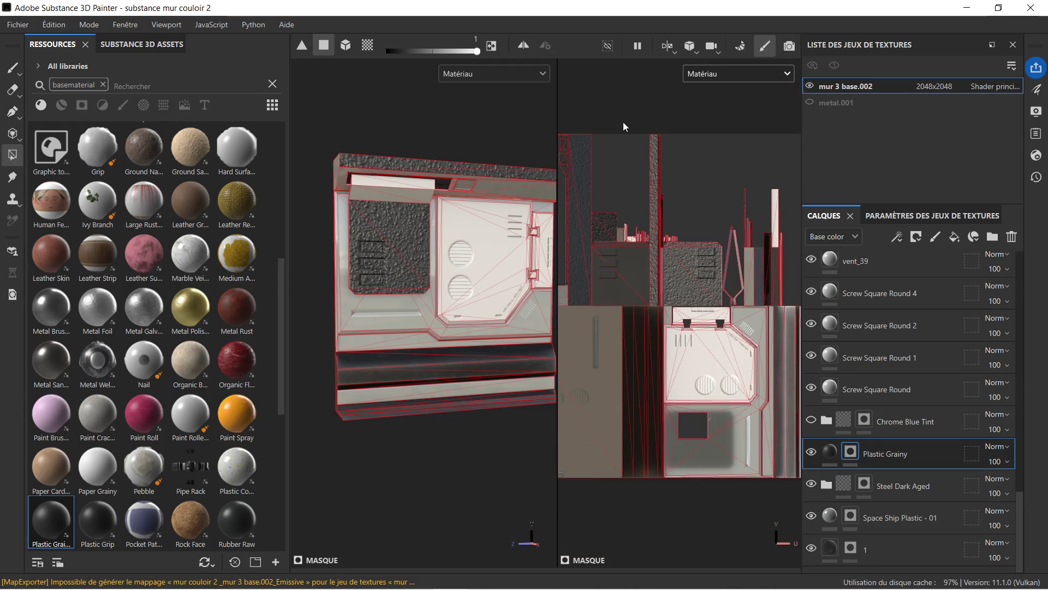
{"action": "scroll", "scroll_direction": "down", "scroll_amount": 3}
{"action": "scroll", "scroll_direction": "down", "scroll_amount": 3}
{"action": "scroll", "scroll_direction": "down", "scroll_amount": 3}
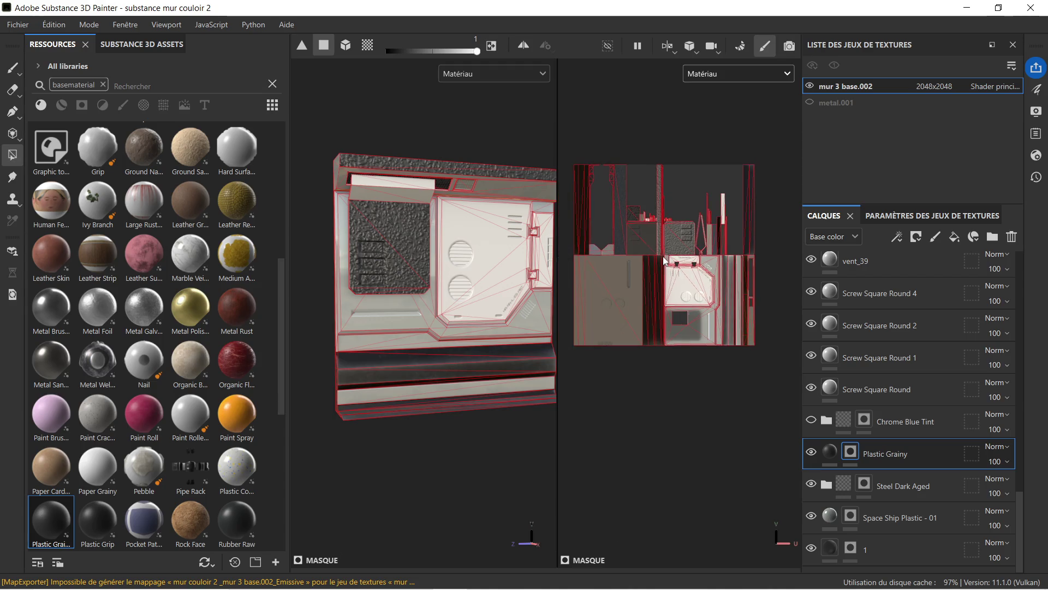
{"action": "key", "text": "super"}
{"action": "key", "text": "super"}
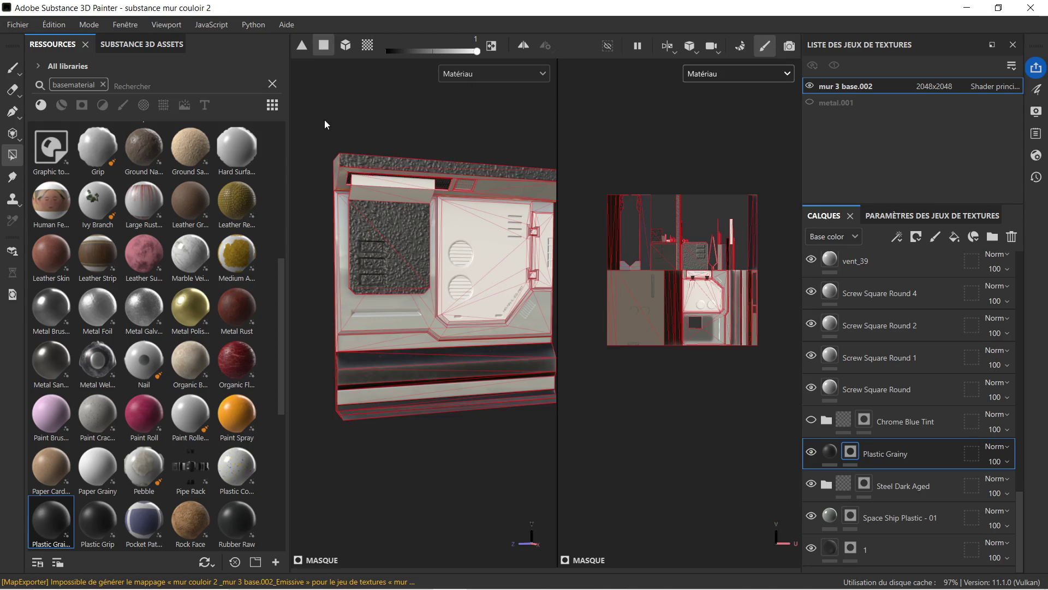
{"action": "scroll", "scroll_direction": "up", "scroll_amount": 3}
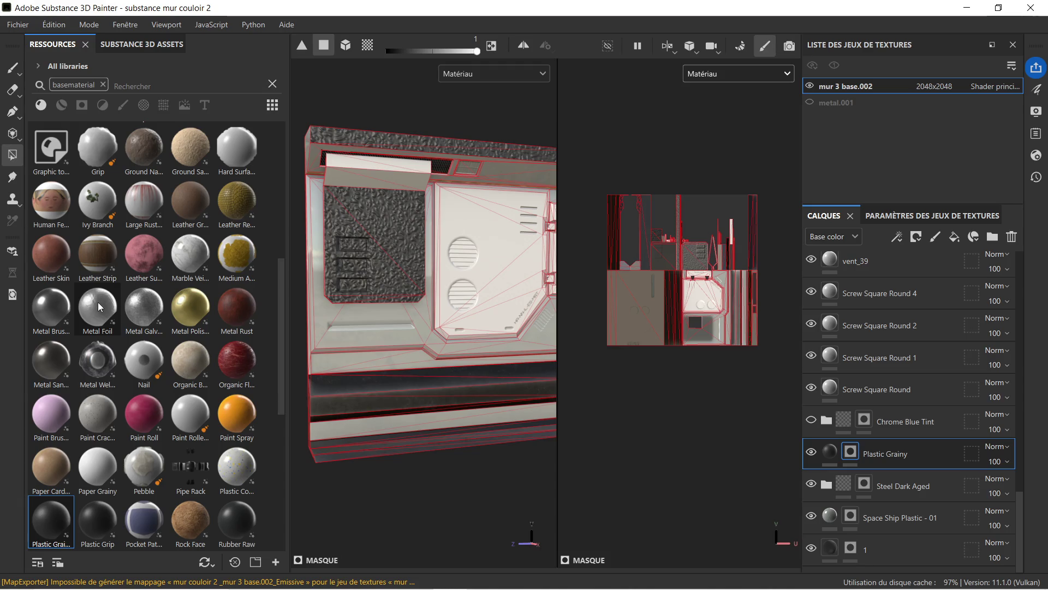
{"action": "mouse_move", "coordinate": [99, 304]}
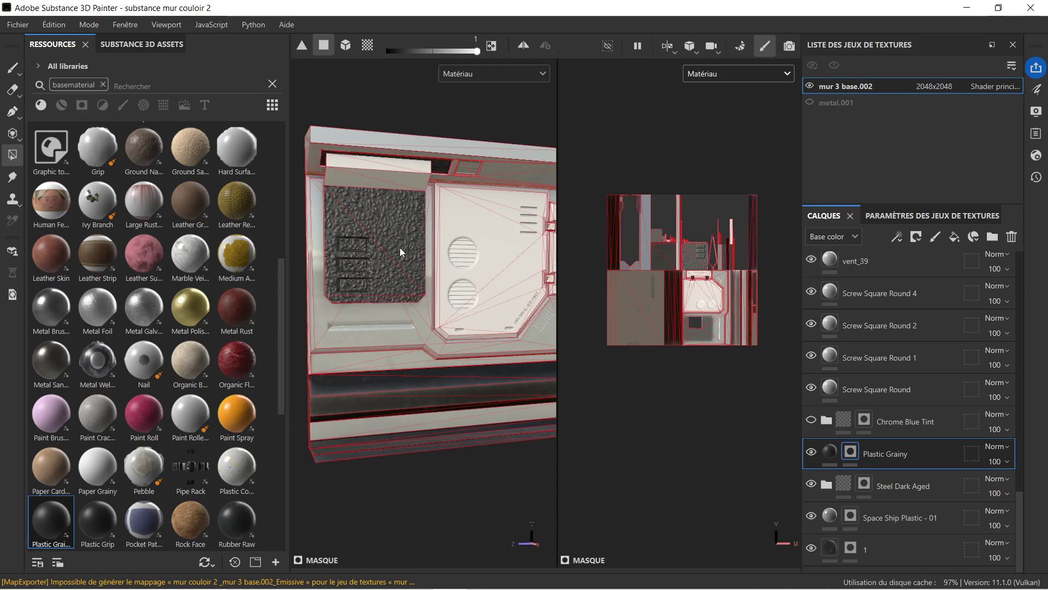
{"action": "key", "text": "ctrl"}
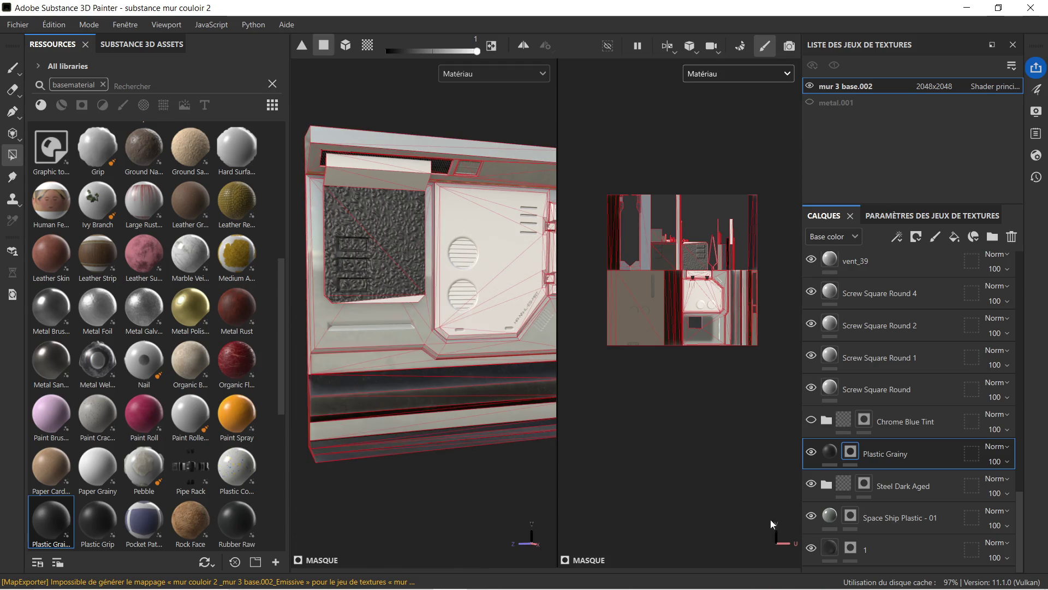
{"action": "right_click", "coordinate": [890, 458]}
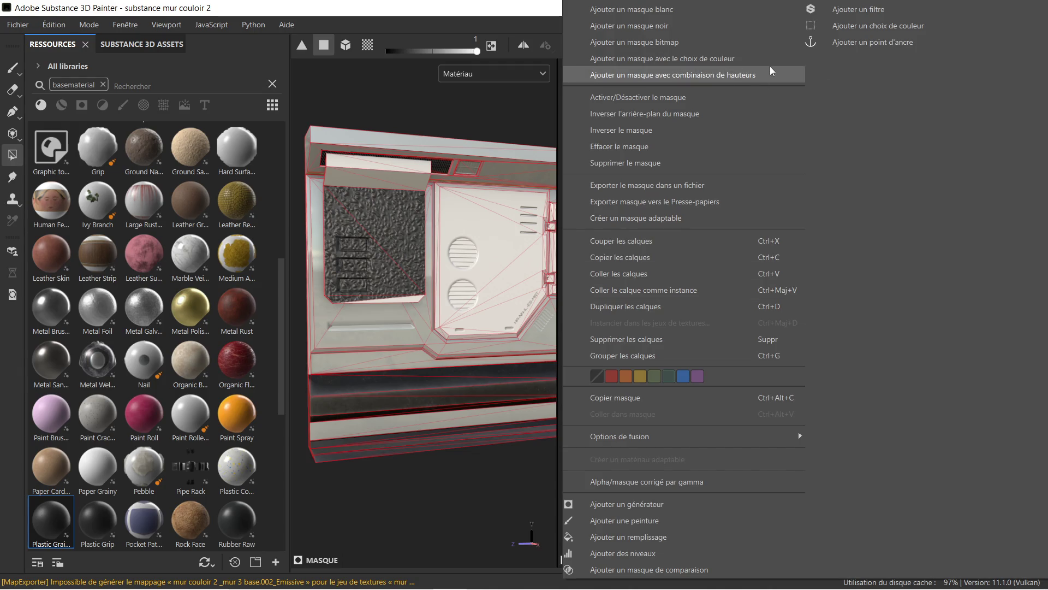
- Remove the Plastic Grainy layer from the stack, then minimize Painter
{"action": "left_click", "coordinate": [425, 474]}
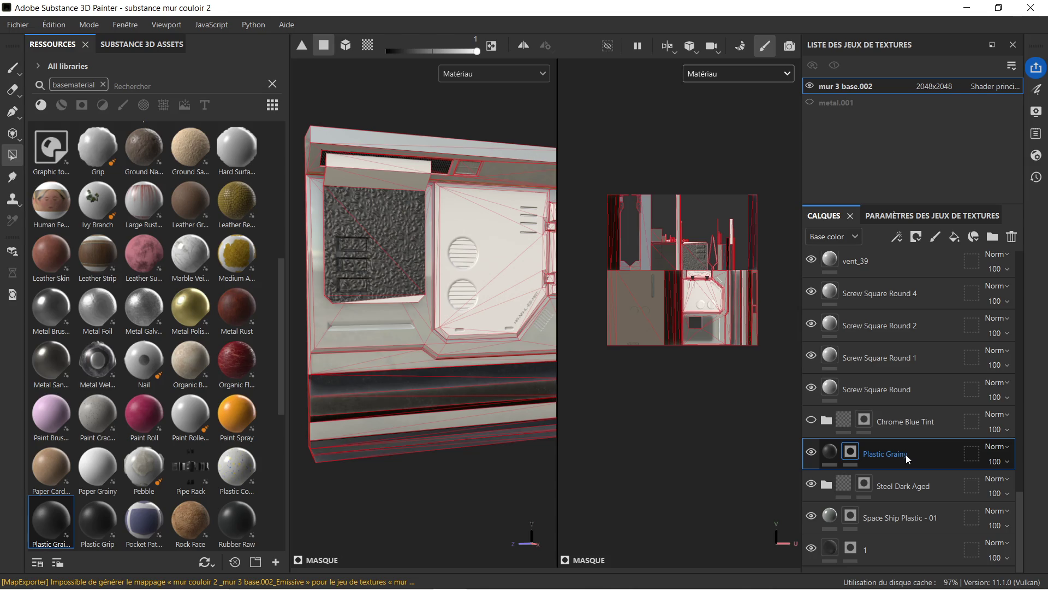
{"action": "key", "text": "Delete"}
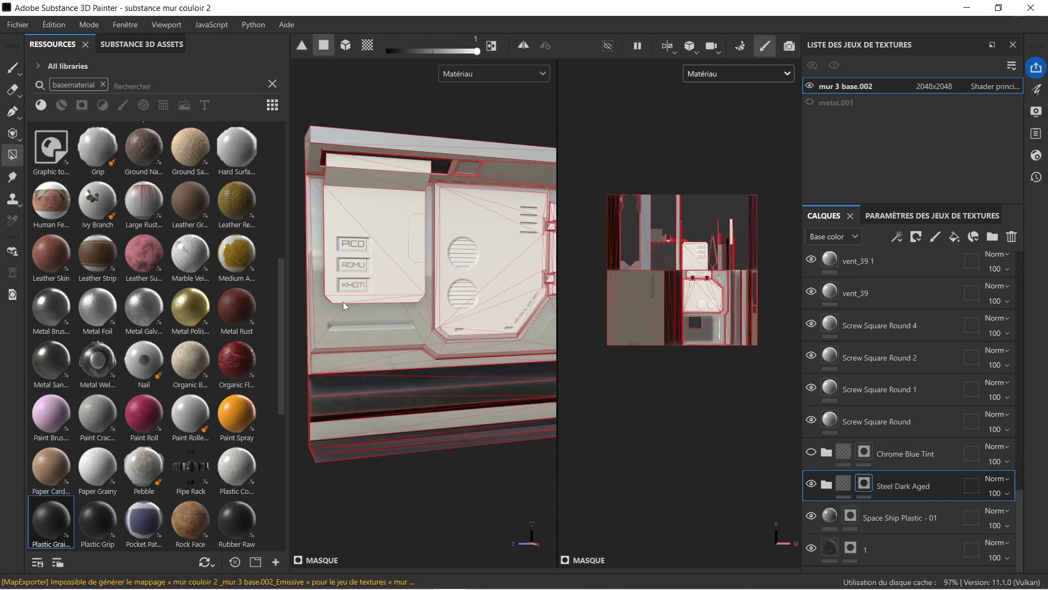
{"action": "mouse_move", "coordinate": [420, 587]}
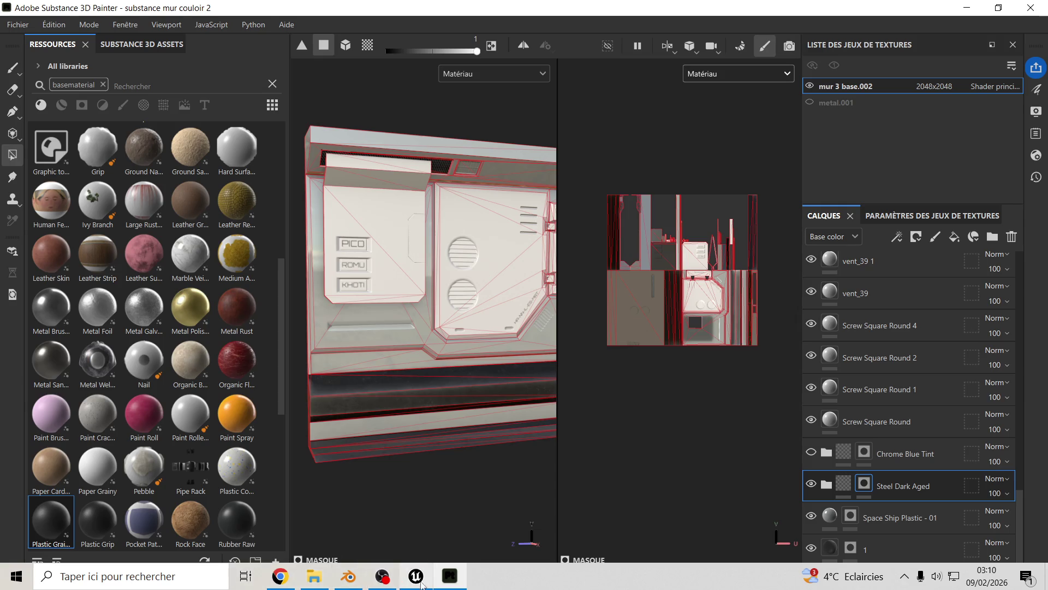
{"action": "left_click", "coordinate": [450, 576]}
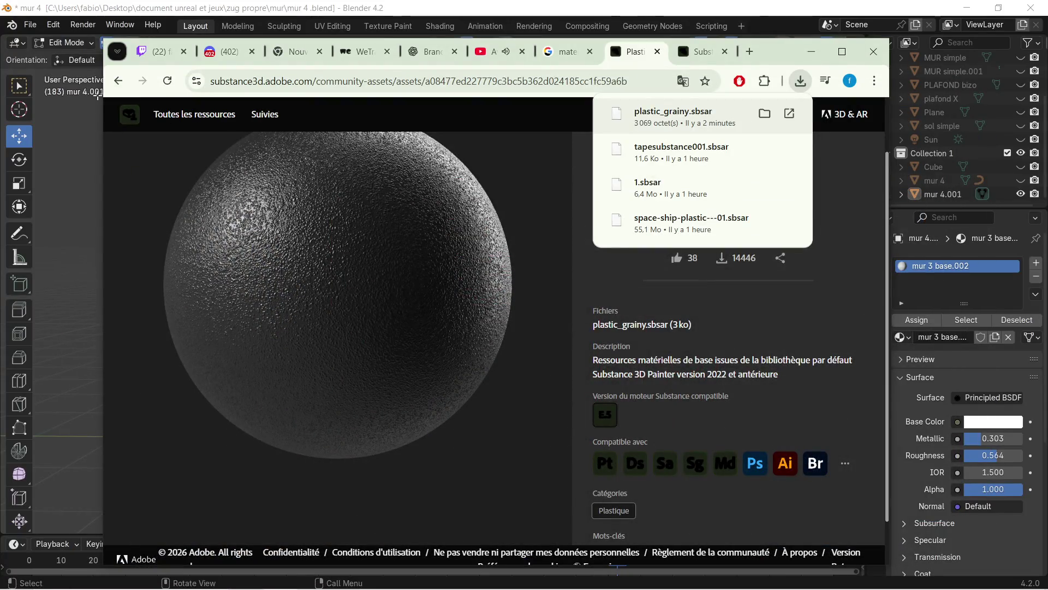
- Go back to the plastic materials listing and scroll to locate Plastic Matte Pure
{"action": "left_click", "coordinate": [118, 80]}
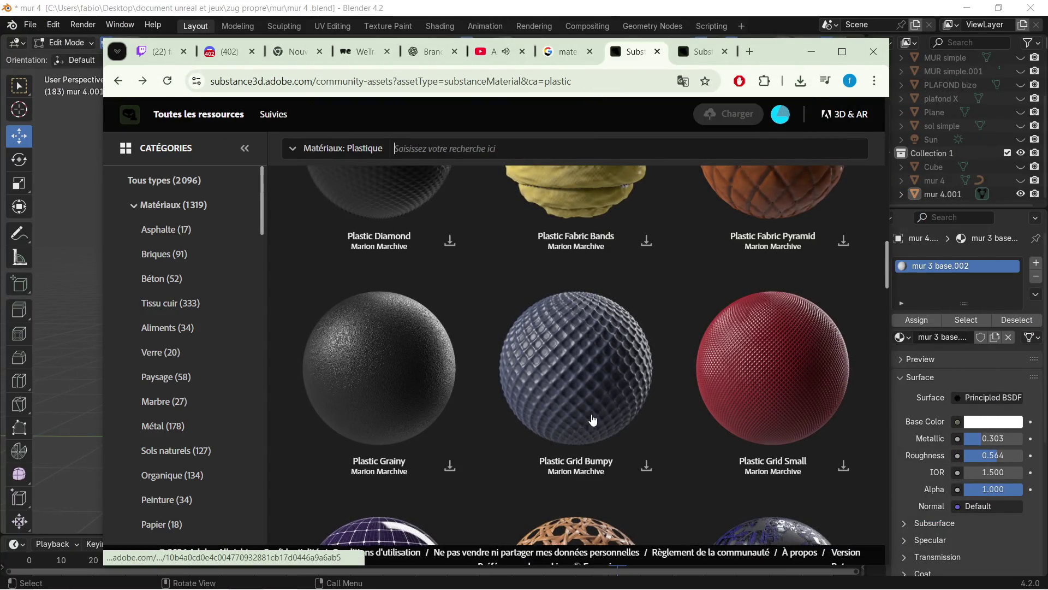
{"action": "scroll", "scroll_direction": "up", "scroll_amount": 3}
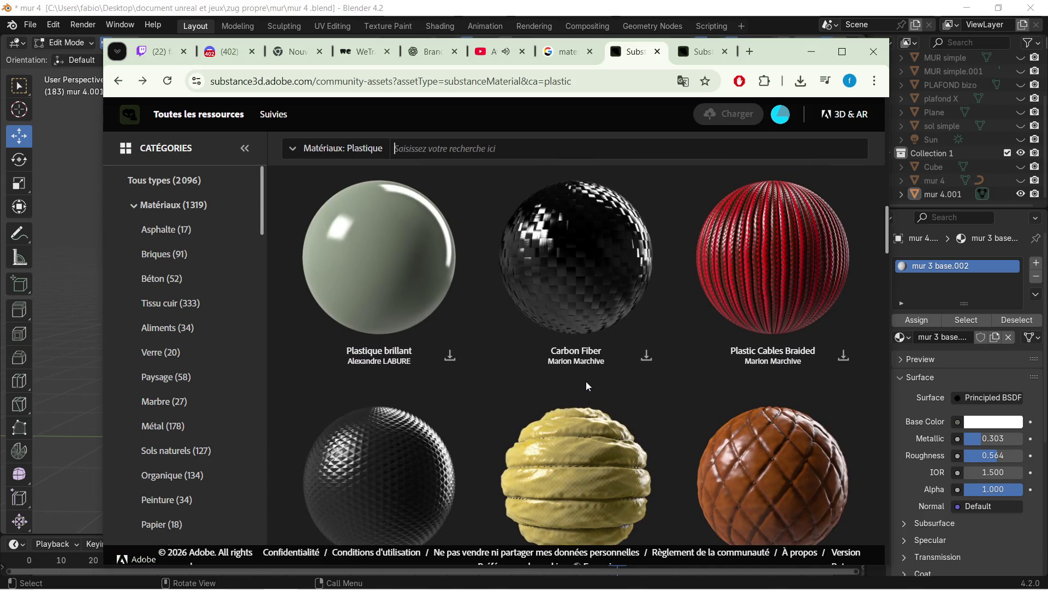
{"action": "scroll", "scroll_direction": "up", "scroll_amount": 3}
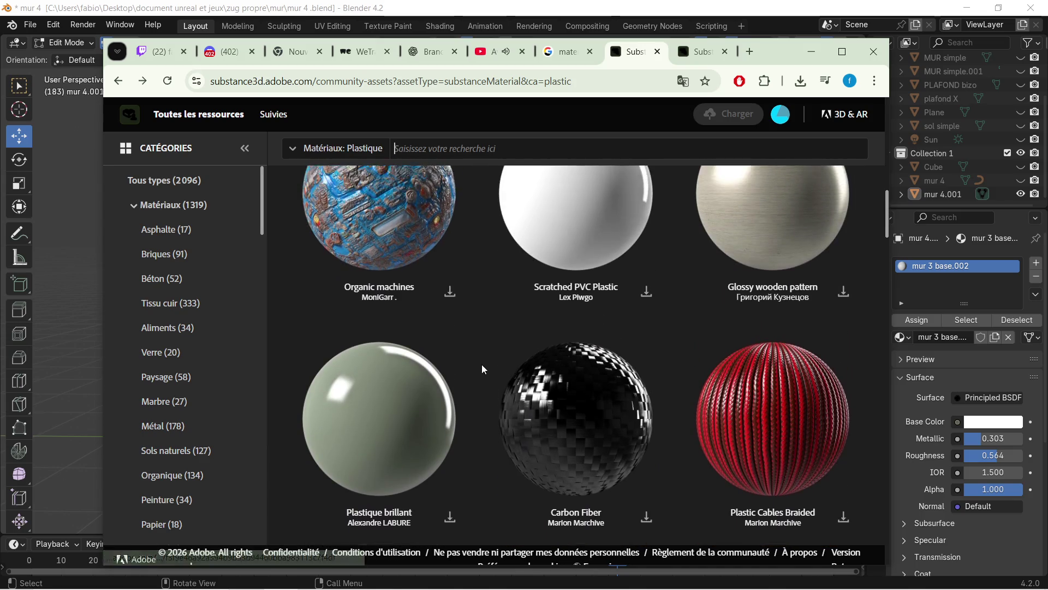
{"action": "scroll", "scroll_direction": "up", "scroll_amount": 3}
{"action": "scroll", "scroll_direction": "up", "scroll_amount": 3}
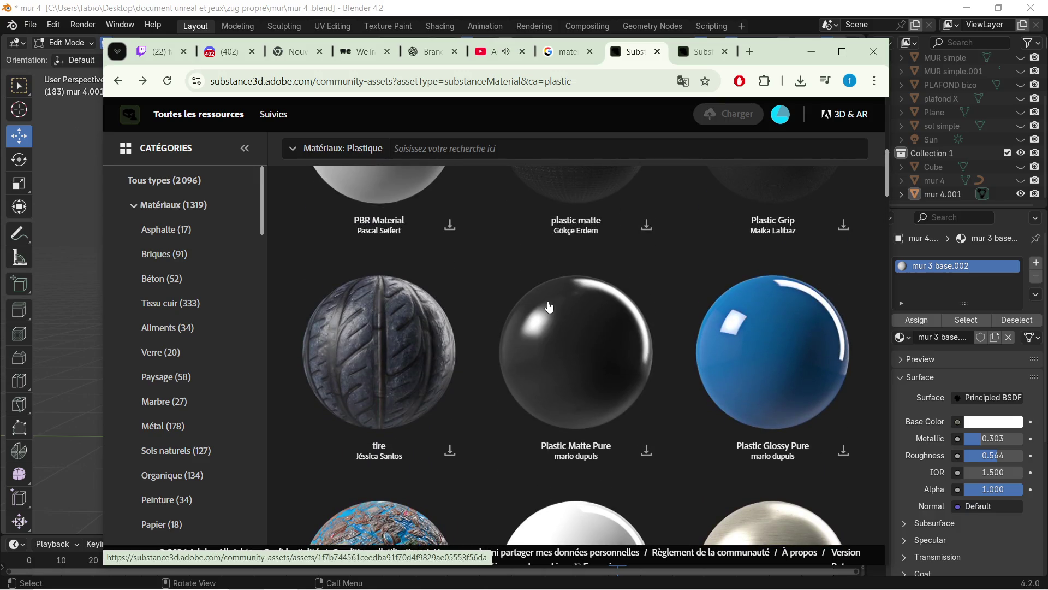
{"action": "scroll", "scroll_direction": "down", "scroll_amount": 3}
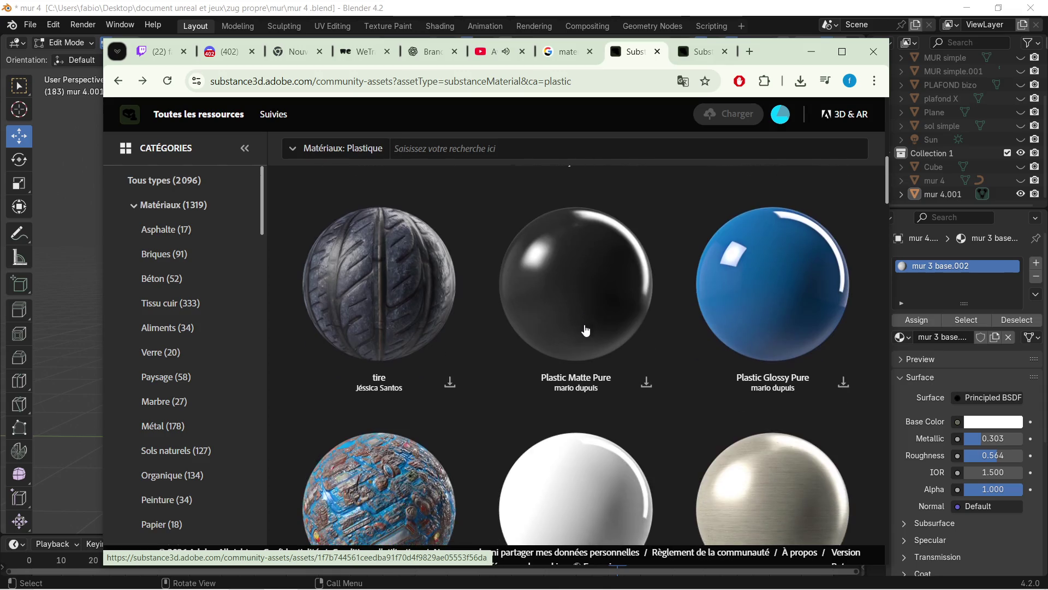
{"action": "scroll", "scroll_direction": "up", "scroll_amount": 3}
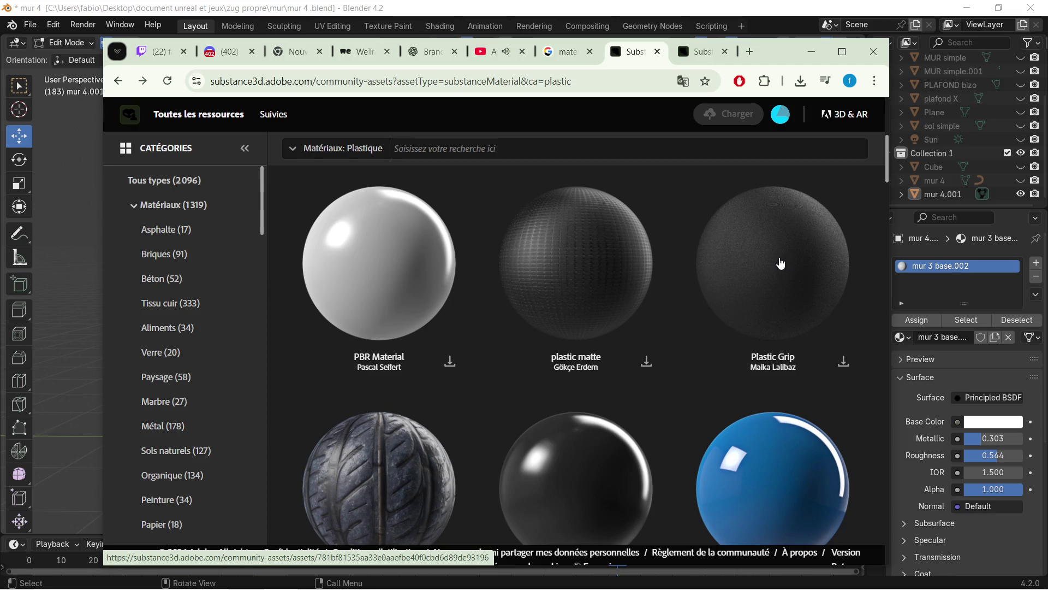
{"action": "scroll", "scroll_direction": "down", "scroll_amount": 3}
- Download plastic_matte_pure.sbsar from its asset page and bring Painter back to the front
{"action": "left_click", "coordinate": [573, 396]}
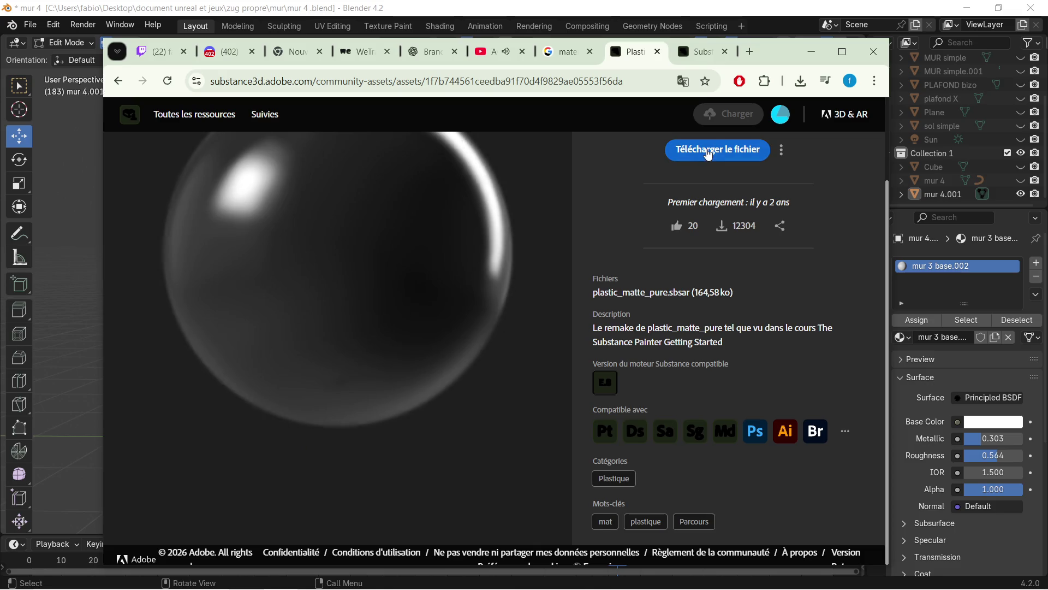
{"action": "left_click", "coordinate": [707, 151]}
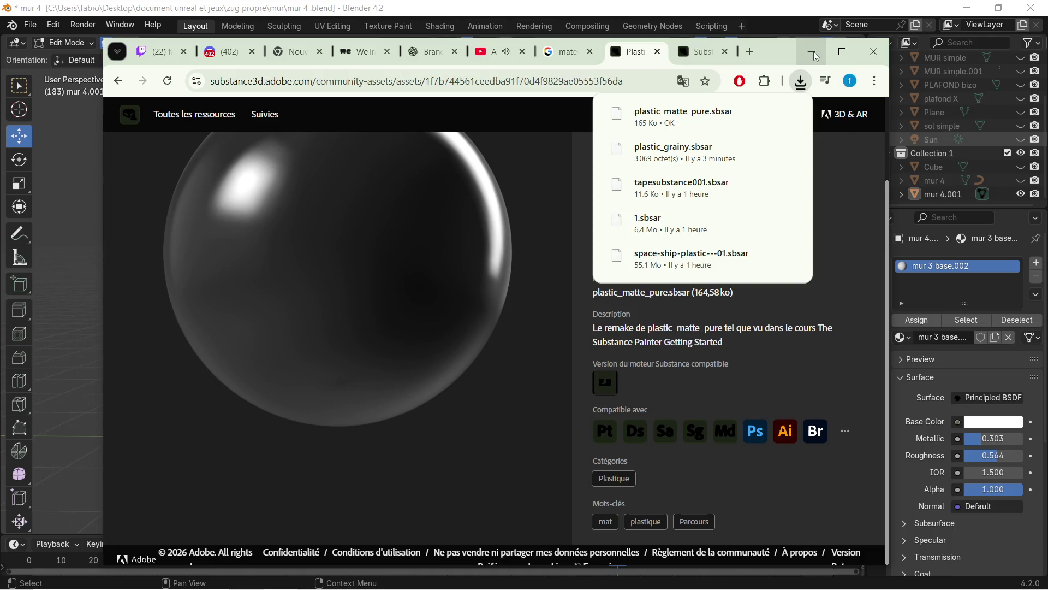
{"action": "left_click", "coordinate": [811, 51]}
{"action": "mouse_move", "coordinate": [415, 587]}
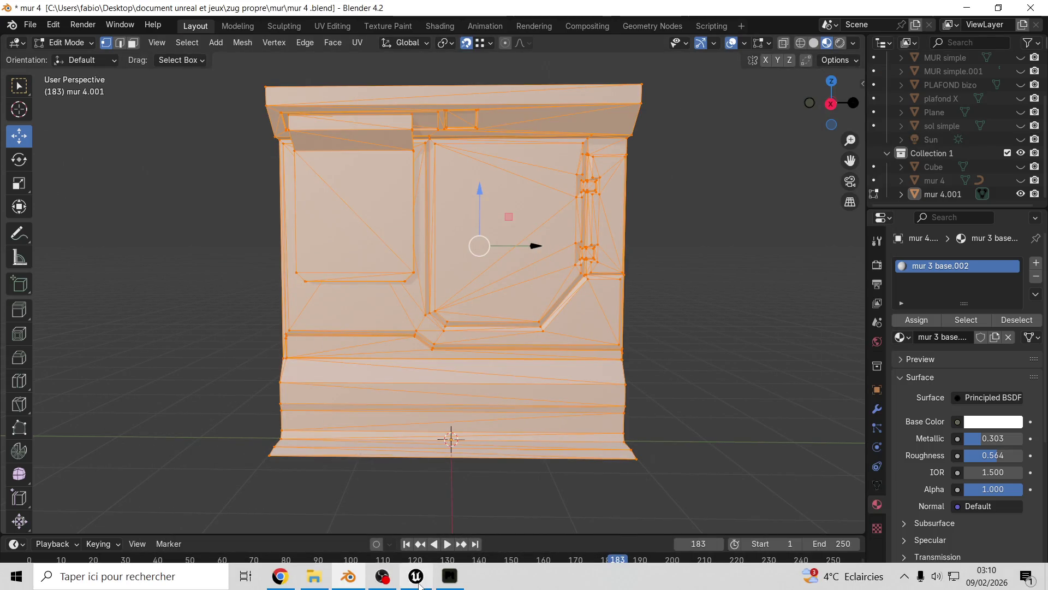
{"action": "left_click", "coordinate": [449, 578]}
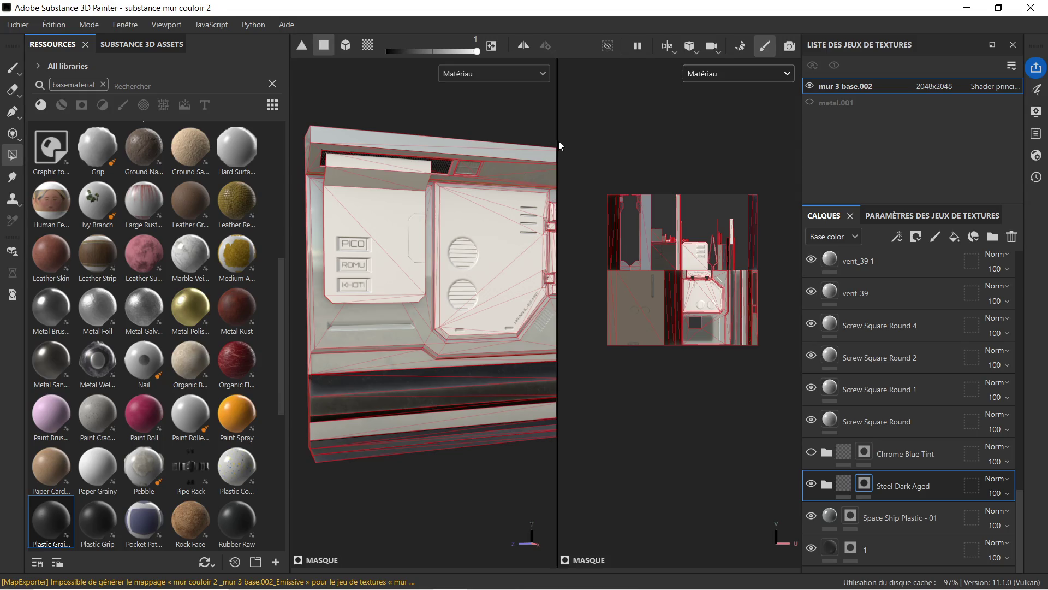
- Import plastic_matte_pure.sbsar and add Plastic Matte Pure as a layer above Steel Dark Aged
{"action": "left_click_drag", "start_coordinate": [558, 142], "coordinate": [713, 159]}
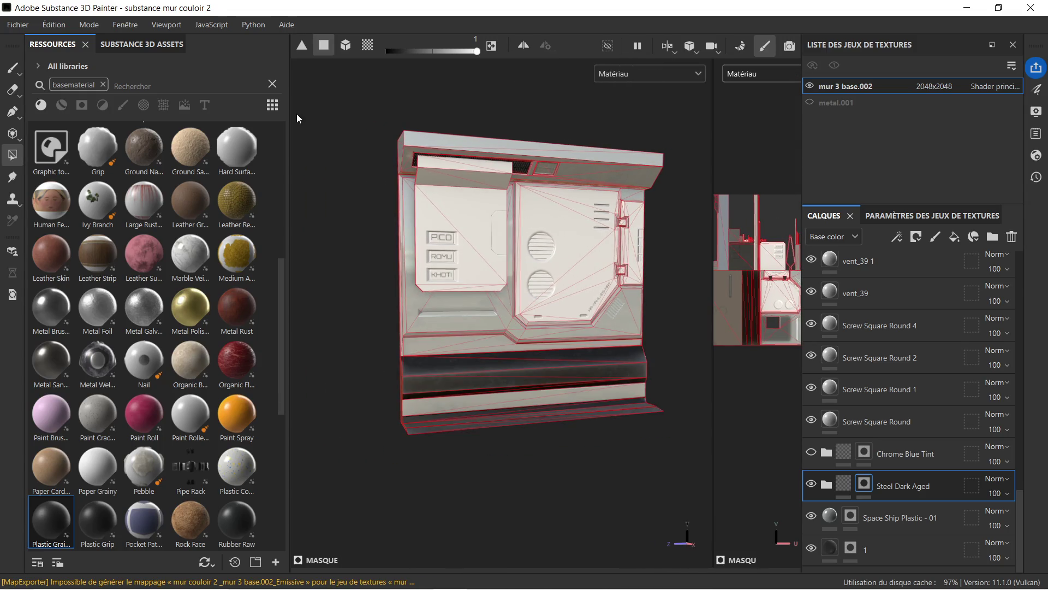
{"action": "left_click", "coordinate": [276, 562]}
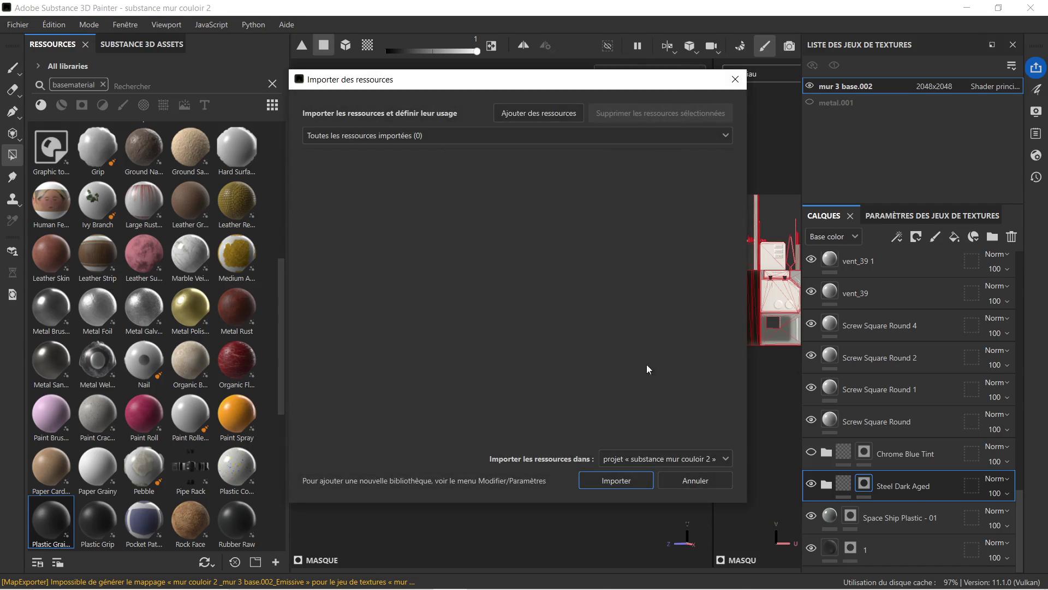
{"action": "left_click", "coordinate": [546, 115]}
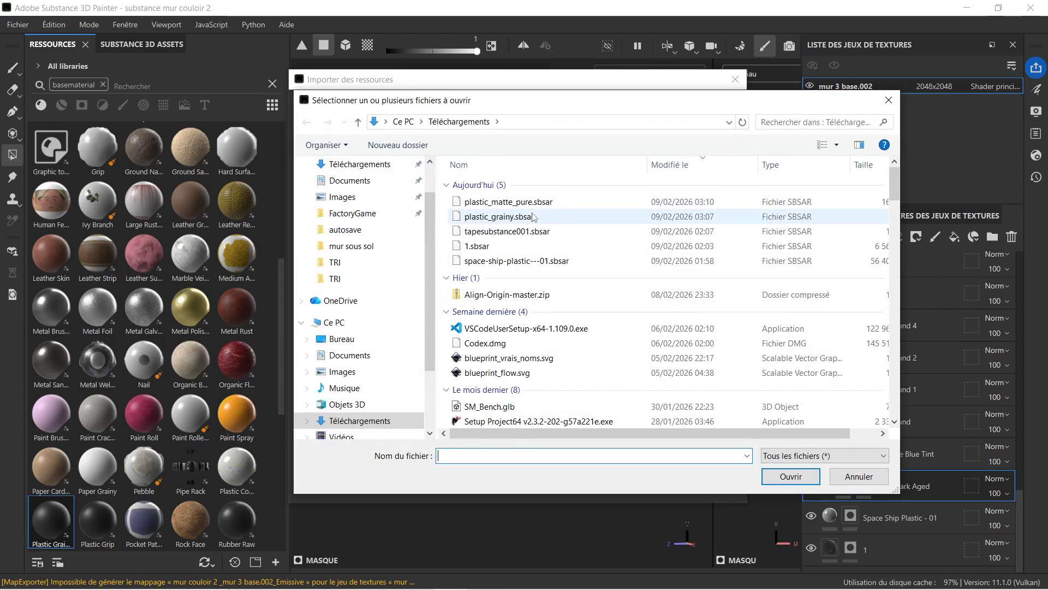
{"action": "left_click", "coordinate": [535, 202]}
{"action": "left_click", "coordinate": [789, 476]}
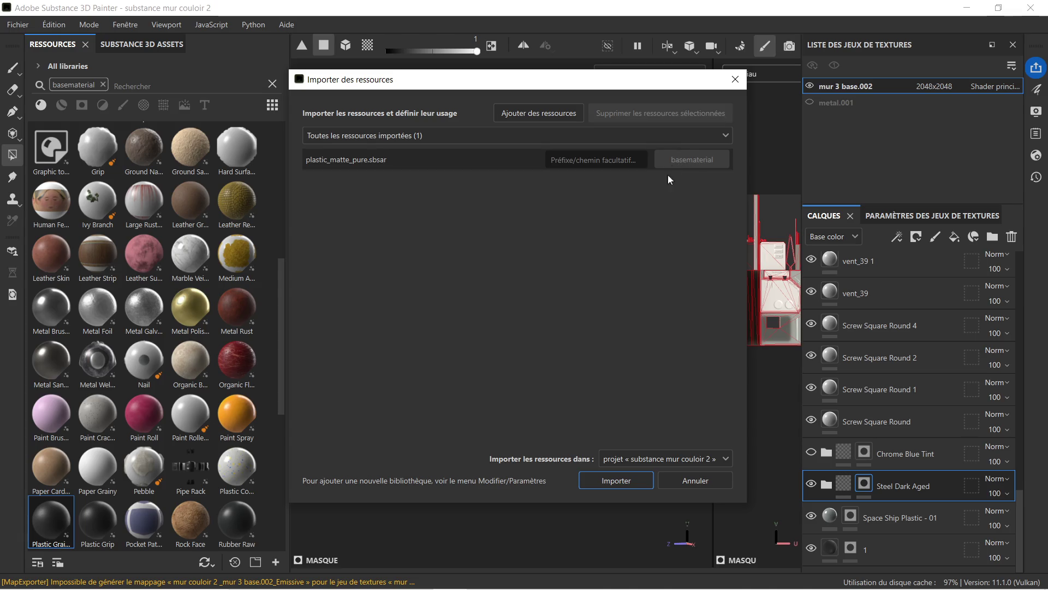
{"action": "left_click", "coordinate": [613, 482]}
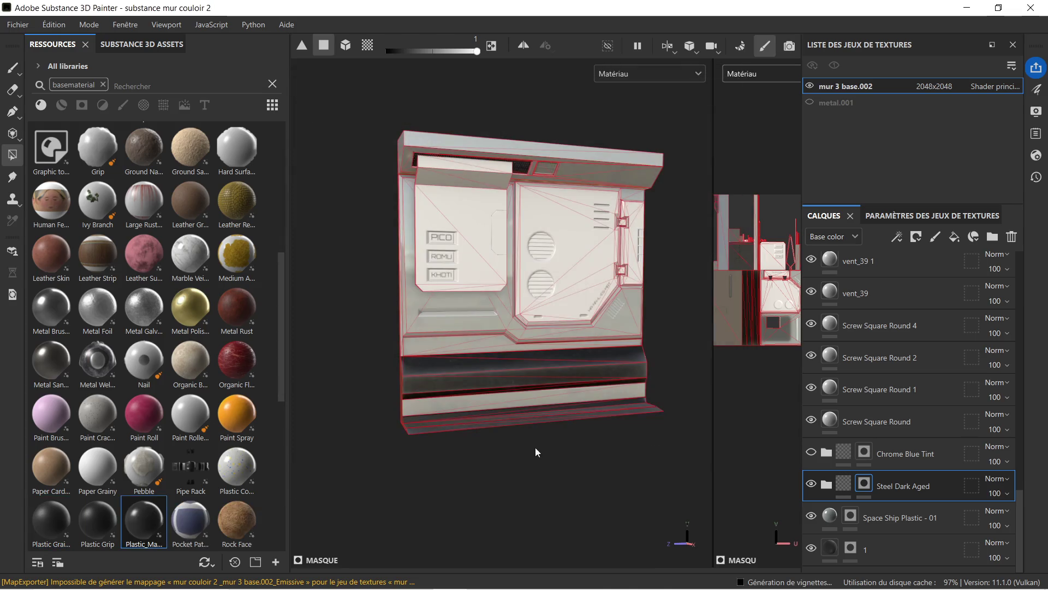
{"action": "left_click_drag", "start_coordinate": [154, 506], "coordinate": [885, 475]}
- Black-mask Plastic_Matte_Pure and fill the labelled panel's face, lower bevel, slanted bevel and top strip
{"action": "scroll", "scroll_direction": "up", "scroll_amount": 3}
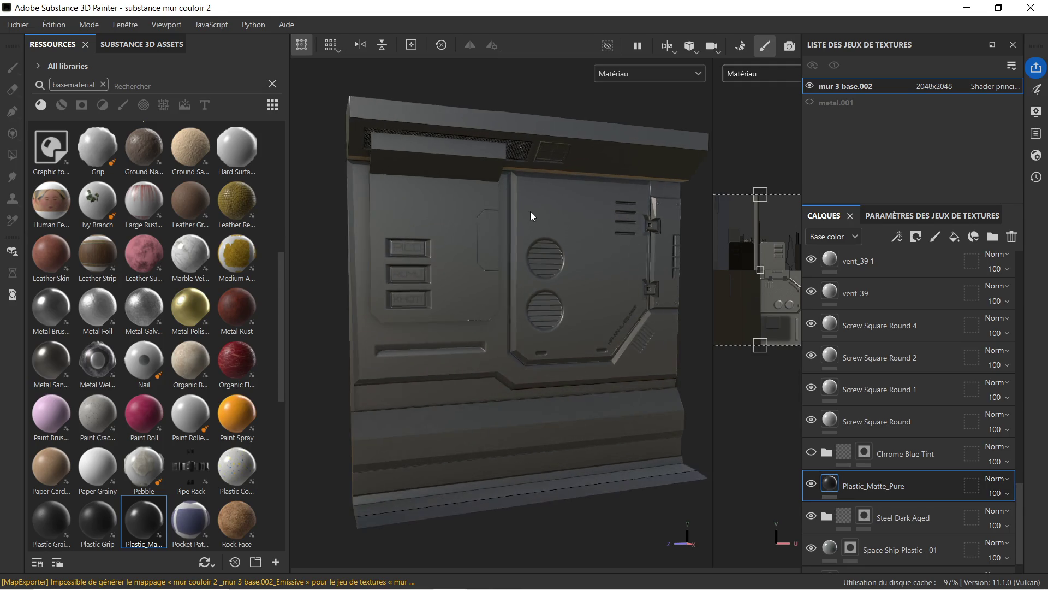
{"action": "left_click_drag", "start_coordinate": [570, 273], "coordinate": [543, 266]}
{"action": "right_click", "coordinate": [909, 487]}
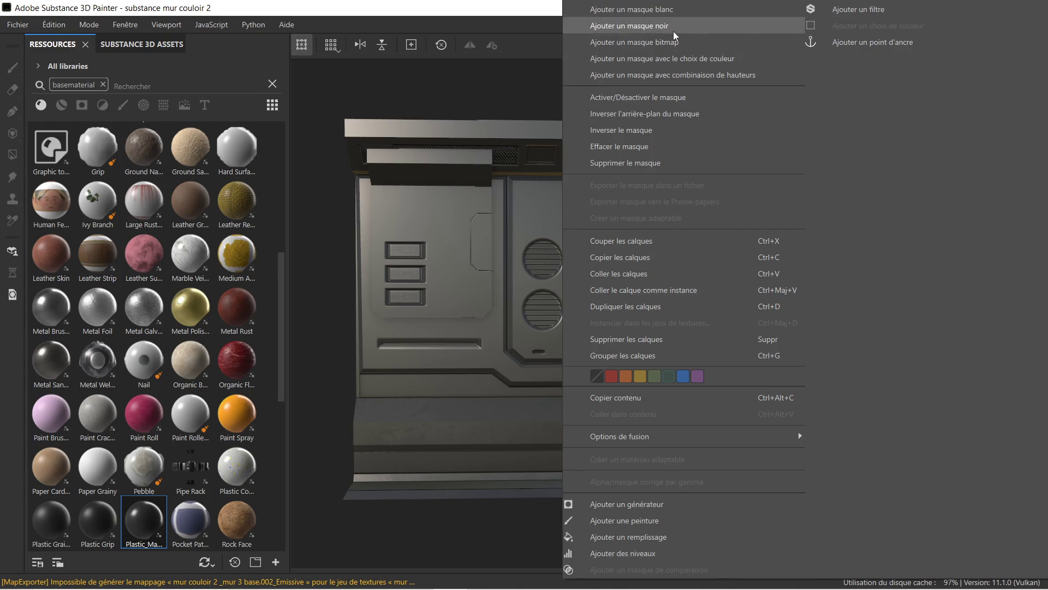
{"action": "left_click", "coordinate": [673, 28]}
{"action": "scroll", "scroll_direction": "up", "scroll_amount": 3}
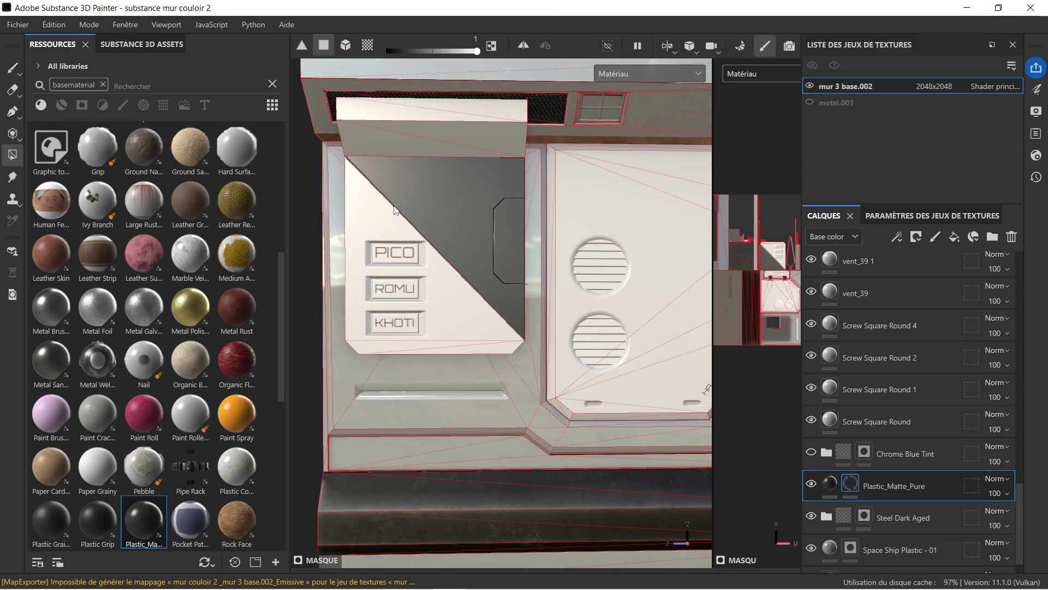
{"action": "left_click", "coordinate": [381, 215]}
{"action": "left_click", "coordinate": [473, 352]}
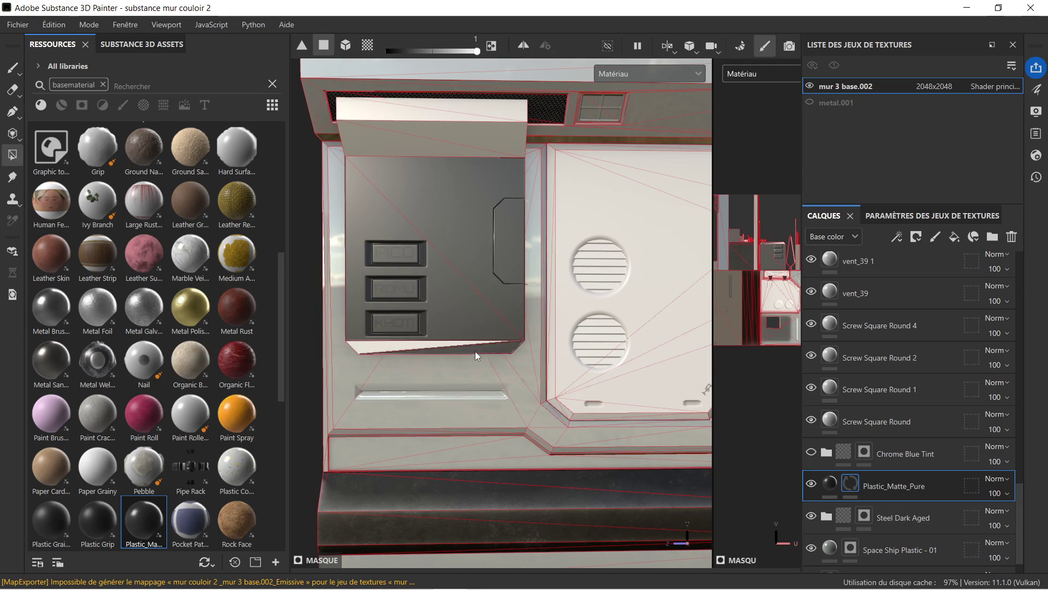
{"action": "left_click", "coordinate": [439, 132]}
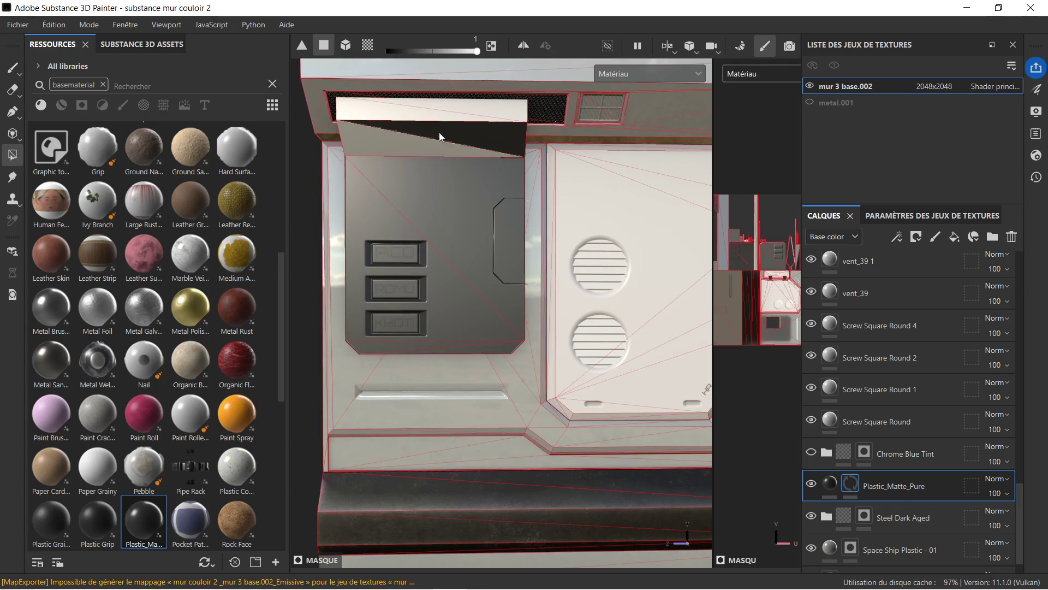
{"action": "left_click", "coordinate": [355, 119]}
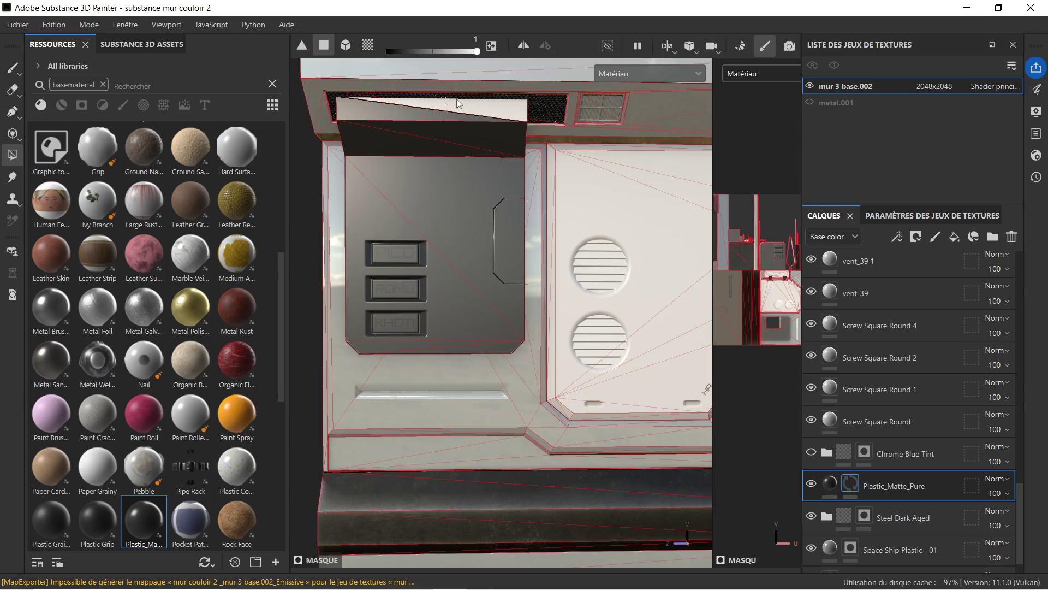
{"action": "left_click", "coordinate": [503, 106]}
{"action": "scroll", "scroll_direction": "down", "scroll_amount": 3}
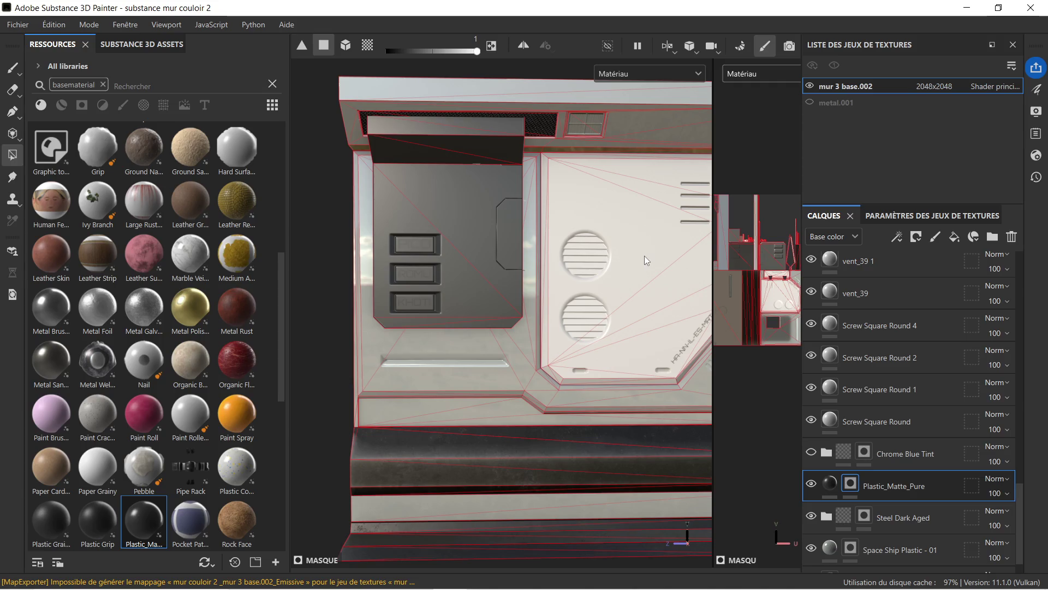
- Fill the vent panel's main faces, slotted bottom strip and bottom chamfers with dark plastic
{"action": "left_click_drag", "start_coordinate": [644, 255], "coordinate": [560, 255]}
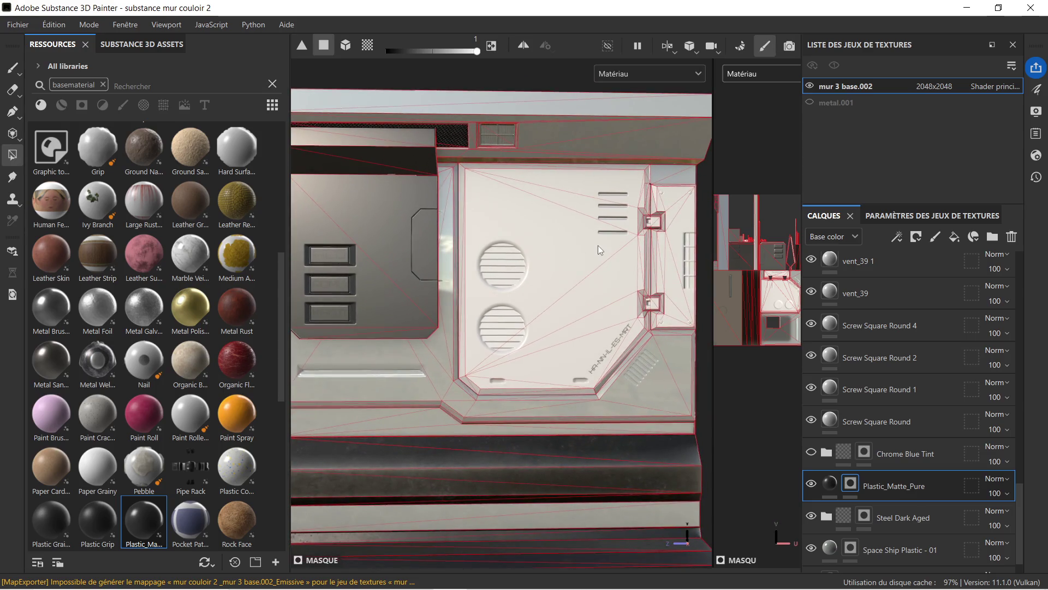
{"action": "scroll", "scroll_direction": "up", "scroll_amount": 3}
{"action": "scroll", "scroll_direction": "up", "scroll_amount": 3}
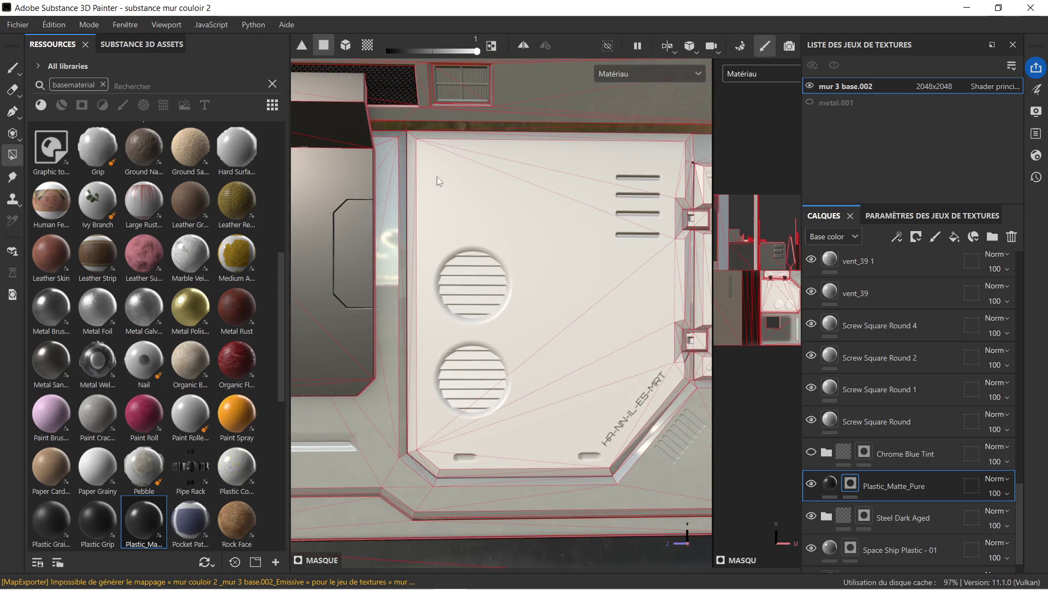
{"action": "left_click", "coordinate": [413, 136]}
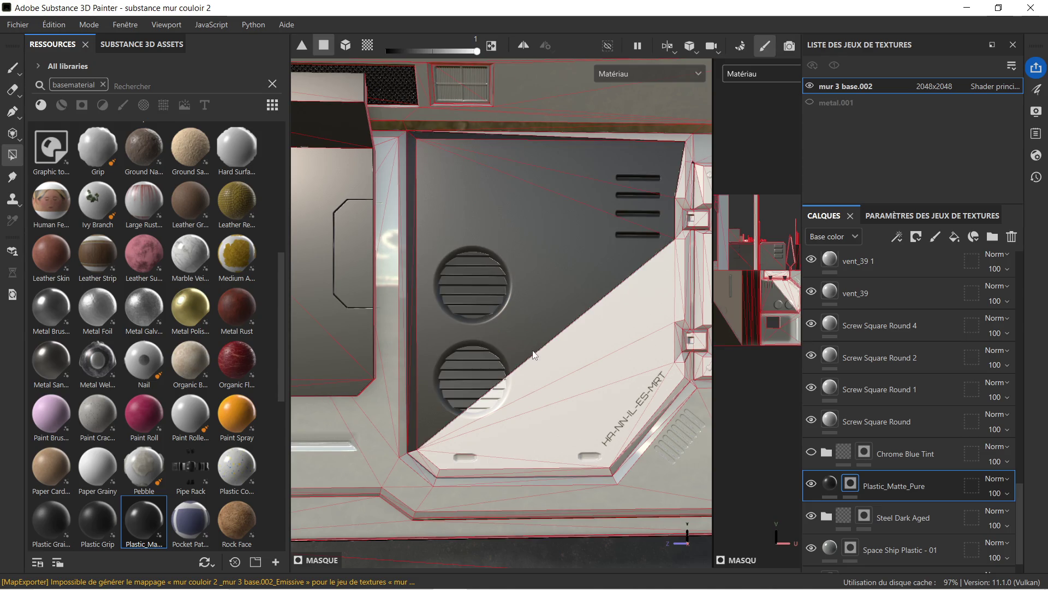
{"action": "left_click", "coordinate": [571, 376]}
{"action": "left_click", "coordinate": [571, 377]}
{"action": "left_click", "coordinate": [453, 456]}
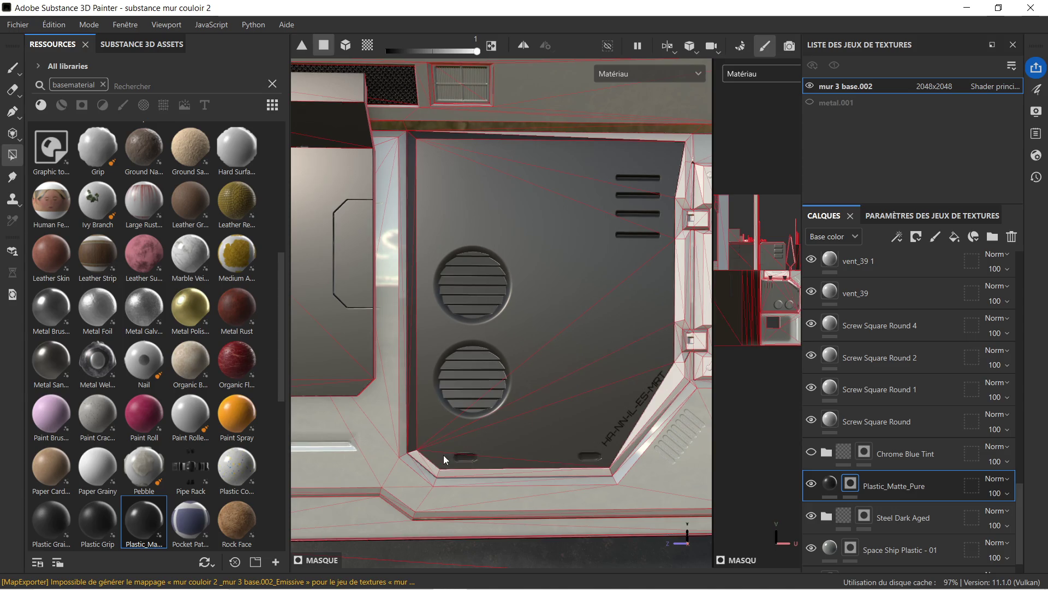
{"action": "left_click", "coordinate": [425, 461]}
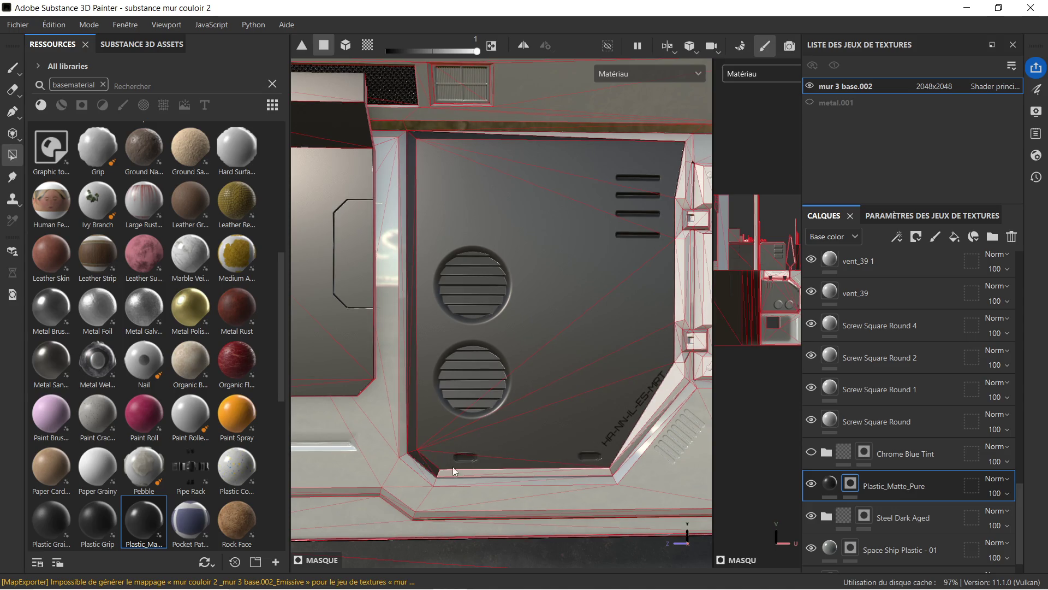
{"action": "left_click", "coordinate": [458, 472]}
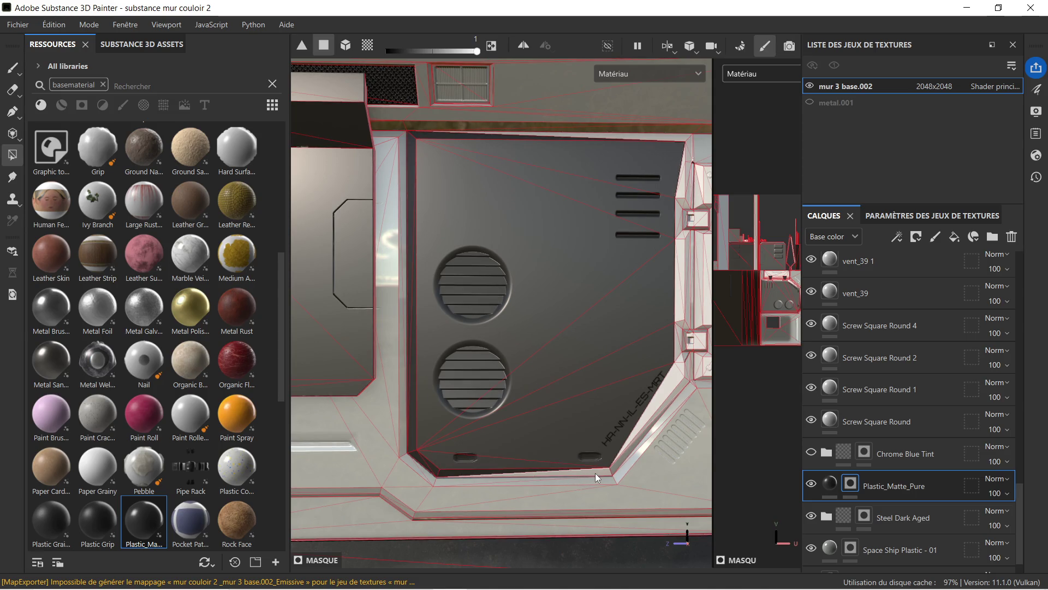
{"action": "left_click", "coordinate": [595, 473]}
{"action": "left_click", "coordinate": [628, 445]}
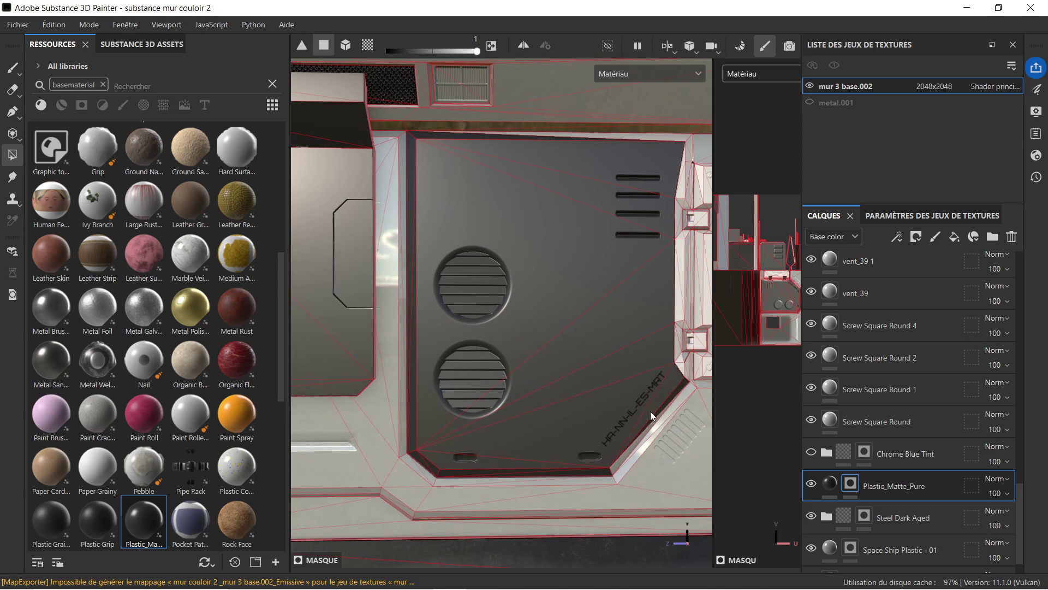
- Fill the lower-right diagonal chamfer and the chamfer strip and faces beside the side box
{"action": "left_click_drag", "start_coordinate": [650, 457], "coordinate": [540, 297]}
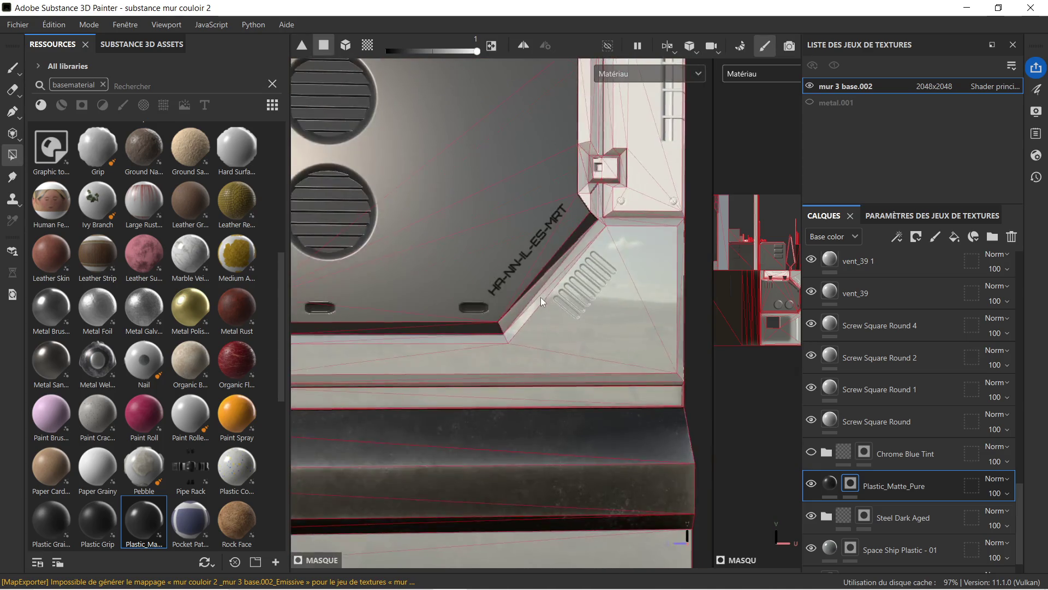
{"action": "scroll", "scroll_direction": "up", "scroll_amount": 3}
{"action": "left_click", "coordinate": [480, 339]}
{"action": "left_click_drag", "start_coordinate": [584, 208], "coordinate": [582, 280]}
{"action": "scroll", "scroll_direction": "up", "scroll_amount": 3}
{"action": "left_click", "coordinate": [524, 245]}
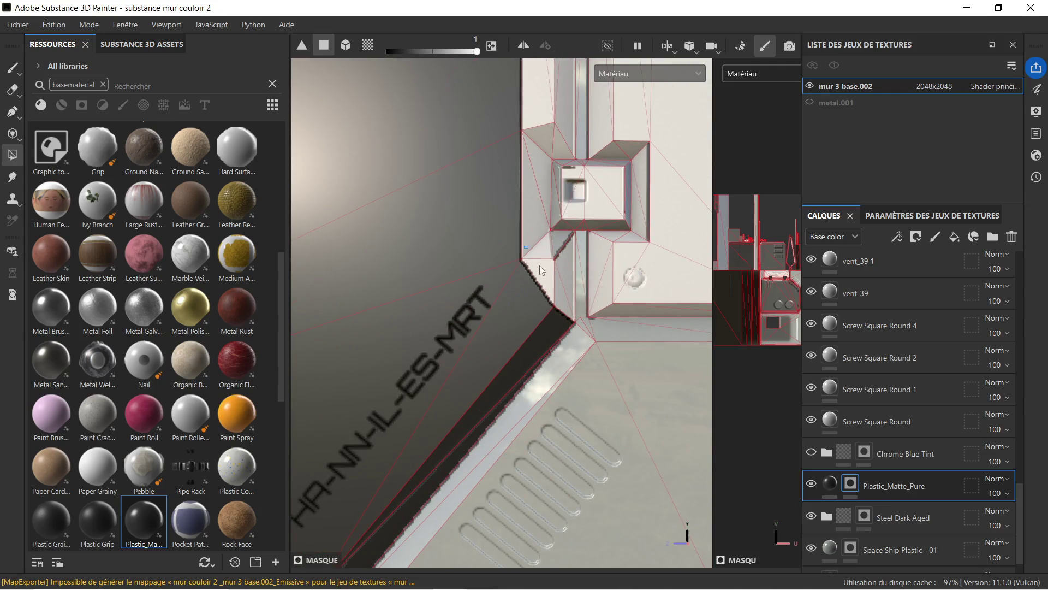
{"action": "left_click", "coordinate": [539, 158]}
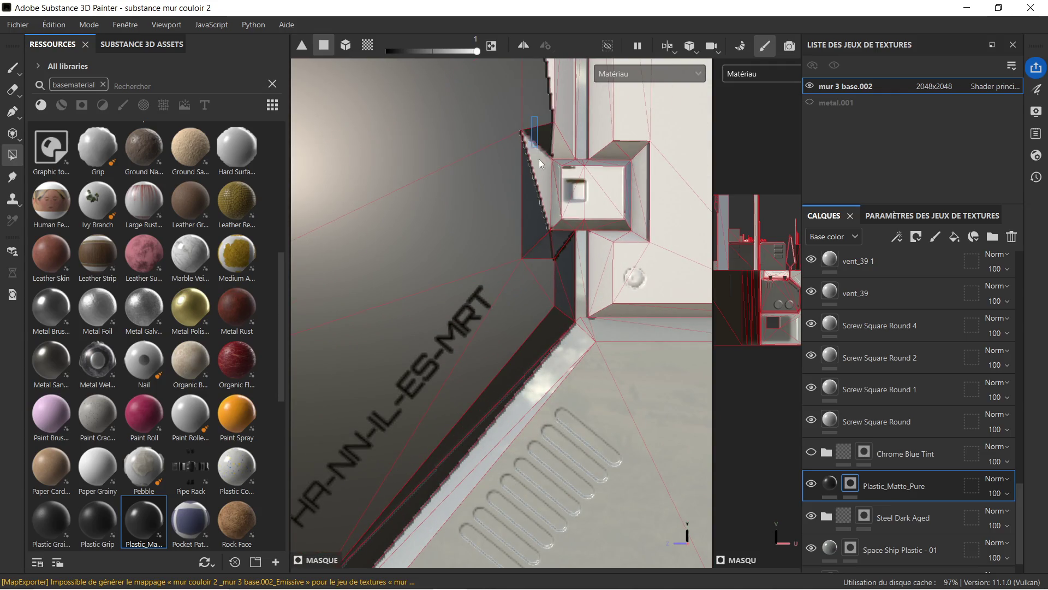
{"action": "left_click", "coordinate": [543, 161]}
- Fill the slanted chamfers left of the box and the panel's top frame band
{"action": "left_click_drag", "start_coordinate": [559, 129], "coordinate": [535, 493]}
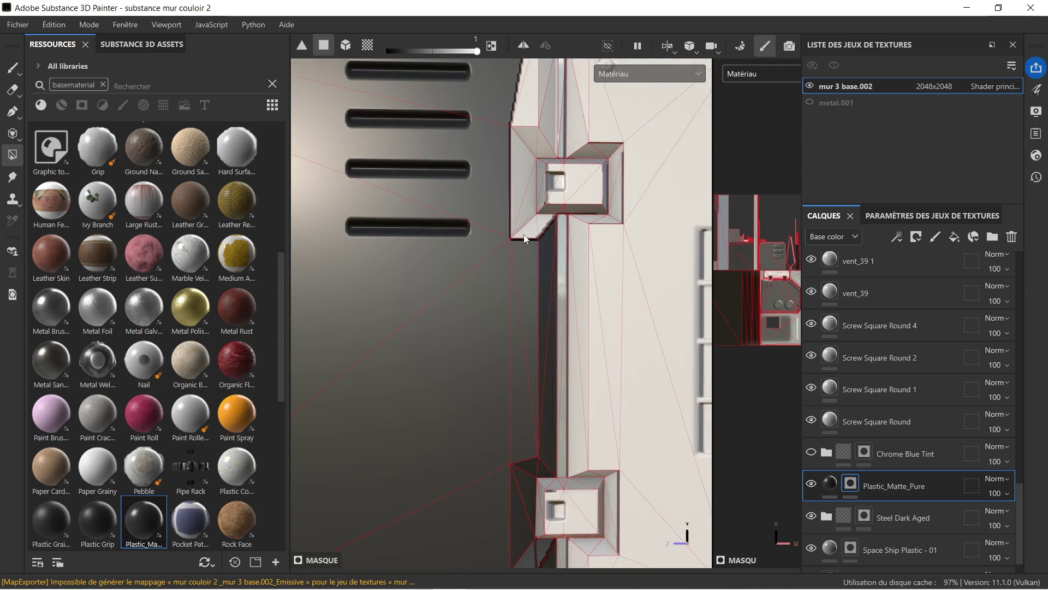
{"action": "left_click", "coordinate": [524, 234]}
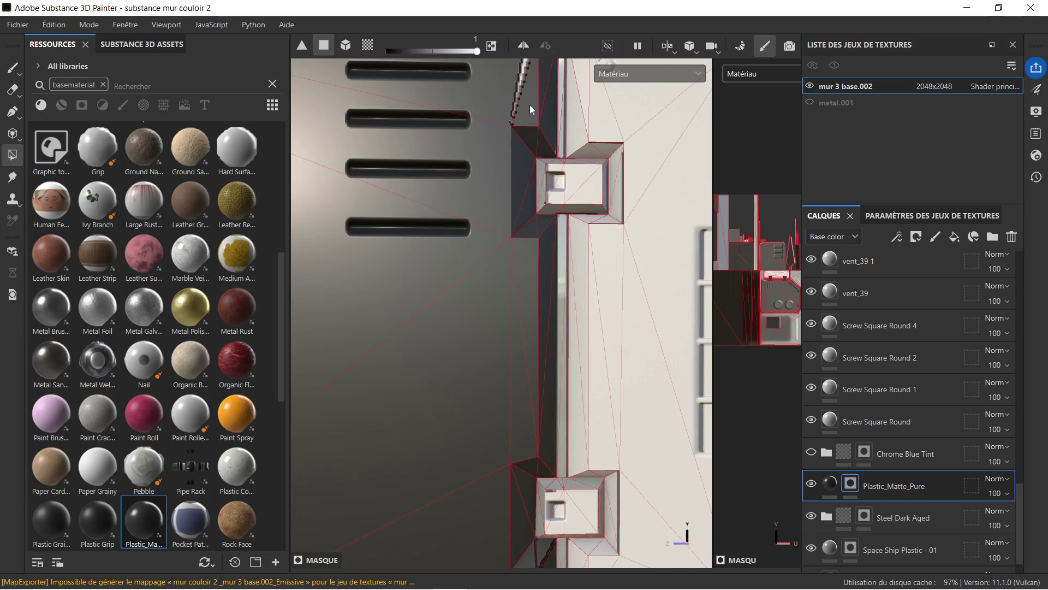
{"action": "left_click_drag", "start_coordinate": [529, 105], "coordinate": [499, 296]}
{"action": "left_click", "coordinate": [506, 205]}
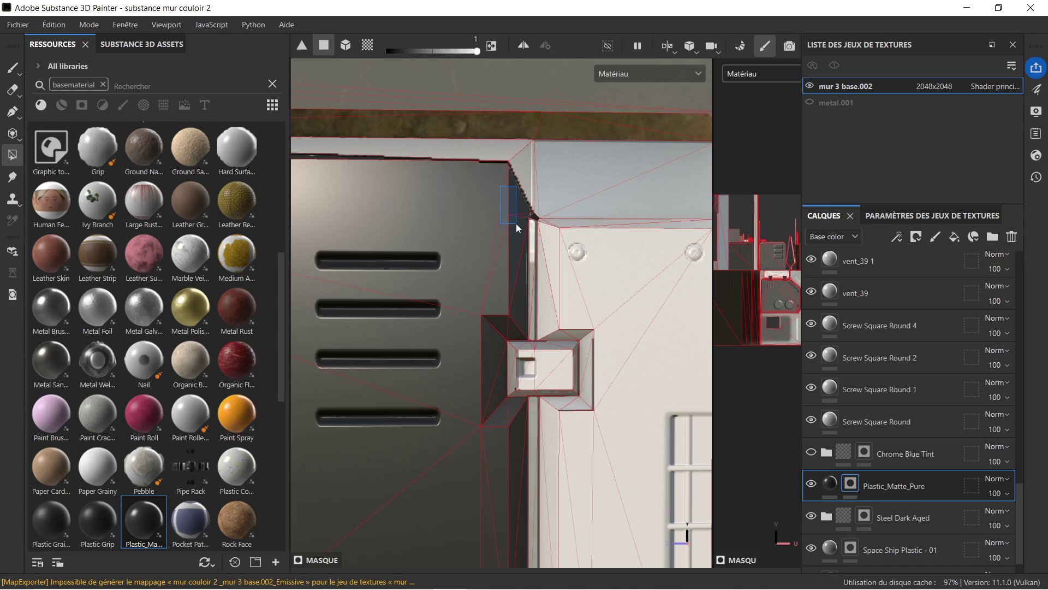
{"action": "left_click", "coordinate": [512, 155]}
{"action": "scroll", "scroll_direction": "down", "scroll_amount": 3}
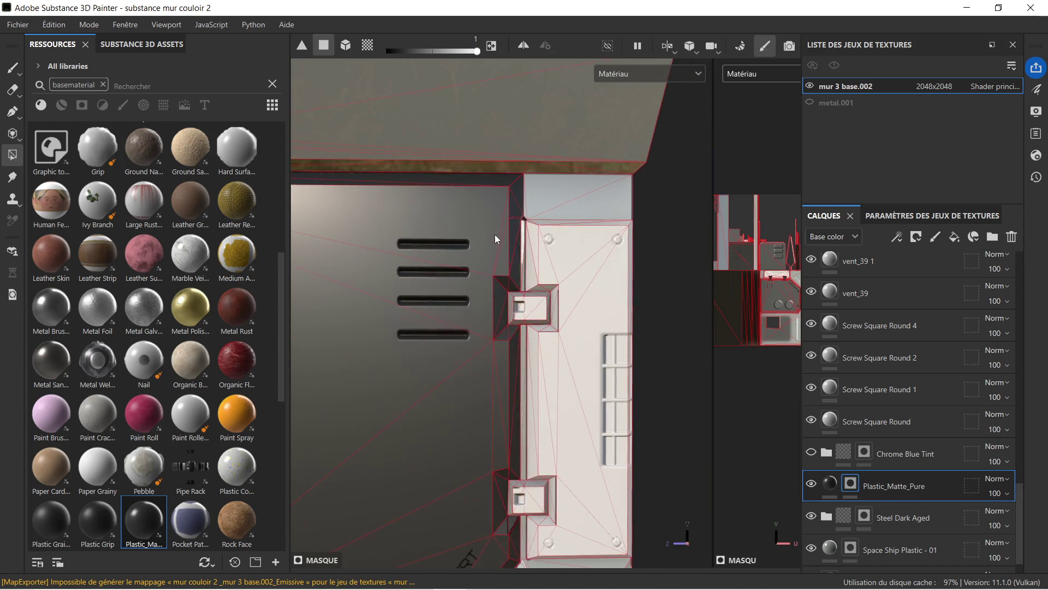
{"action": "left_click_drag", "start_coordinate": [407, 217], "coordinate": [472, 157]}
{"action": "scroll", "scroll_direction": "up", "scroll_amount": 3}
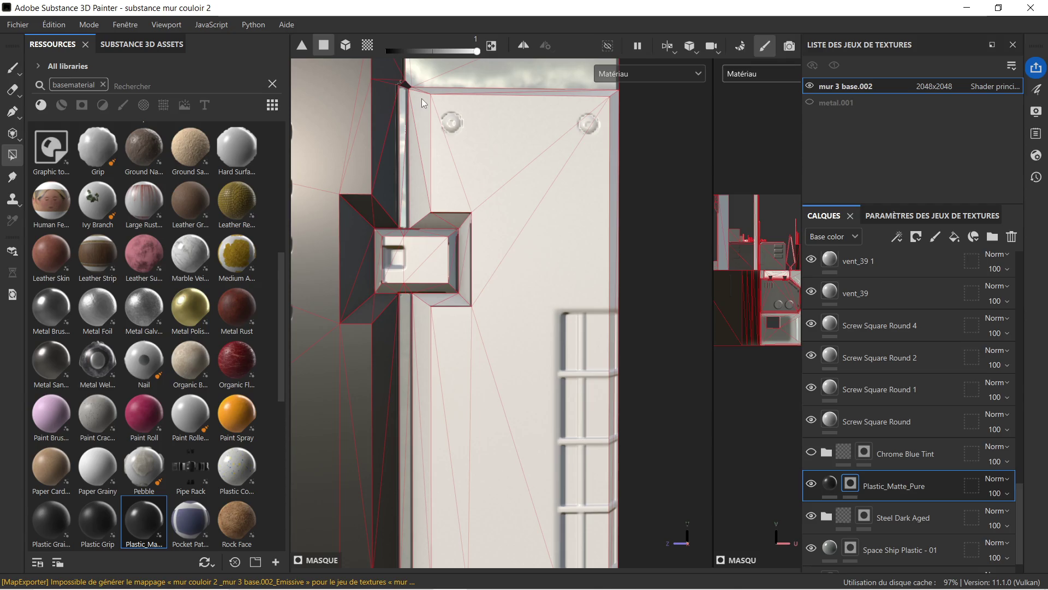
- Polygon Fill the side panel's upper, edge and large right triangles plus the bevels below the square insert
{"action": "left_click", "coordinate": [425, 96]}
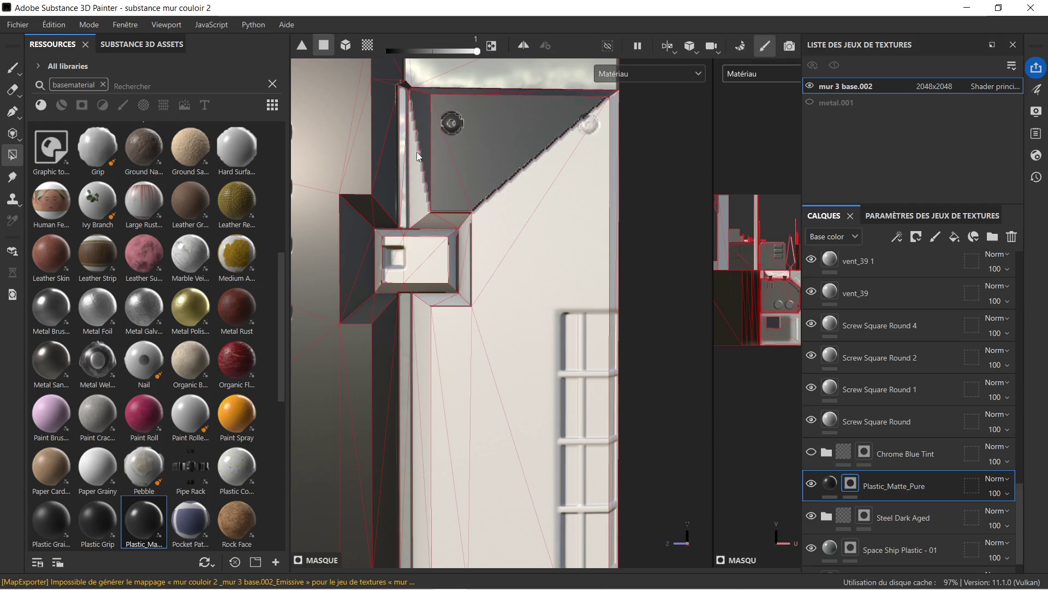
{"action": "left_click", "coordinate": [418, 158]}
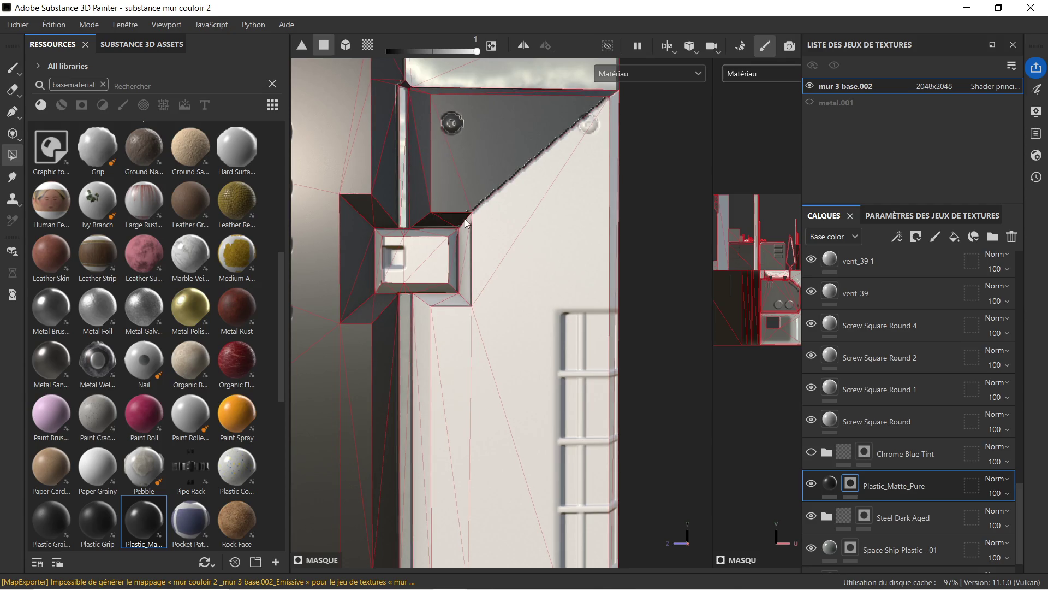
{"action": "left_click", "coordinate": [480, 230]}
{"action": "left_click", "coordinate": [463, 317]}
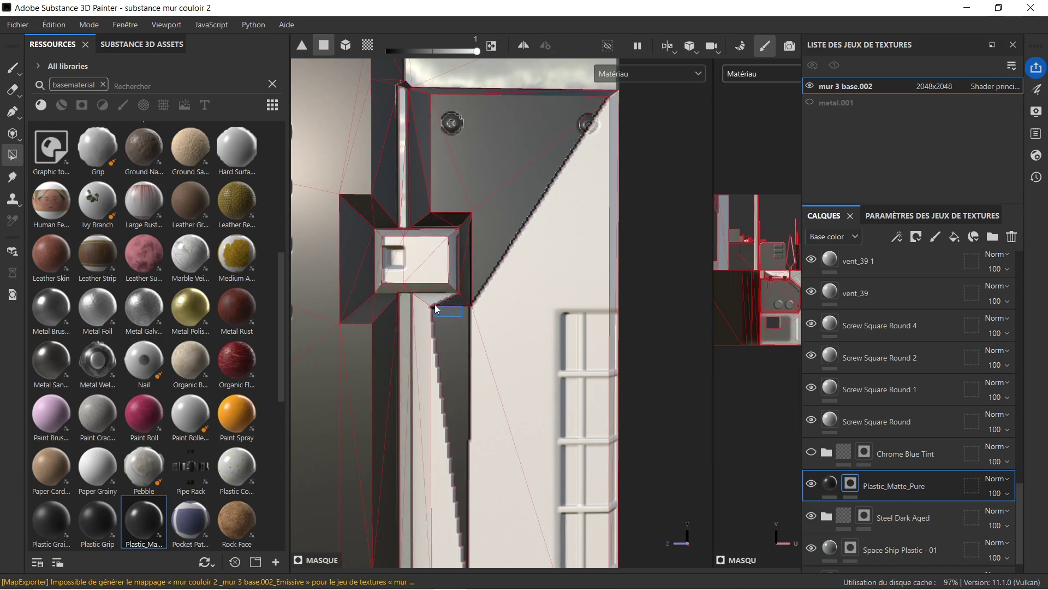
{"action": "left_click", "coordinate": [428, 312]}
{"action": "left_click", "coordinate": [423, 319]}
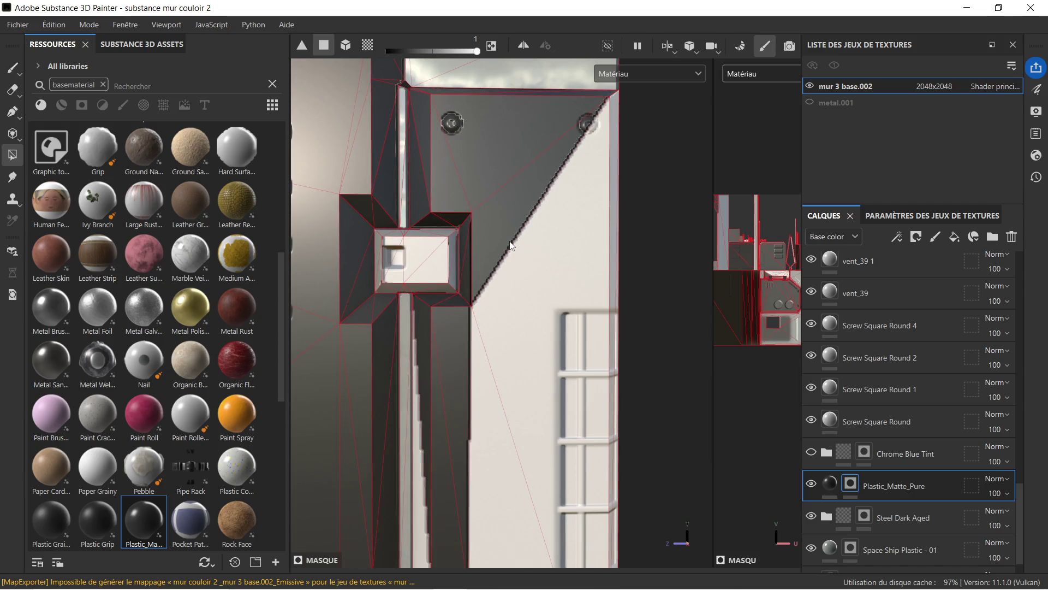
{"action": "left_click", "coordinate": [510, 245]}
- Fill the thin vertical strip, the white triangle and the insert's right and lower bevel strips dark
{"action": "left_click_drag", "start_coordinate": [517, 315], "coordinate": [509, 166]}
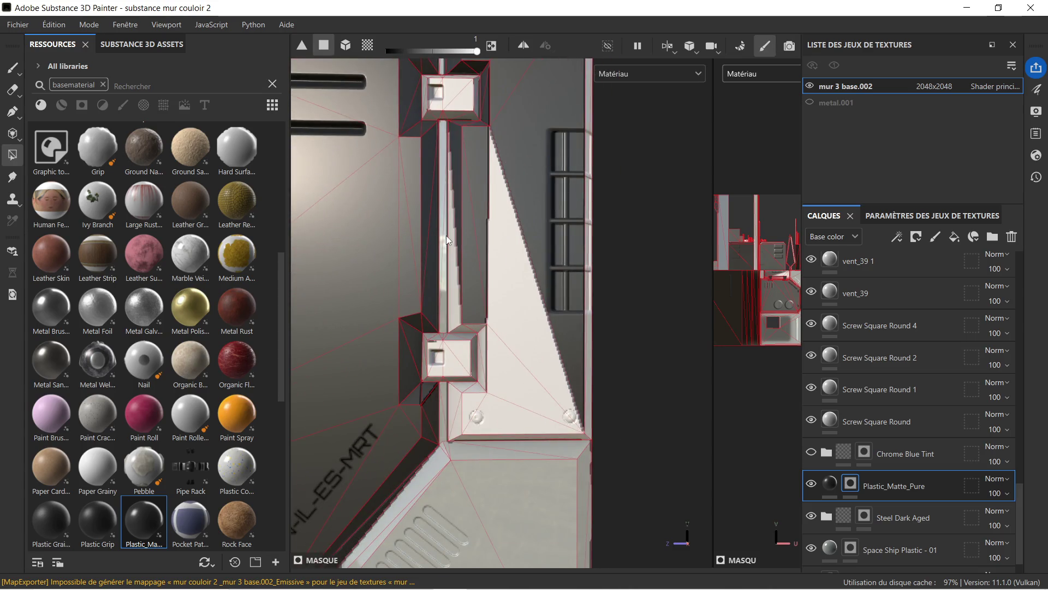
{"action": "left_click", "coordinate": [454, 267]}
{"action": "left_click", "coordinate": [493, 289]}
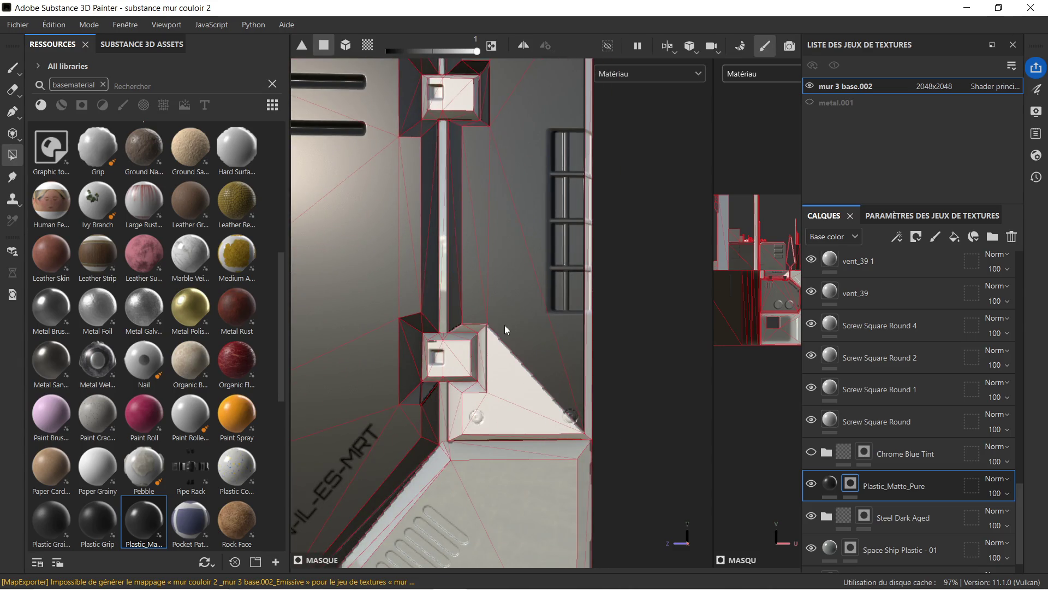
{"action": "left_click_drag", "start_coordinate": [477, 317], "coordinate": [493, 442]}
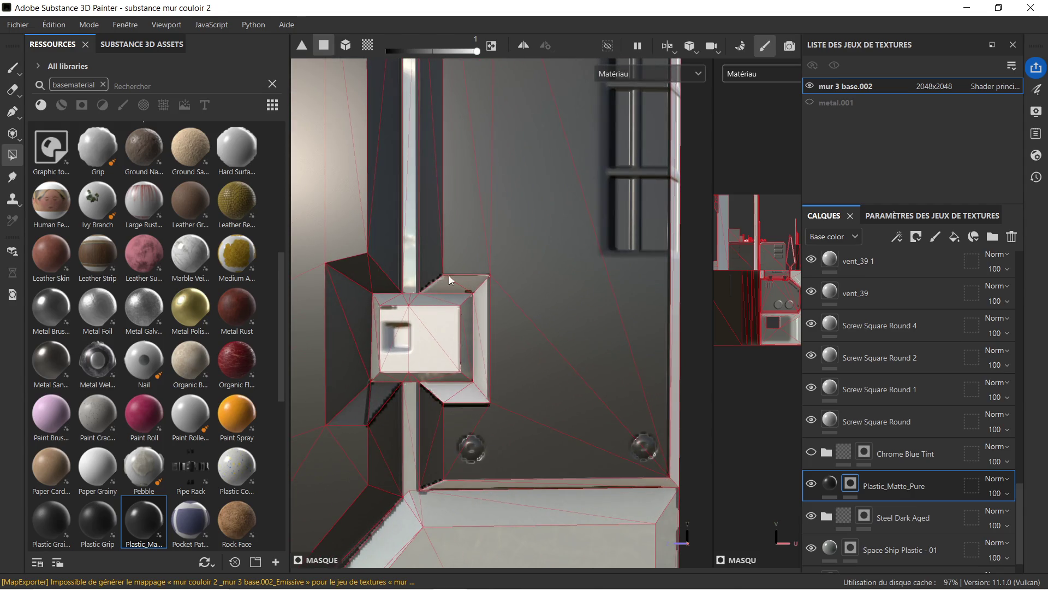
{"action": "scroll", "scroll_direction": "up", "scroll_amount": 3}
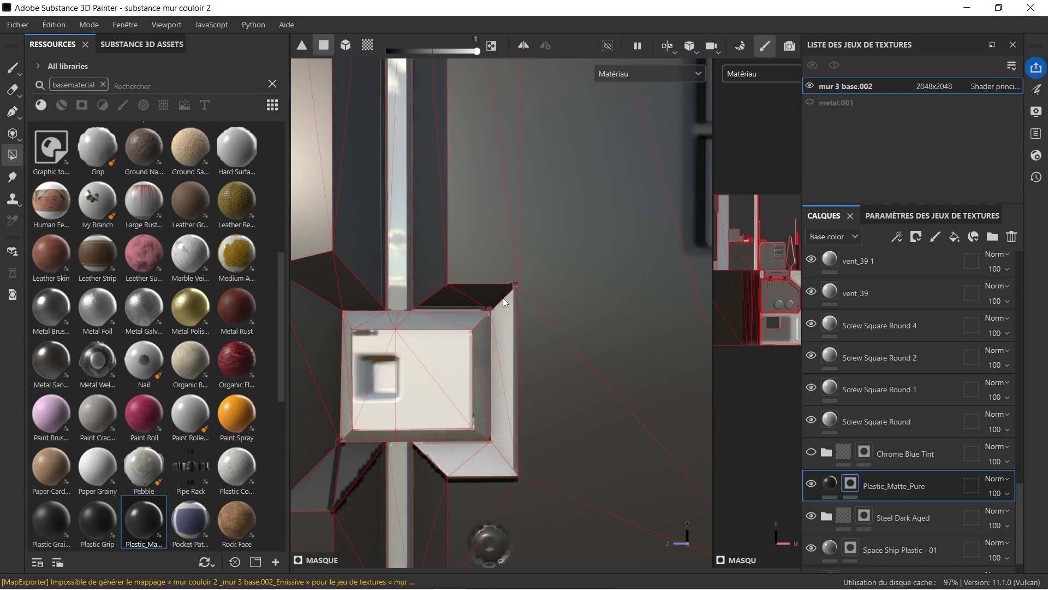
{"action": "left_click", "coordinate": [514, 344]}
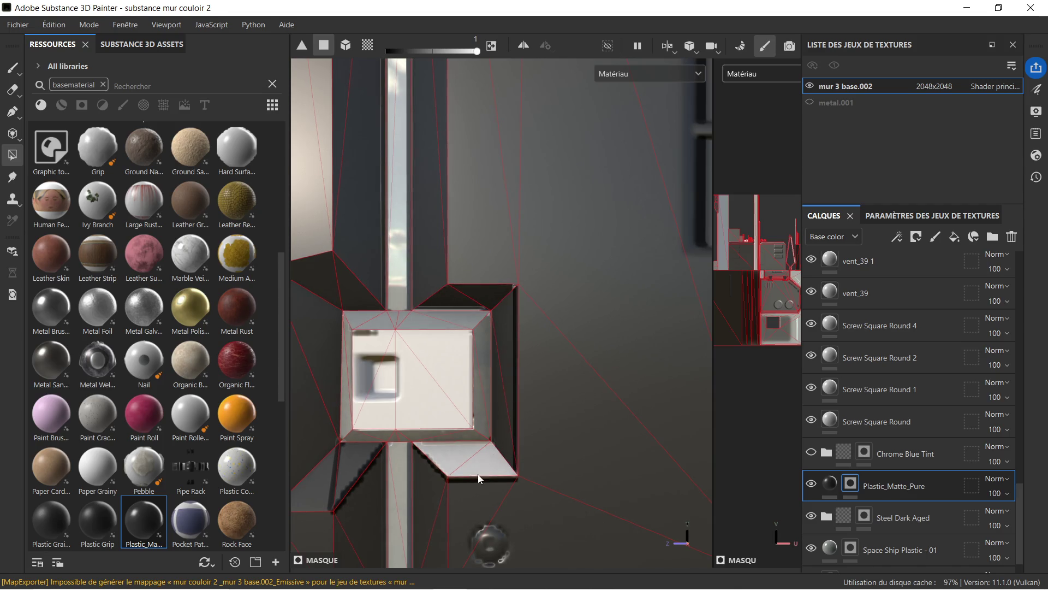
{"action": "left_click", "coordinate": [447, 465]}
{"action": "scroll", "scroll_direction": "down", "scroll_amount": 3}
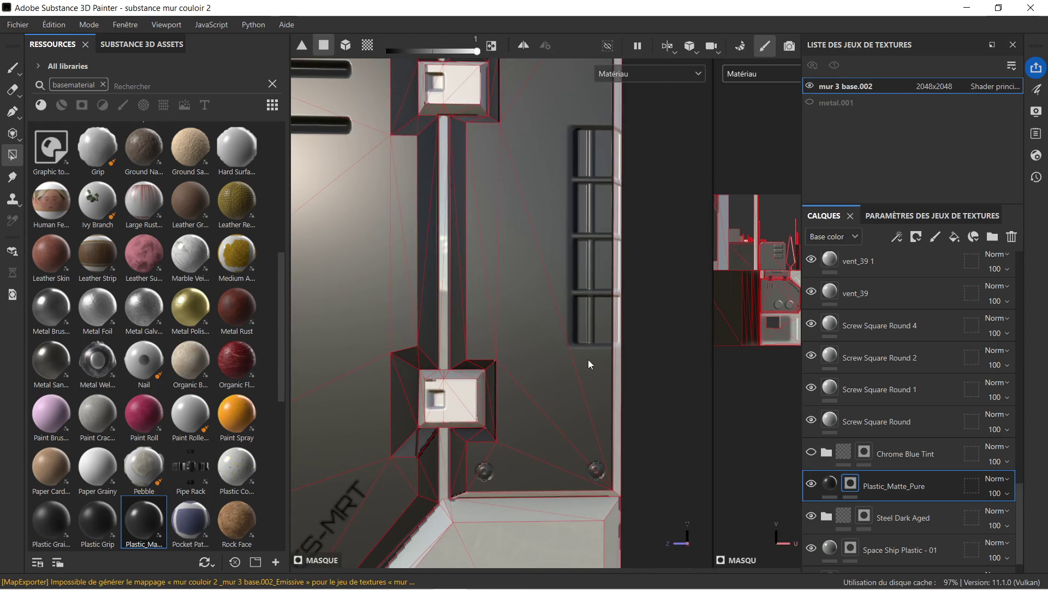
- Orbit the wall edge-on and back to frontal to check the dark vent panel
{"action": "left_click_drag", "start_coordinate": [590, 356], "coordinate": [467, 359]}
{"action": "left_click_drag", "start_coordinate": [516, 333], "coordinate": [484, 347]}
{"action": "left_click_drag", "start_coordinate": [484, 347], "coordinate": [516, 329]}
{"action": "left_click_drag", "start_coordinate": [499, 431], "coordinate": [536, 311]}
{"action": "left_click_drag", "start_coordinate": [536, 311], "coordinate": [539, 270]}
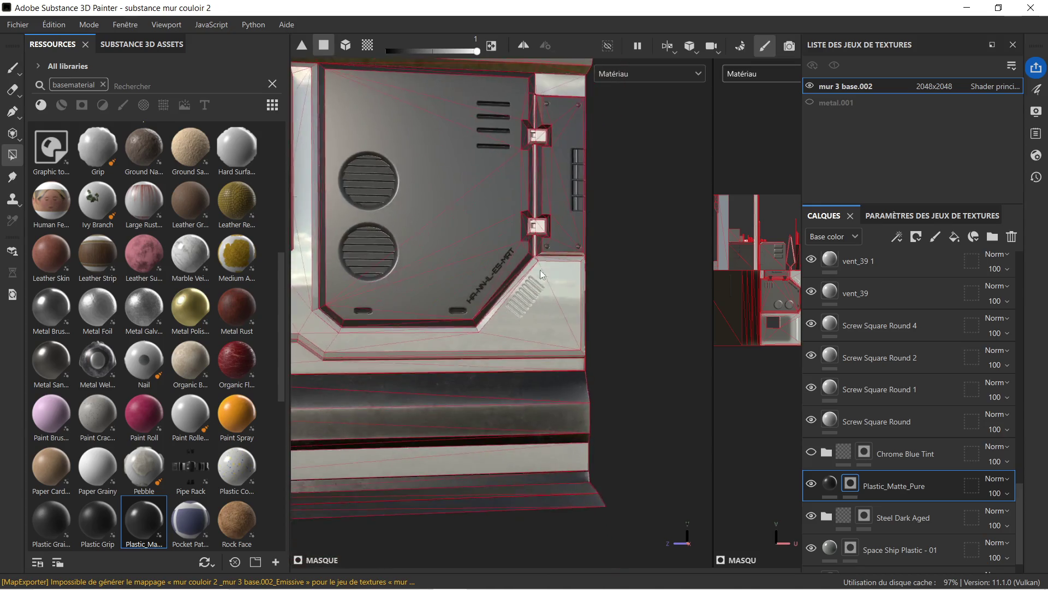